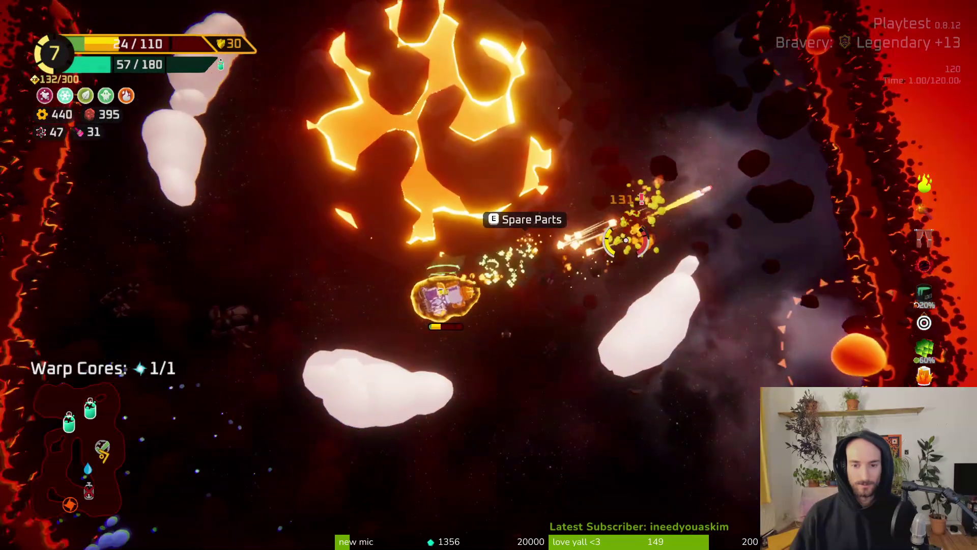
Step: Open the ship's build grid to view the stored Scan Booster and Bullet Crate
{"action": "key", "text": "Tab"}
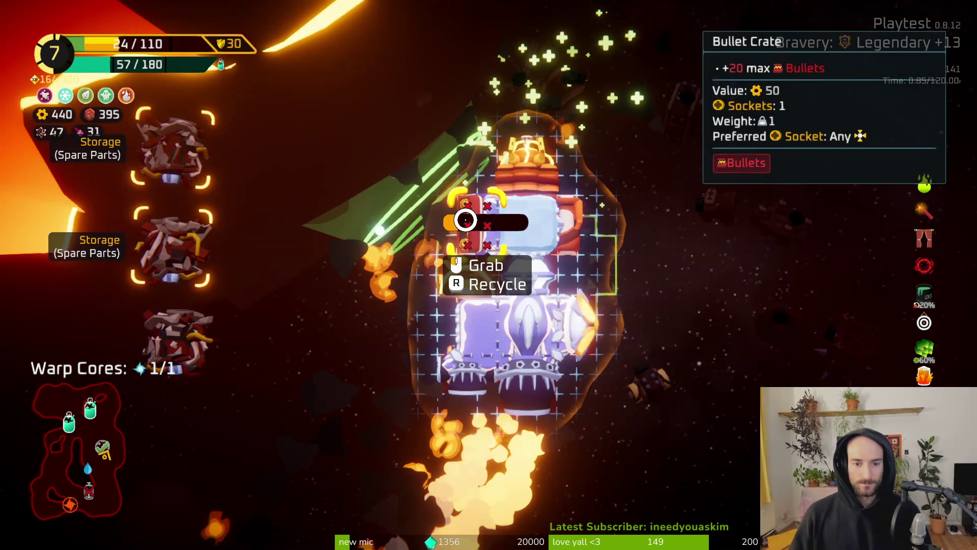
Step: Check the Spare Parts crafting options, then close the build grid and resume flying
{"action": "mouse_move", "coordinate": [177, 337]}
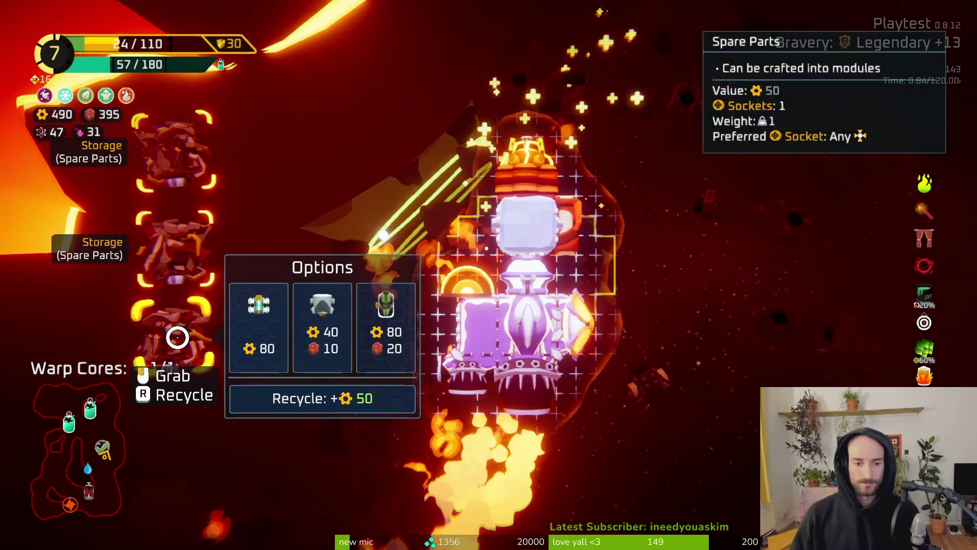
{"action": "key", "text": "Tab"}
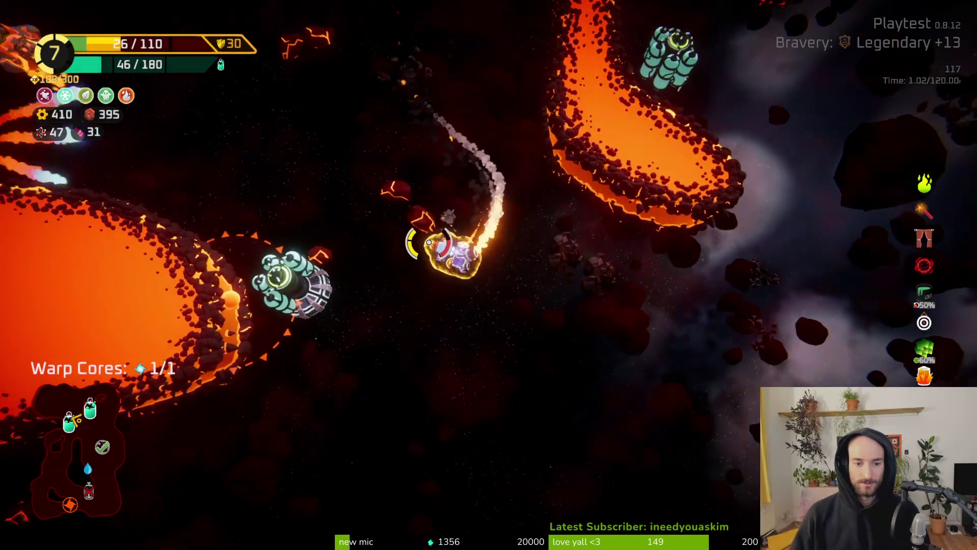
Step: Take the 144 oxygen refill at the Oxygen Station and fly onward, firing ahead
{"action": "key", "text": "e"}
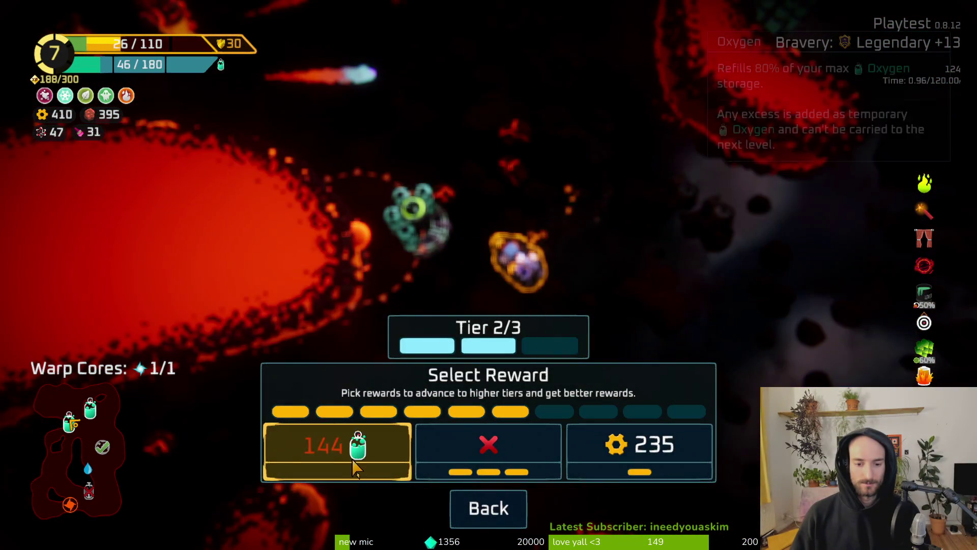
{"action": "left_click", "coordinate": [355, 467]}
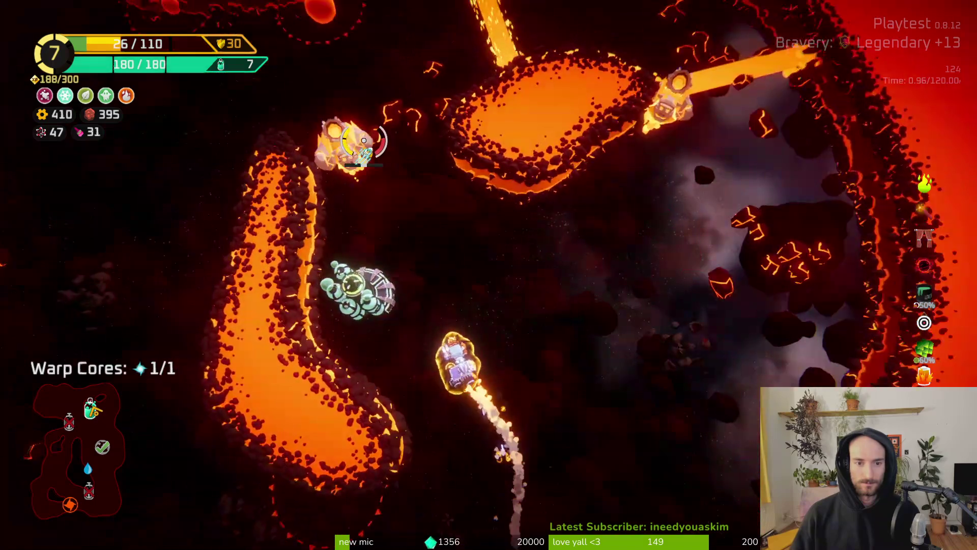
{"action": "left_click", "coordinate": [363, 140]}
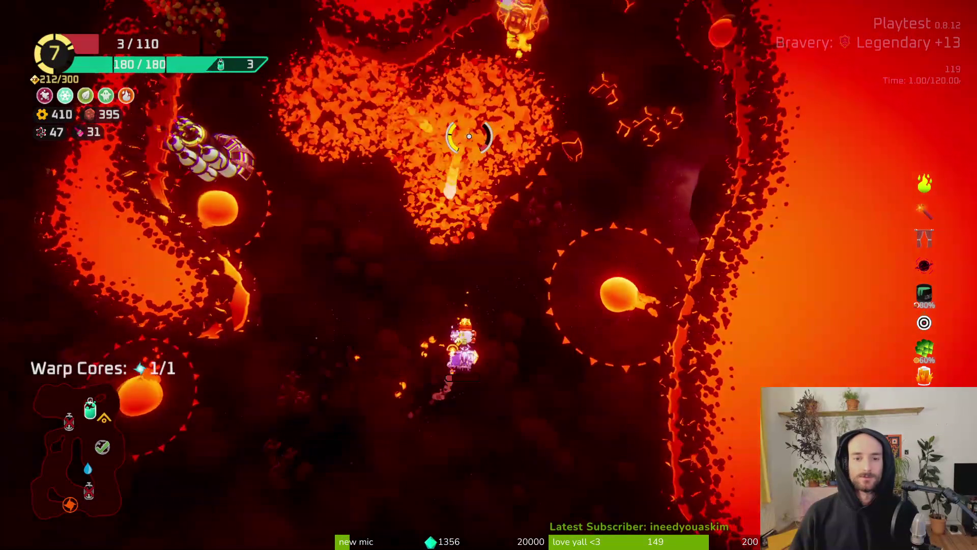
{"action": "key", "text": "s"}
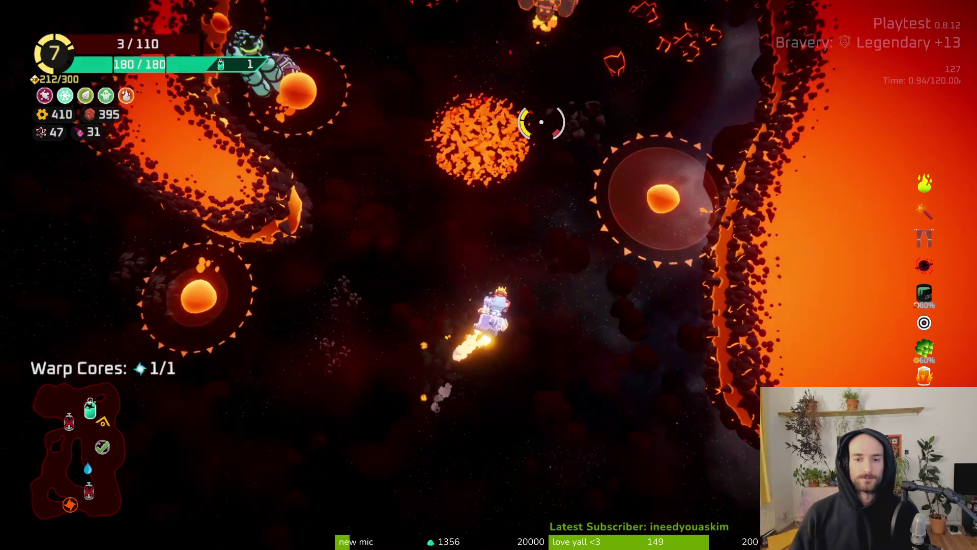
Step: Blast targets near the boss, then claim the gold reward at the next Oxygen Station
{"action": "left_click", "coordinate": [531, 126]}
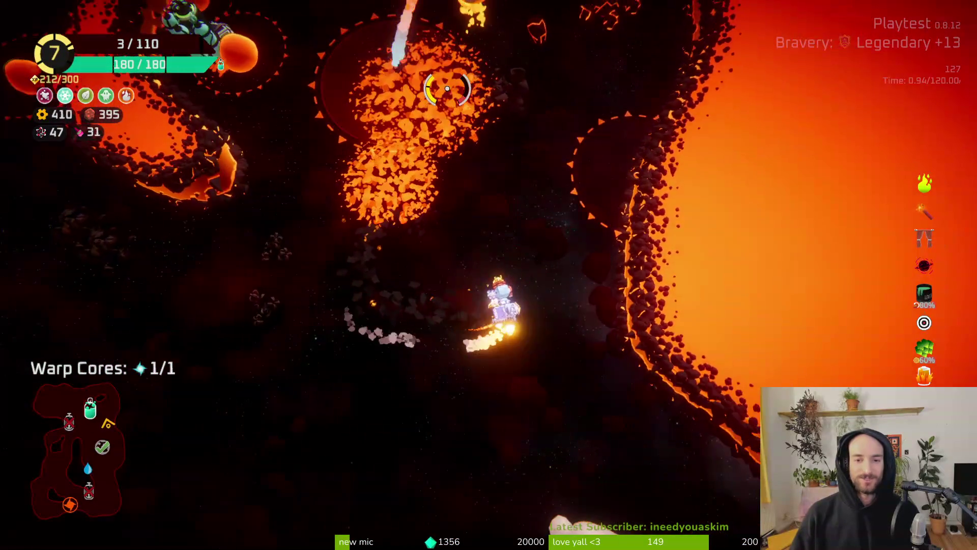
{"action": "left_click", "coordinate": [443, 85]}
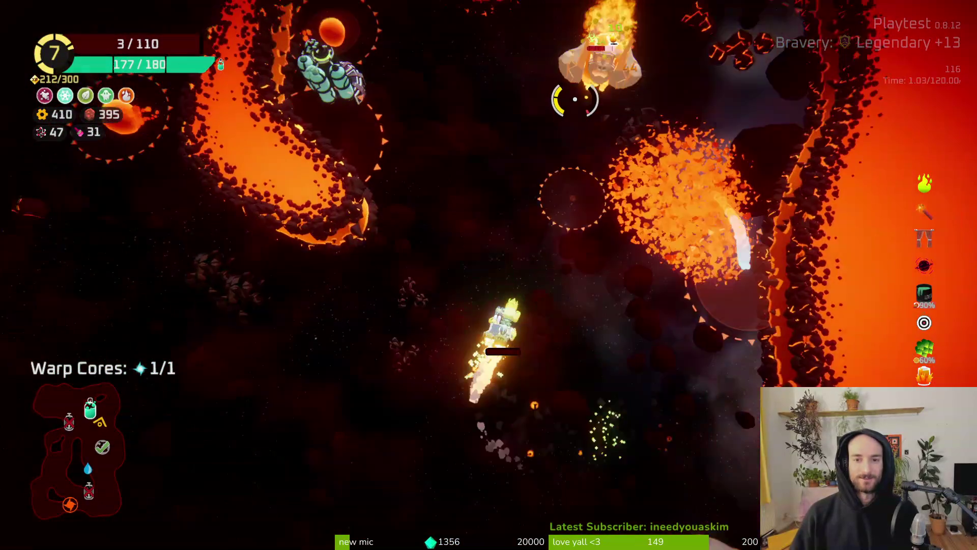
{"action": "key", "text": "w"}
{"action": "left_click", "coordinate": [575, 99]}
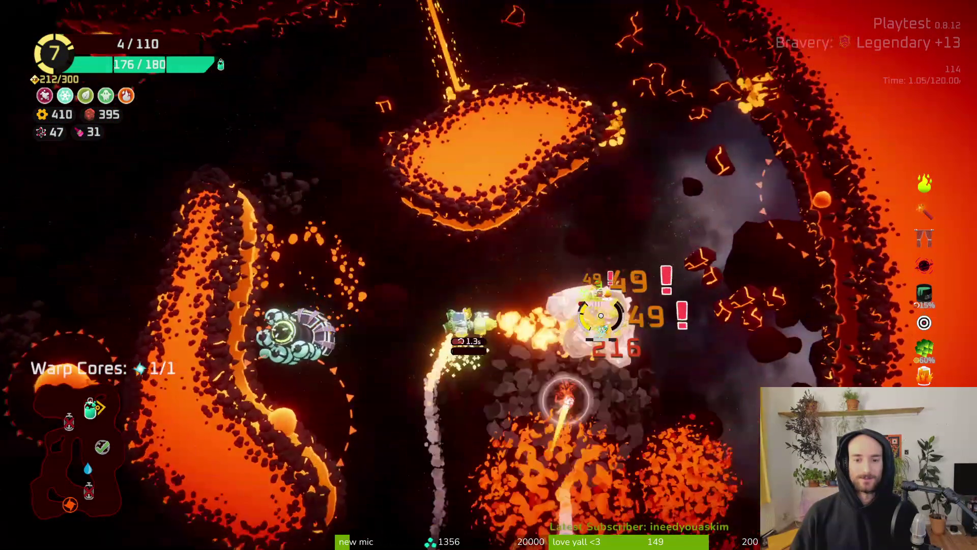
{"action": "key", "text": "a"}
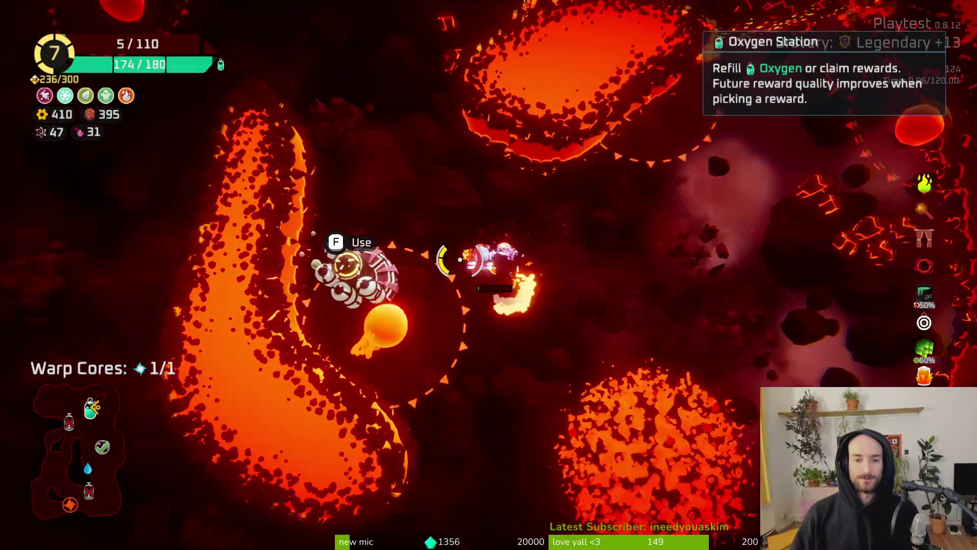
{"action": "key", "text": "f"}
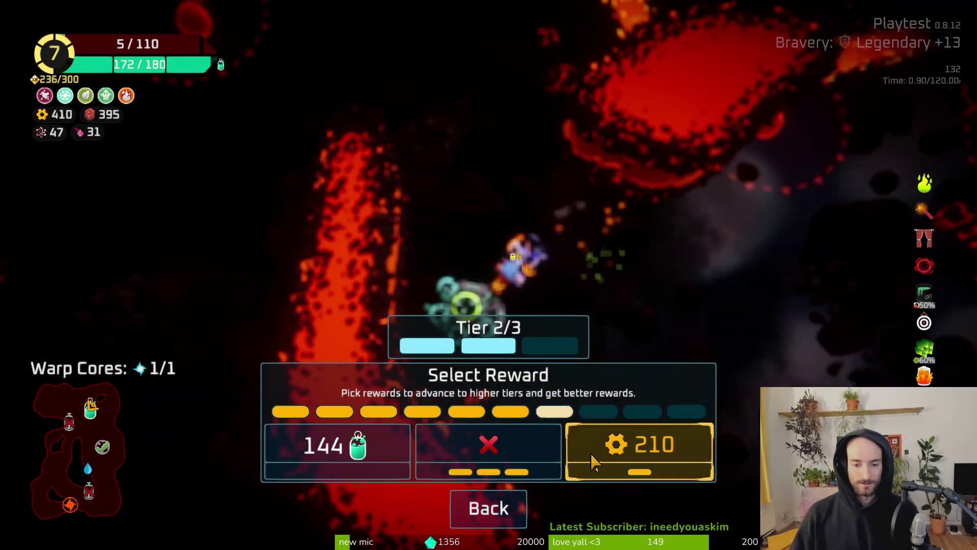
{"action": "key", "text": "w"}
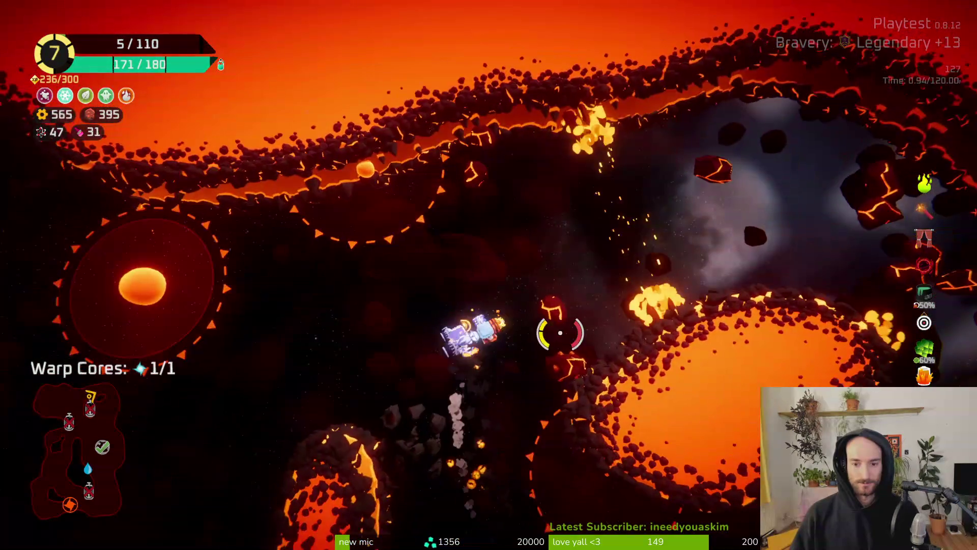
Step: Fly through the lava cave past an Oxygen Station and pick Serrated Syringe at Rank 8
{"action": "key", "text": "w"}
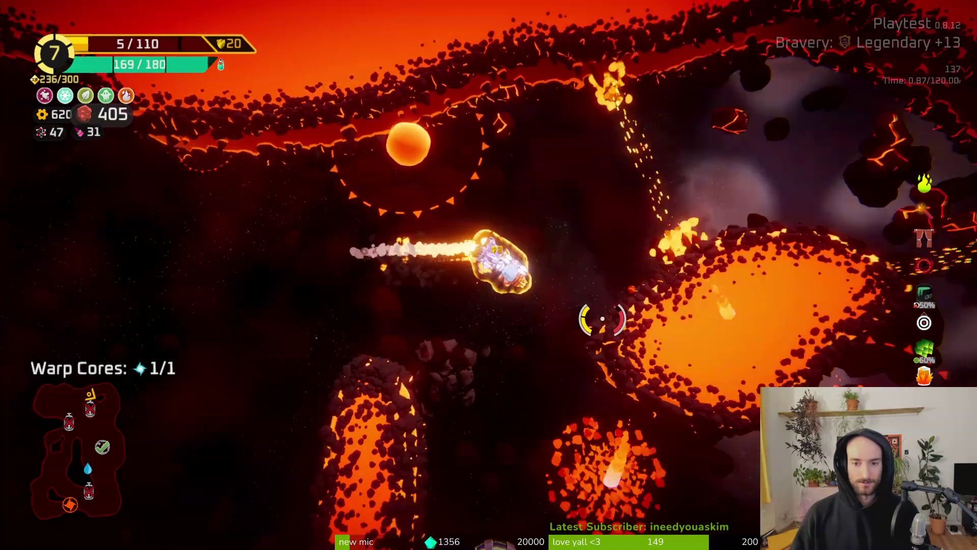
{"action": "key", "text": "w"}
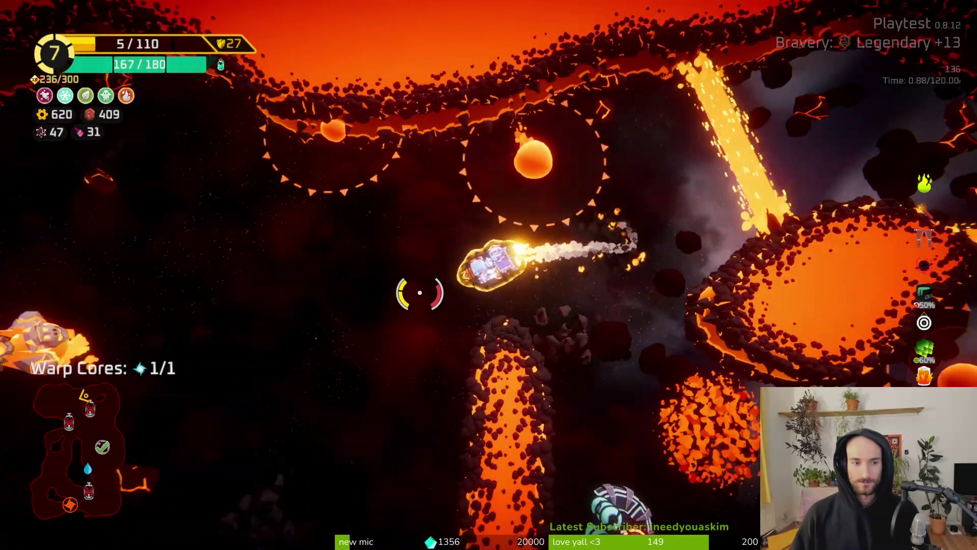
{"action": "key", "text": "w"}
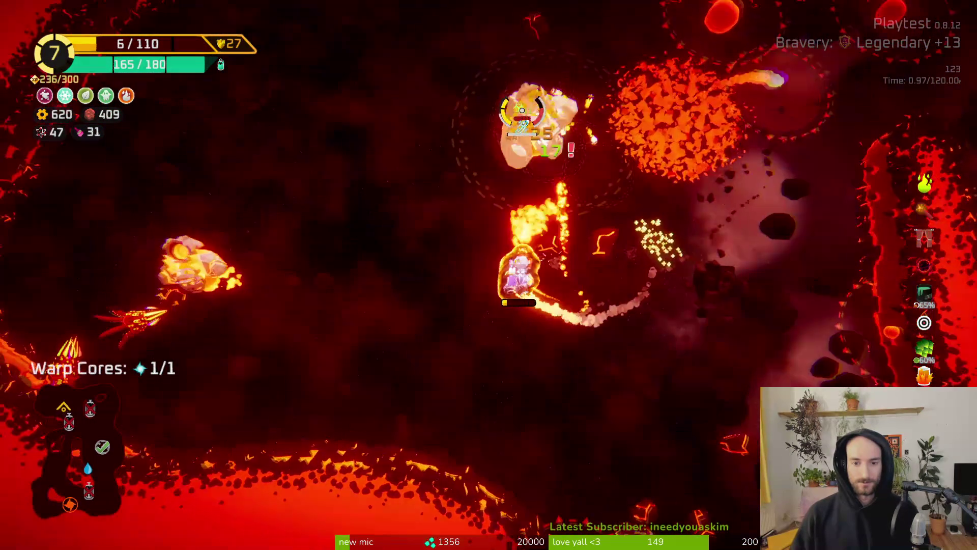
{"action": "key", "text": "w"}
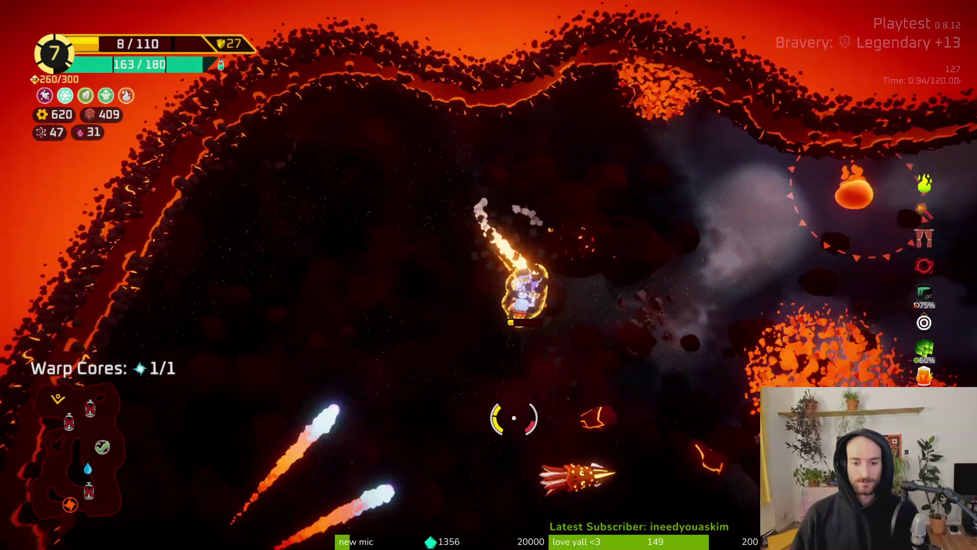
{"action": "key", "text": "w"}
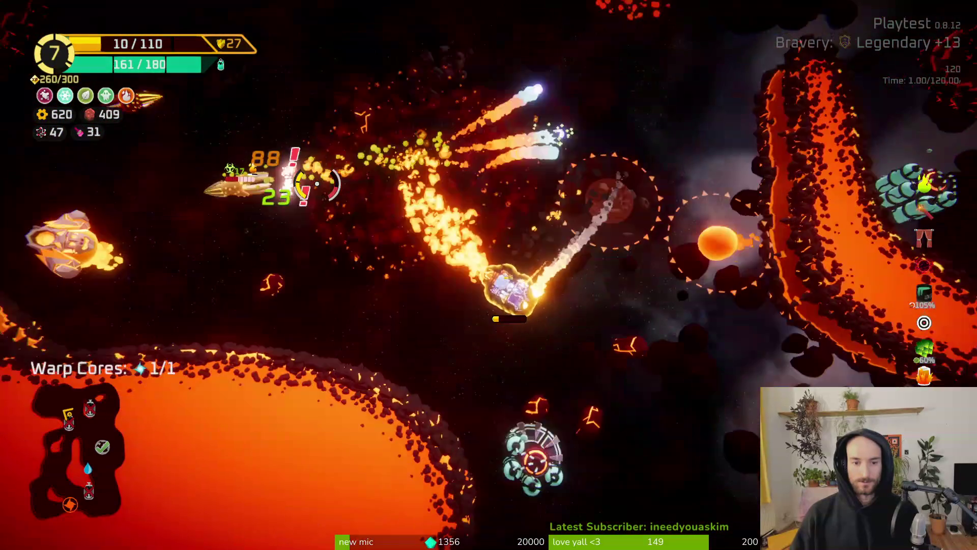
{"action": "key", "text": "w"}
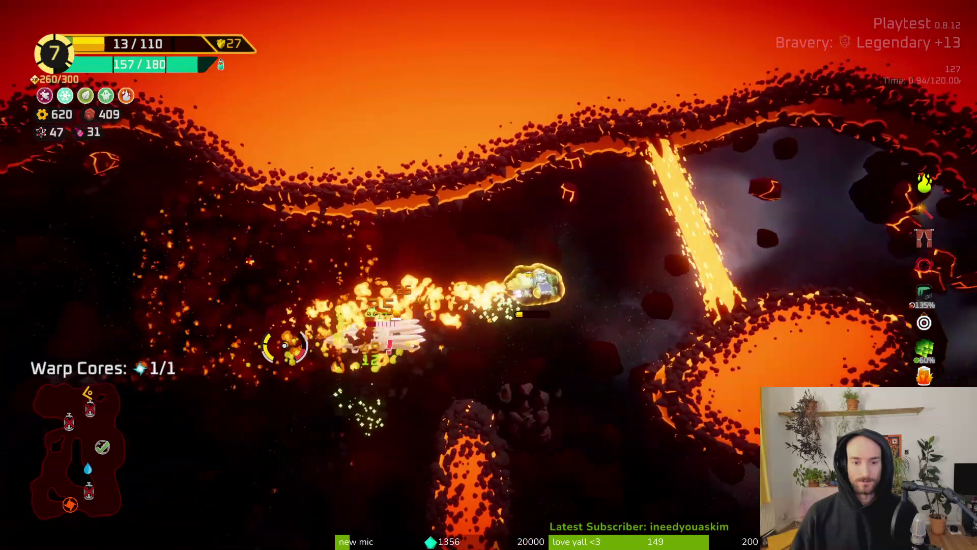
{"action": "key", "text": "w"}
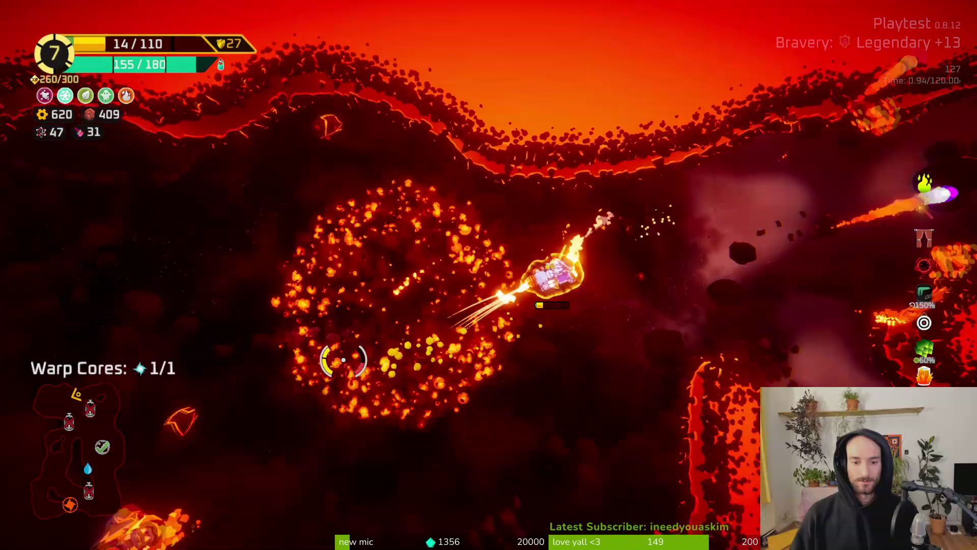
{"action": "key", "text": "w"}
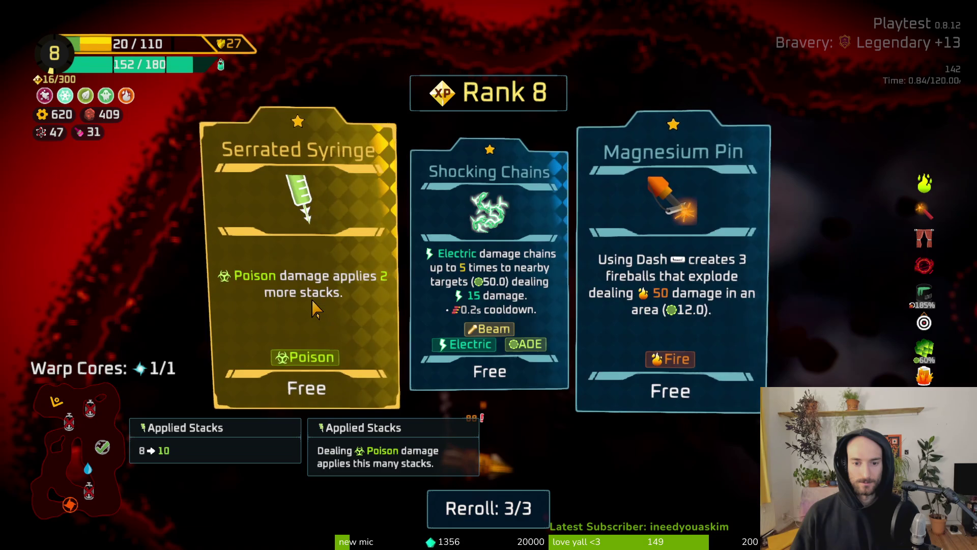
{"action": "left_click", "coordinate": [316, 308]}
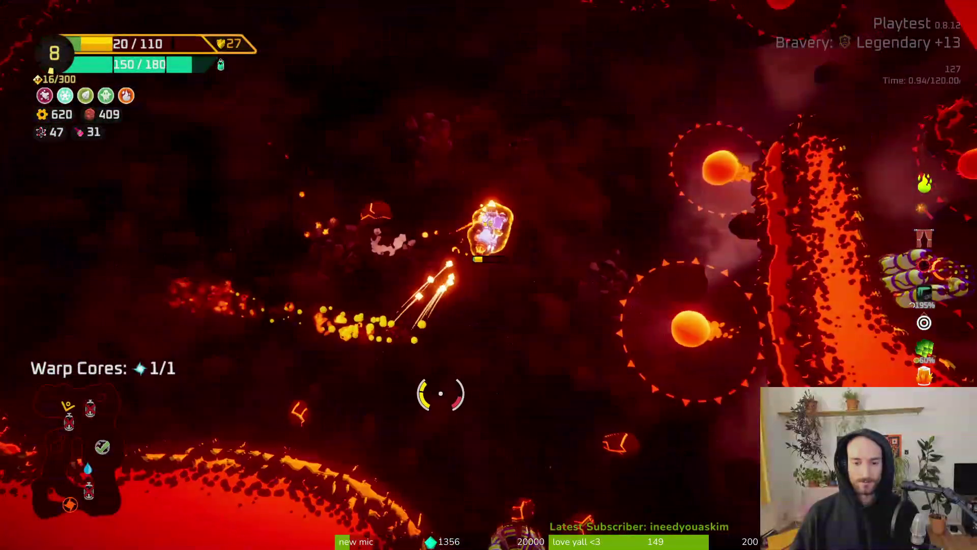
Step: Navigate up, down and left through the cave to the Warp Core and activate it
{"action": "key", "text": "w"}
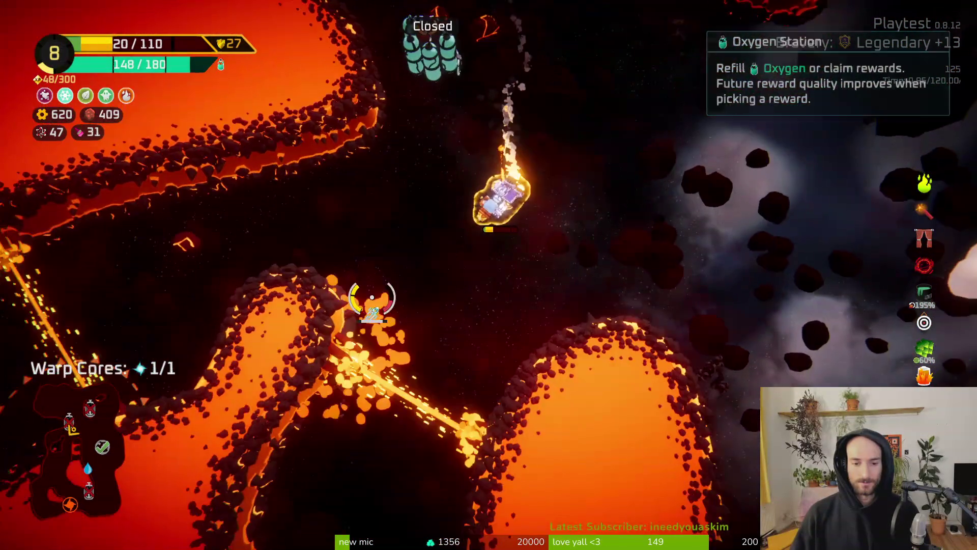
{"action": "key", "text": "d"}
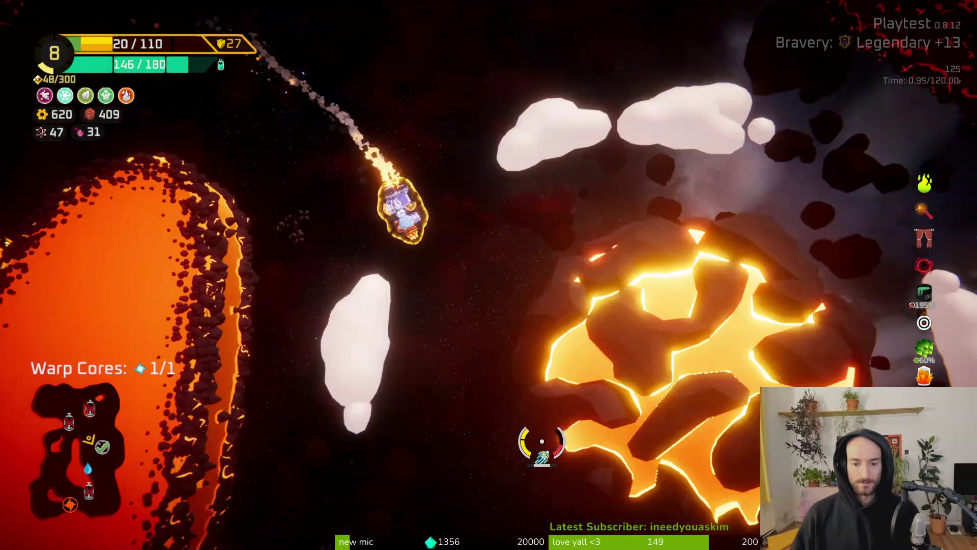
{"action": "key", "text": "s"}
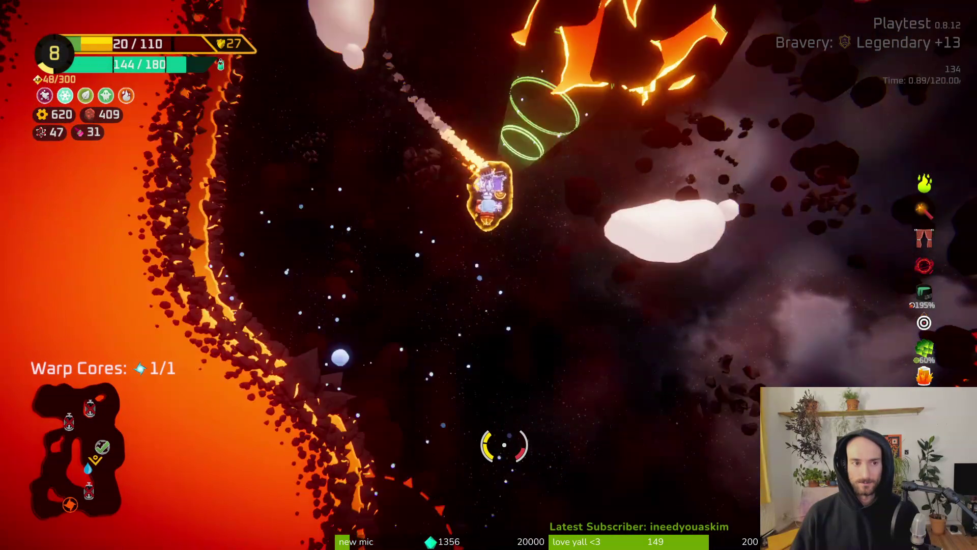
{"action": "key", "text": "s"}
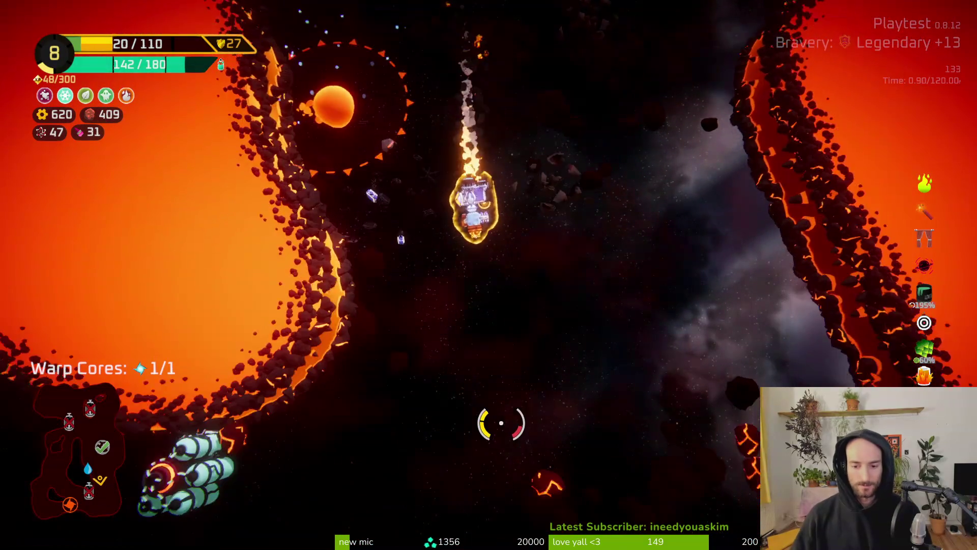
{"action": "key", "text": "a"}
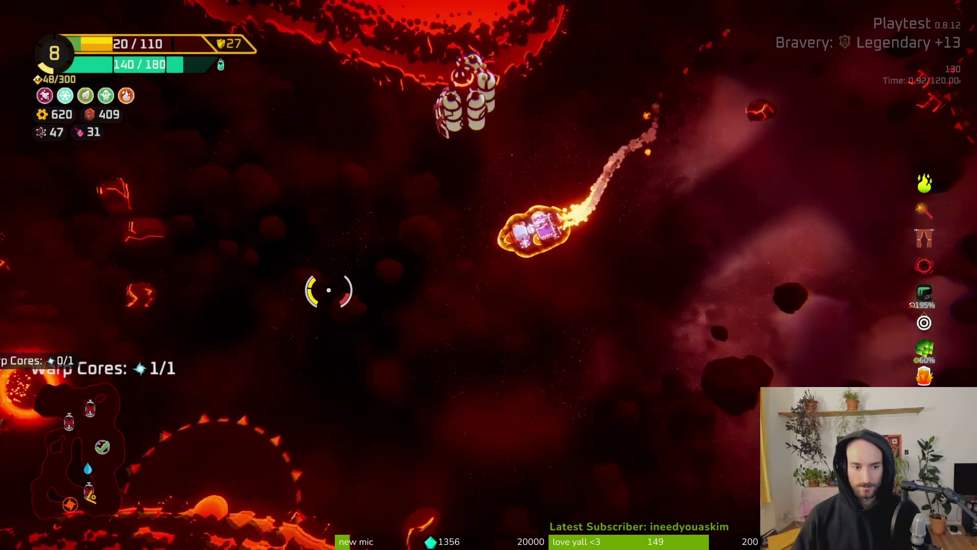
{"action": "key", "text": "a"}
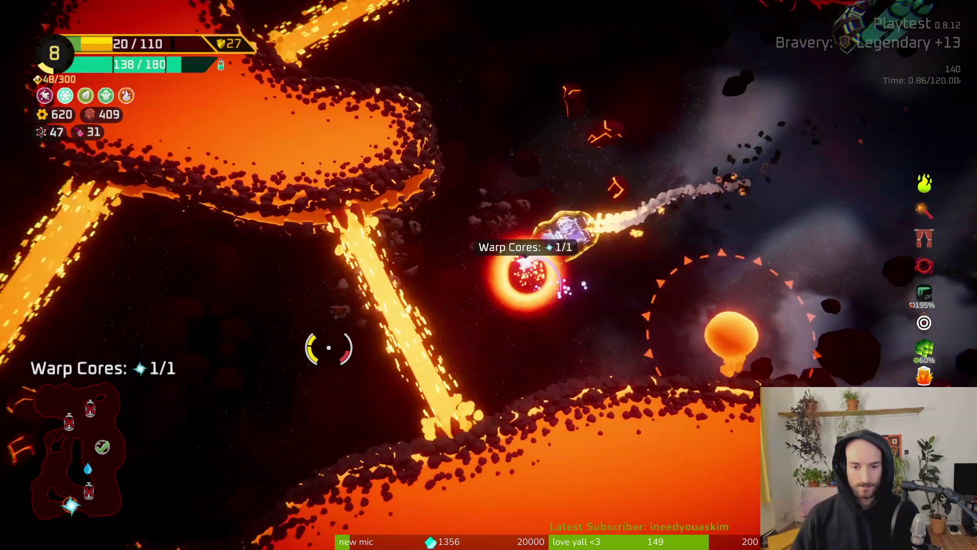
{"action": "key", "text": "e"}
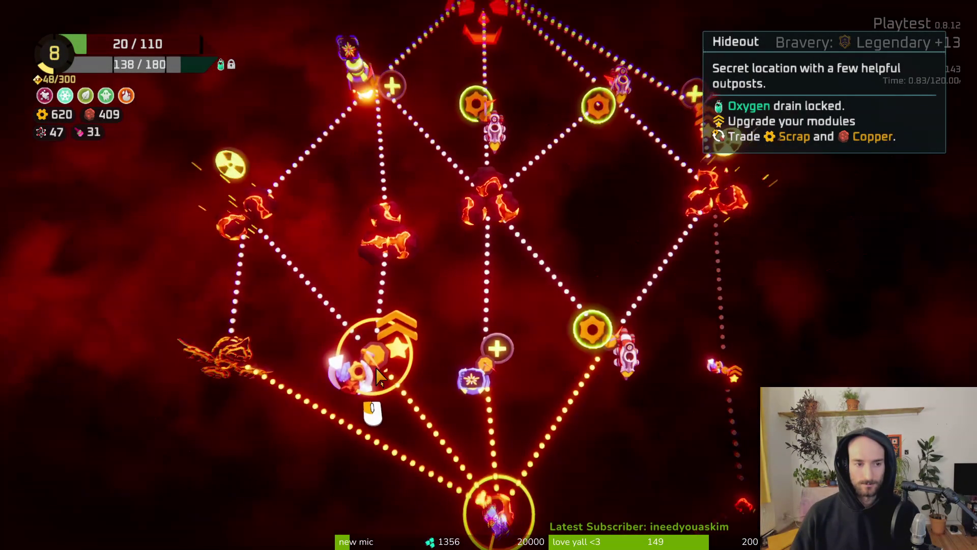
Step: Travel to the Hideout and browse the Trader's offers, closing them without trading
{"action": "left_click", "coordinate": [379, 376]}
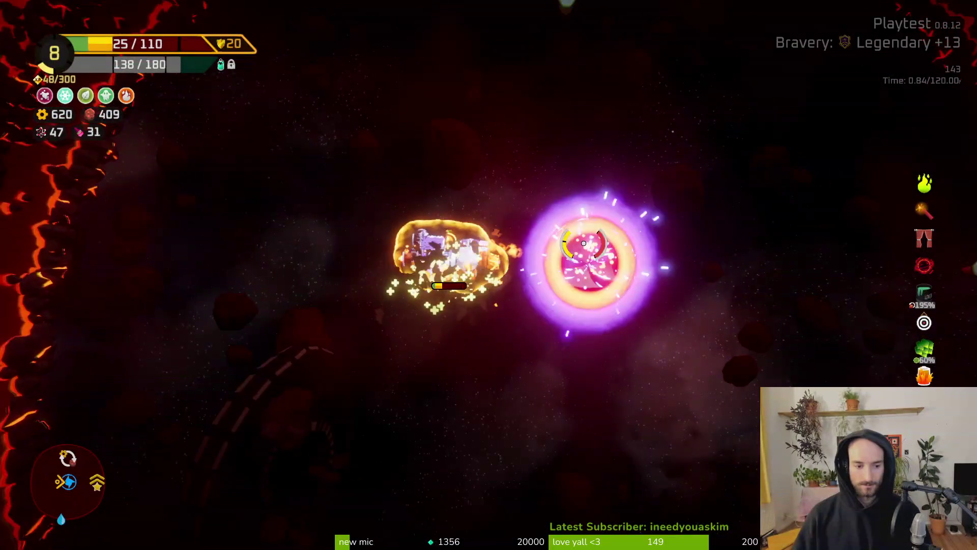
{"action": "key", "text": "w"}
{"action": "key", "text": "f"}
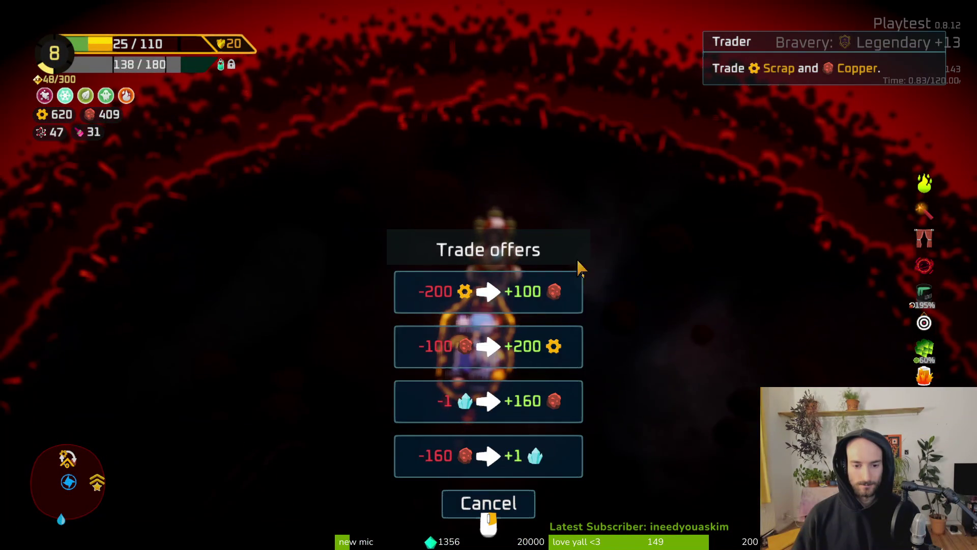
{"action": "right_click", "coordinate": [578, 266]}
Step: Dock at the Refiner and buy an upgrade for the first ship module
{"action": "key", "text": "d"}
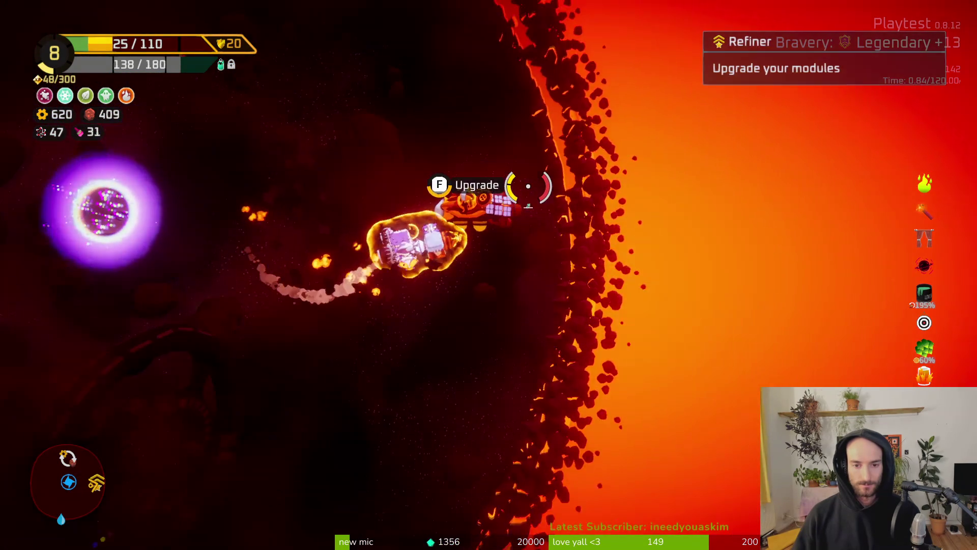
{"action": "key", "text": "f"}
{"action": "left_click", "coordinate": [532, 235]}
{"action": "left_click", "coordinate": [585, 361]}
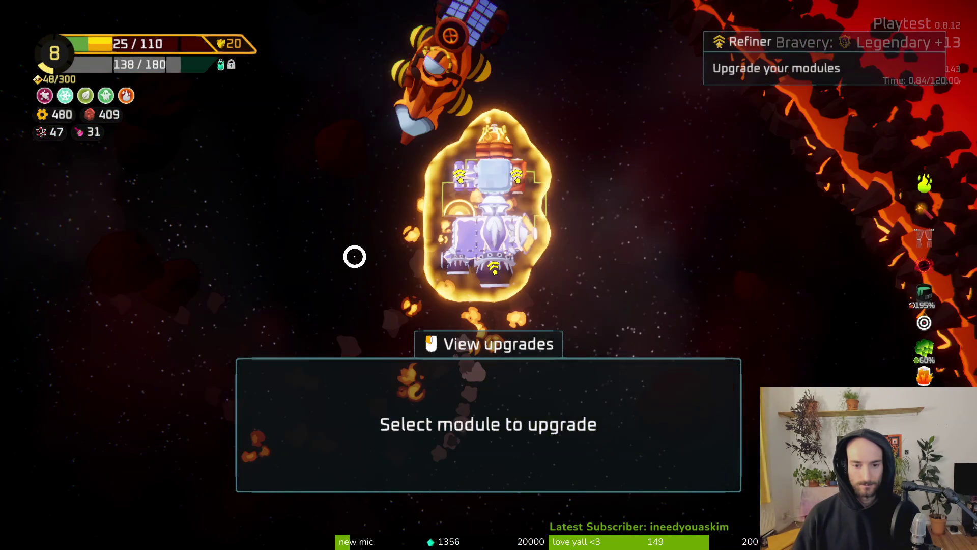
Step: Upgrade the thruster, apply the Gyroscope upgrade, and leave the Refiner
{"action": "left_click", "coordinate": [498, 277]}
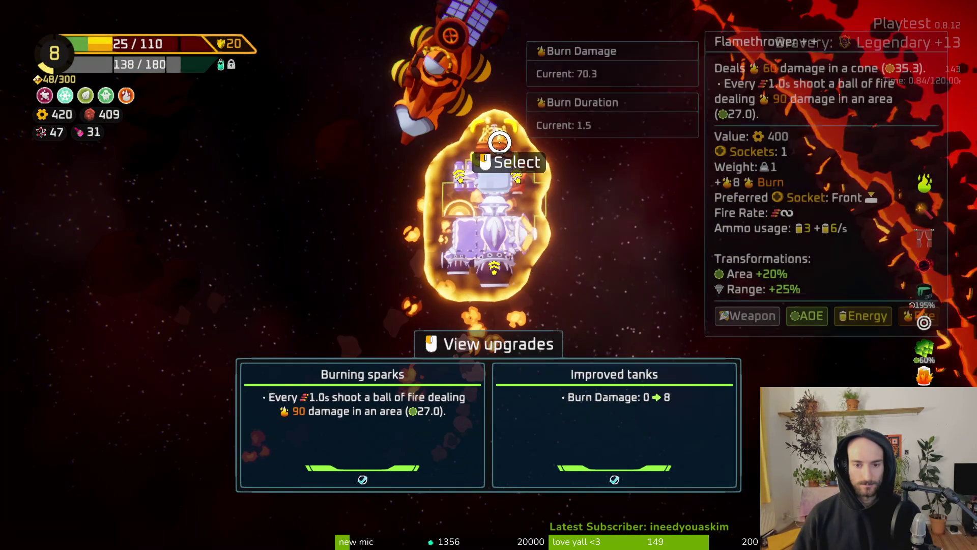
{"action": "left_click", "coordinate": [498, 268]}
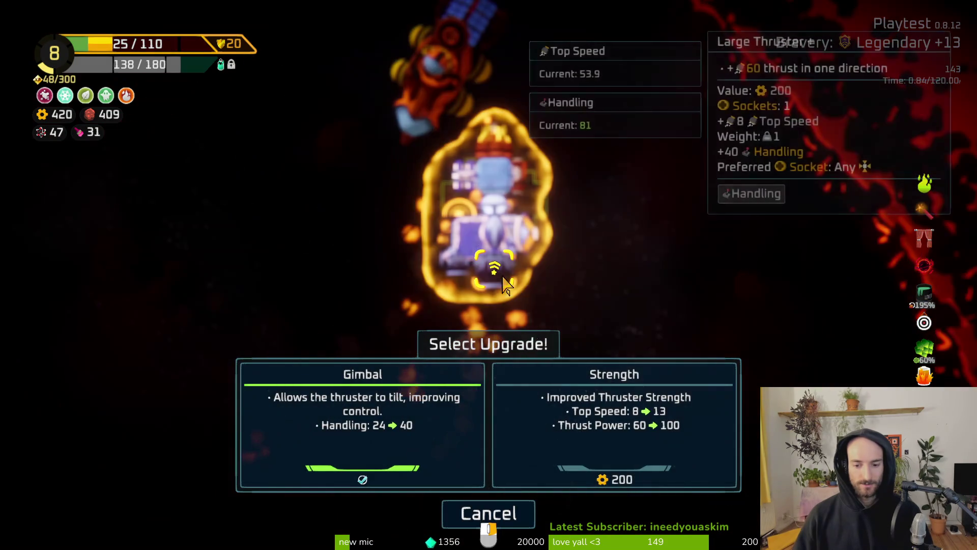
{"action": "left_click", "coordinate": [469, 177]}
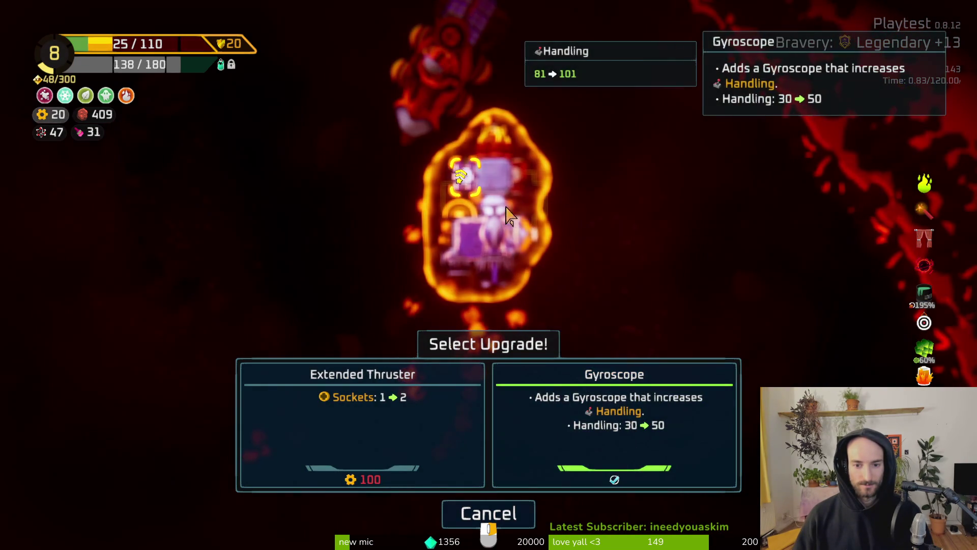
{"action": "left_click", "coordinate": [509, 216]}
{"action": "key", "text": "Escape"}
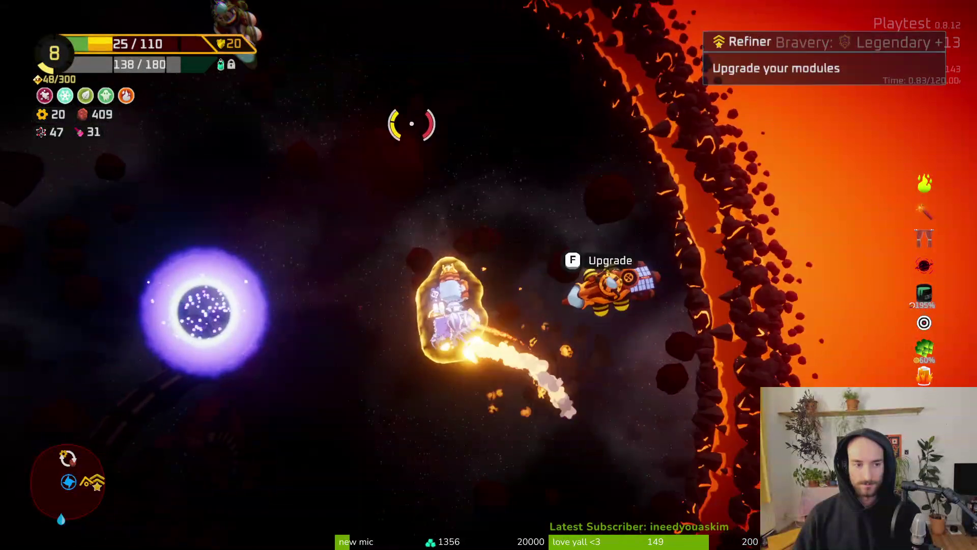
Step: Warp through the portal to the lava planet and fly up beside the Oxygen Station
{"action": "key", "text": "f"}
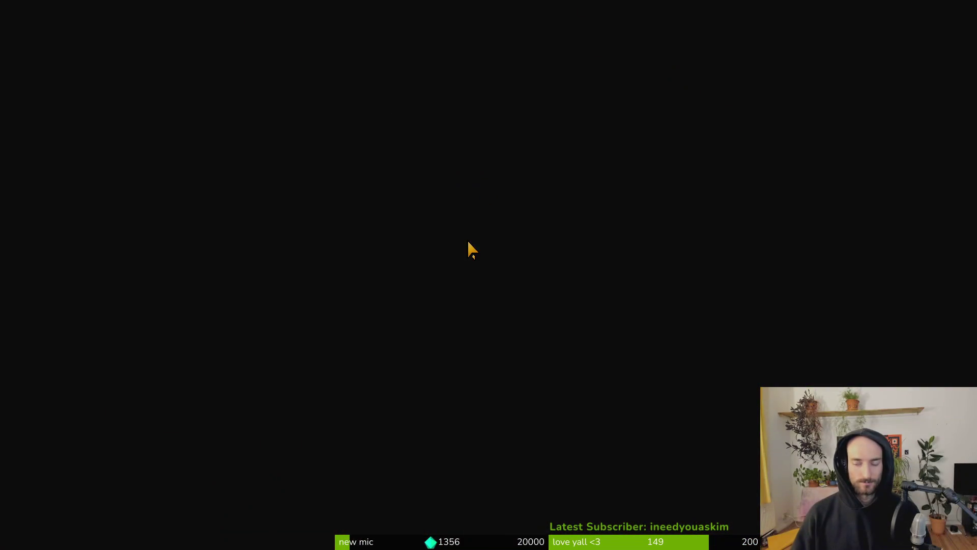
{"action": "left_click", "coordinate": [487, 306]}
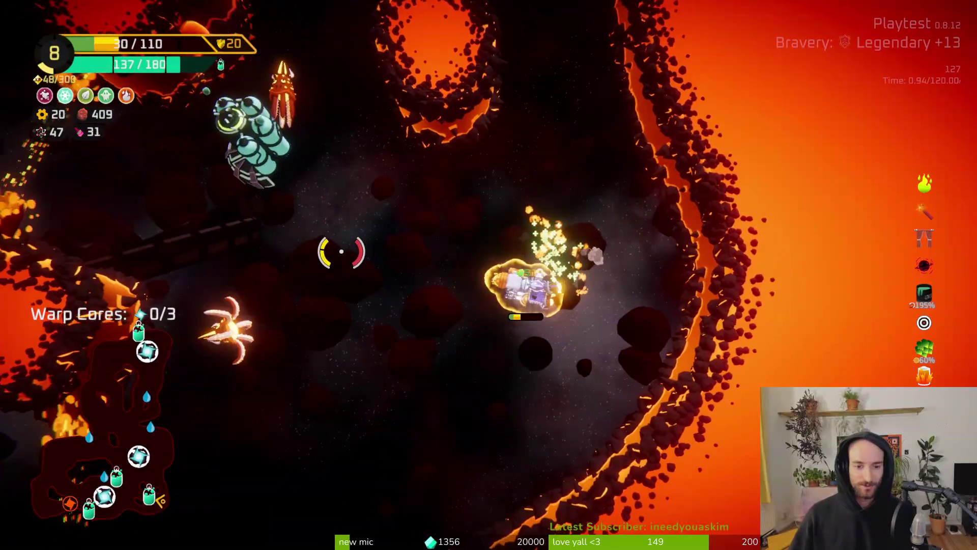
{"action": "key", "text": "w"}
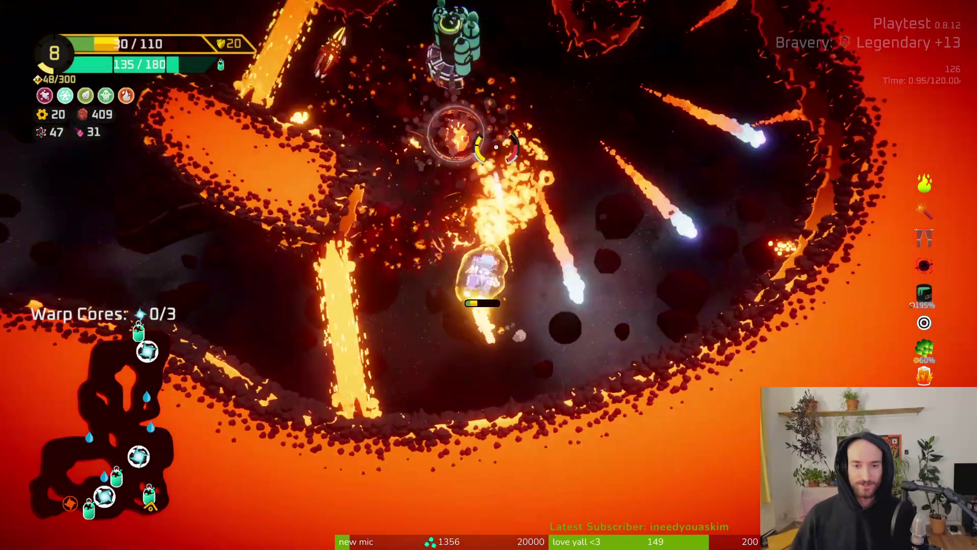
{"action": "key", "text": "w"}
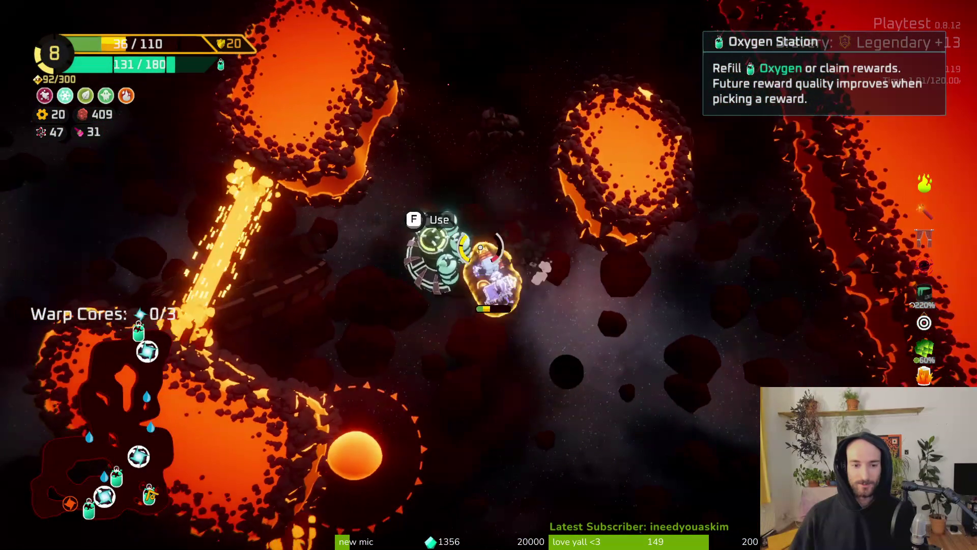
Step: Claim the Body module from the Oxygen Station, fit it for 135 max health, and fly on
{"action": "key", "text": "s"}
{"action": "key", "text": "w"}
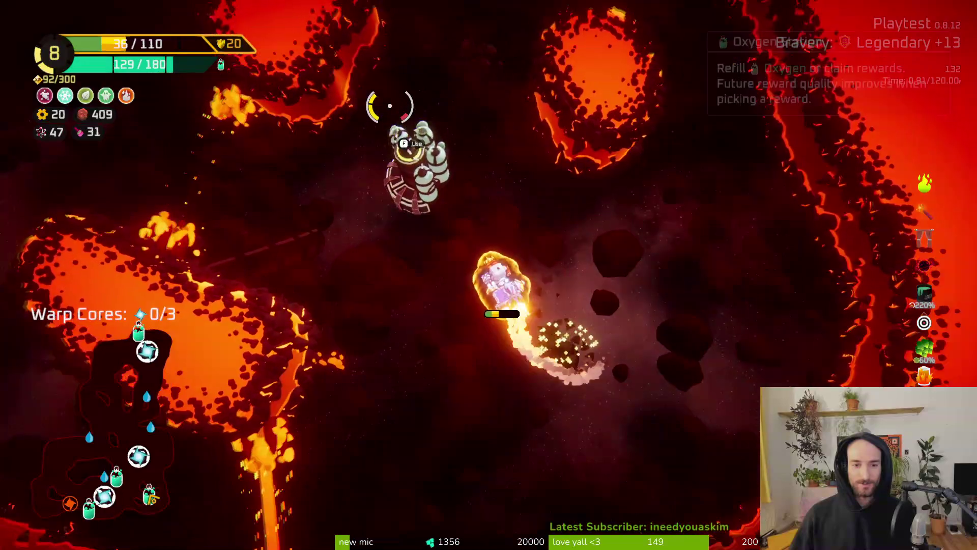
{"action": "key", "text": "f"}
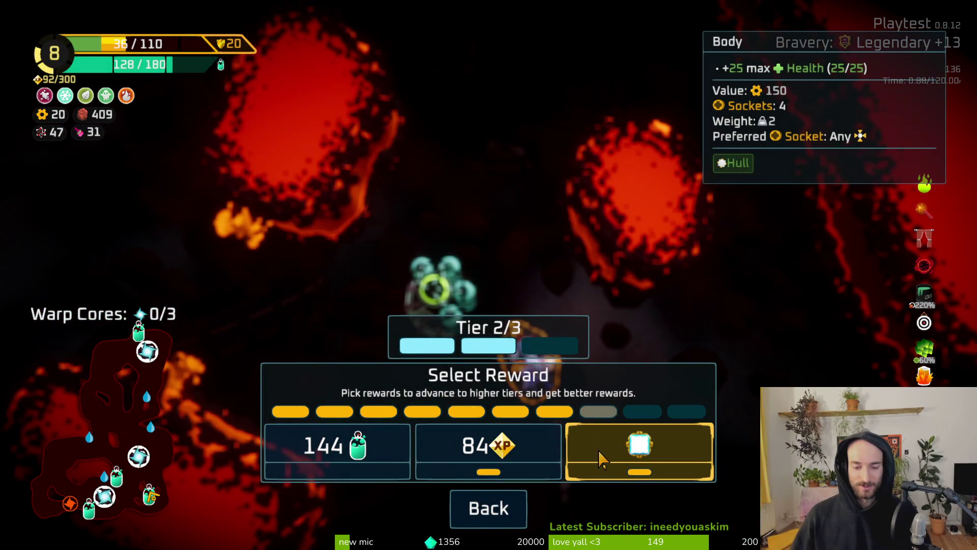
{"action": "left_click", "coordinate": [619, 460]}
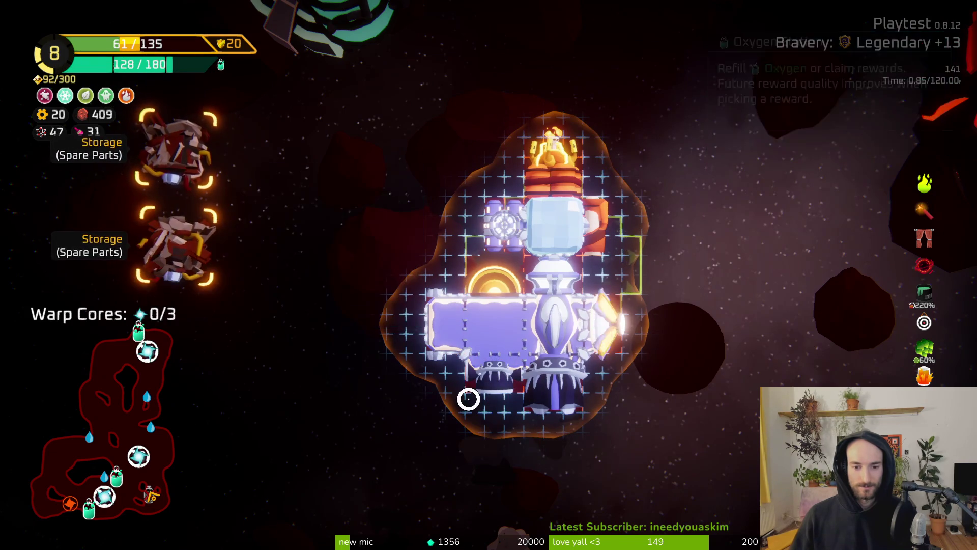
{"action": "key", "text": "Escape"}
{"action": "key", "text": "w"}
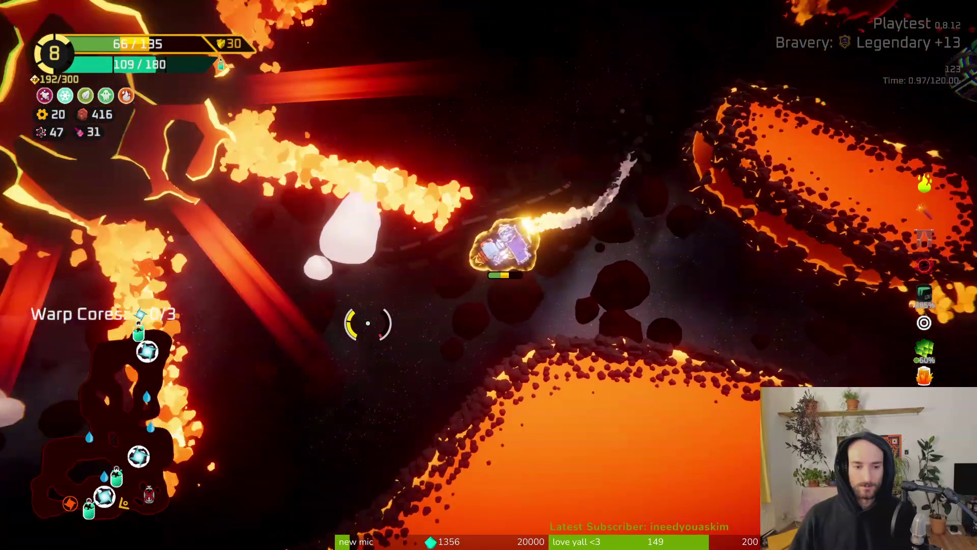
Step: Fight past the Oxygen Station and lava boss, collecting ore to 442 until Rank 9
{"action": "key", "text": "w"}
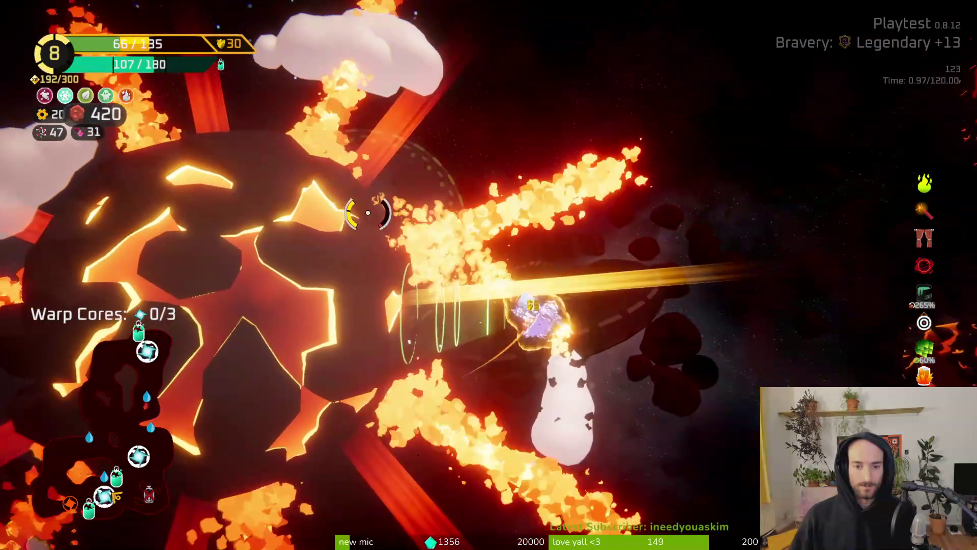
{"action": "key", "text": "w"}
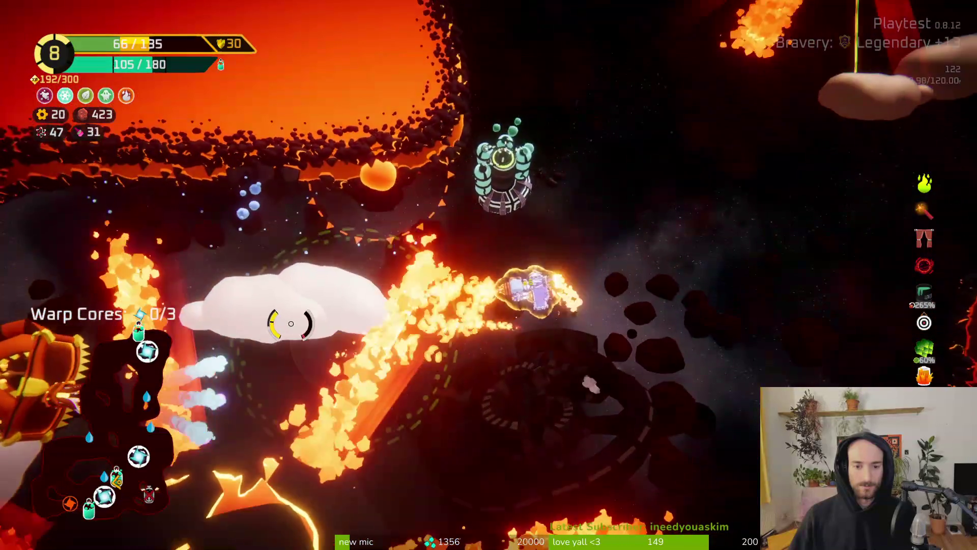
{"action": "key", "text": "w"}
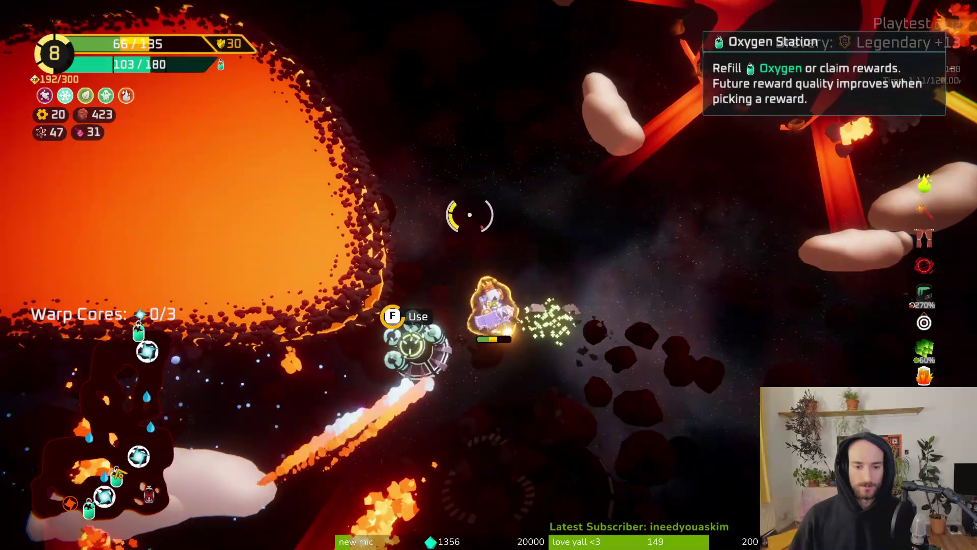
{"action": "key", "text": "w"}
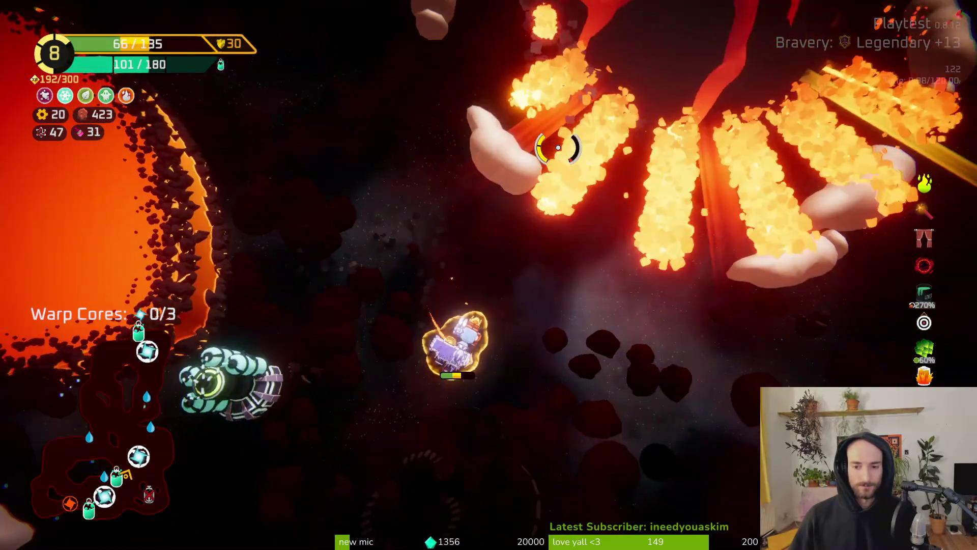
{"action": "key", "text": "w"}
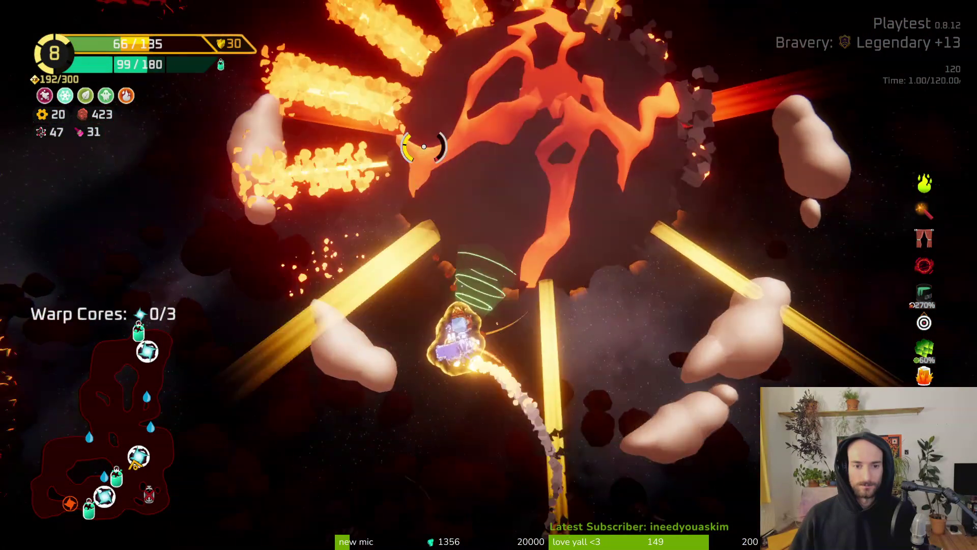
{"action": "key", "text": "w"}
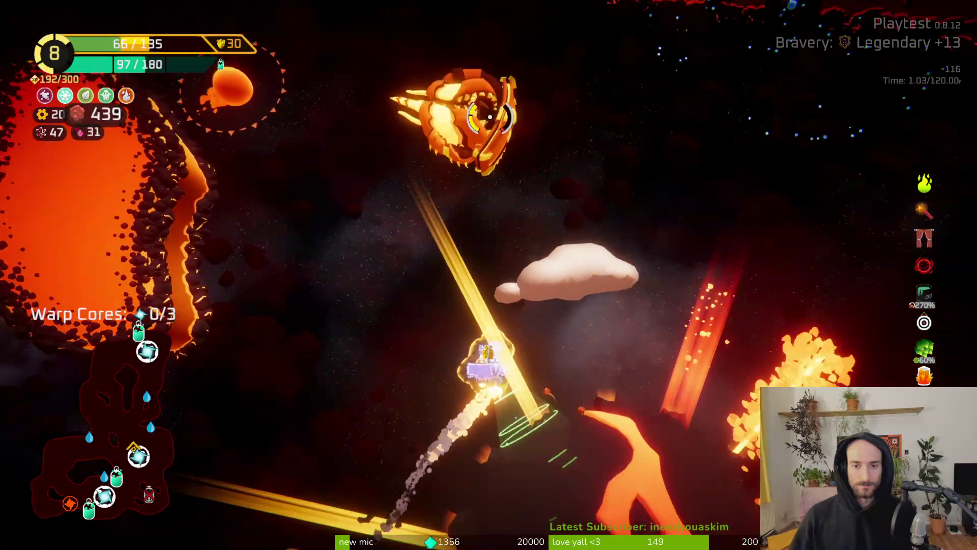
{"action": "key", "text": "w"}
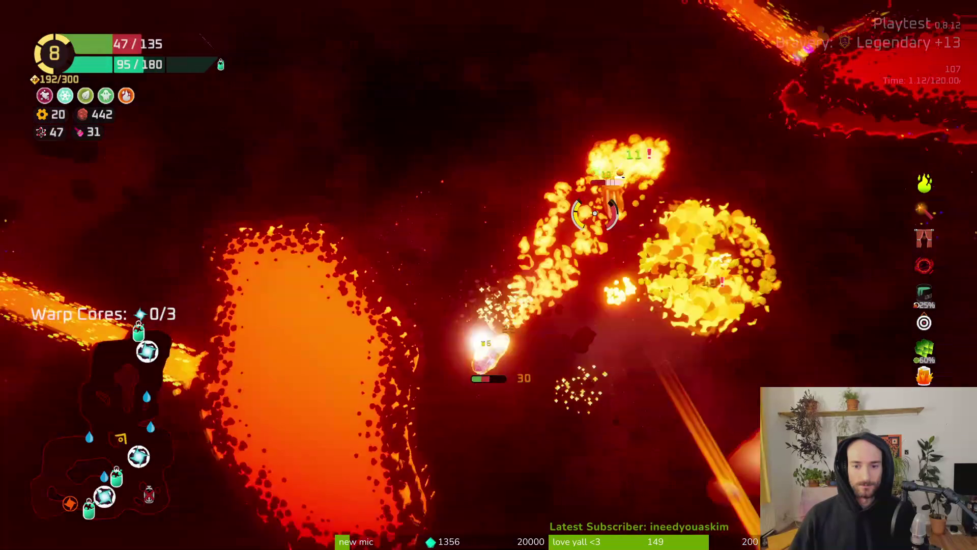
{"action": "key", "text": "w"}
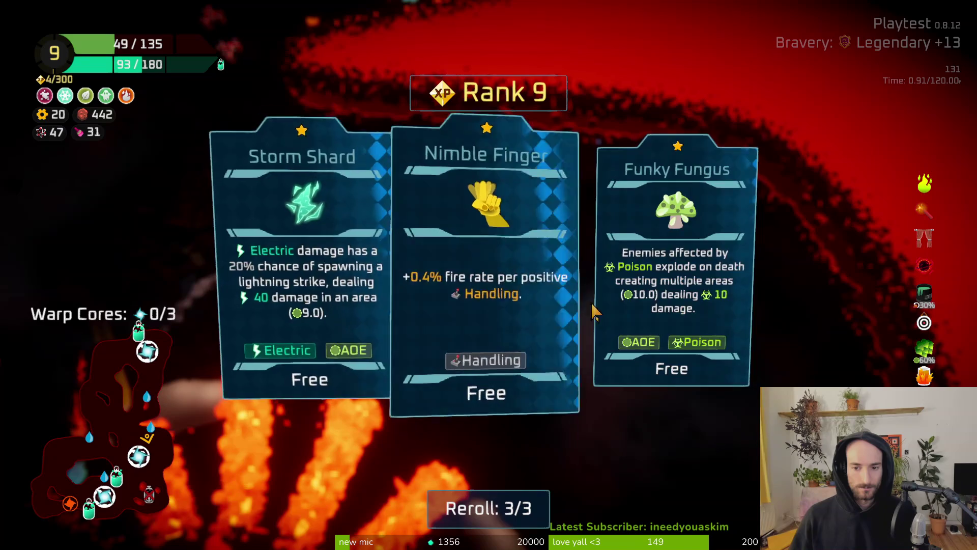
Step: Reroll the Rank 9 upgrade choices and take Barbed Wire, then fly on to the first warp core
{"action": "left_click", "coordinate": [541, 513]}
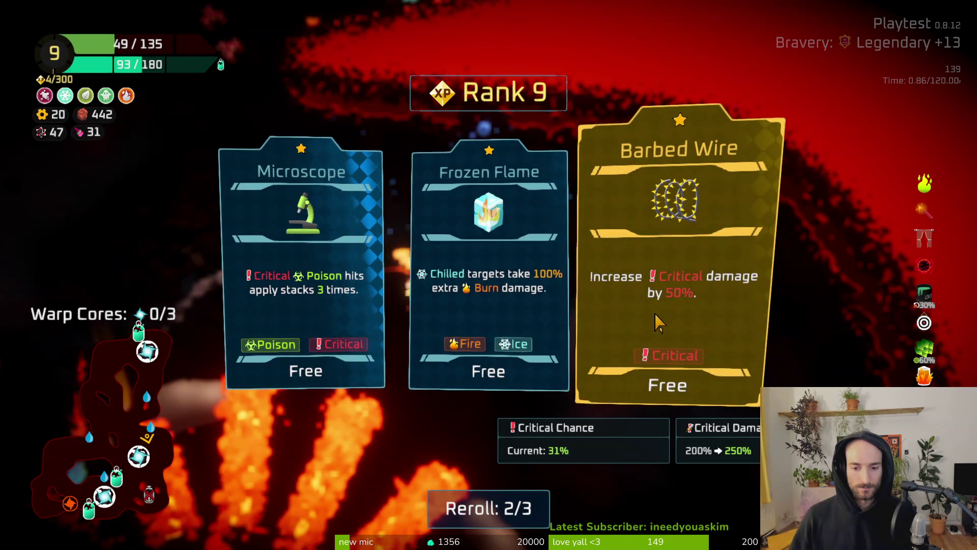
{"action": "left_click", "coordinate": [658, 321]}
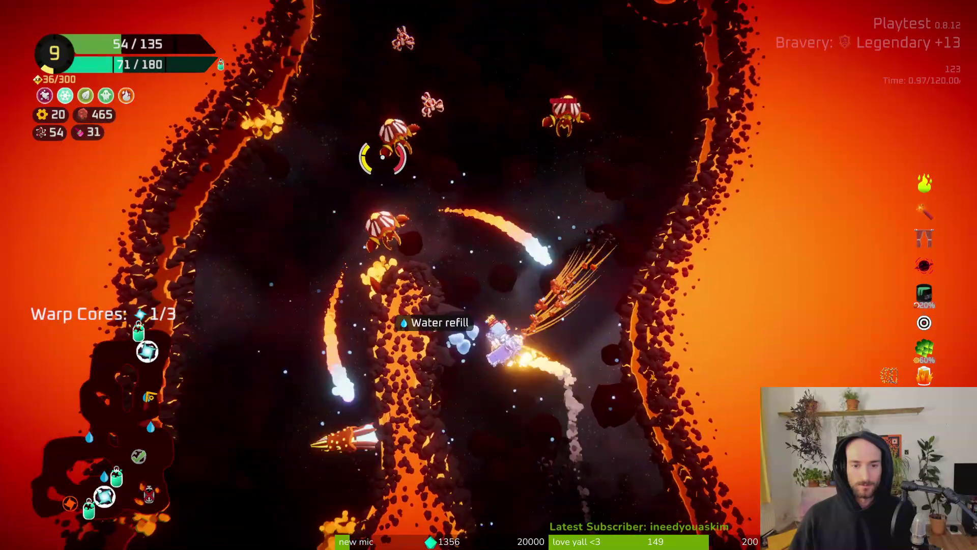
Step: Fly down-right through the lava cave to an Oxygen Station and bring up its reward choices
{"action": "key", "text": "s"}
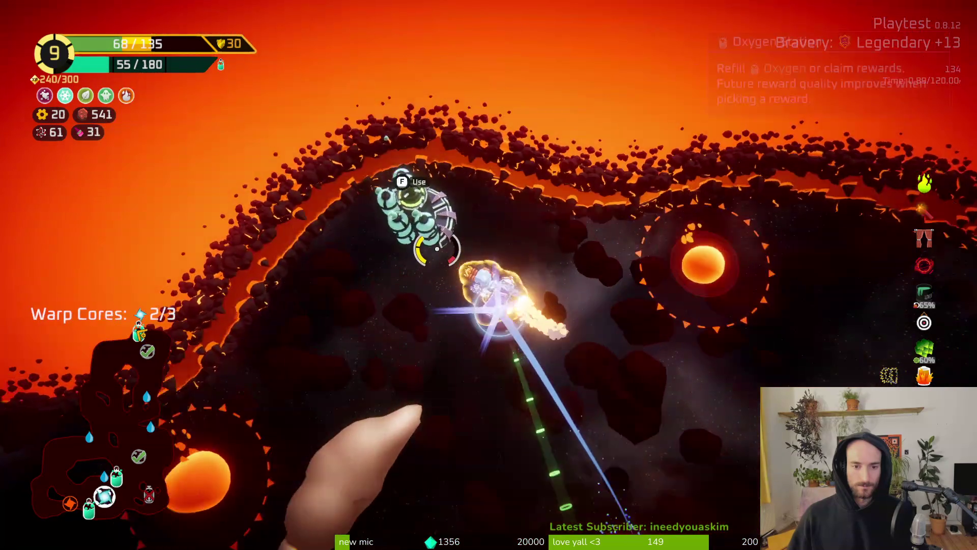
{"action": "key", "text": "e"}
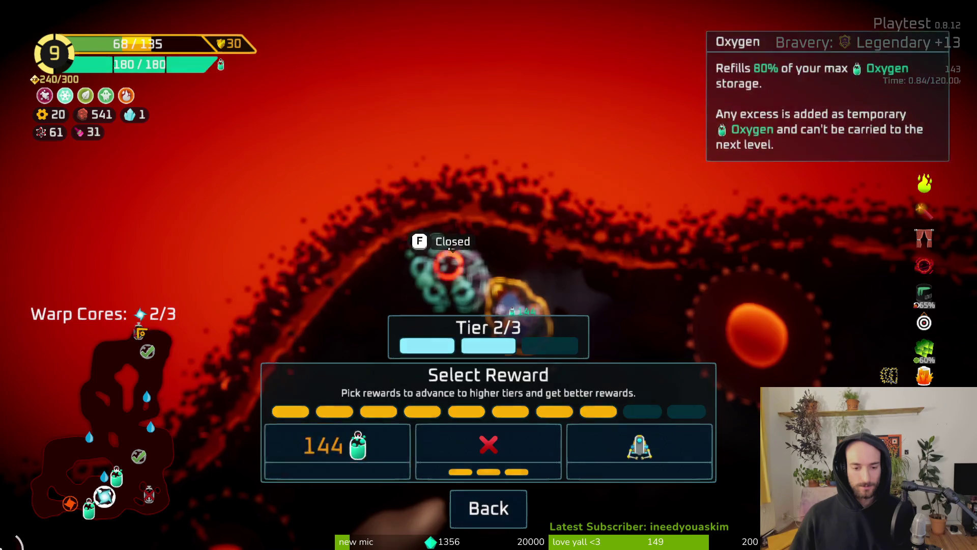
Step: Leave the Oxygen Station and fly into the next lava area, destroying an enemy on the way
{"action": "key", "text": "Escape"}
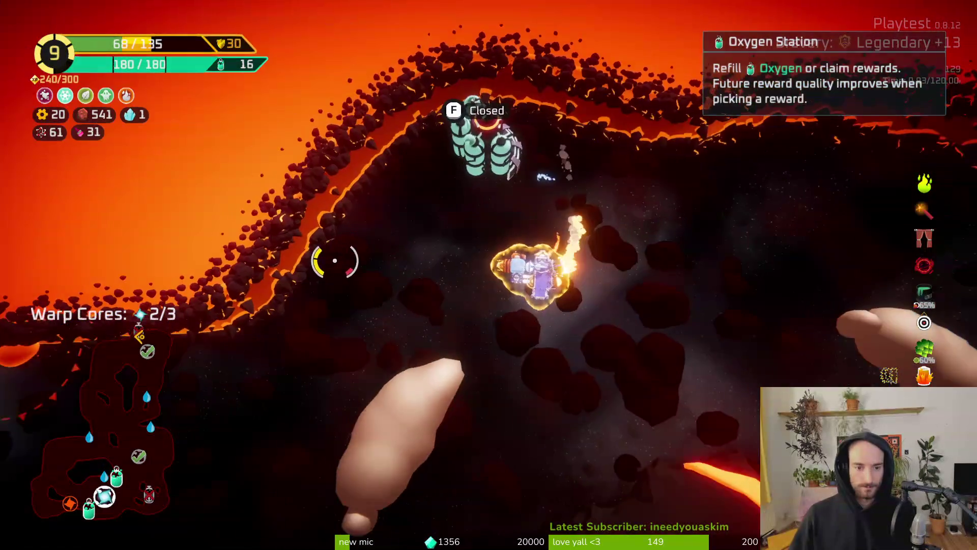
{"action": "key", "text": "s"}
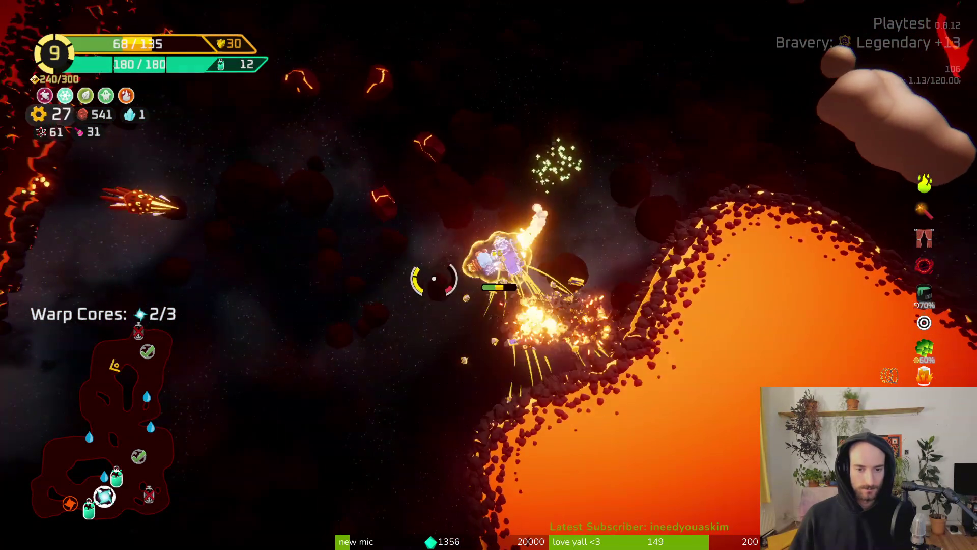
{"action": "key", "text": "w"}
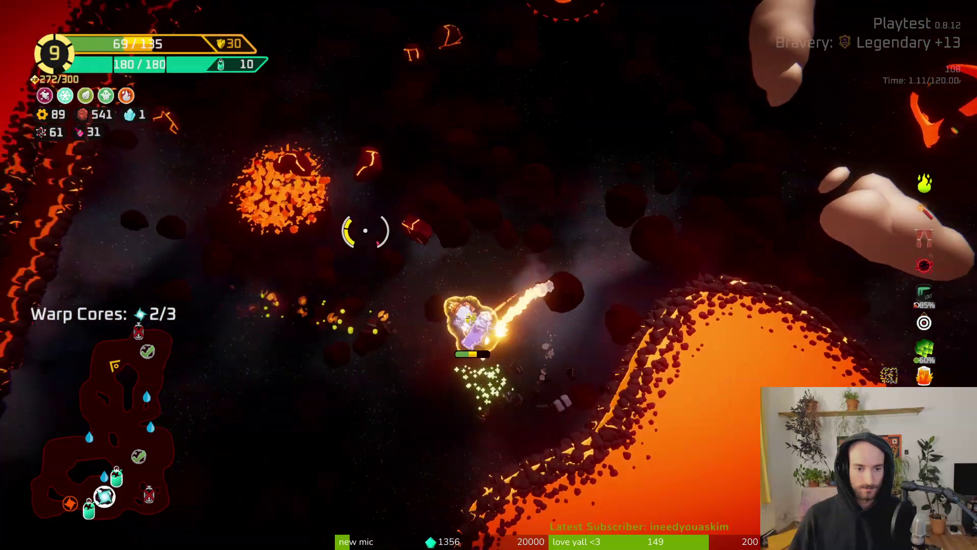
{"action": "key", "text": "a"}
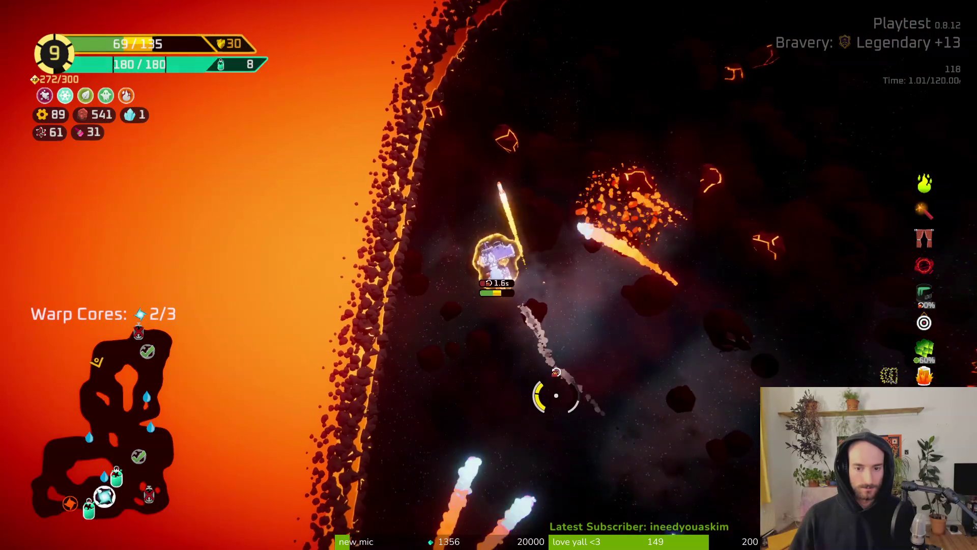
{"action": "key", "text": "s"}
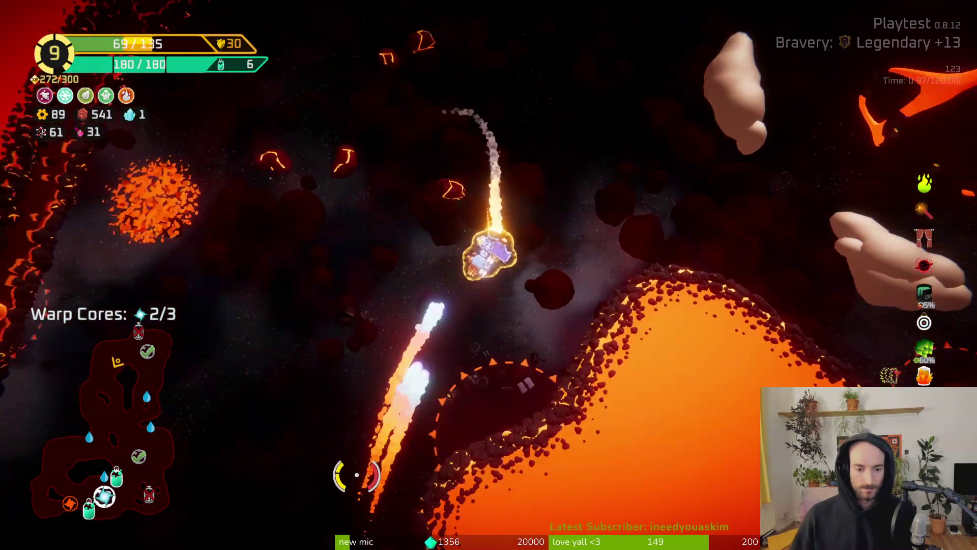
Step: Fire at the lava-area enemies and the Fire Snapper until the ship is destroyed
{"action": "left_click", "coordinate": [490, 423]}
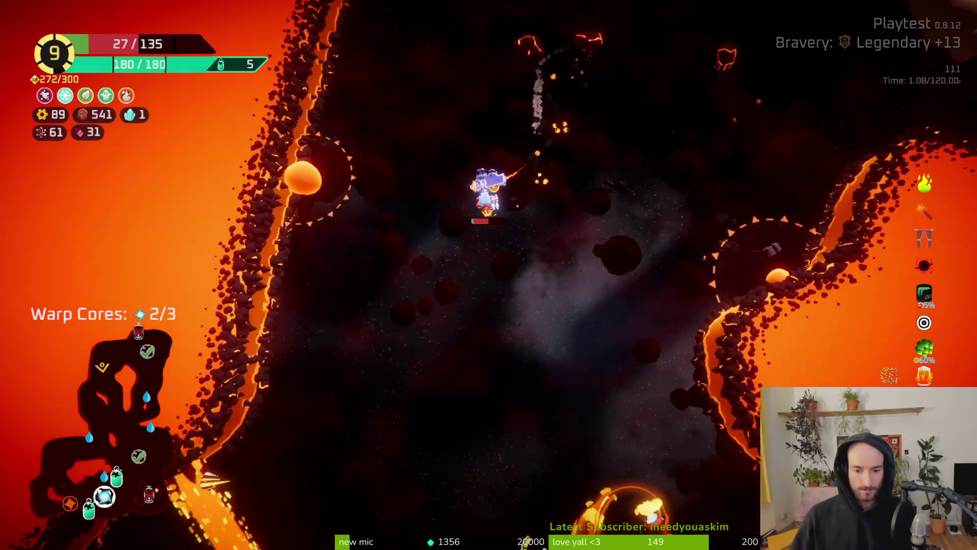
{"action": "left_click", "coordinate": [611, 462]}
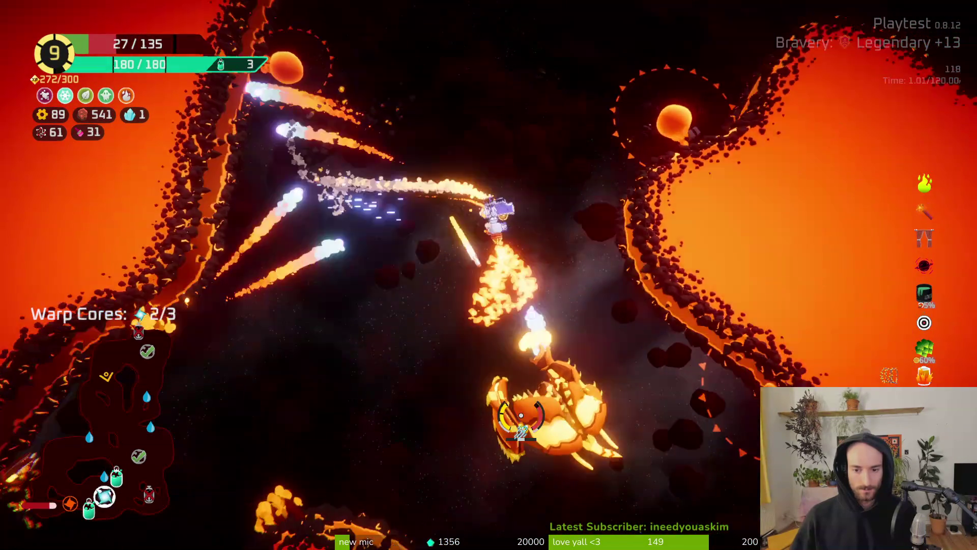
{"action": "left_click", "coordinate": [504, 386]}
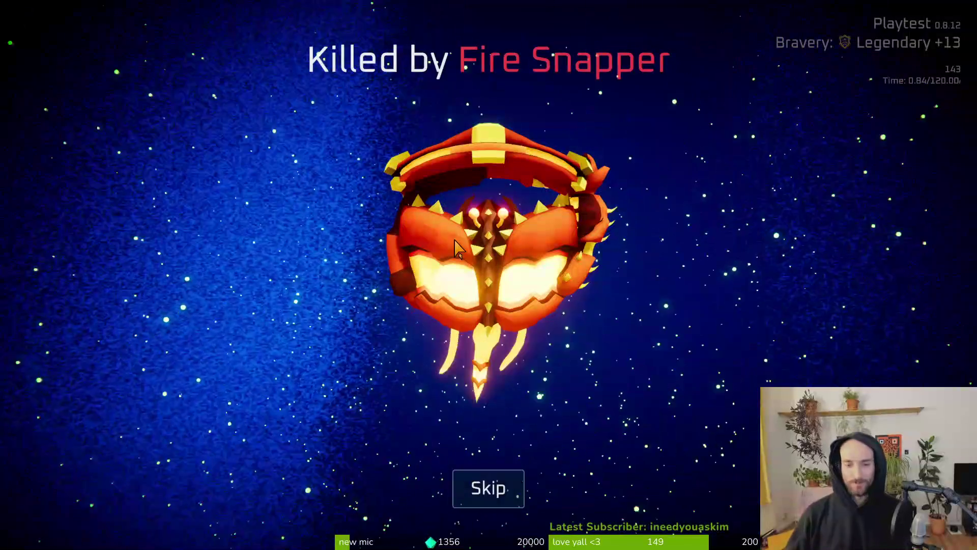
Step: Skip the death screen, review the run summary, and head back to the hub
{"action": "left_click", "coordinate": [480, 506]}
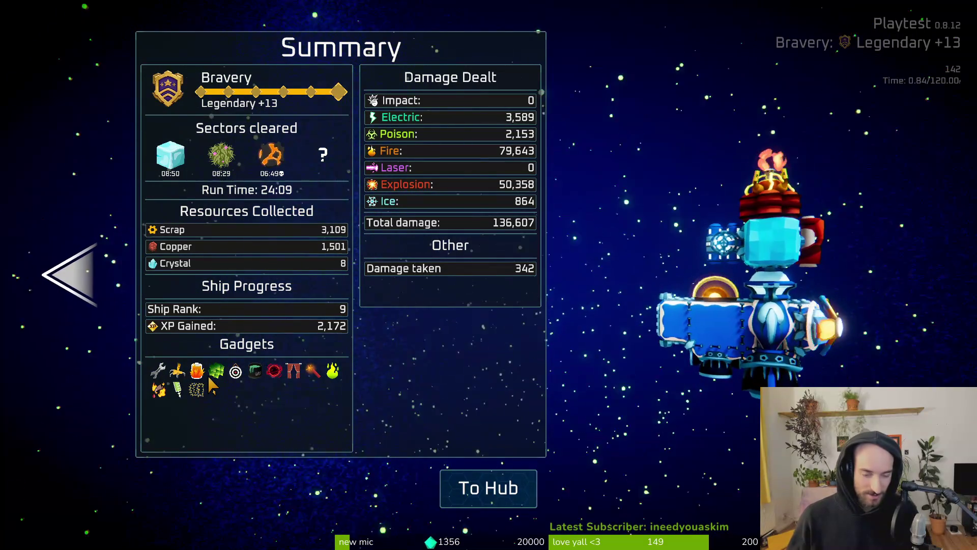
{"action": "left_click", "coordinate": [487, 501]}
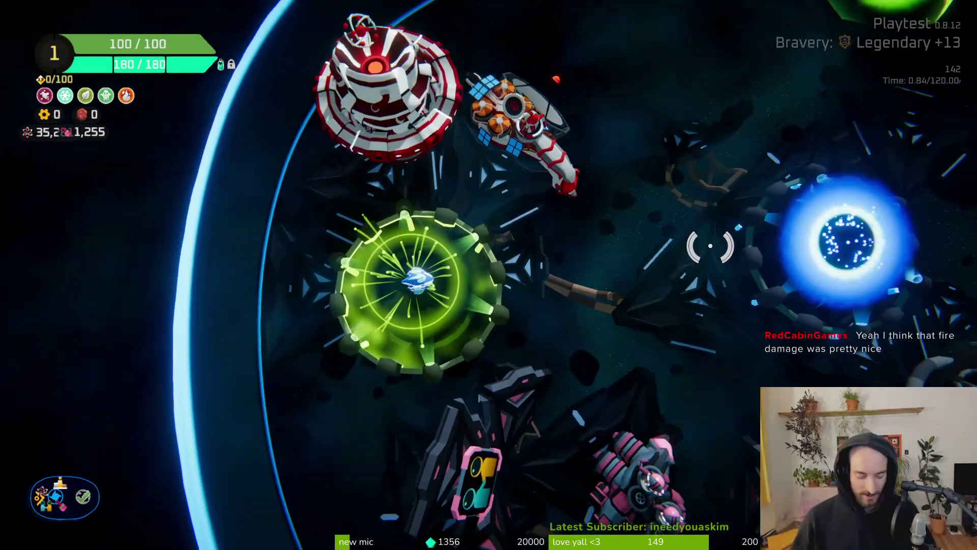
Step: Pause Space Scavenger 2 in the hub and quit to the desktop
{"action": "key", "text": "w"}
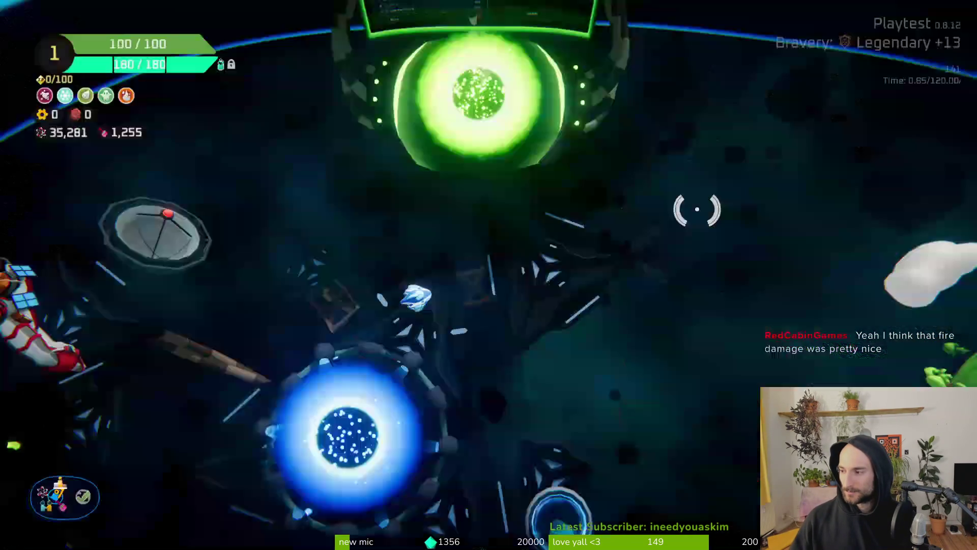
{"action": "key", "text": "Escape"}
{"action": "left_click", "coordinate": [140, 476]}
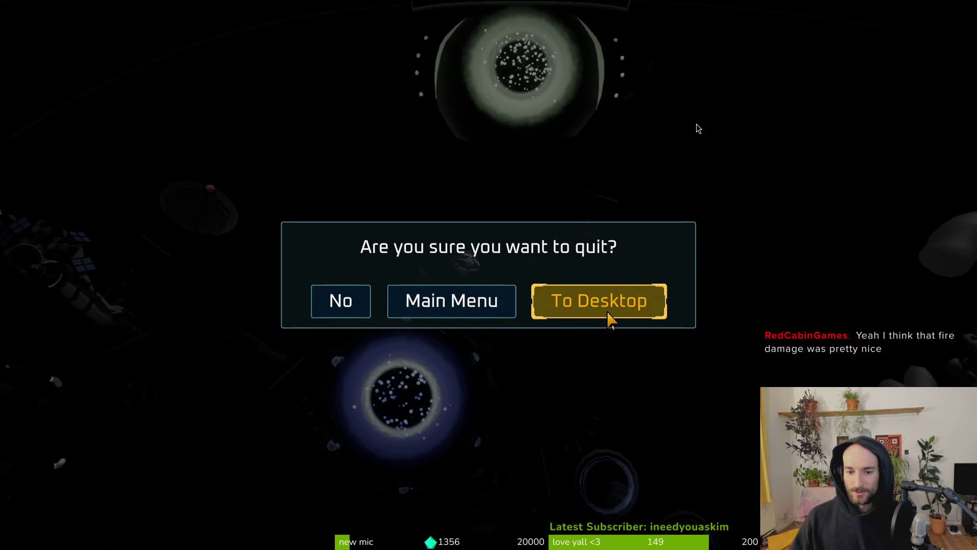
{"action": "left_click", "coordinate": [608, 313]}
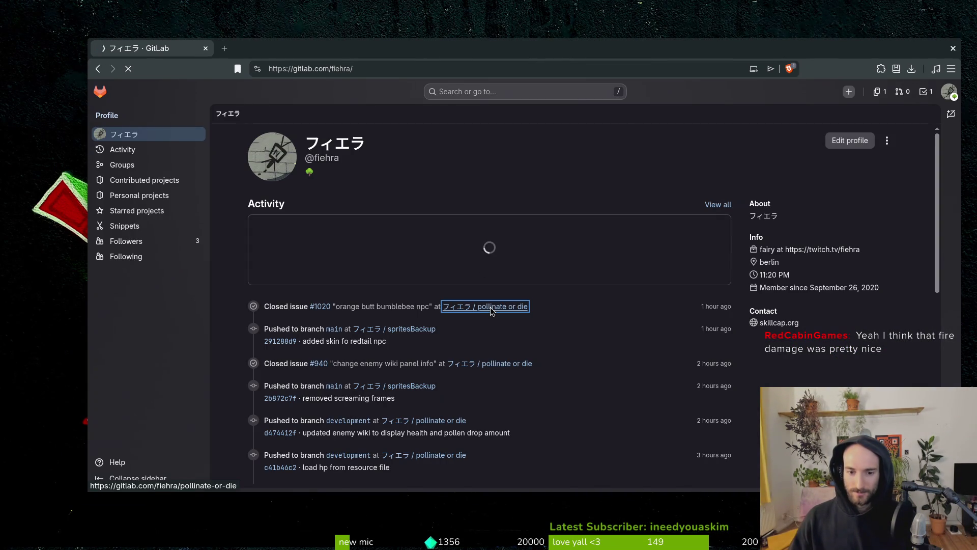
Step: Open the pollinate or die project and scroll the steam nextfest demo (forest area) milestone board
{"action": "left_click", "coordinate": [484, 307]}
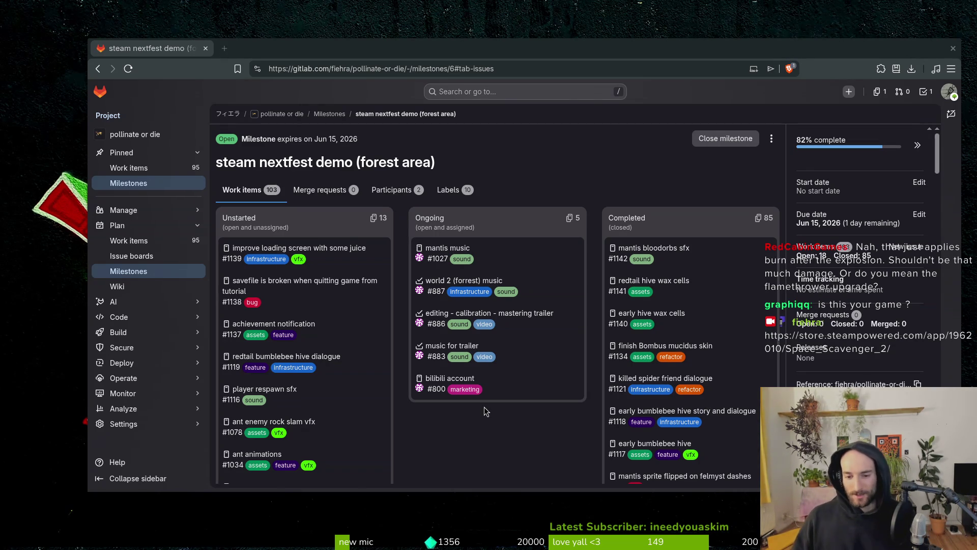
{"action": "scroll", "coordinate": [362, 372], "scroll_direction": "down", "scroll_amount": 3}
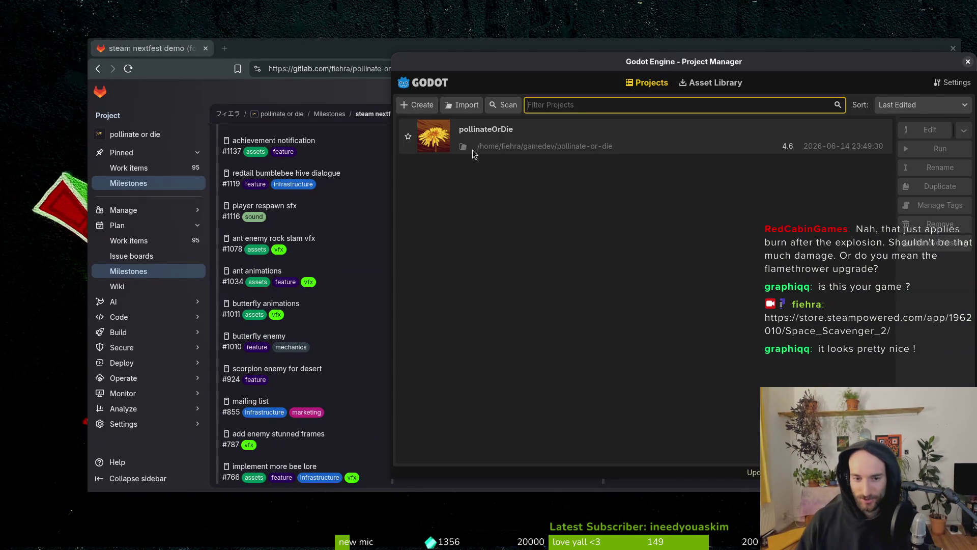
Step: Open pollinateOrDie from the Project Manager and run it to the main menu
{"action": "double_click", "coordinate": [473, 151]}
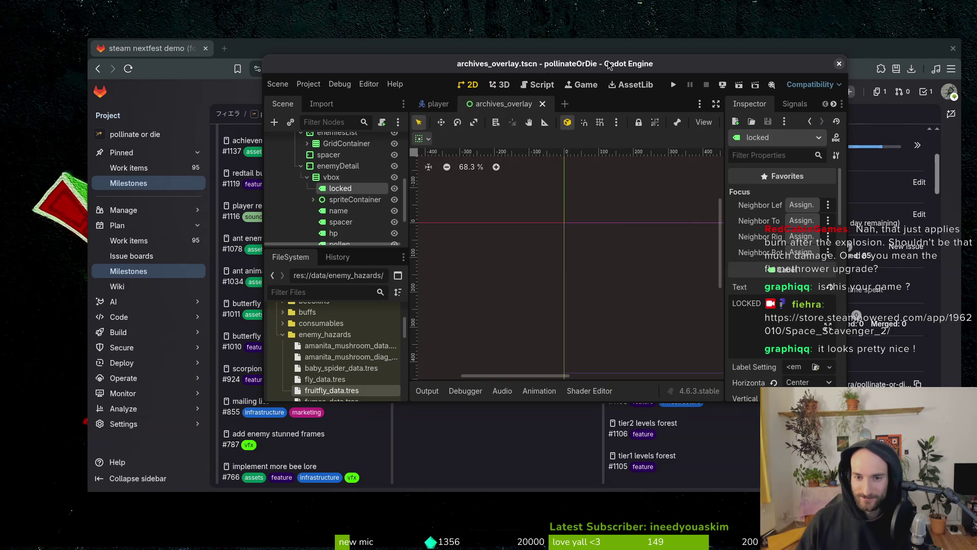
{"action": "left_click", "coordinate": [674, 85]}
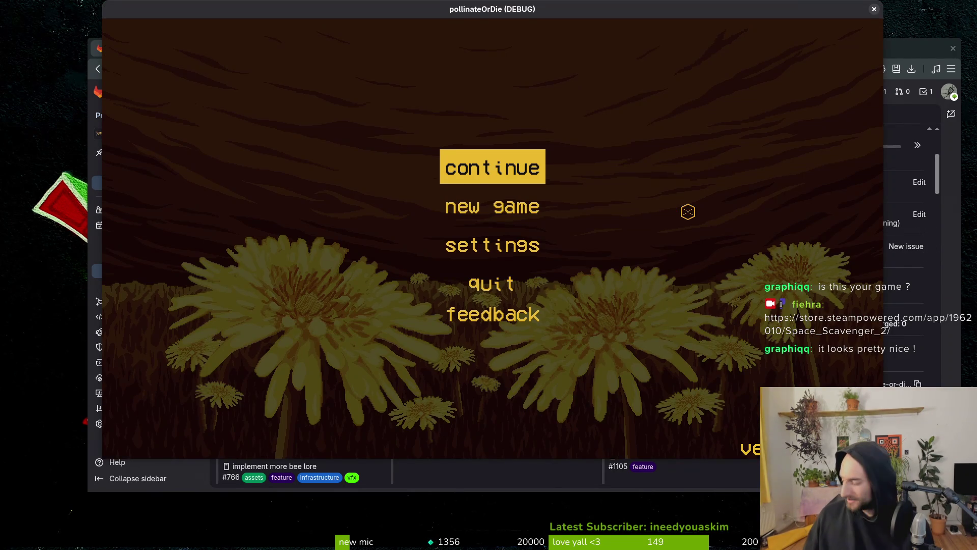
Step: Continue the saved game, play to the NPC bee, and finish its dialogue
{"action": "key", "text": "Return"}
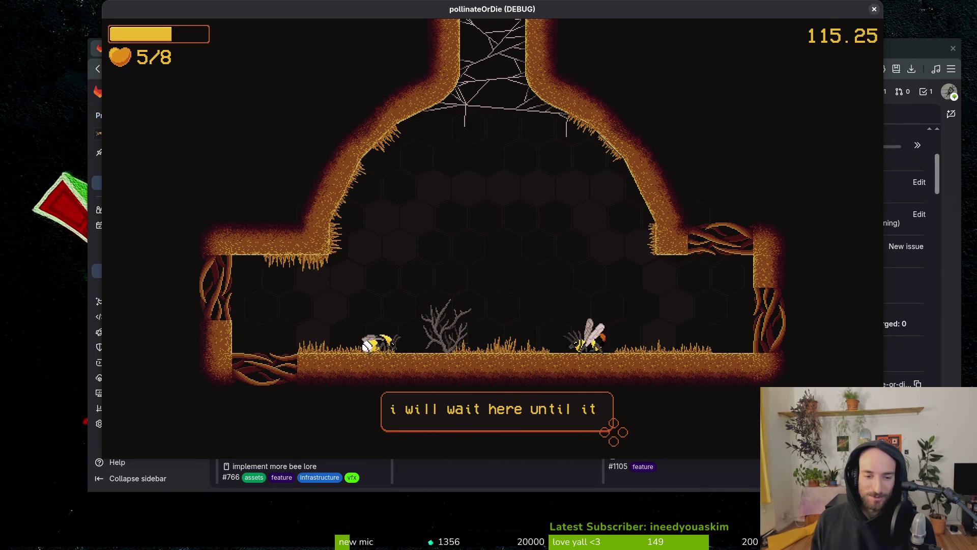
{"action": "key", "text": "Right"}
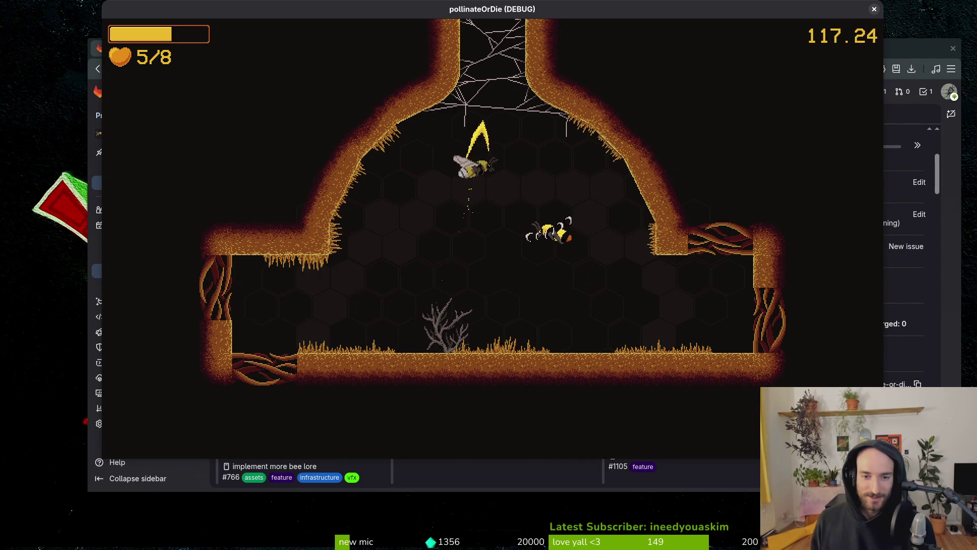
Step: Fly the bee up into the spider web arena and dodge around the spider
{"action": "key", "text": "Up"}
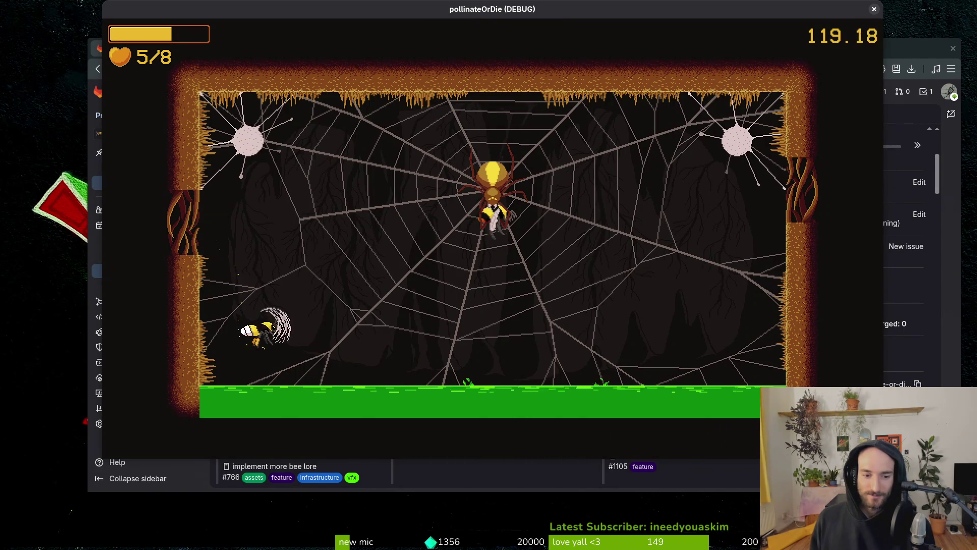
{"action": "key", "text": "Right"}
{"action": "key", "text": "Up"}
{"action": "key", "text": "Left"}
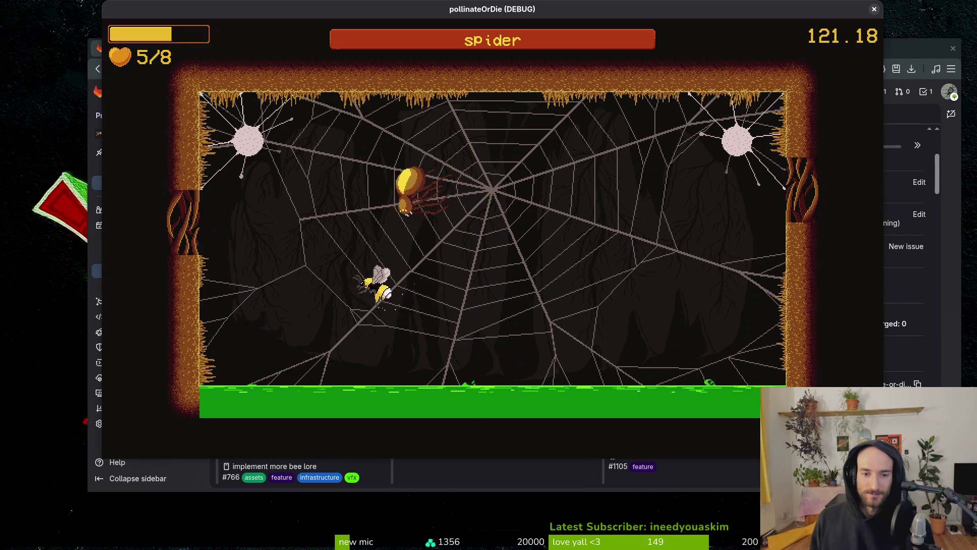
{"action": "key", "text": "Right"}
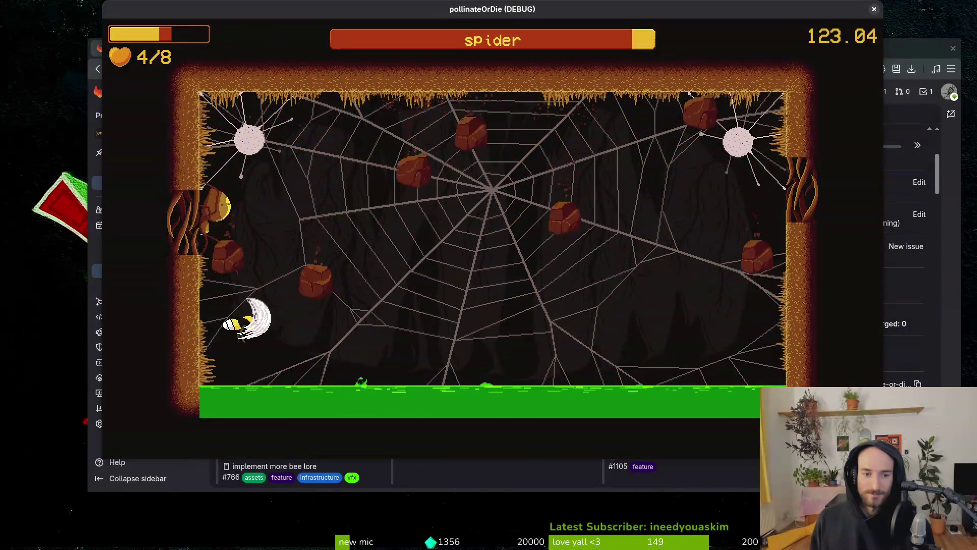
{"action": "key", "text": "Right"}
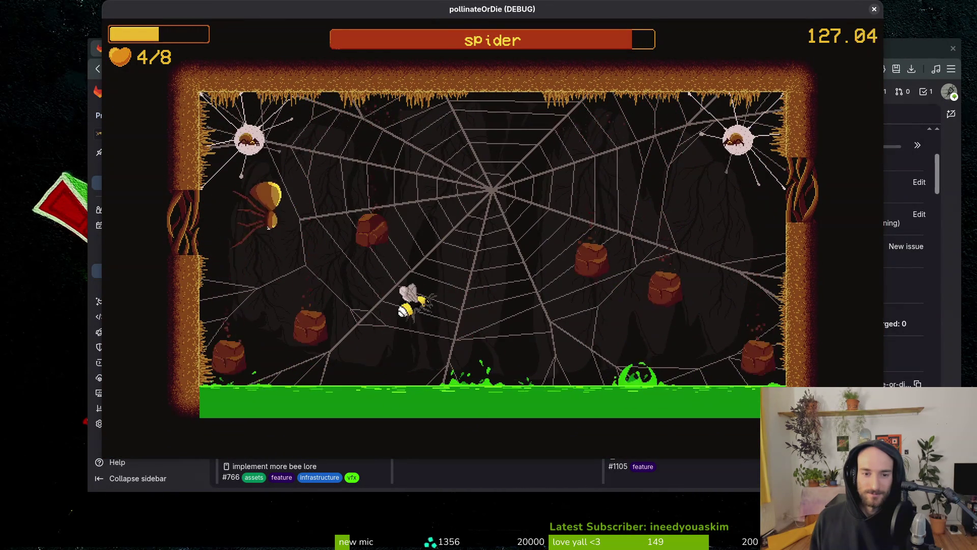
{"action": "key", "text": "Up"}
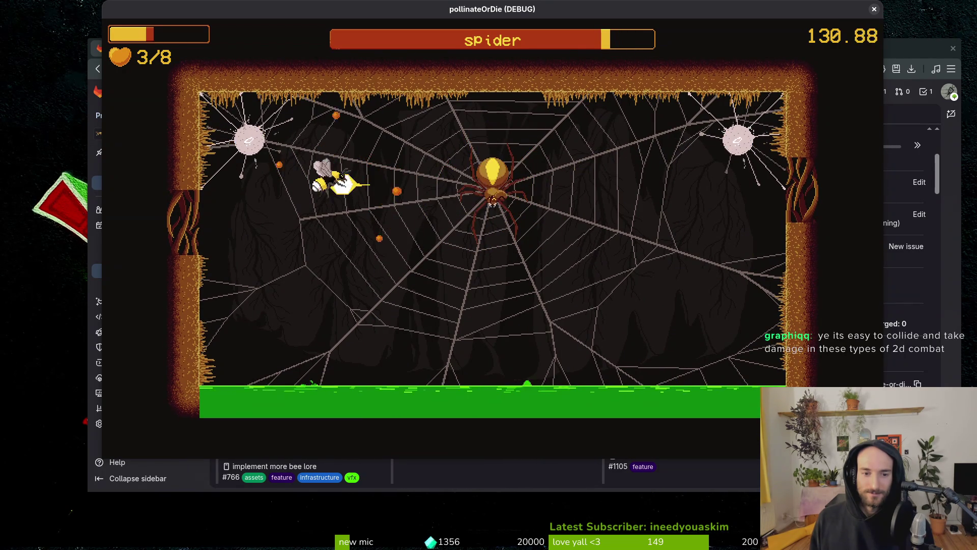
{"action": "key", "text": "Down"}
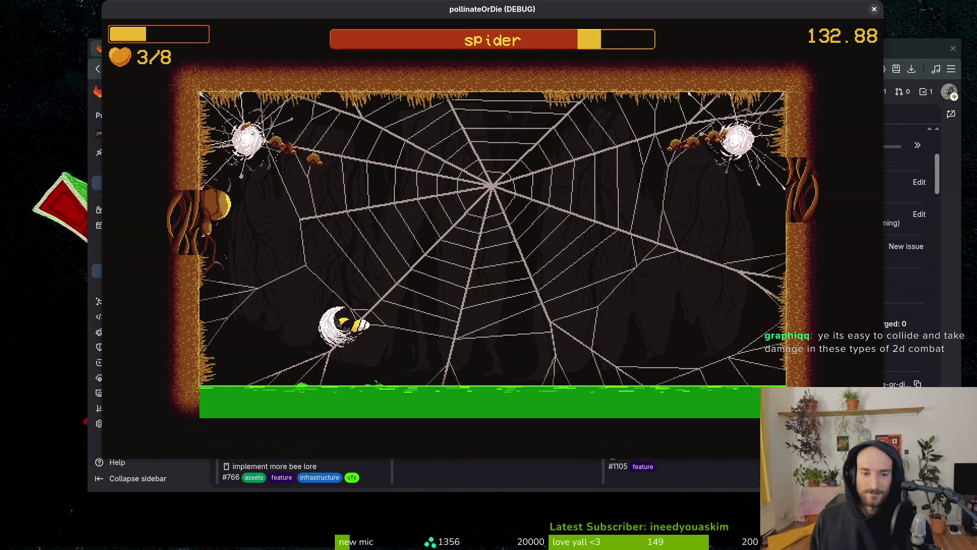
{"action": "key", "text": "Right"}
{"action": "key", "text": "Right"}
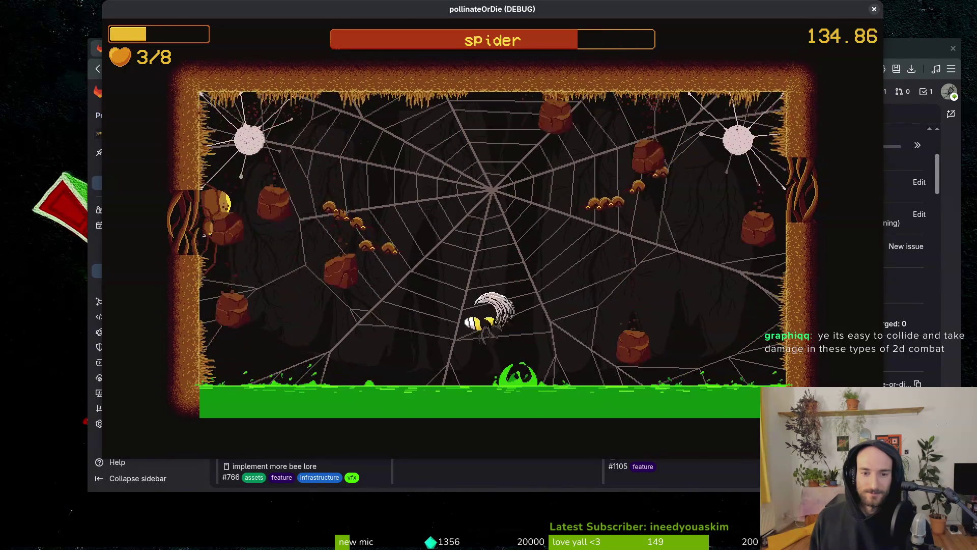
Step: Slash repeatedly at the spider boss, retreating to the wall between attacks
{"action": "key", "text": "space"}
{"action": "key", "text": "Left"}
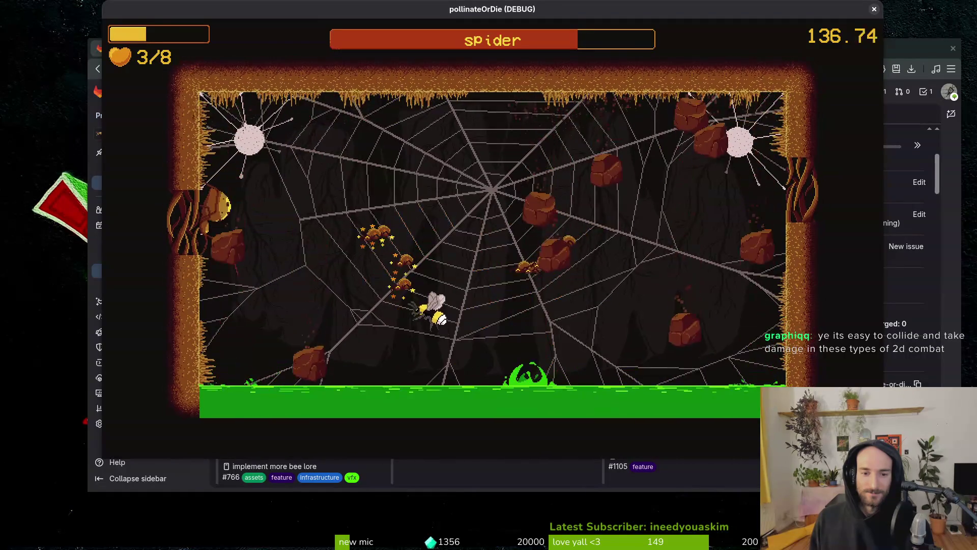
{"action": "key", "text": "space"}
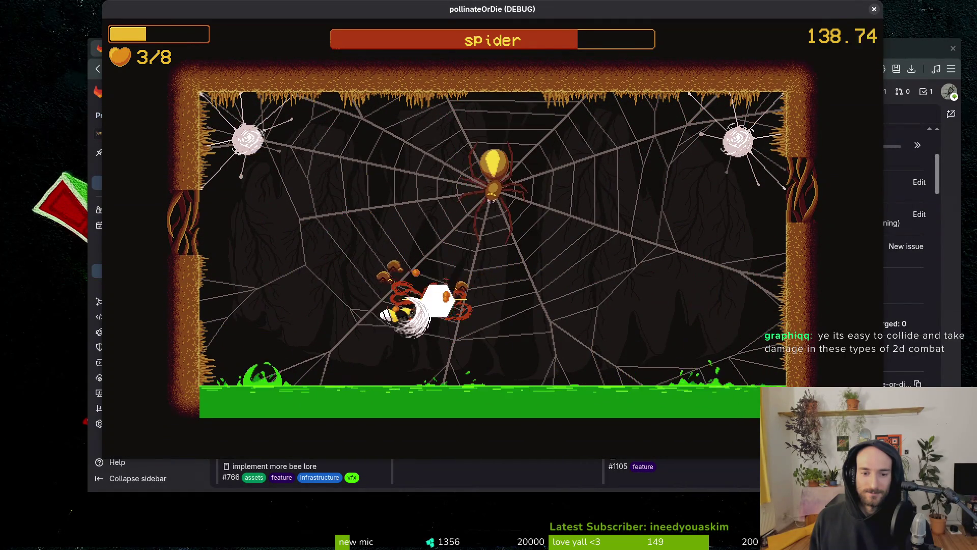
{"action": "key", "text": "space"}
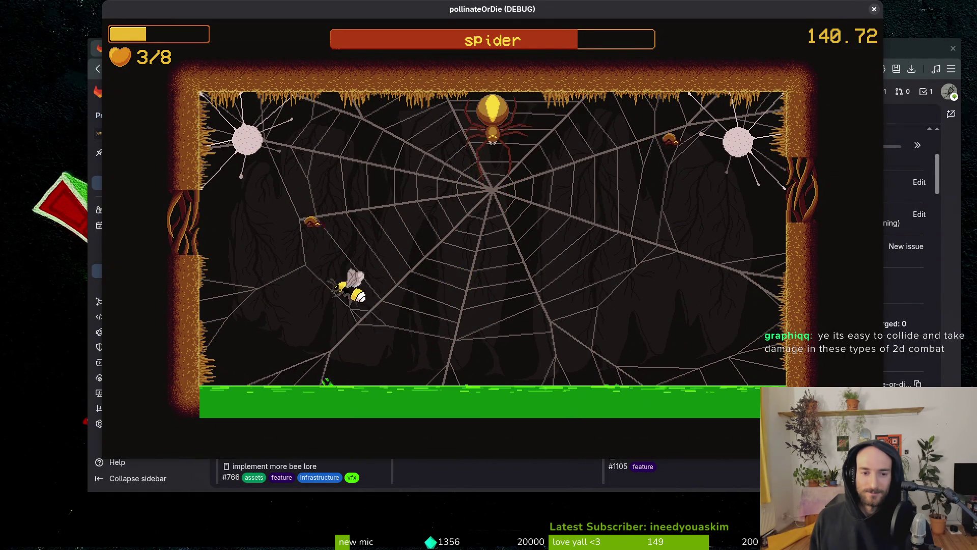
{"action": "key", "text": "space"}
{"action": "key", "text": "Left"}
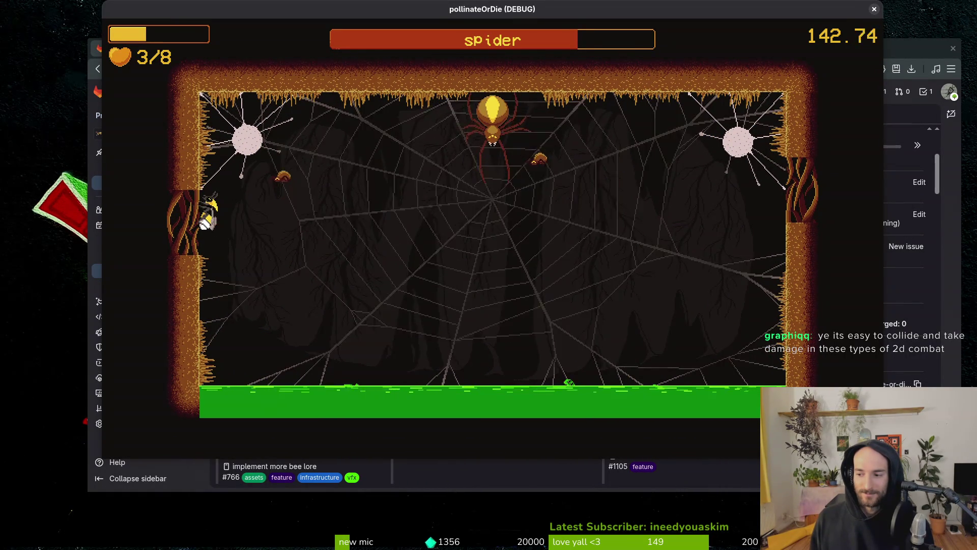
{"action": "key", "text": "Right"}
{"action": "key", "text": "space"}
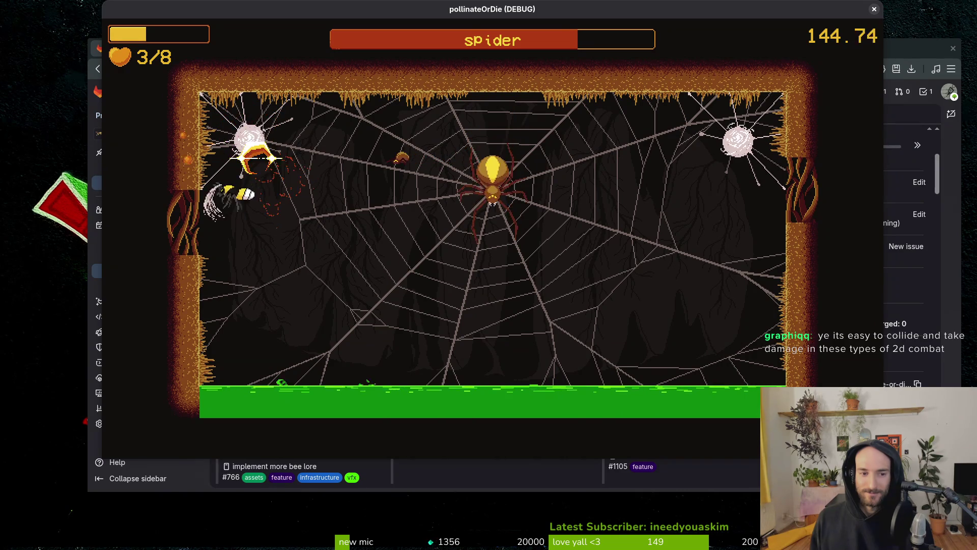
{"action": "key", "text": "space"}
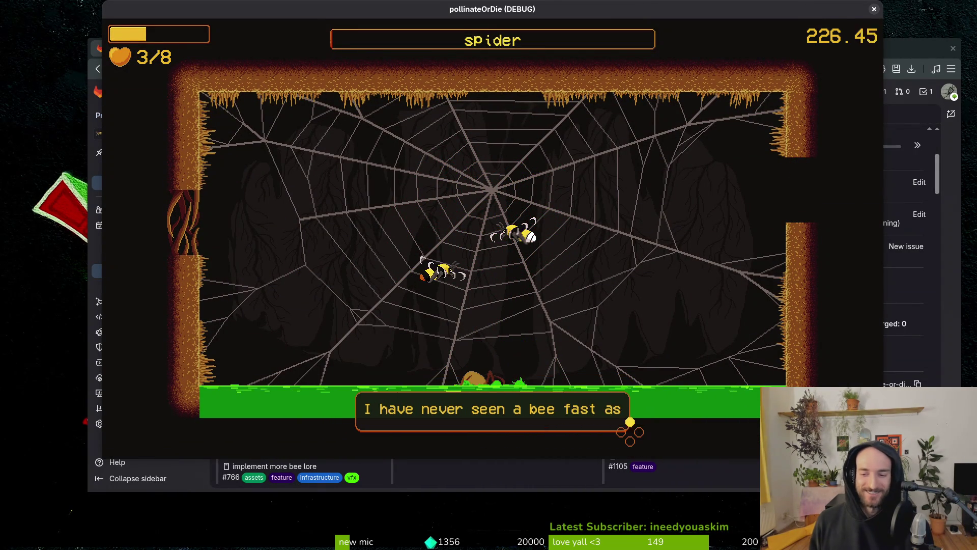
Step: Fly the bee through the round jungle cave and read the rescued bee's thank-you dialogue
{"action": "key", "text": "space"}
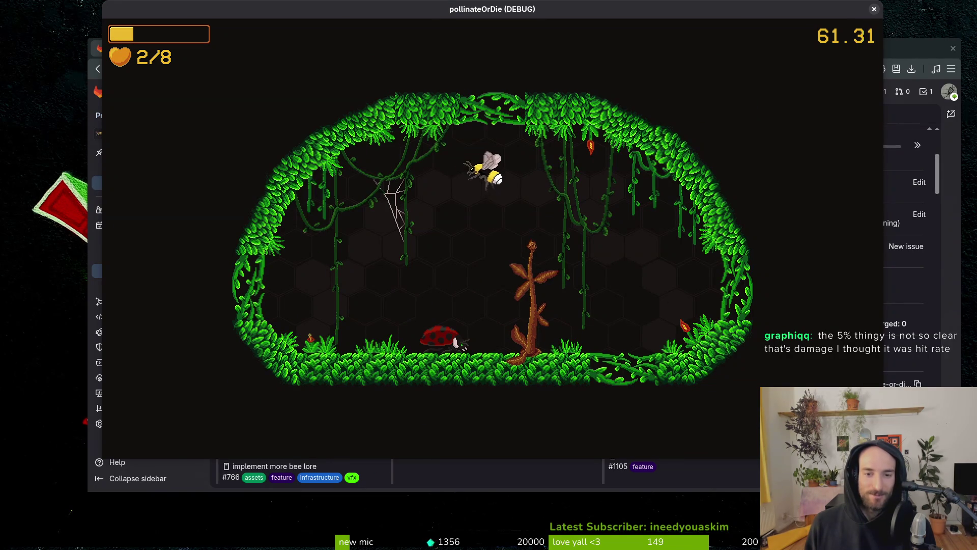
Step: Fly the bee up-right into the next room and attack near the dandelion
{"action": "key", "text": "space"}
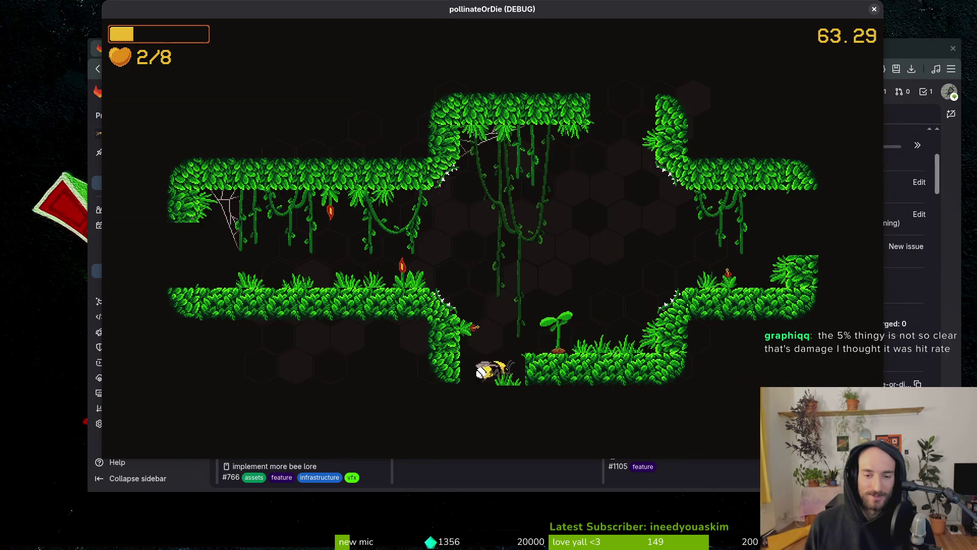
{"action": "key", "text": "space"}
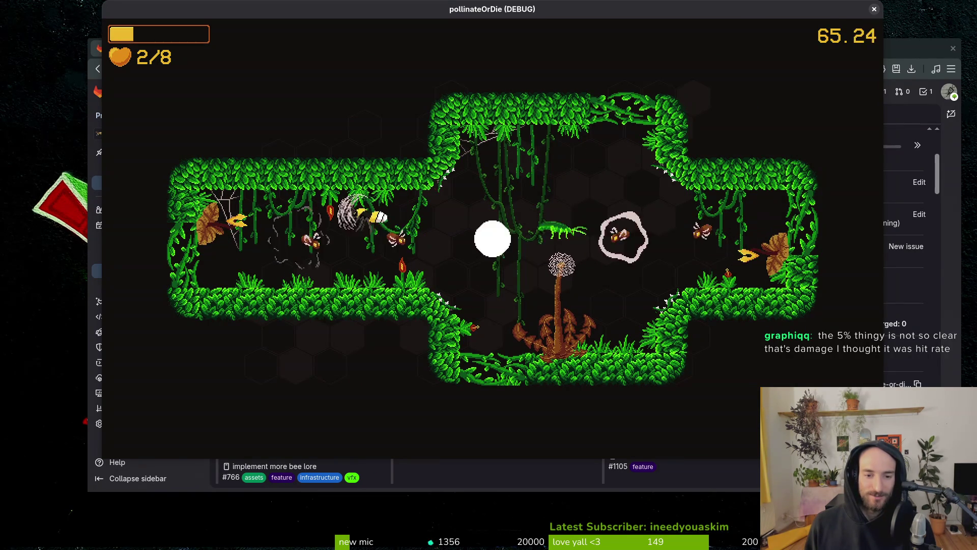
{"action": "key", "text": "space"}
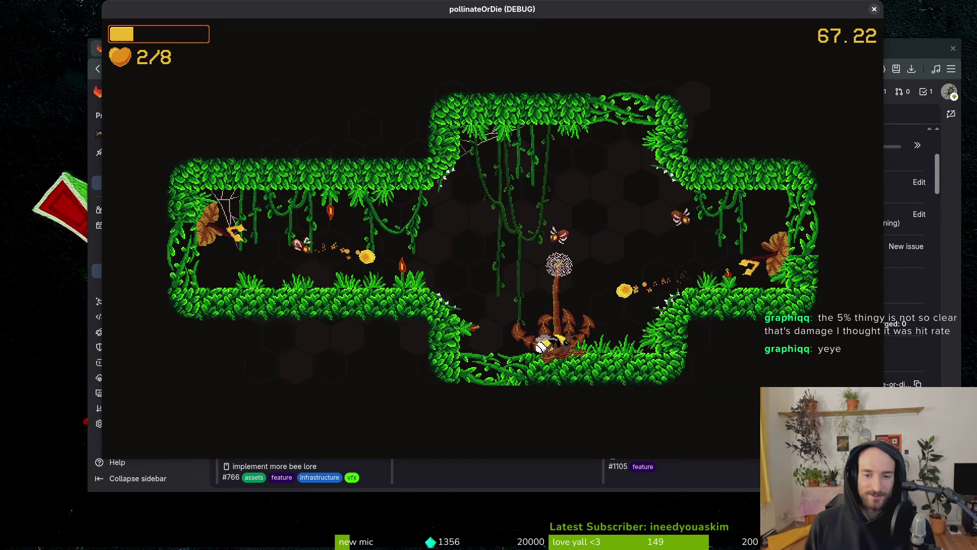
{"action": "key", "text": "space"}
Step: Fight enemies around the far, left-wall and centre flowers with dashes and slashes
{"action": "key", "text": "d"}
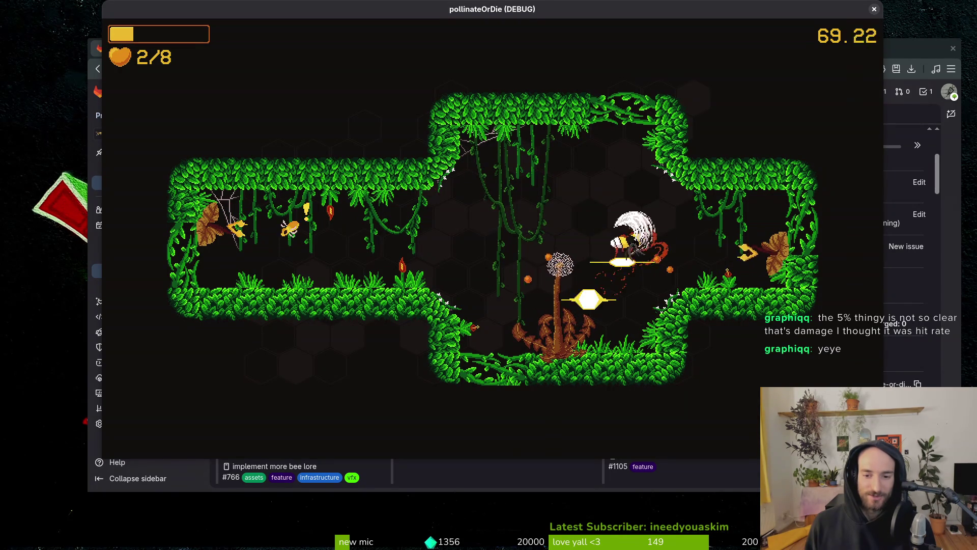
{"action": "key", "text": "space"}
{"action": "key", "text": "a"}
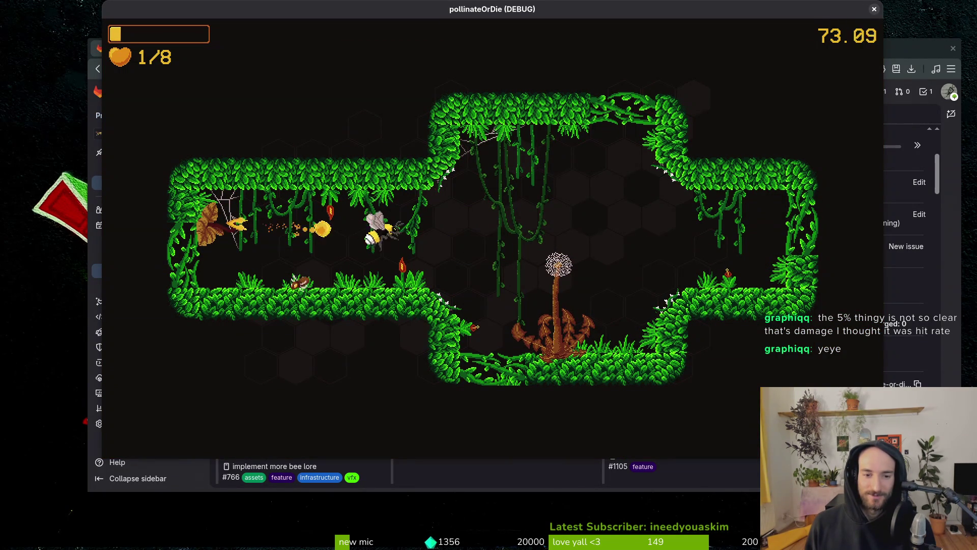
{"action": "key", "text": "a"}
{"action": "key", "text": "space"}
{"action": "key", "text": "d"}
{"action": "key", "text": "space"}
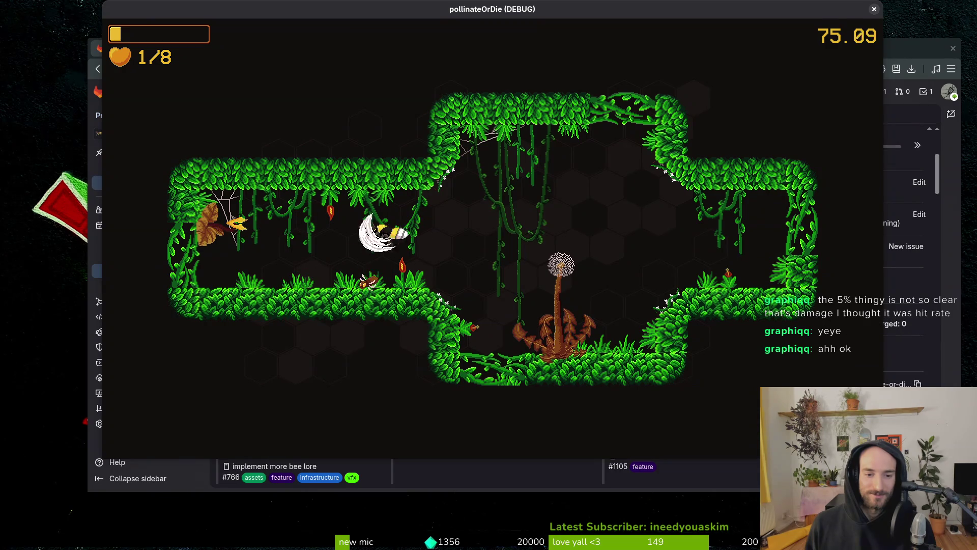
{"action": "key", "text": "a"}
{"action": "key", "text": "space"}
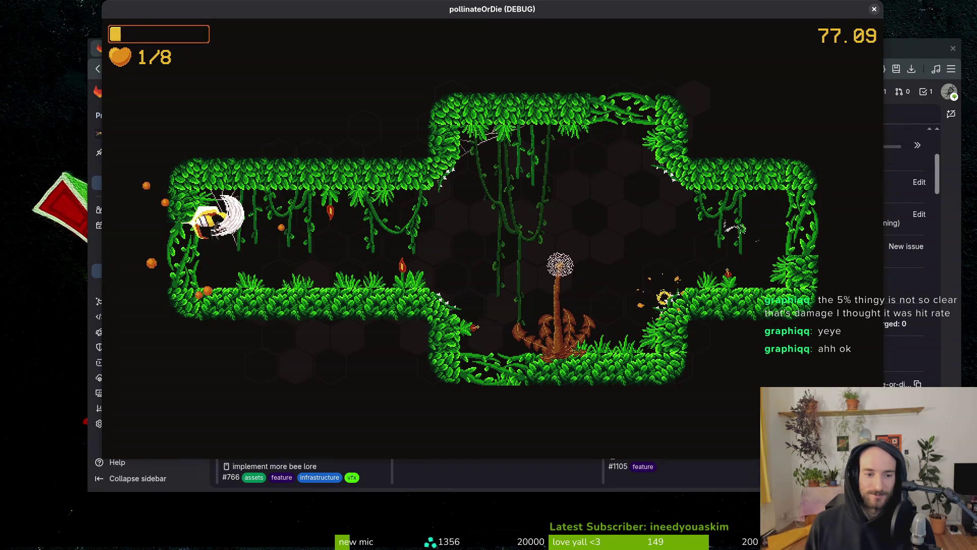
{"action": "key", "text": "d"}
{"action": "key", "text": "space"}
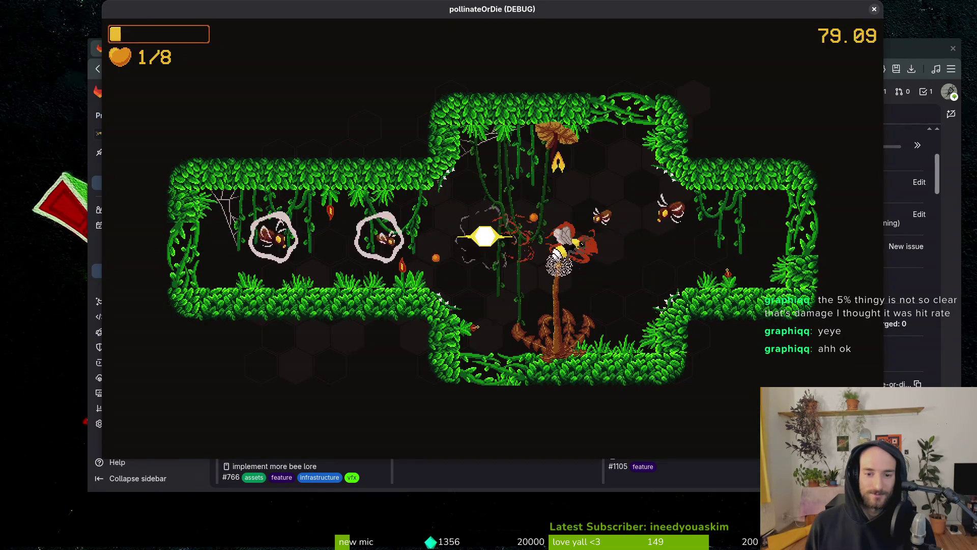
Step: Clear the right-side and centre-flower enemies, then exit through the top gap
{"action": "key", "text": "d"}
{"action": "key", "text": "space"}
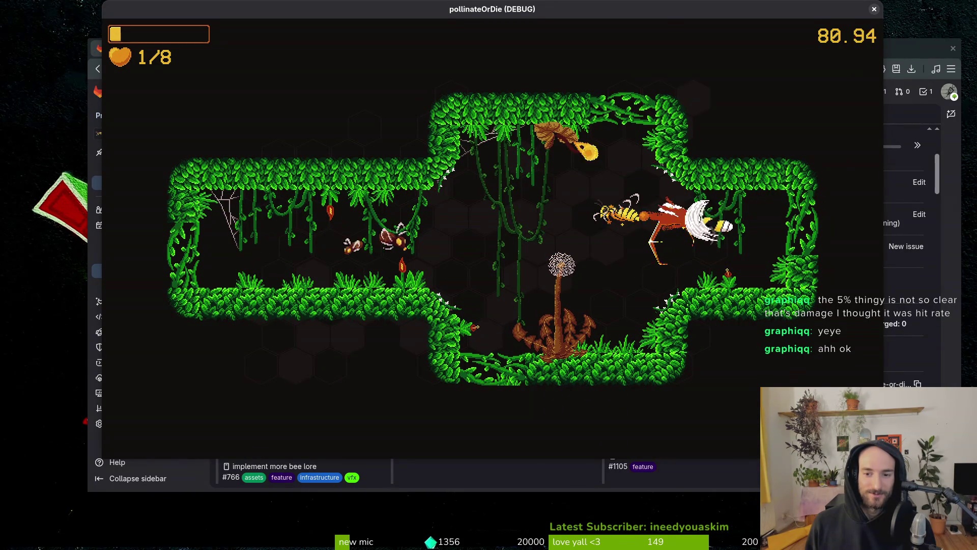
{"action": "key", "text": "a"}
{"action": "key", "text": "space"}
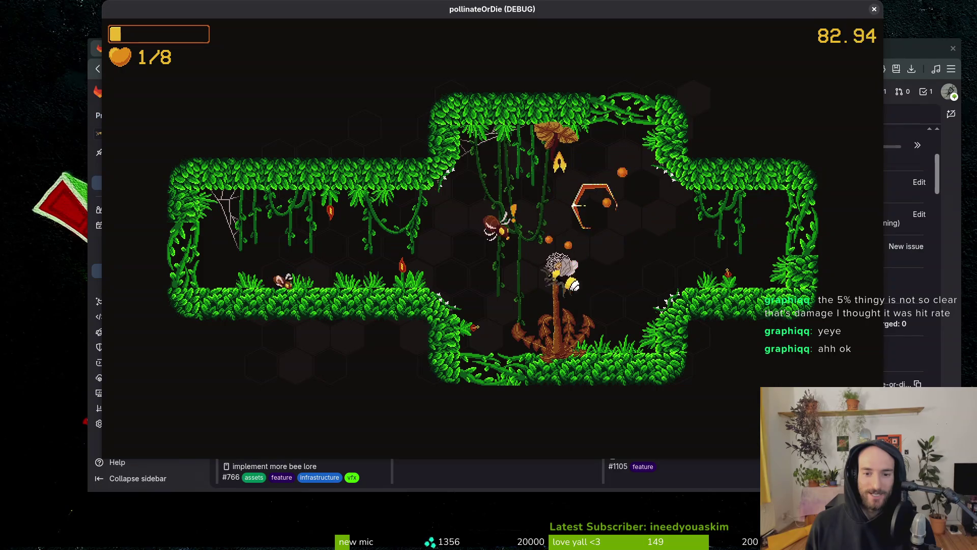
{"action": "key", "text": "w"}
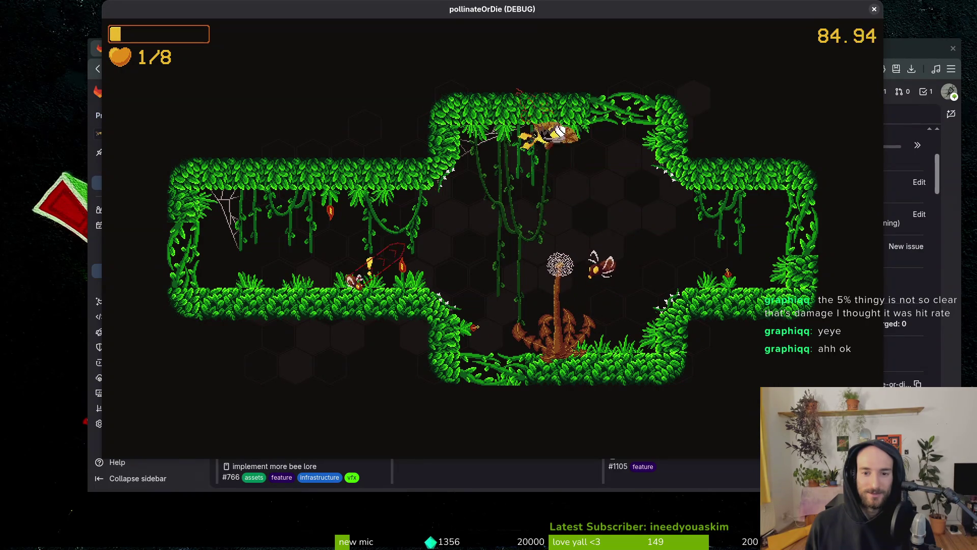
{"action": "key", "text": "a"}
{"action": "key", "text": "space"}
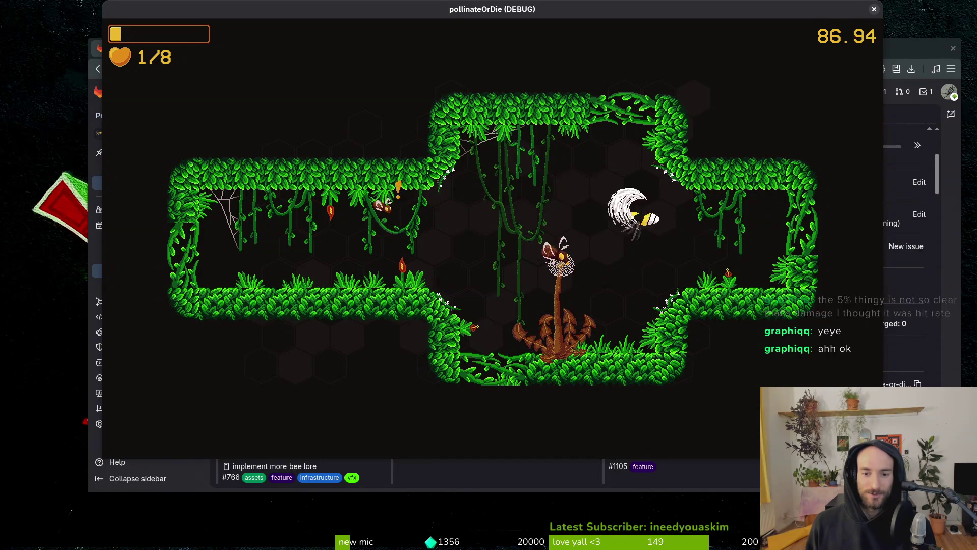
{"action": "key", "text": "s"}
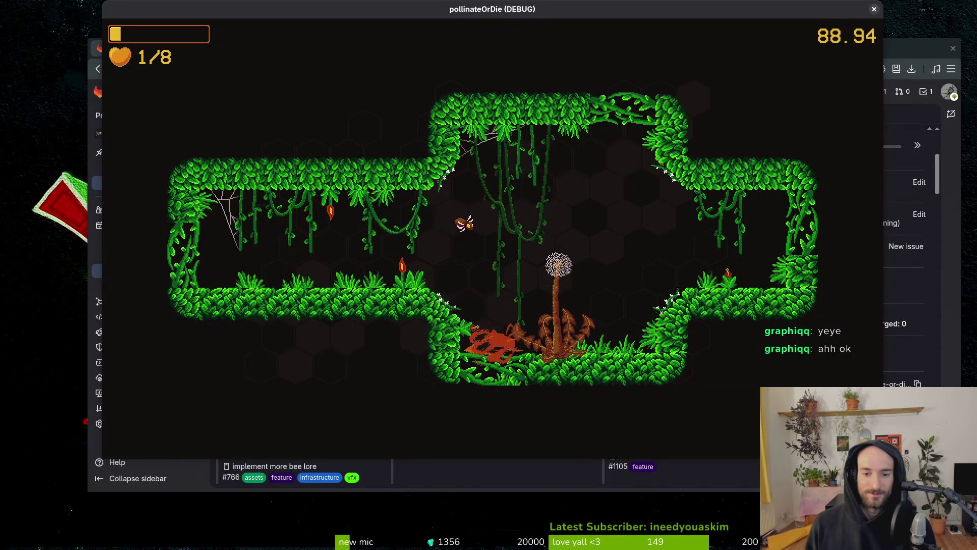
{"action": "key", "text": "w"}
{"action": "key", "text": "a"}
{"action": "key", "text": "d"}
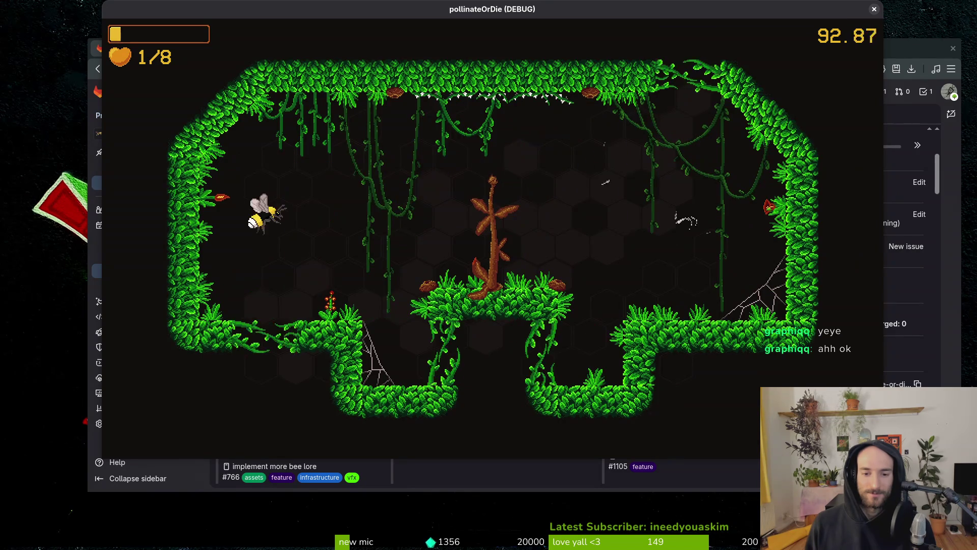
Step: Fight the enemies on both sides of the next cave's flower
{"action": "key", "text": "d"}
{"action": "key", "text": "space"}
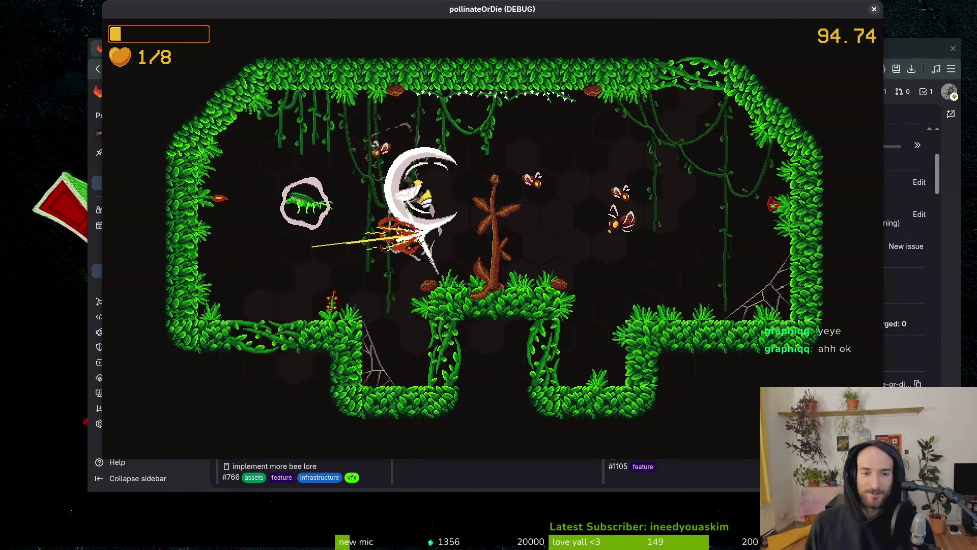
{"action": "key", "text": "a"}
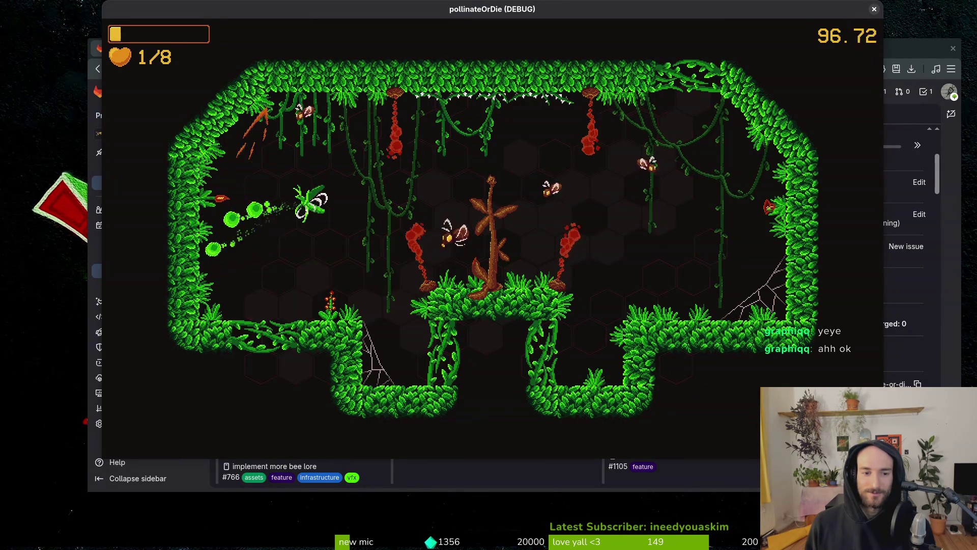
{"action": "key", "text": "w"}
{"action": "key", "text": "space"}
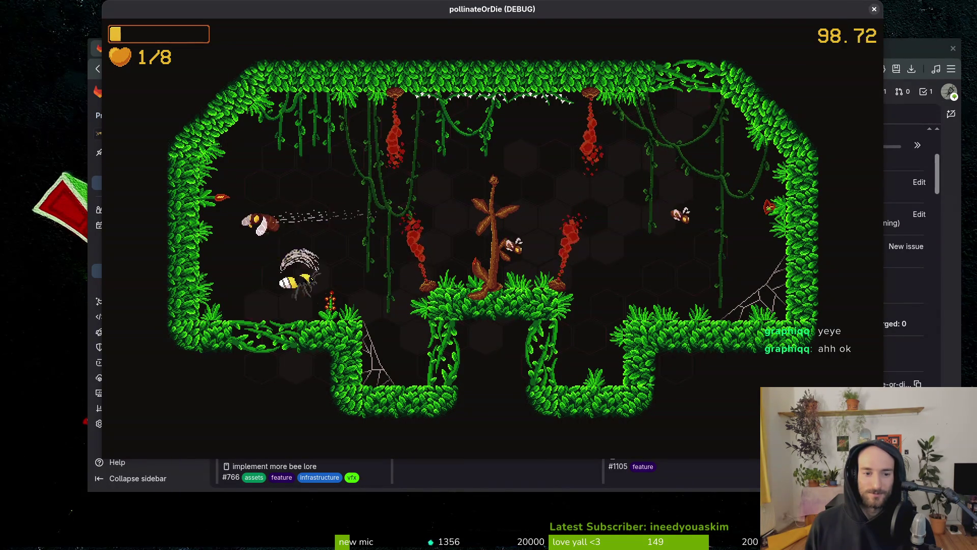
{"action": "key", "text": "space"}
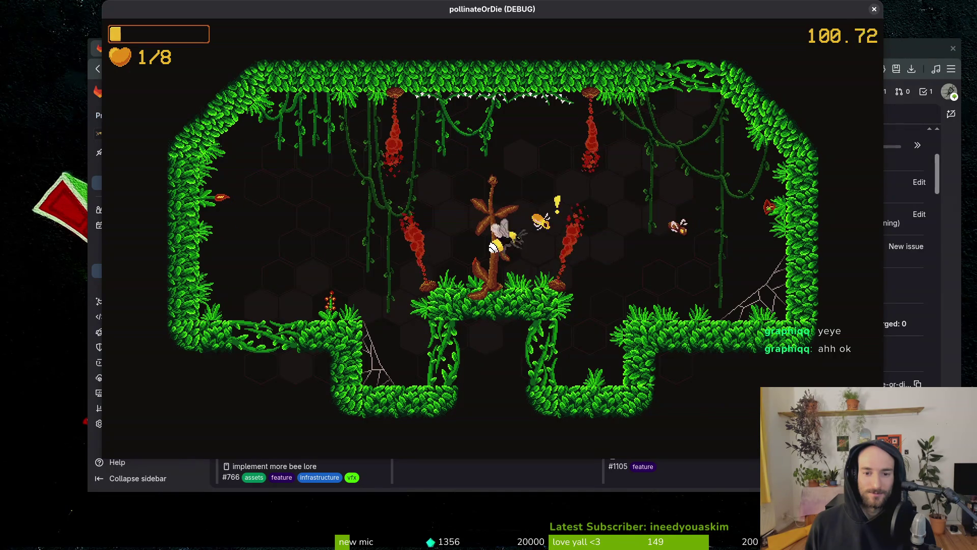
{"action": "key", "text": "d"}
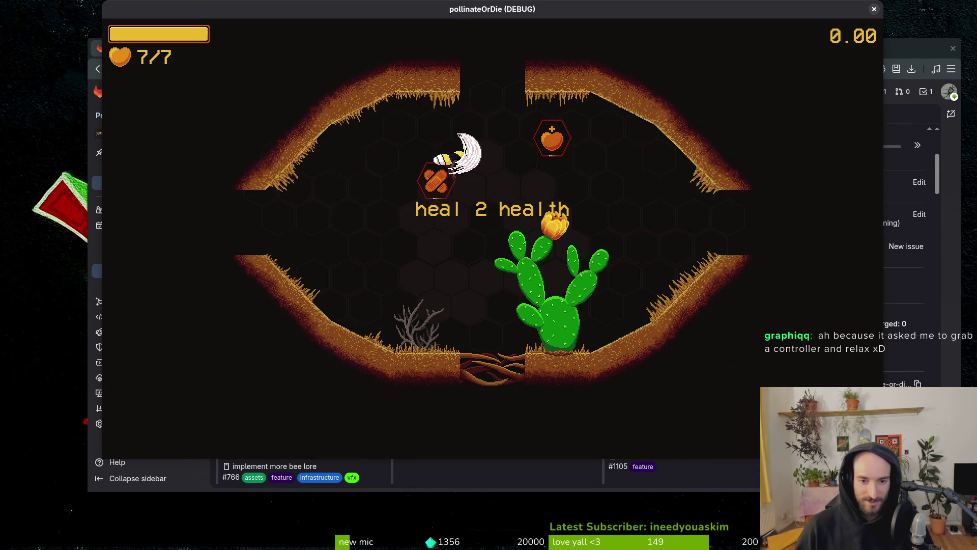
Step: Choose the increase max health by 1 upgrade instead of heal 2 health
{"action": "key", "text": "Right"}
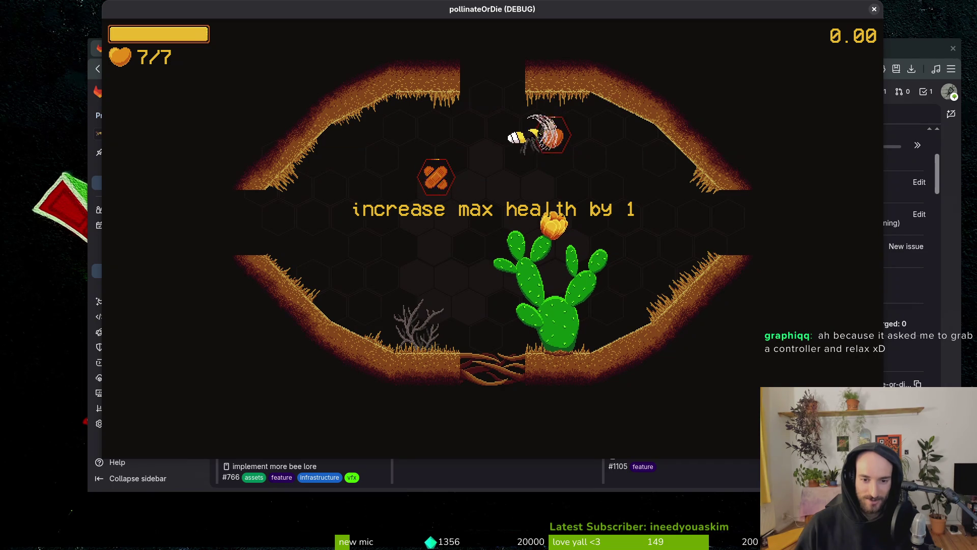
{"action": "key", "text": "Left"}
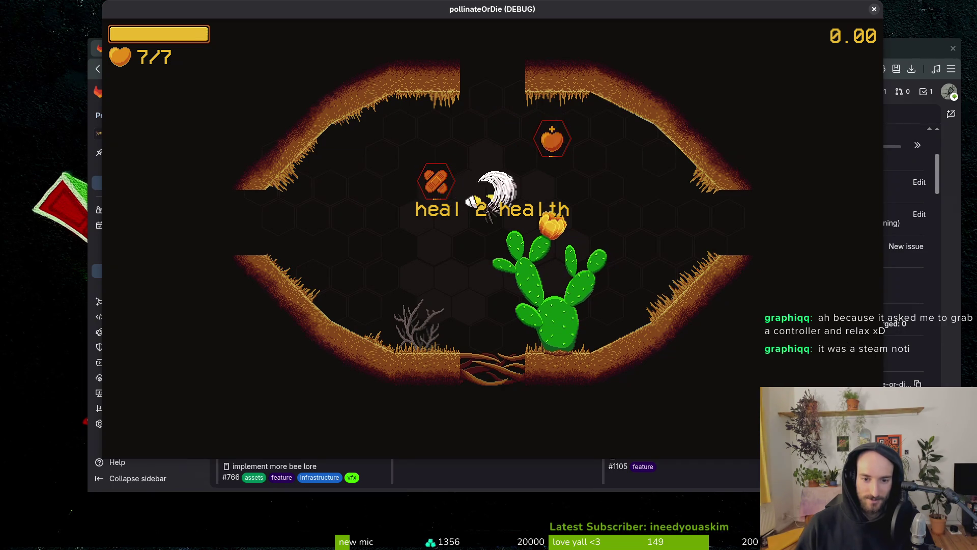
{"action": "key", "text": "Right"}
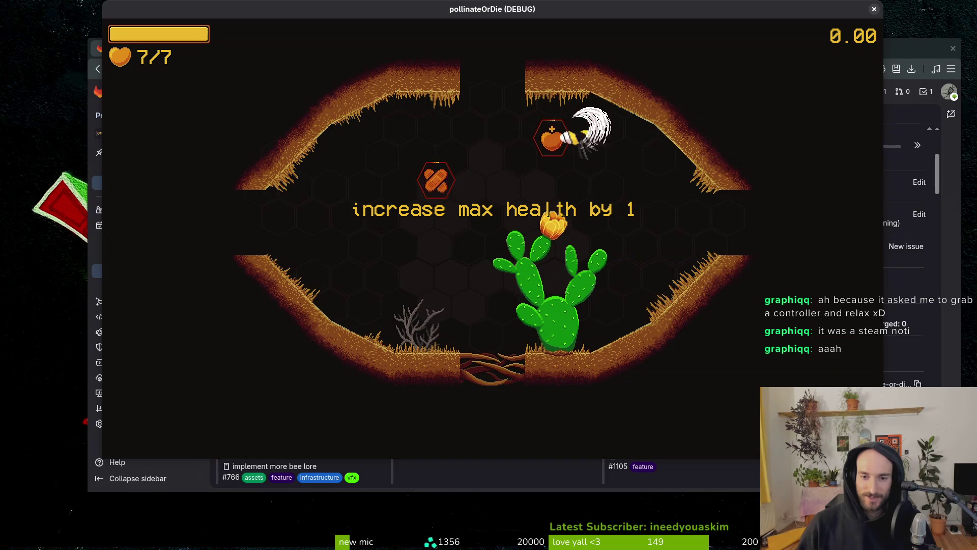
{"action": "key", "text": "space"}
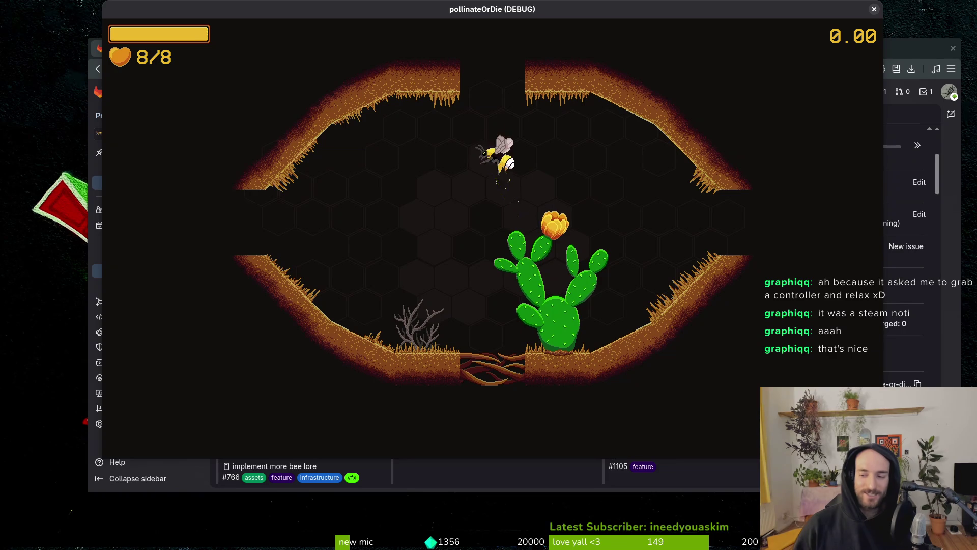
Step: Slash through the enemy waves around the cactus and top roots, then pause the game
{"action": "key", "text": "space"}
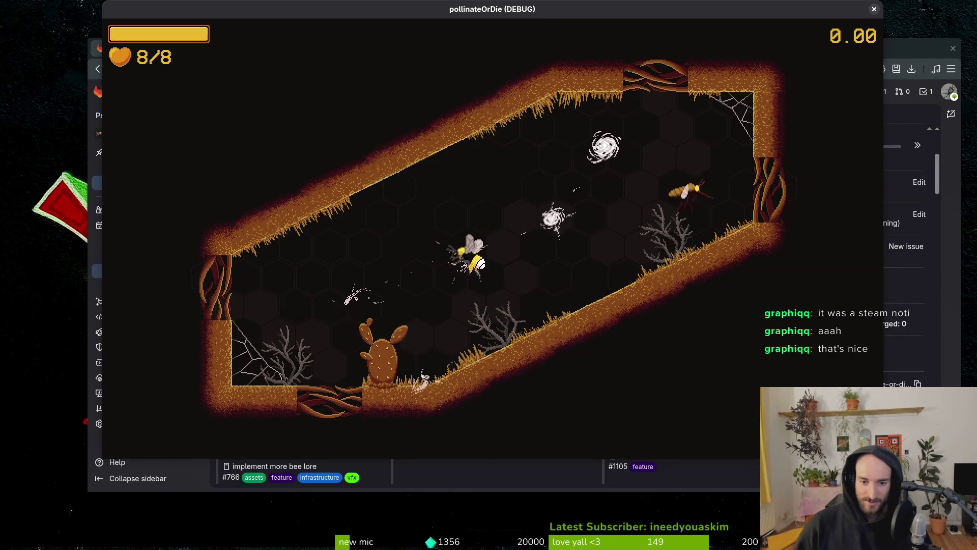
{"action": "key", "text": "space"}
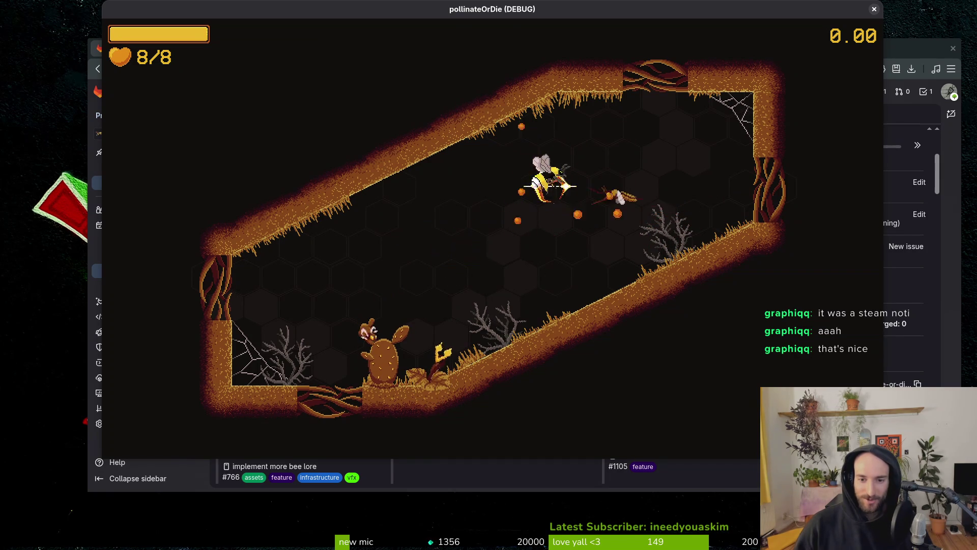
{"action": "key", "text": "space"}
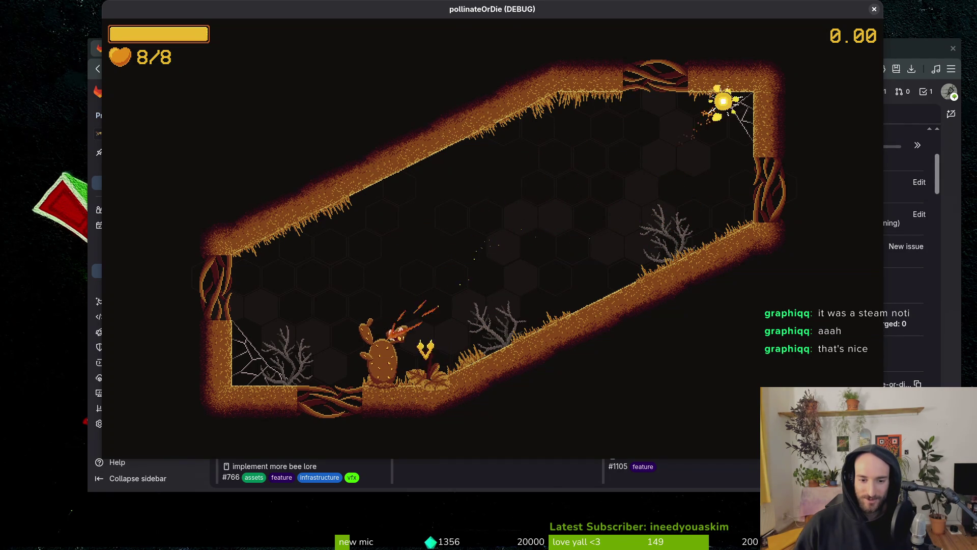
{"action": "key", "text": "space"}
{"action": "key", "text": "space"}
{"action": "key", "text": "space"}
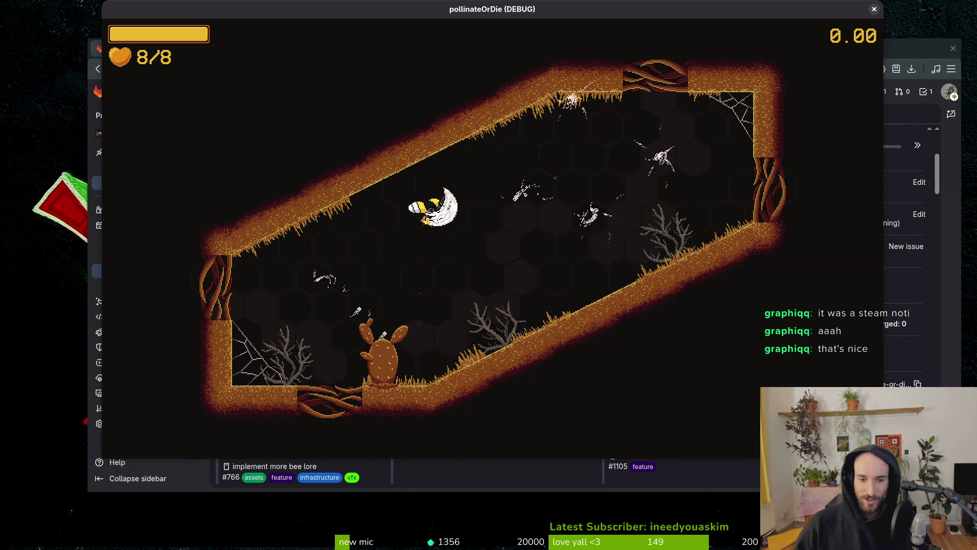
{"action": "key", "text": "space"}
{"action": "key", "text": "space"}
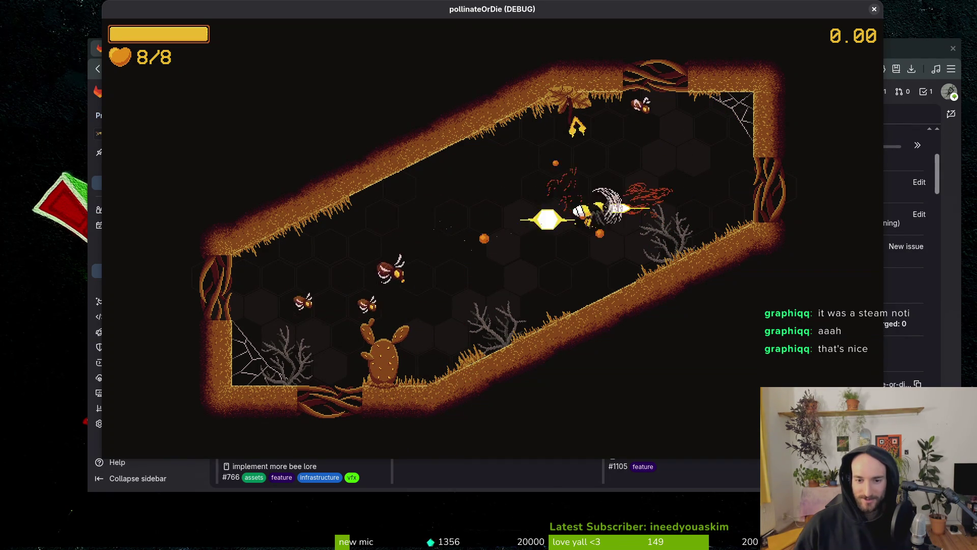
{"action": "key", "text": "space"}
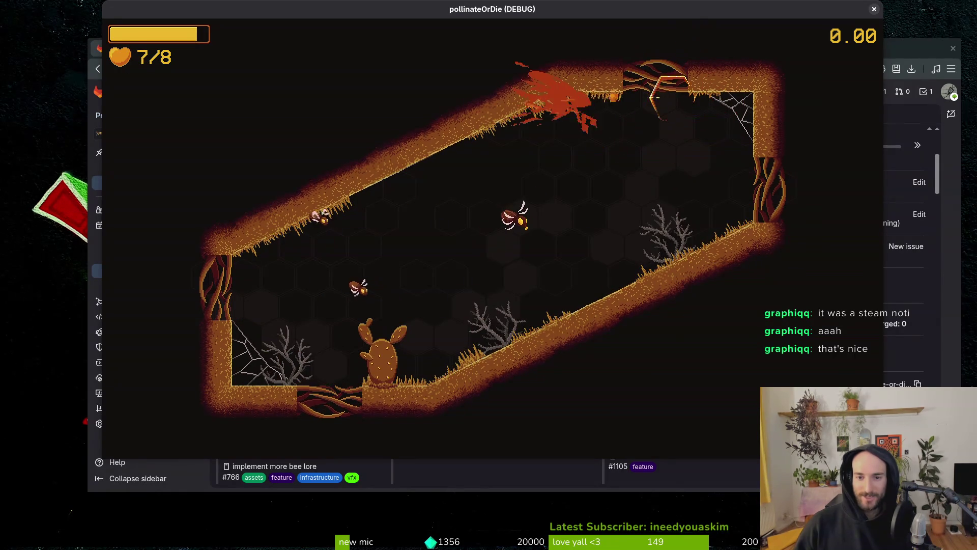
{"action": "key", "text": "space"}
{"action": "key", "text": "space"}
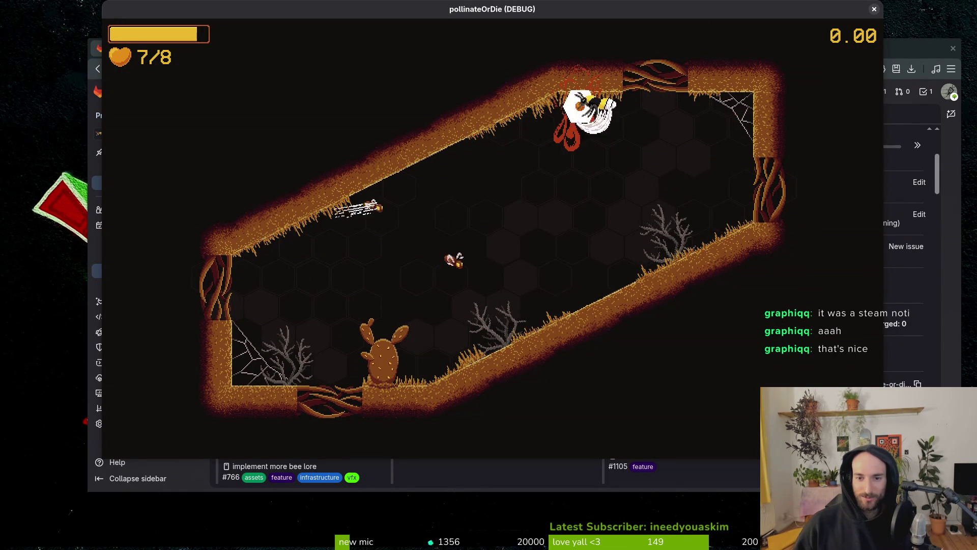
{"action": "key", "text": "Escape"}
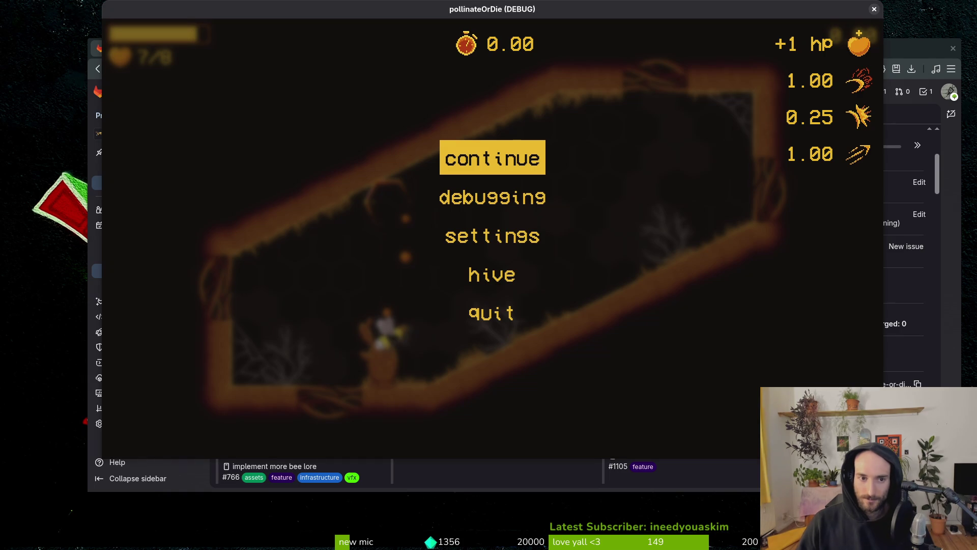
Step: Resume from the pause menu and fly into the honeycomb hive chamber
{"action": "key", "text": "Escape"}
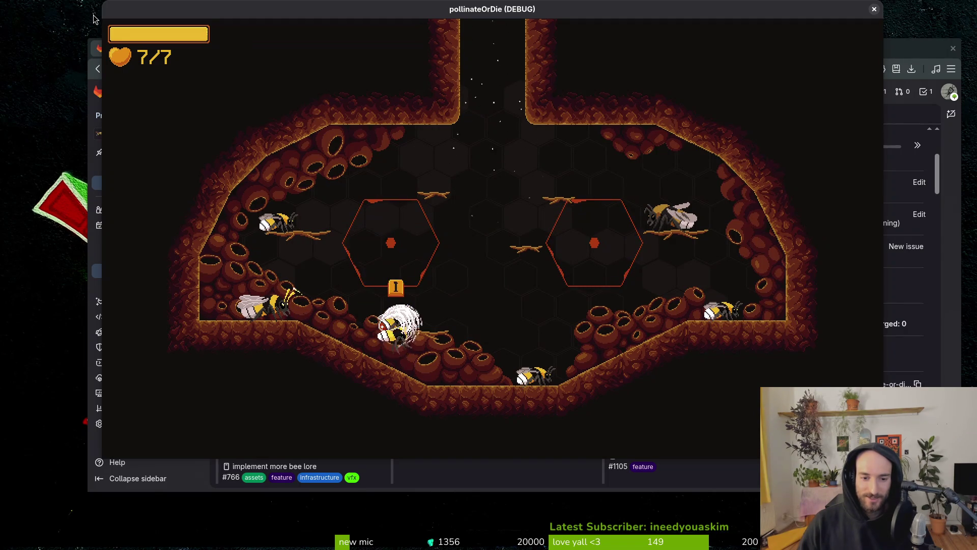
Step: In the hive skins list, unlock and equip the Bombus pratorum skin
{"action": "key", "text": "i"}
{"action": "key", "text": "Tab"}
{"action": "key", "text": "Left"}
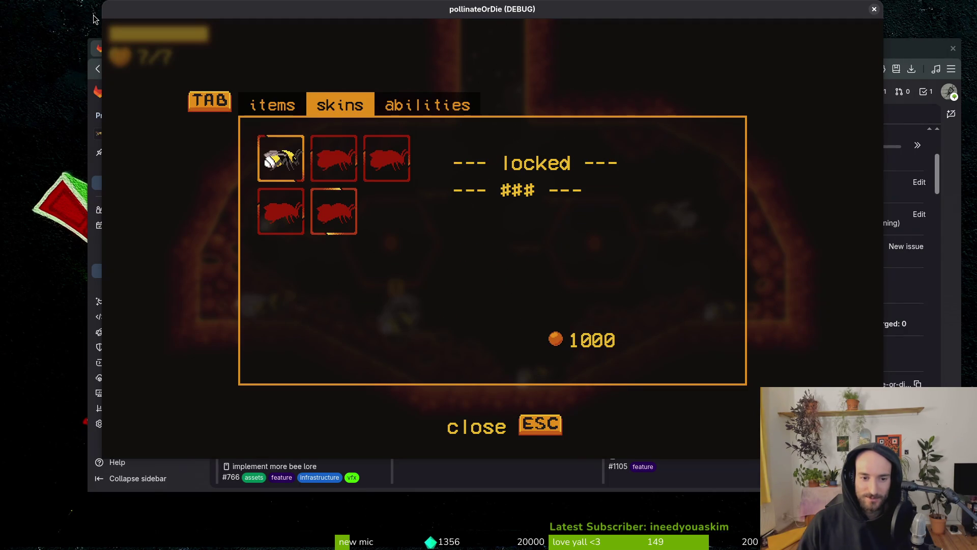
{"action": "key", "text": "Return"}
{"action": "key", "text": "Left"}
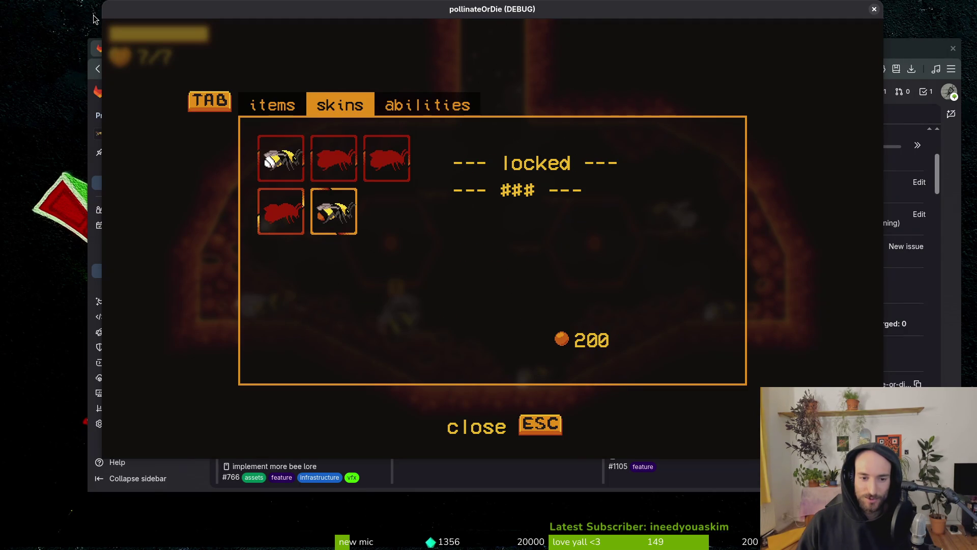
{"action": "key", "text": "Escape"}
{"action": "key", "text": "Escape"}
Step: Grant free honey through the pause menu's Debugging > GIVE HONEY option
{"action": "key", "text": "Down"}
{"action": "key", "text": "Return"}
{"action": "key", "text": "Up"}
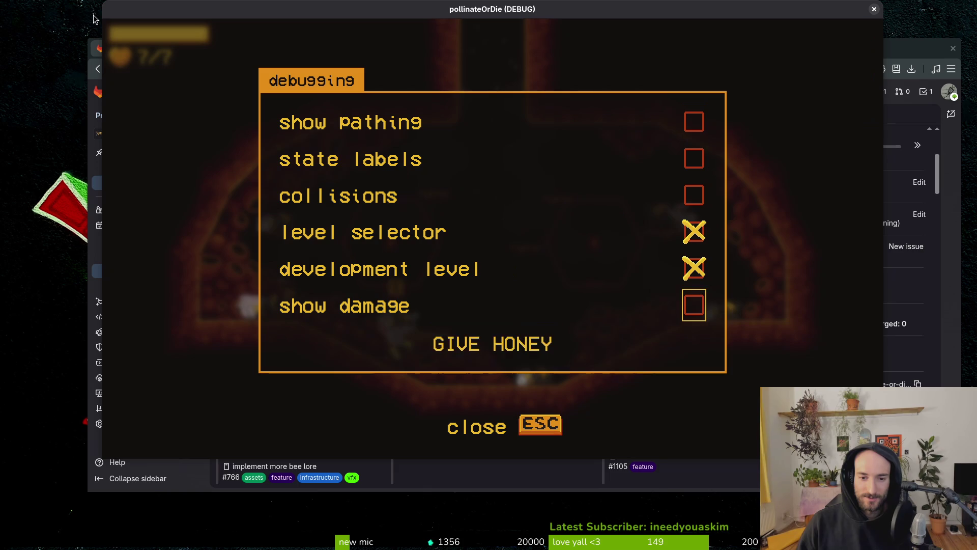
{"action": "key", "text": "Down"}
{"action": "key", "text": "Escape"}
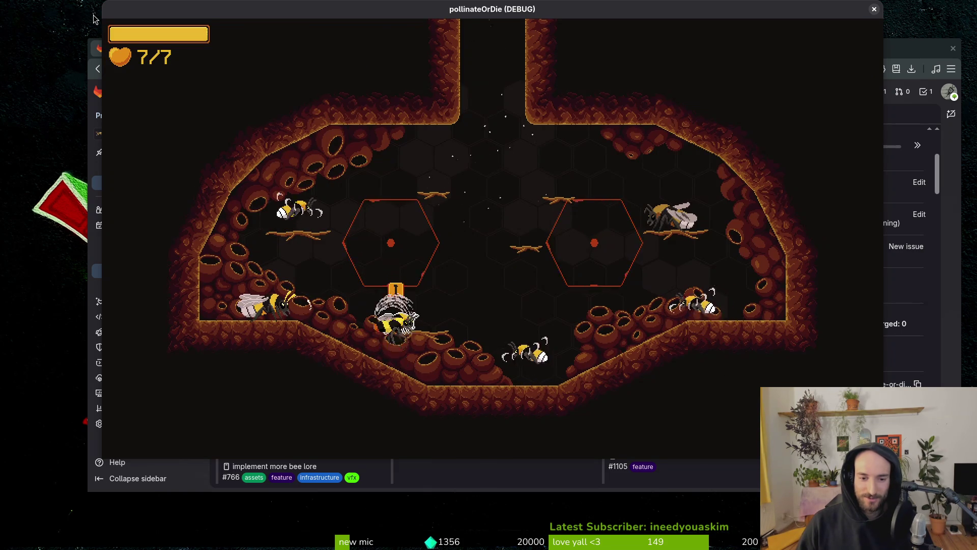
Step: Unlock the Bombus pascuorum, Bombus lapidarius and third bee skins, then close the menu
{"action": "key", "text": "Tab"}
{"action": "key", "text": "Left"}
{"action": "key", "text": "Return"}
{"action": "key", "text": "Up"}
{"action": "key", "text": "Right"}
{"action": "key", "text": "Return"}
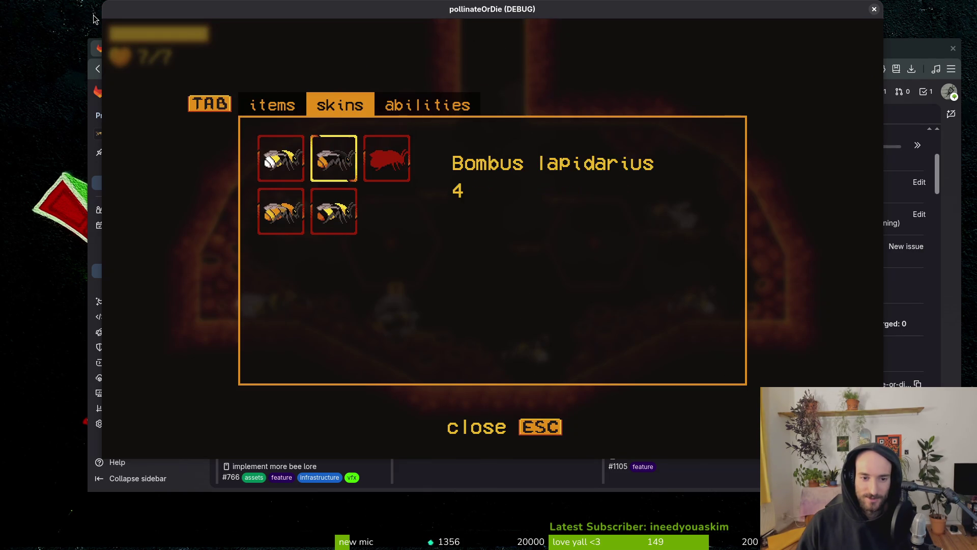
{"action": "key", "text": "Right"}
{"action": "key", "text": "Return"}
{"action": "key", "text": "Return"}
{"action": "key", "text": "Escape"}
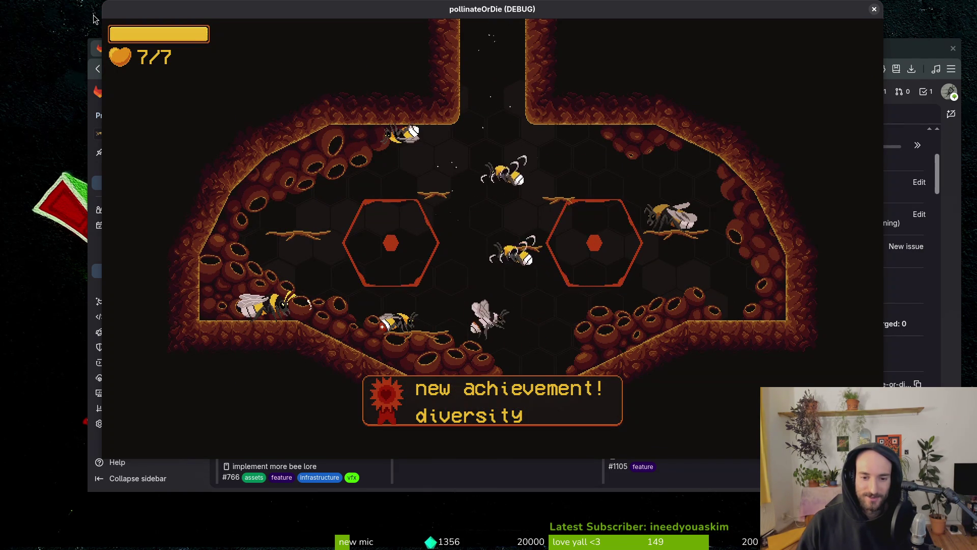
Step: Open the archives' enemies list and view the gnat, mutant flower and a locked slot
{"action": "key", "text": "Tab"}
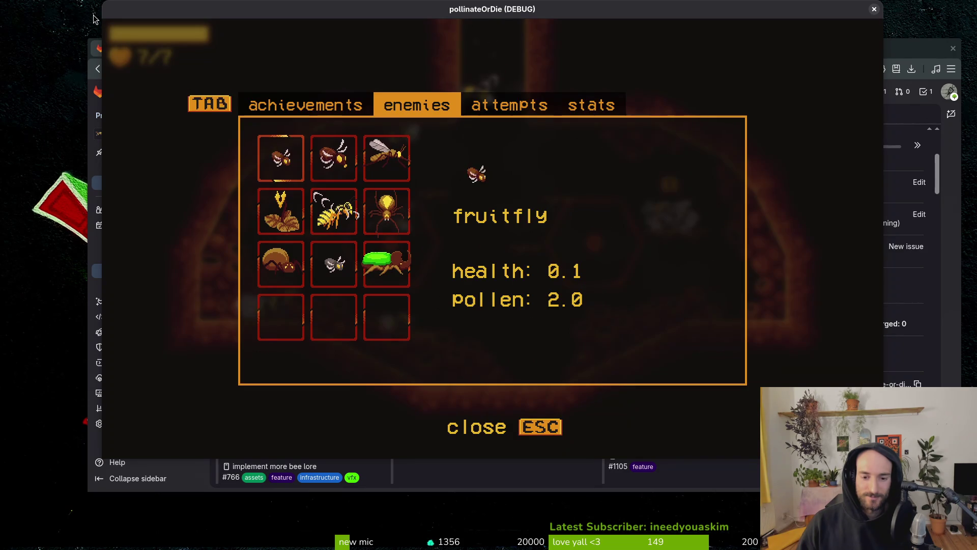
{"action": "key", "text": "Down"}
{"action": "key", "text": "Down"}
{"action": "key", "text": "Right"}
{"action": "key", "text": "Right"}
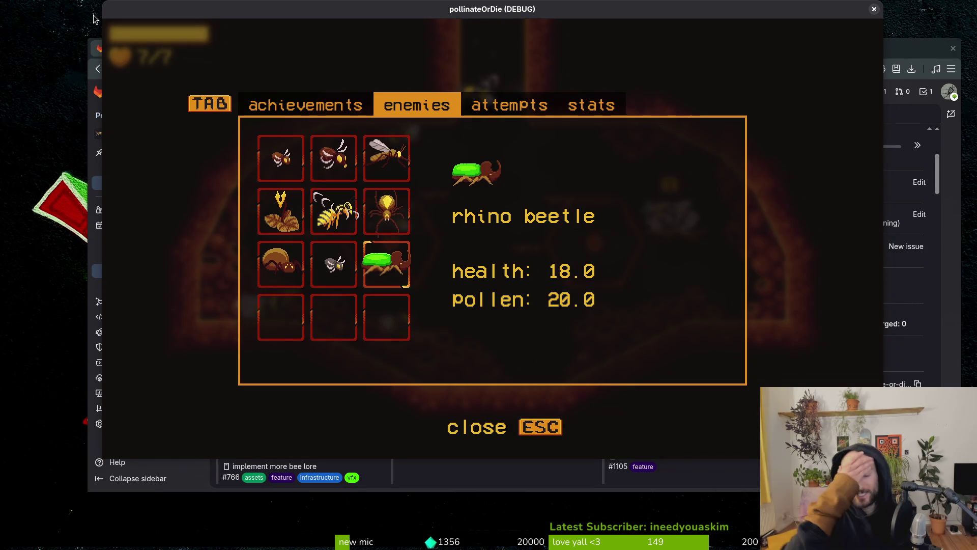
{"action": "key", "text": "Left"}
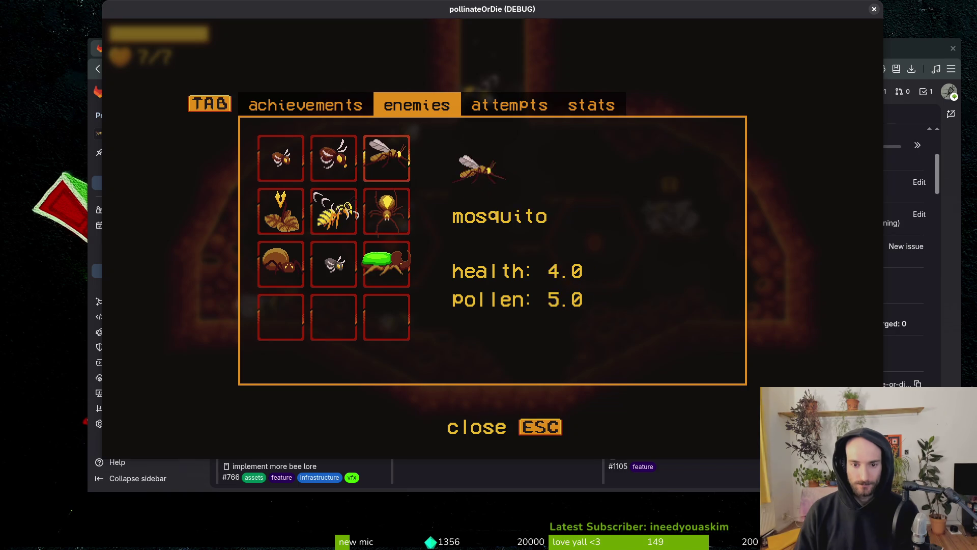
{"action": "key", "text": "Left"}
{"action": "key", "text": "Right"}
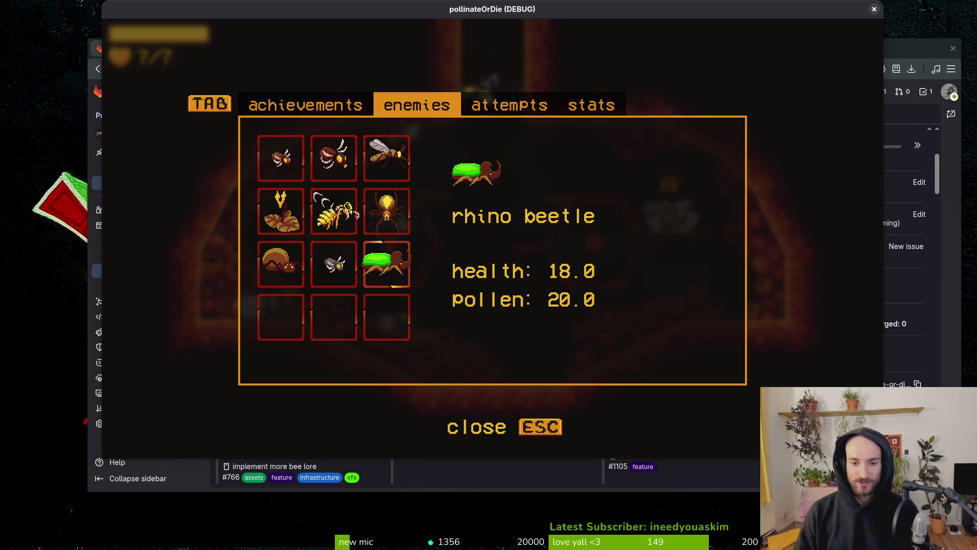
{"action": "key", "text": "Up"}
{"action": "key", "text": "Down"}
{"action": "key", "text": "Down"}
{"action": "key", "text": "Left"}
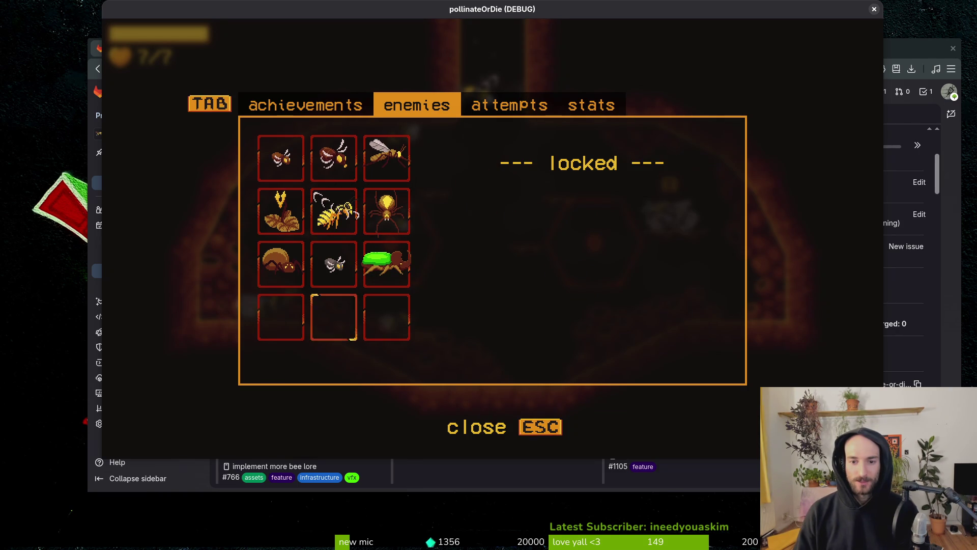
Step: Browse the wasp, spider, gnat, baby spider and fly entries, ending on fly: health 3.0, pollen 4.0
{"action": "key", "text": "Left"}
{"action": "key", "text": "Up"}
{"action": "key", "text": "Down"}
{"action": "key", "text": "Right"}
{"action": "key", "text": "Right"}
{"action": "key", "text": "Right"}
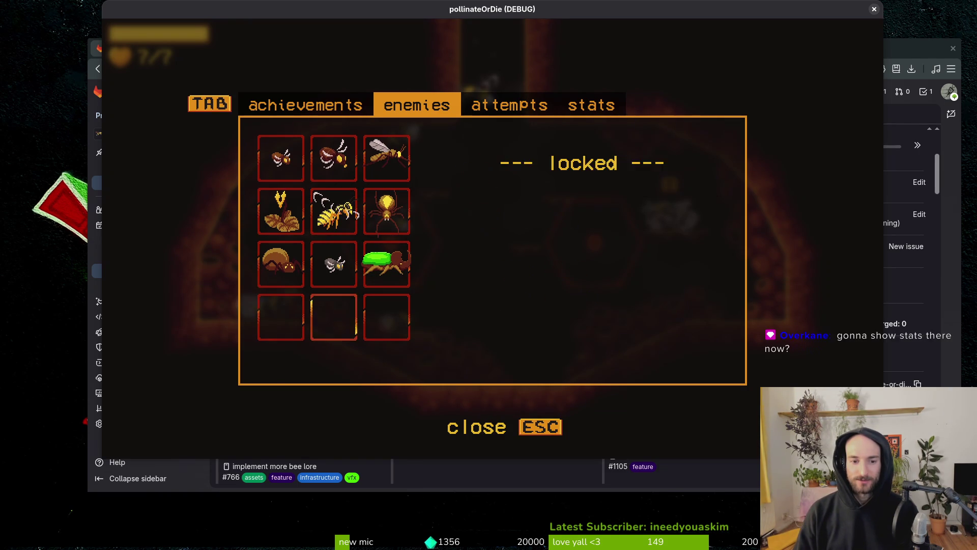
{"action": "key", "text": "Up"}
{"action": "key", "text": "Up"}
{"action": "key", "text": "Right"}
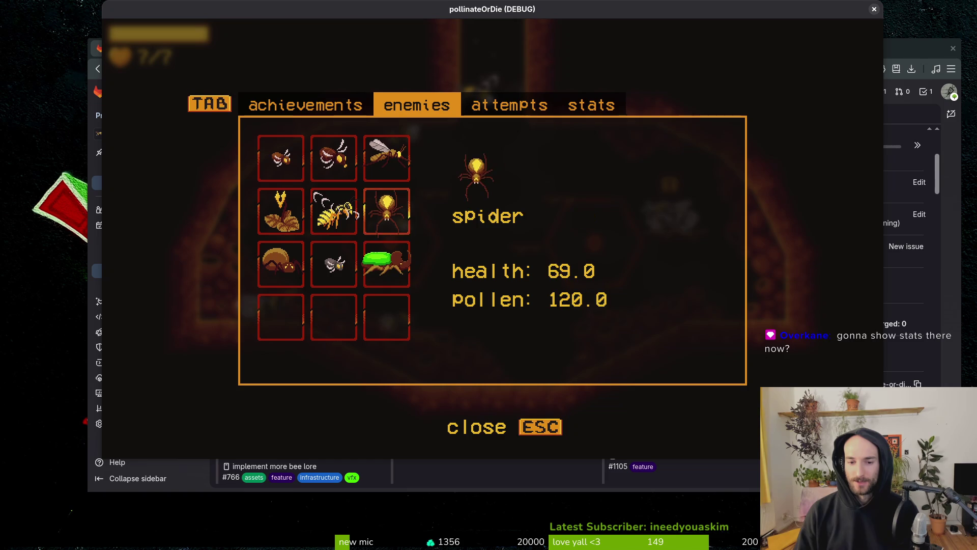
{"action": "key", "text": "Left"}
{"action": "key", "text": "Right"}
{"action": "key", "text": "Down"}
{"action": "key", "text": "Left"}
{"action": "key", "text": "Right"}
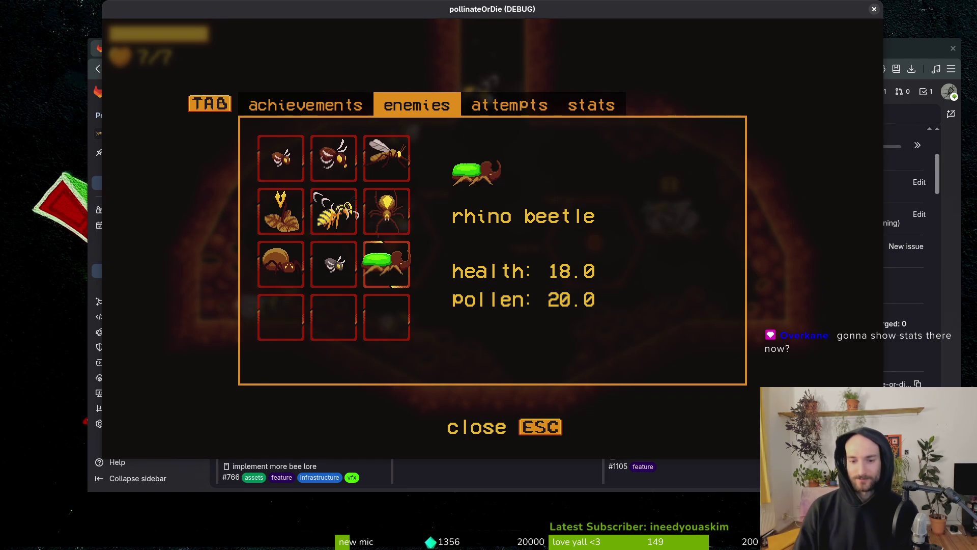
{"action": "key", "text": "Left"}
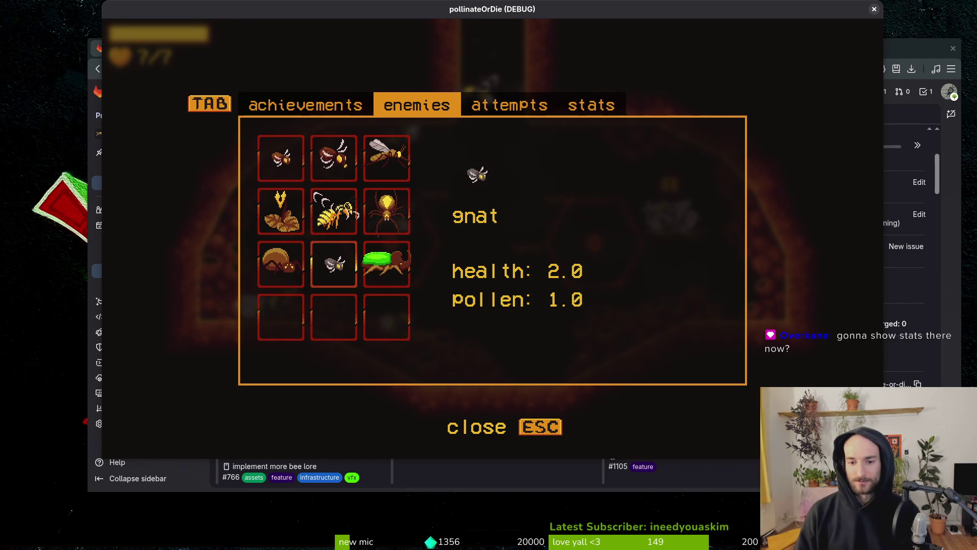
{"action": "key", "text": "Left"}
{"action": "key", "text": "Up"}
{"action": "key", "text": "Up"}
{"action": "key", "text": "Right"}
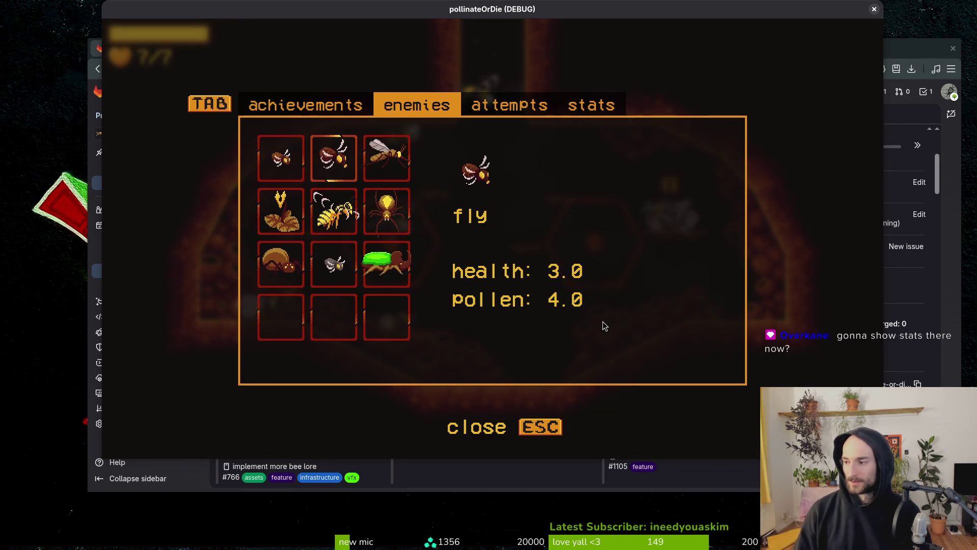
Step: In a new terminal, cd into dev/pollinate-or-die/ and run nvim
{"action": "key", "text": "super"}
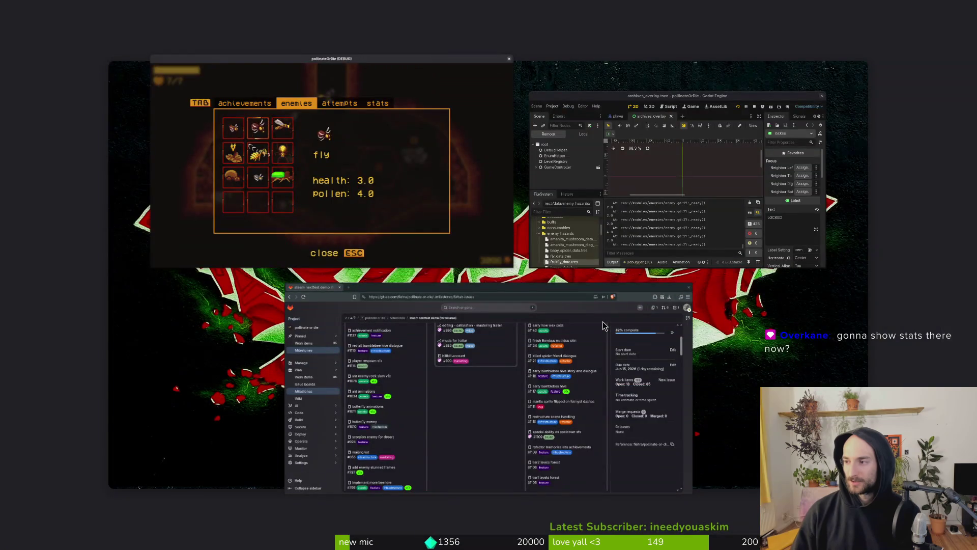
{"action": "key", "text": "super"}
{"action": "key", "text": "super+Return"}
{"action": "type", "text": "cd gamedev/pollinate-or-die/"}
{"action": "key", "text": "Return"}
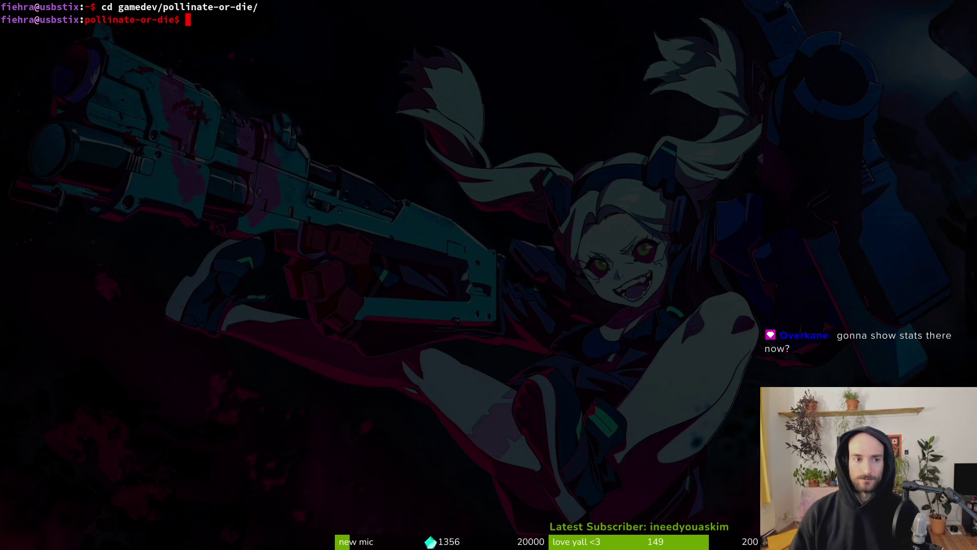
{"action": "type", "text": "nvim ."}
{"action": "key", "text": "Return"}
{"action": "key", "text": "space"}
Step: Open archives_overlay.gd via the file finder and go to the enemy pollen text line
{"action": "key", "text": "f"}
{"action": "key", "text": "f"}
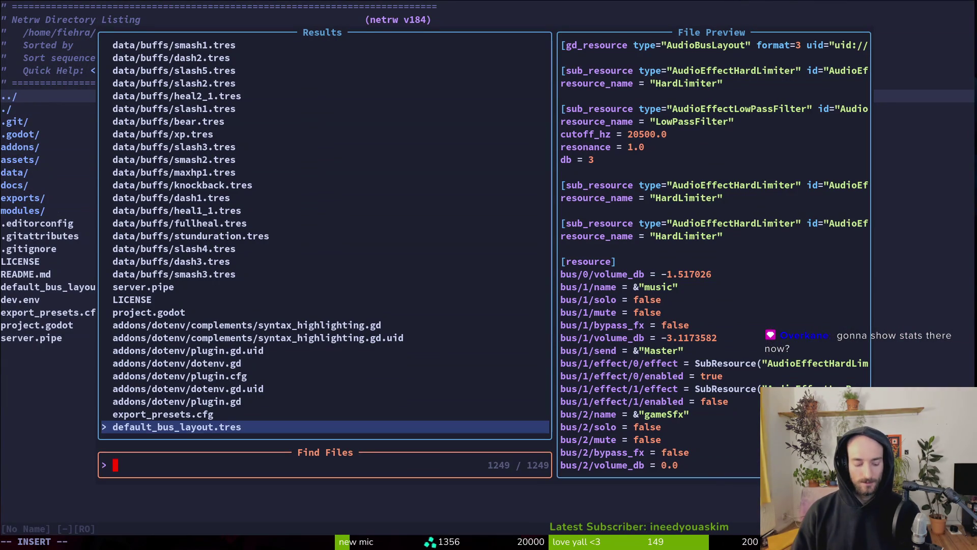
{"action": "type", "text": "overa"}
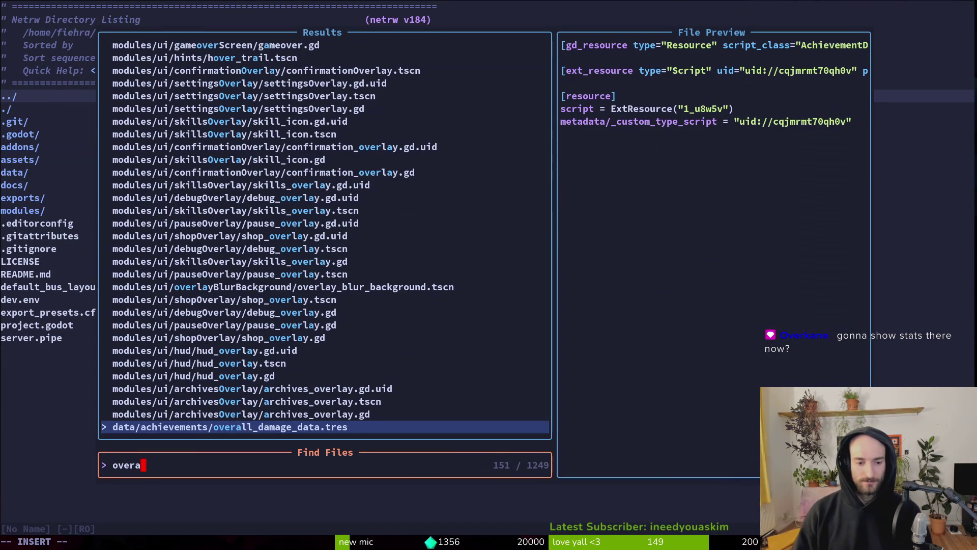
{"action": "type", "text": "l"}
{"action": "key", "text": "Return"}
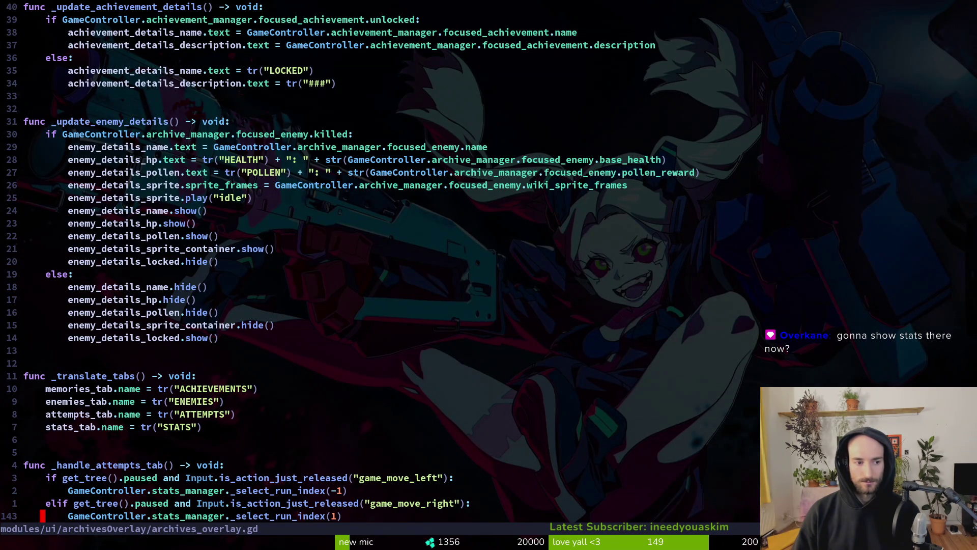
{"action": "key", "text": "2"}
{"action": "key", "text": "5"}
{"action": "key", "text": "k"}
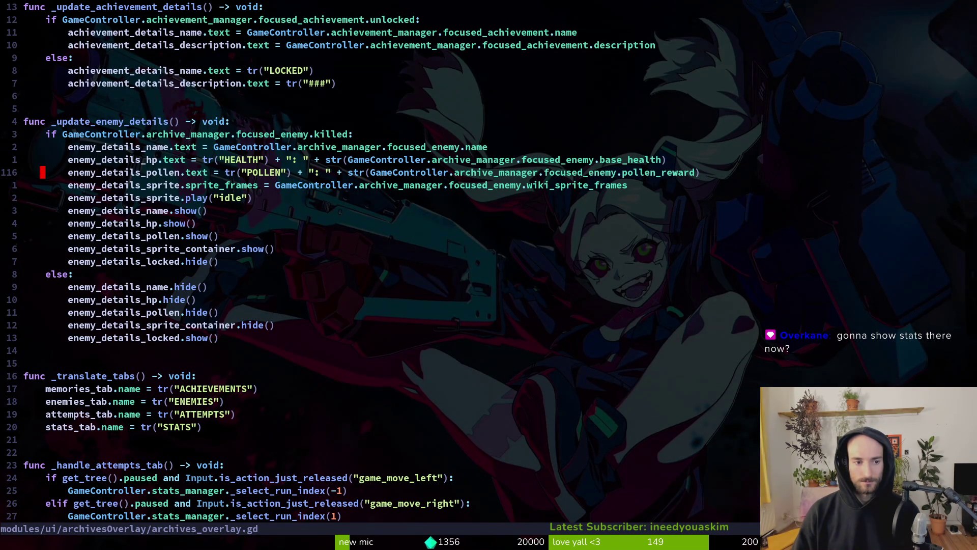
Step: Append a pad_decimals call to the pollen text and save with :w
{"action": "type", "text": ".pa"}
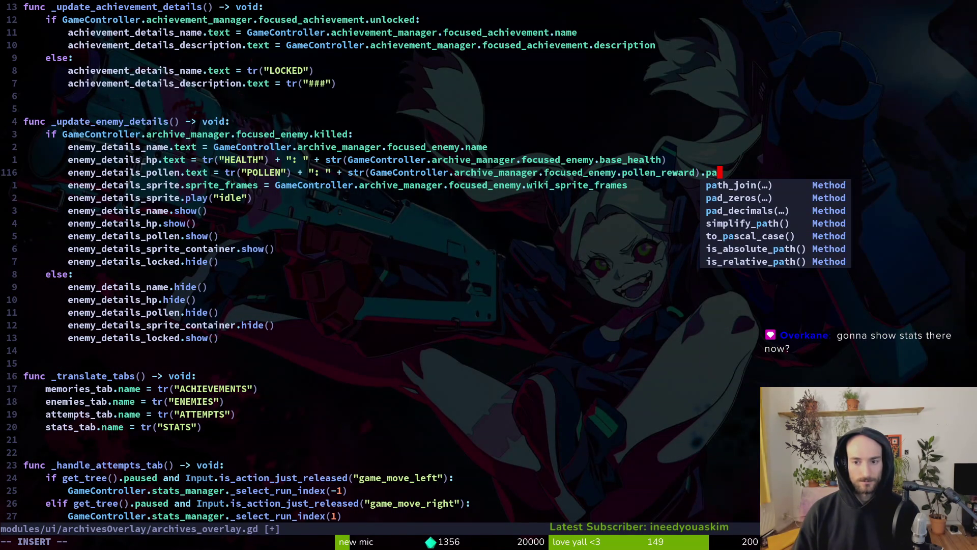
{"action": "key", "text": "Tab"}
{"action": "key", "text": "Tab"}
{"action": "key", "text": "Tab"}
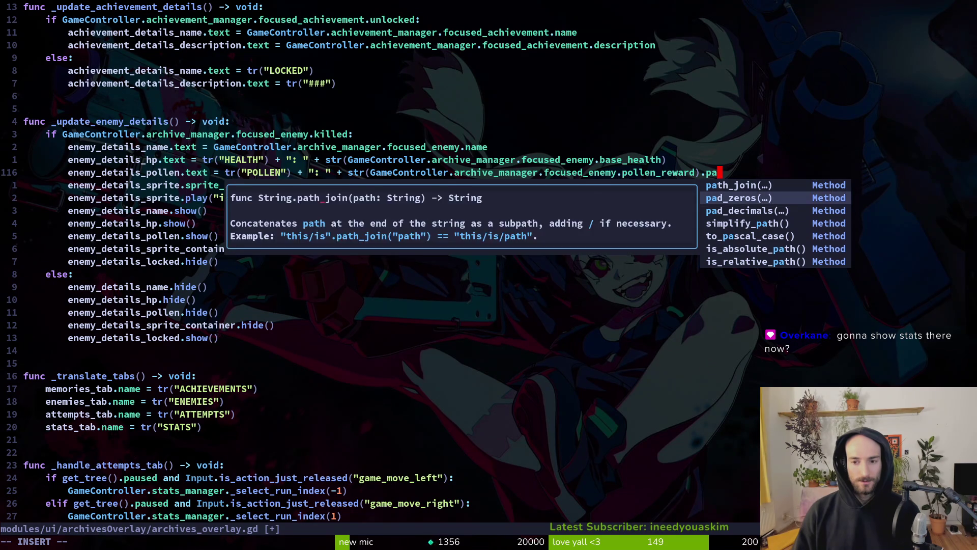
{"action": "key", "text": "Return"}
{"action": "key", "text": "Escape"}
{"action": "type", "text": ":w"}
{"action": "key", "text": "Return"}
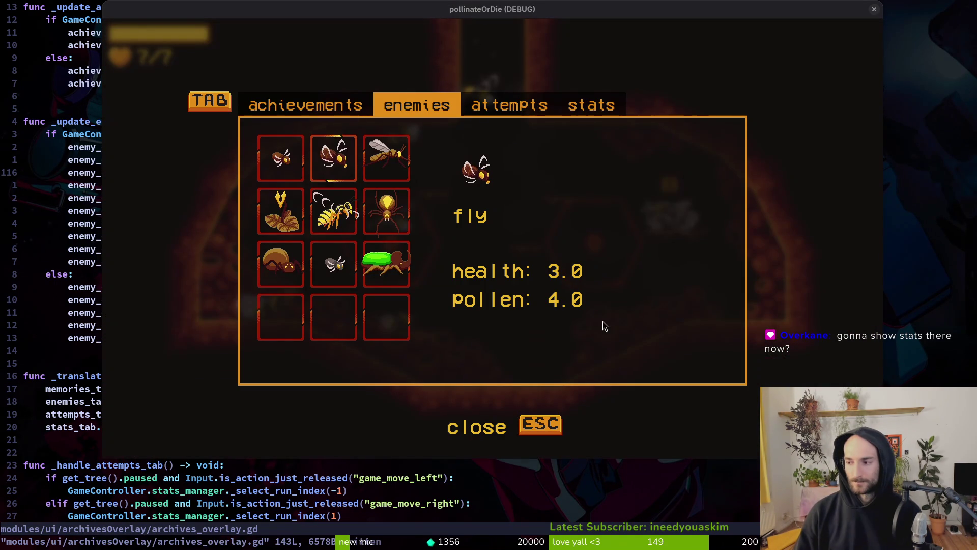
Step: Relaunch the game with F5 and open the archives at the grey bee
{"action": "key", "text": "alt+Tab"}
{"action": "key", "text": "F5"}
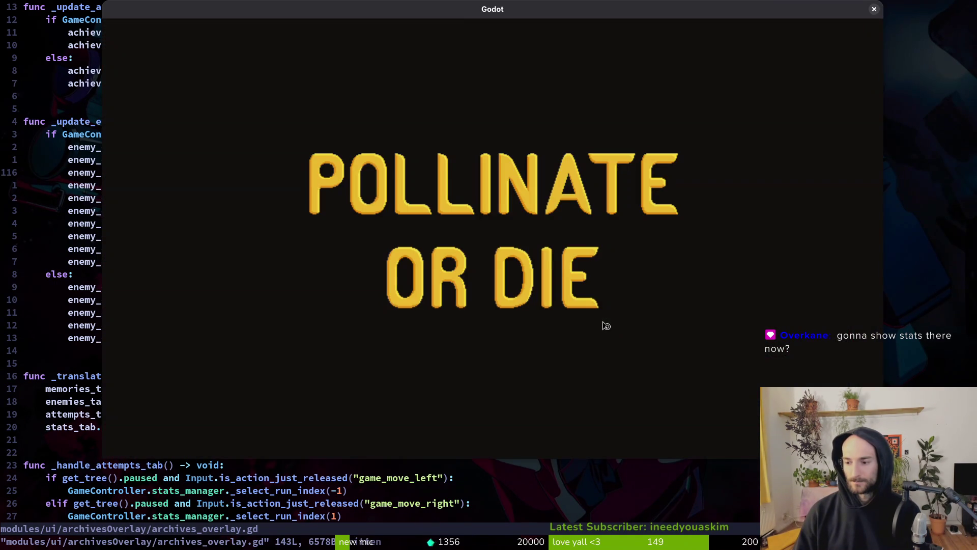
{"action": "key", "text": "Return"}
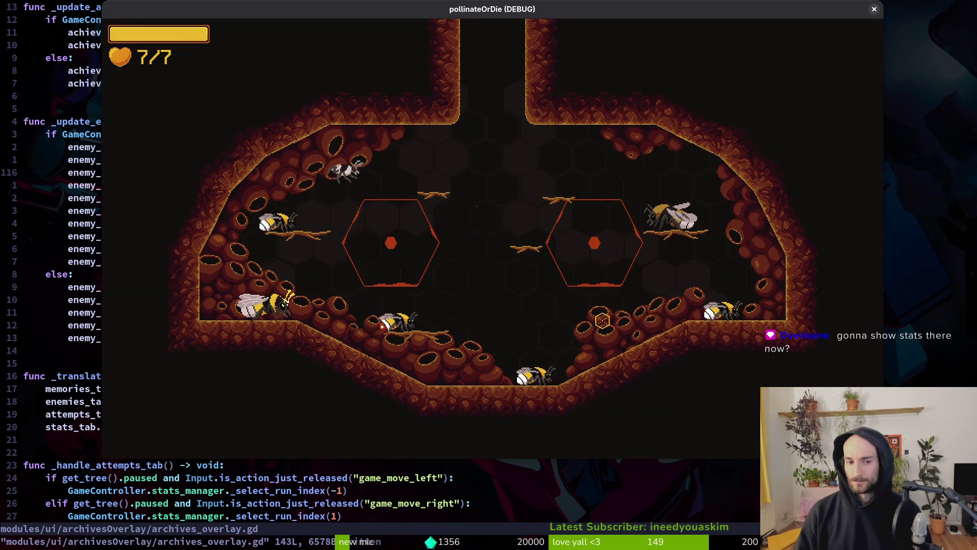
{"action": "key", "text": "d"}
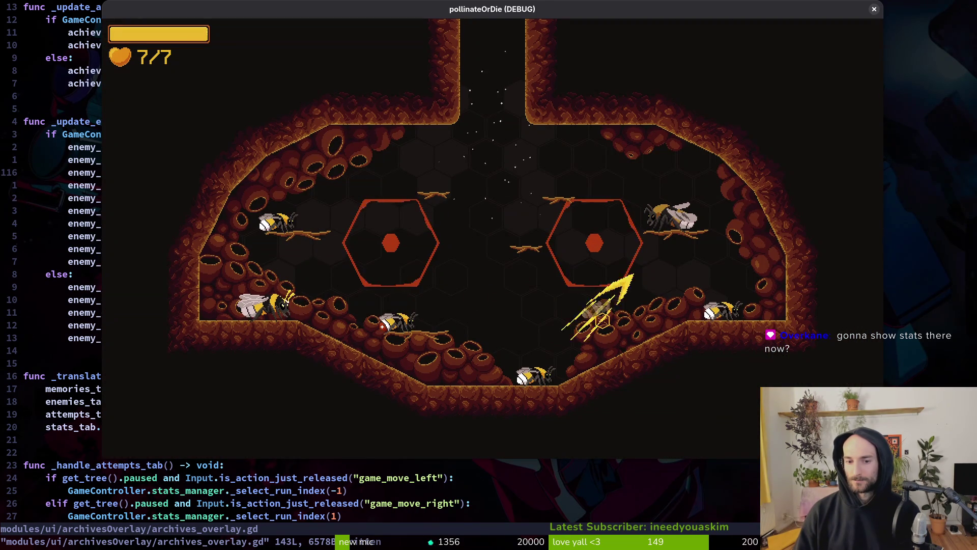
{"action": "key", "text": "i"}
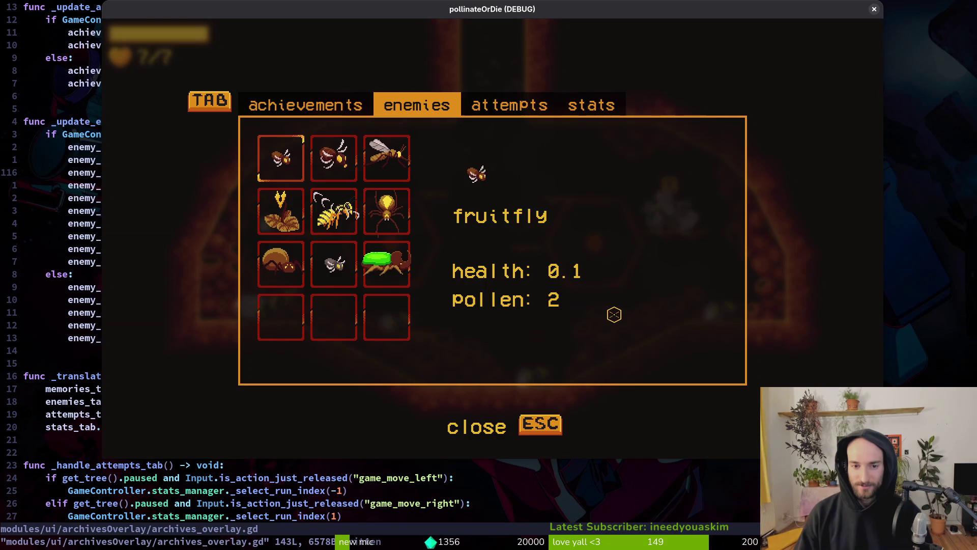
Step: Review the achievements grid, enemies, overall stats and attempts pages of the archives
{"action": "key", "text": "Right"}
{"action": "key", "text": "Tab"}
{"action": "key", "text": "Tab"}
{"action": "key", "text": "Tab"}
{"action": "key", "text": "Tab"}
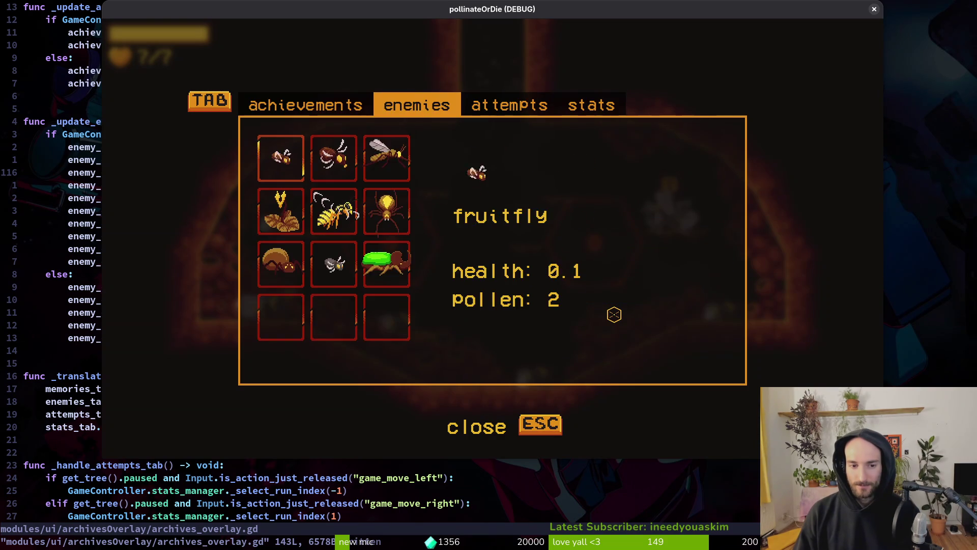
{"action": "key", "text": "Tab"}
{"action": "key", "text": "Tab"}
{"action": "key", "text": "Tab"}
{"action": "key", "text": "Right"}
{"action": "key", "text": "Down"}
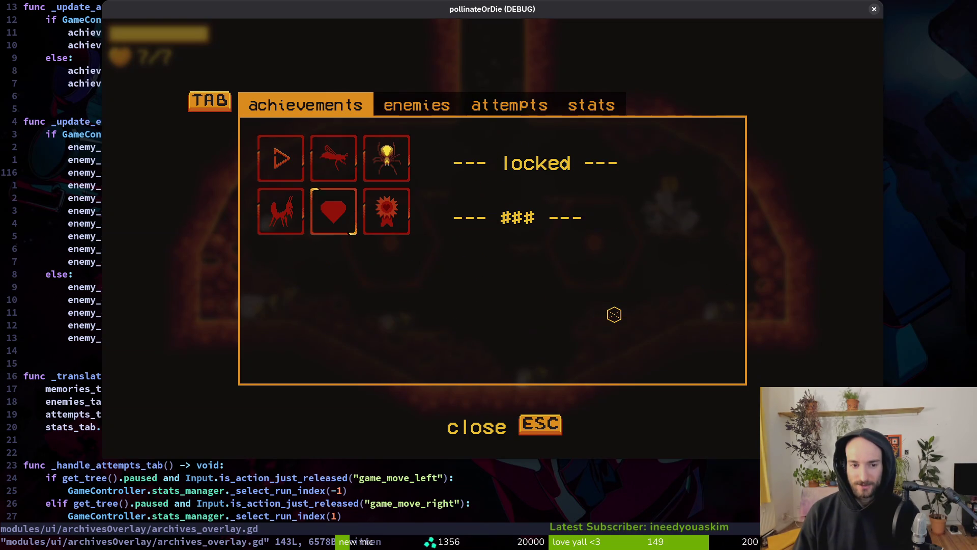
{"action": "key", "text": "Up"}
{"action": "key", "text": "Left"}
{"action": "key", "text": "Tab"}
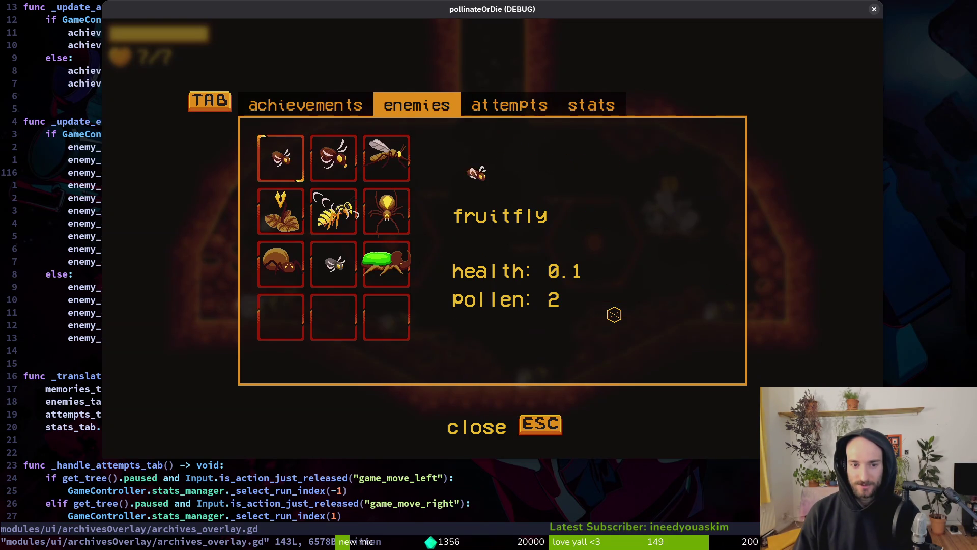
{"action": "key", "text": "Tab"}
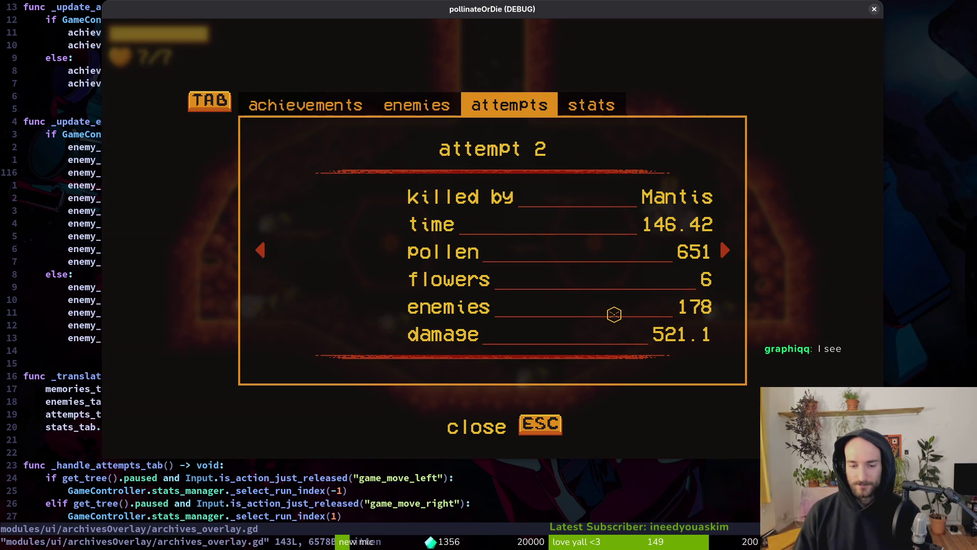
{"action": "key", "text": "Tab"}
{"action": "key", "text": "Tab"}
{"action": "key", "text": "Tab"}
{"action": "key", "text": "Tab"}
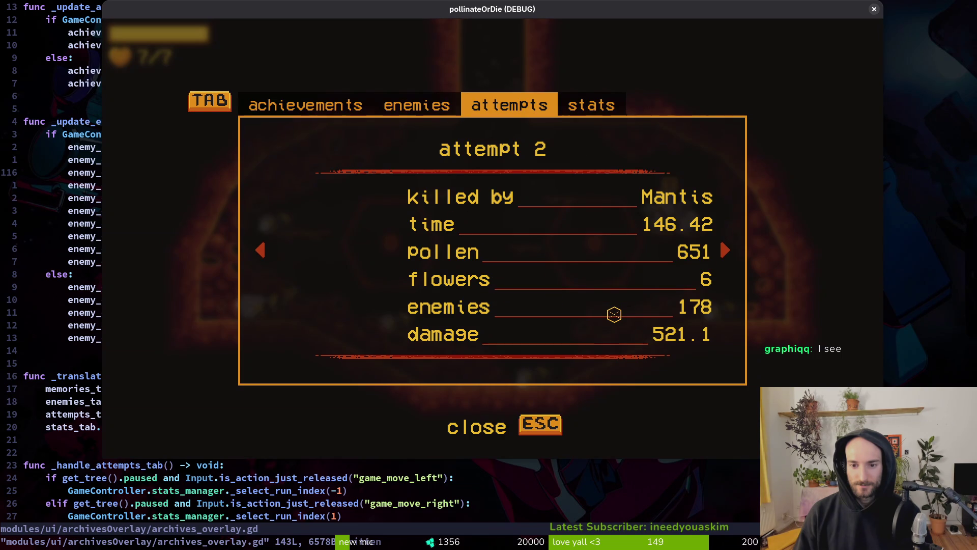
{"action": "key", "text": "Tab"}
{"action": "key", "text": "Tab"}
{"action": "key", "text": "Tab"}
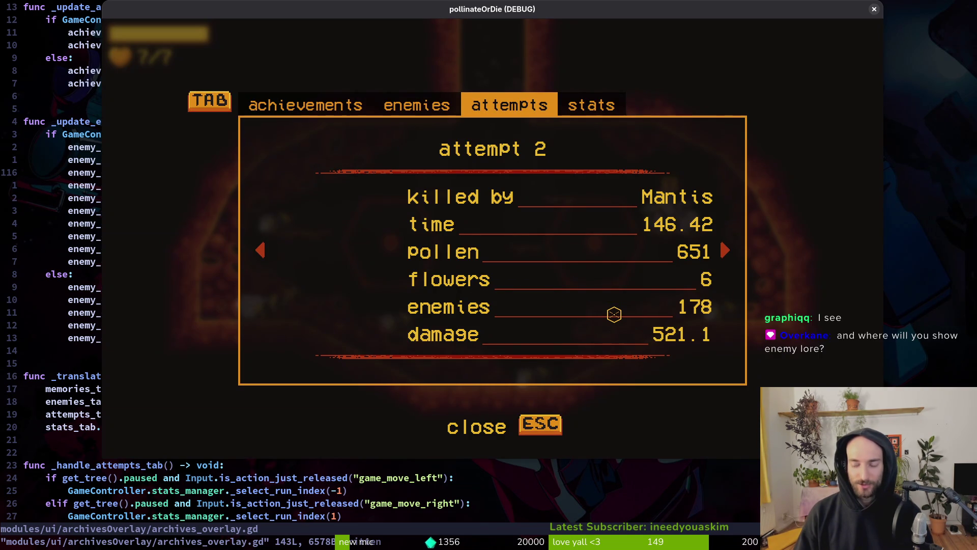
{"action": "key", "text": "Tab"}
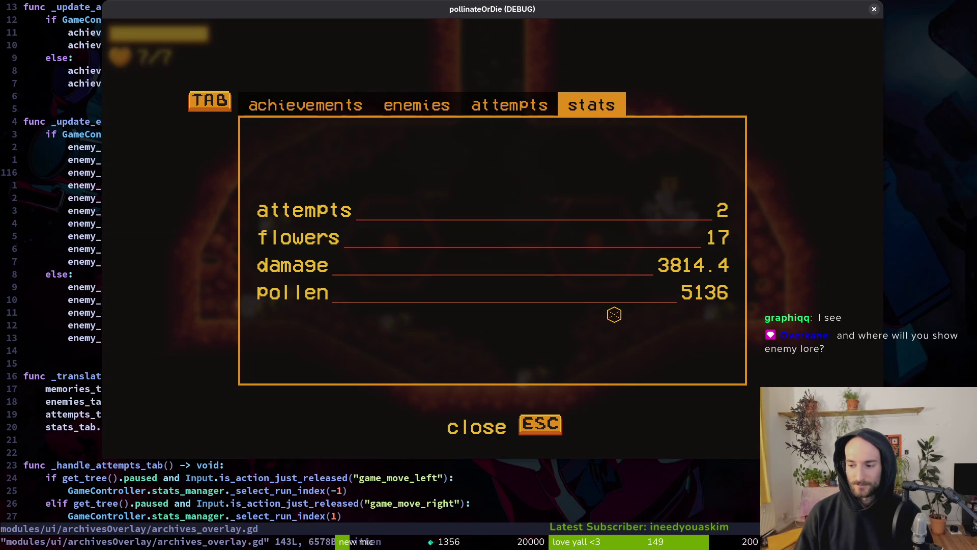
{"action": "key", "text": "Tab"}
{"action": "key", "text": "Tab"}
{"action": "key", "text": "Tab"}
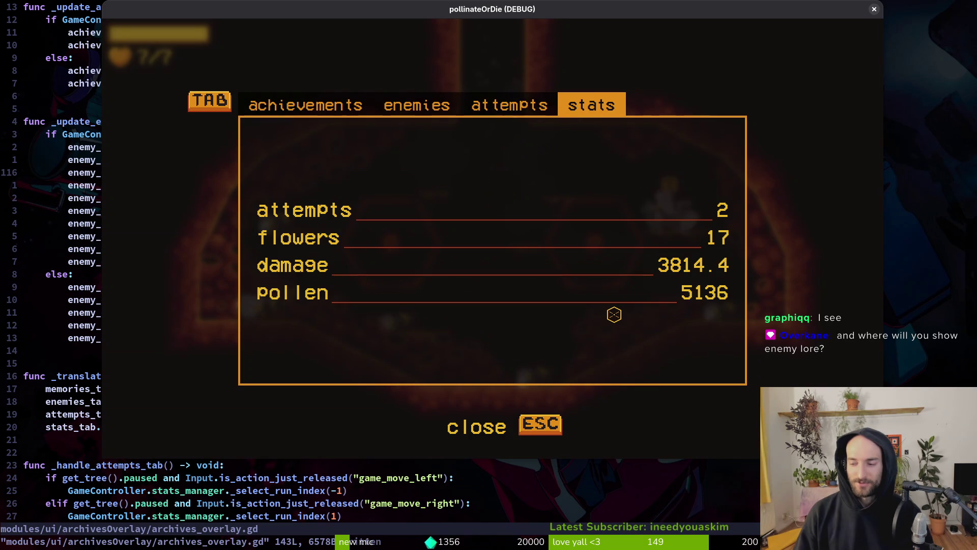
{"action": "key", "text": "Tab"}
{"action": "key", "text": "Tab"}
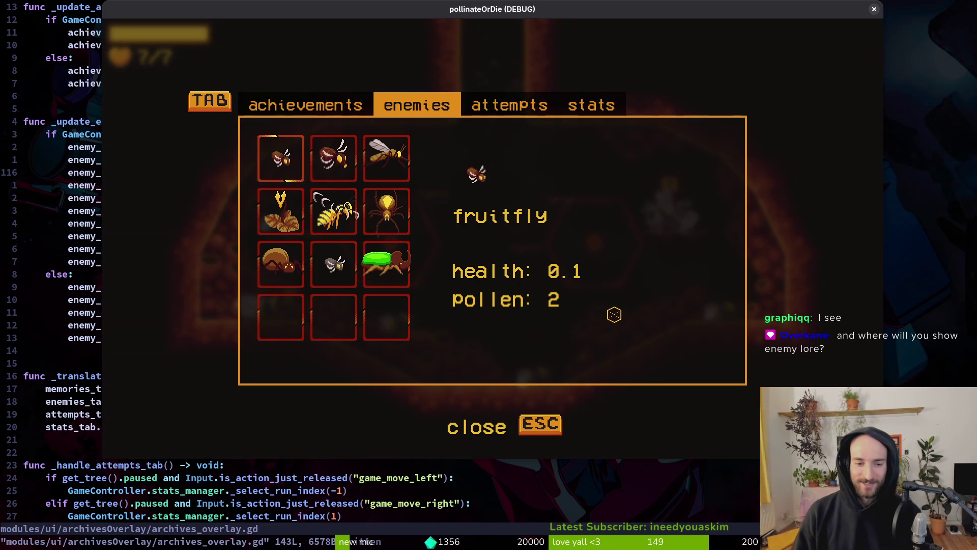
{"action": "key", "text": "Tab"}
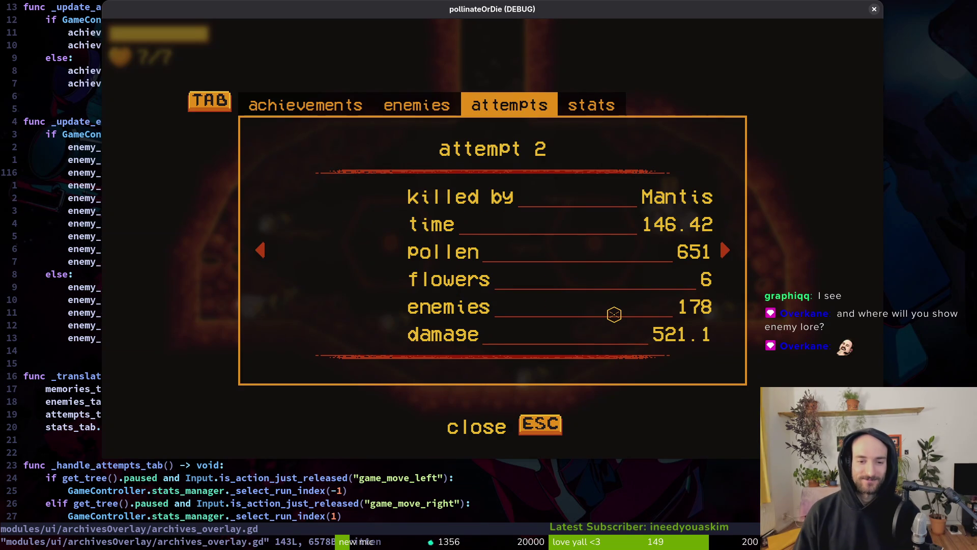
Step: Compare the attempt 1 and attempt 2 records, ending on attempt 2
{"action": "key", "text": "Left"}
{"action": "key", "text": "Right"}
{"action": "key", "text": "Left"}
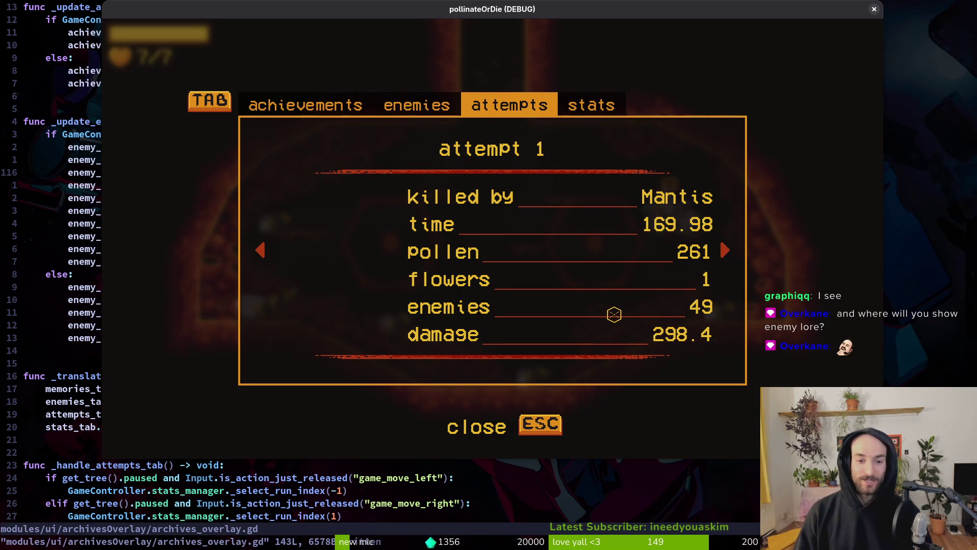
{"action": "key", "text": "Right"}
{"action": "key", "text": "Left"}
{"action": "key", "text": "Right"}
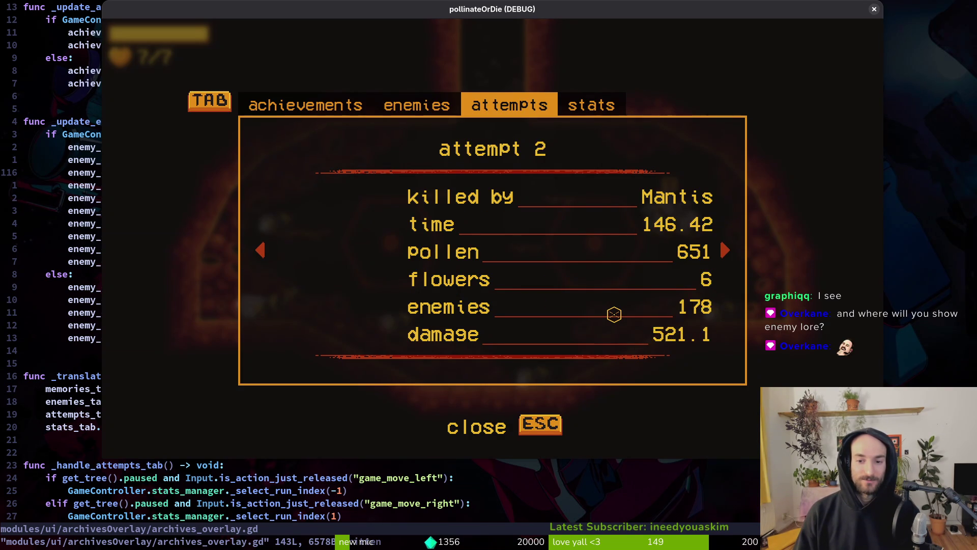
{"action": "key", "text": "Left"}
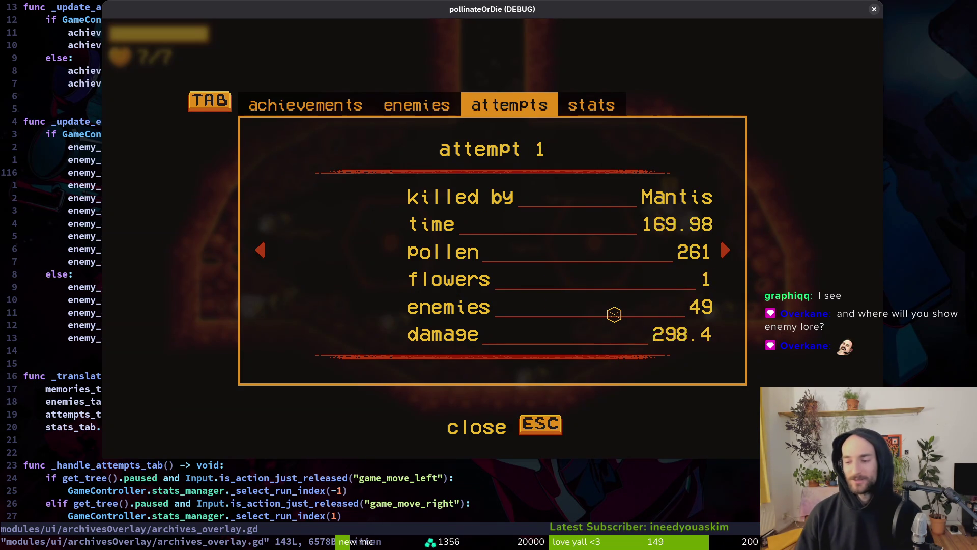
{"action": "key", "text": "Right"}
Step: Resume play, fly into the next cave room, fight until the bee dies, then respawn in the hive
{"action": "key", "text": "Escape"}
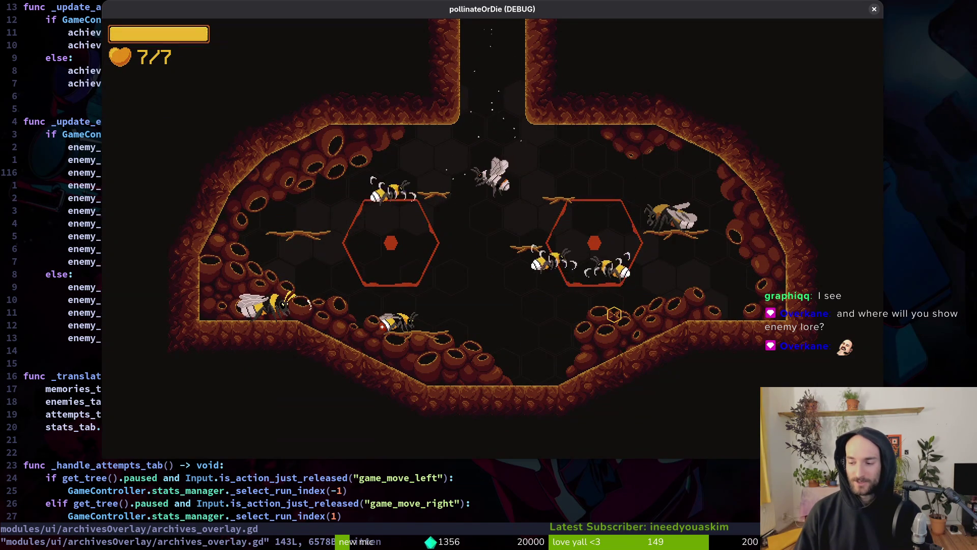
{"action": "key", "text": "Up"}
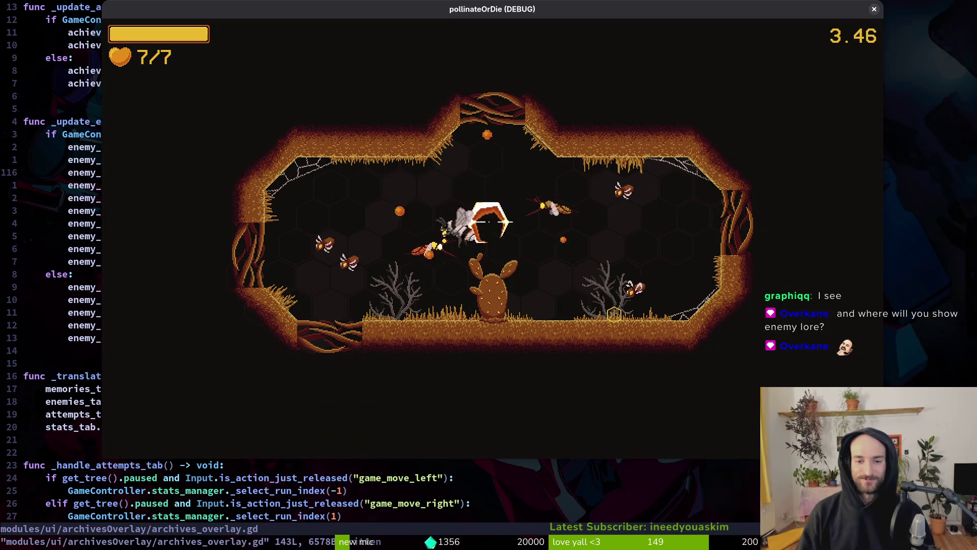
{"action": "key", "text": "x"}
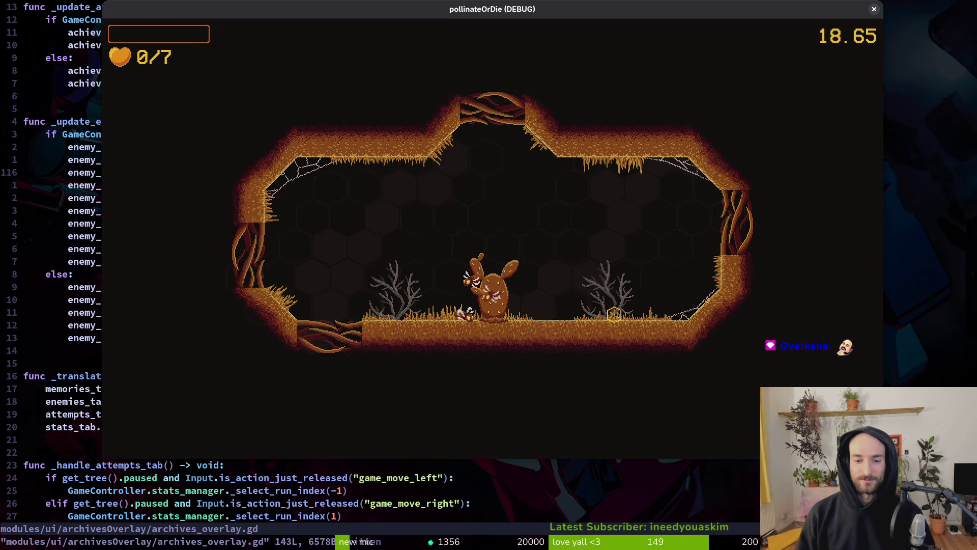
{"action": "key", "text": "space"}
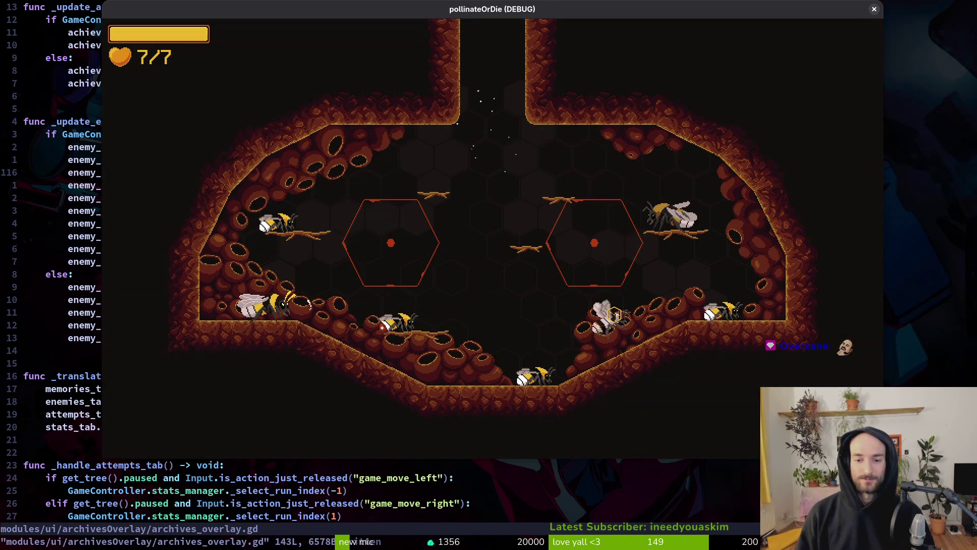
{"action": "key", "text": "Tab"}
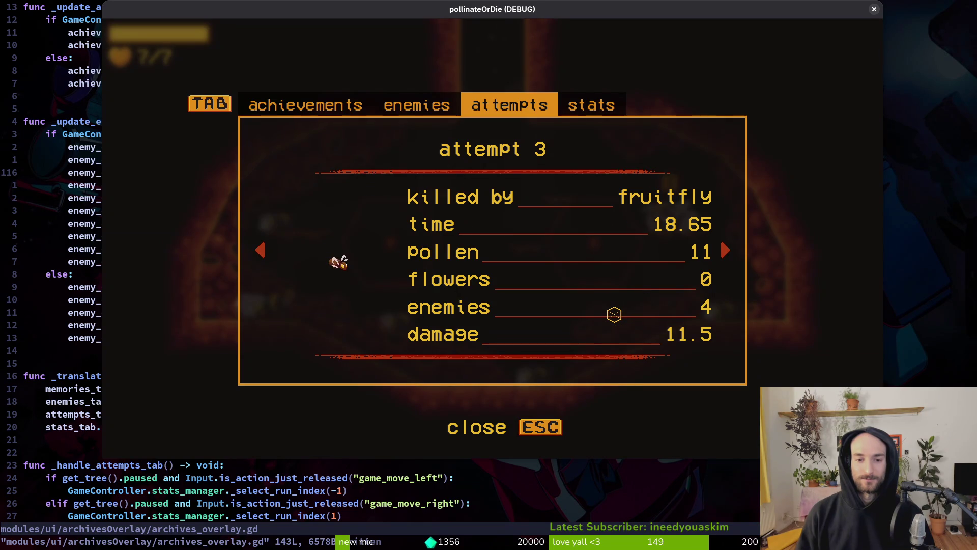
{"action": "key", "text": "d"}
{"action": "key", "text": "Tab"}
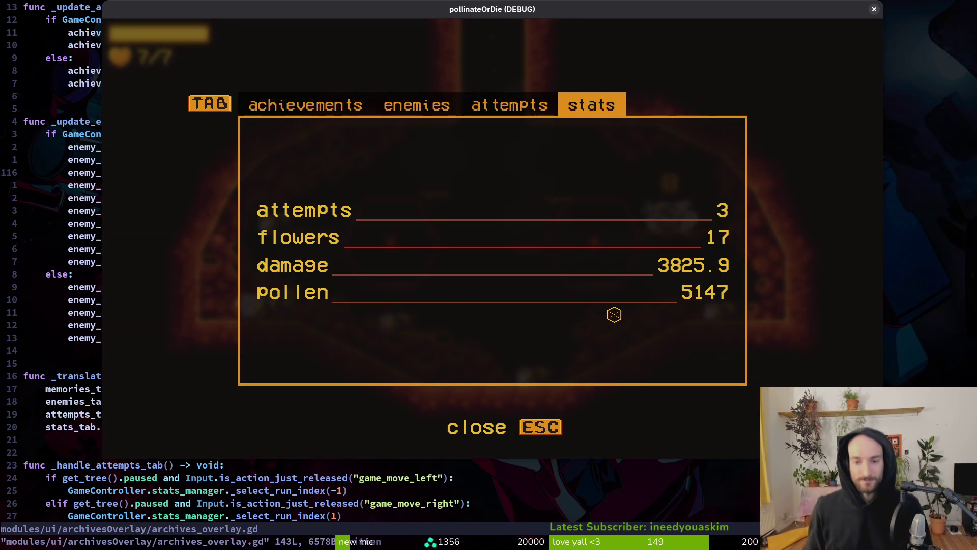
{"action": "key", "text": "Escape"}
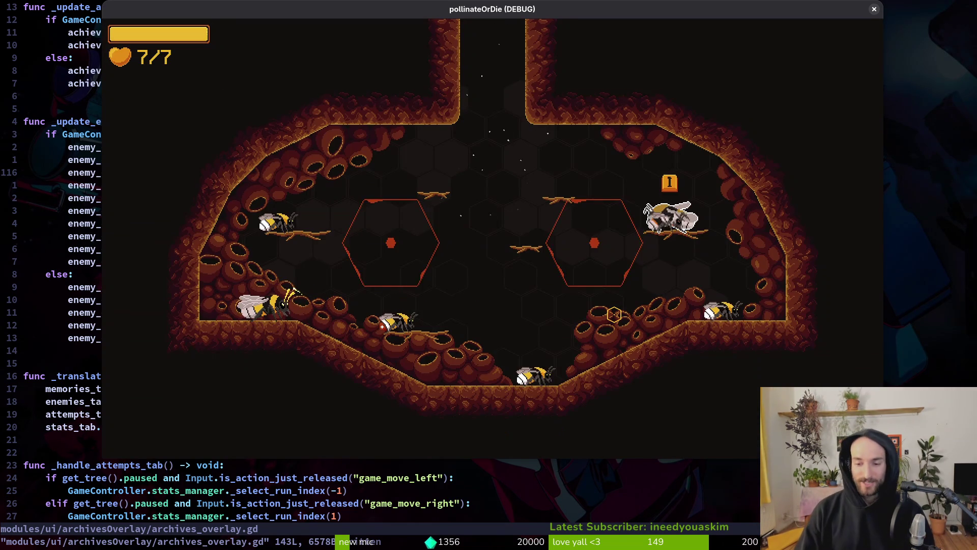
{"action": "key", "text": "a"}
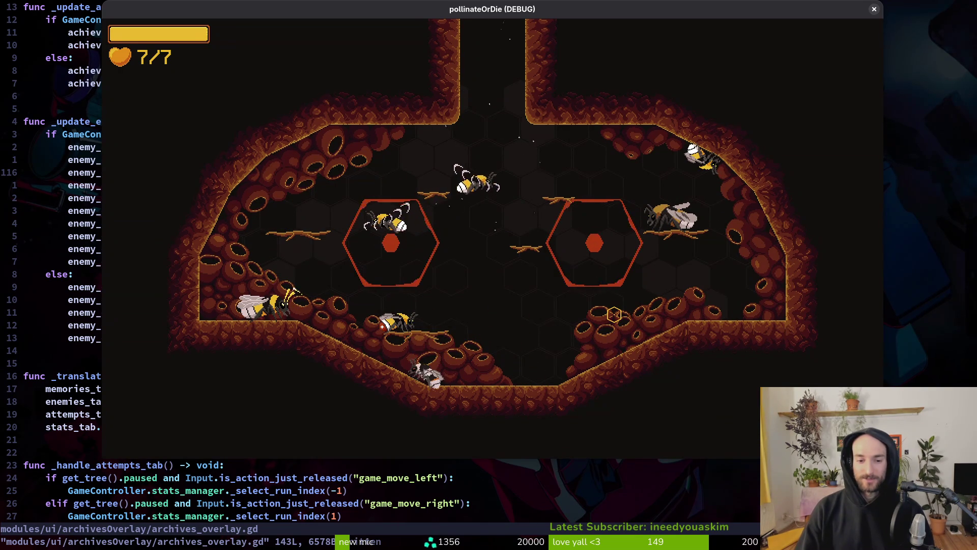
{"action": "key", "text": "i"}
{"action": "key", "text": "Tab"}
{"action": "key", "text": "Tab"}
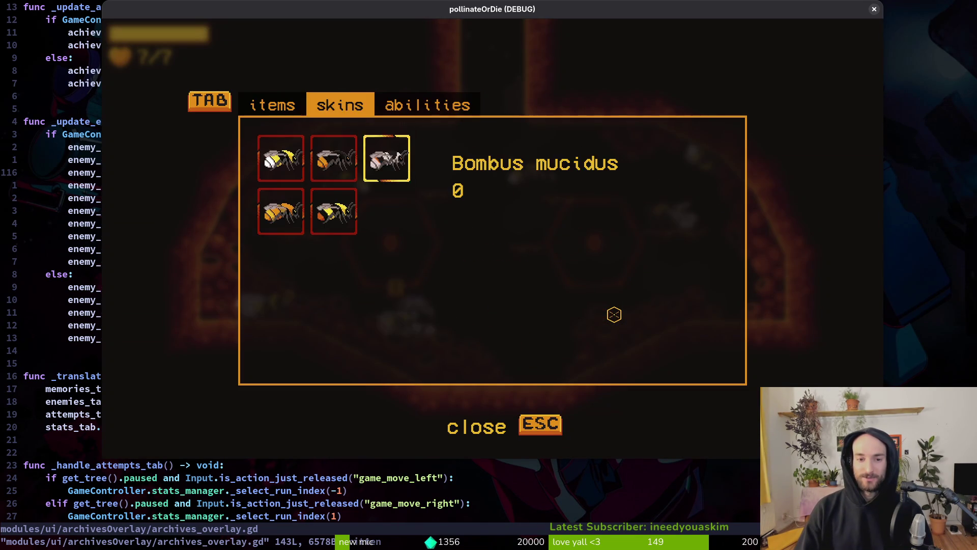
{"action": "key", "text": "Escape"}
{"action": "key", "text": "i"}
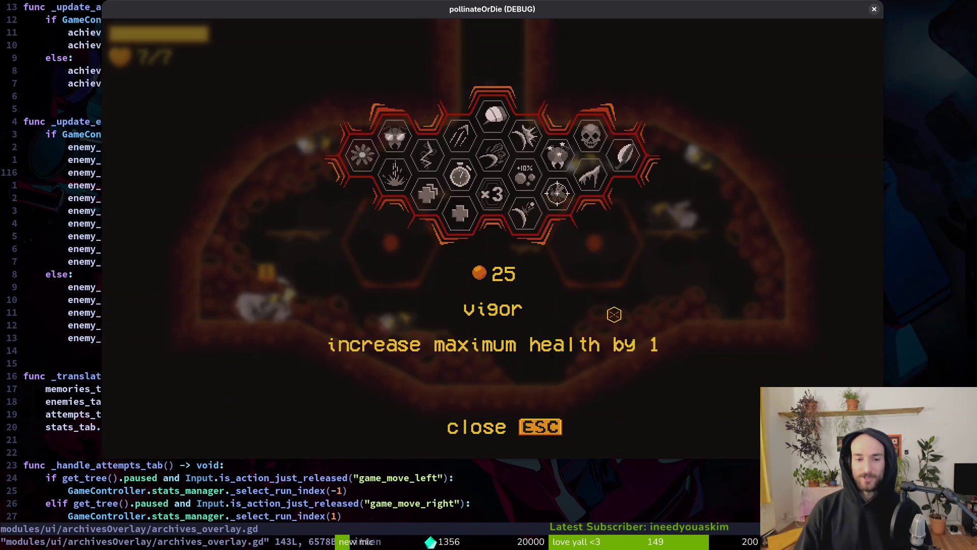
{"action": "key", "text": "d"}
{"action": "key", "text": "d"}
{"action": "key", "text": "a"}
{"action": "key", "text": "a"}
{"action": "key", "text": "a"}
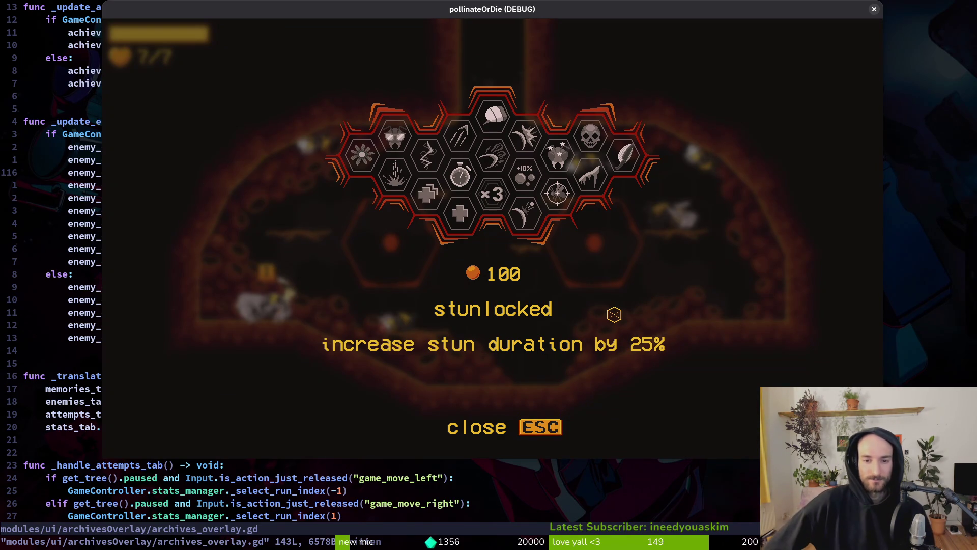
{"action": "key", "text": "a"}
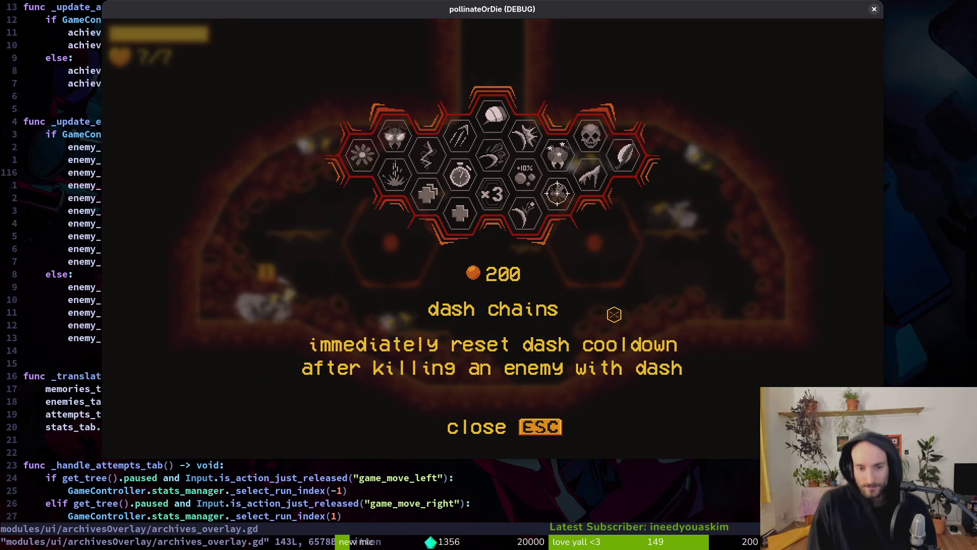
{"action": "key", "text": "w"}
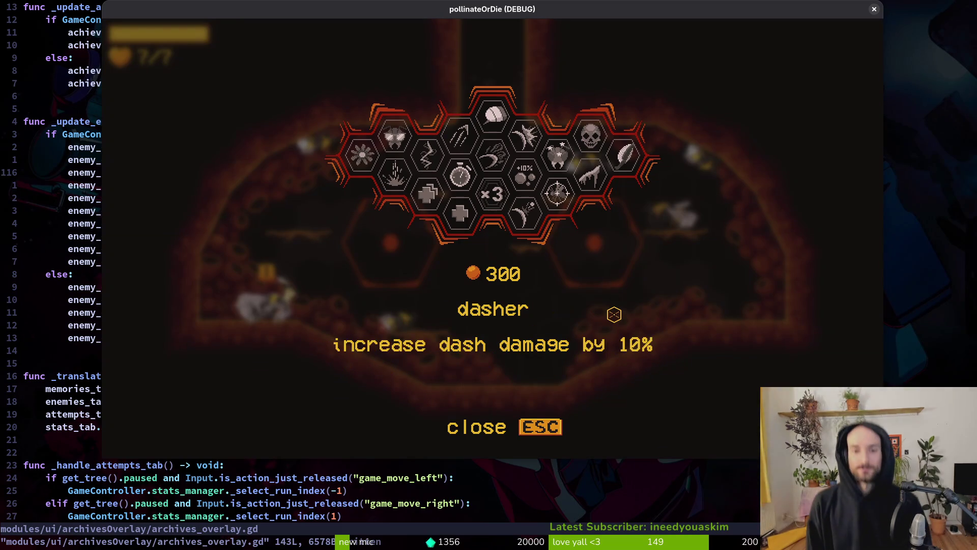
{"action": "key", "text": "w"}
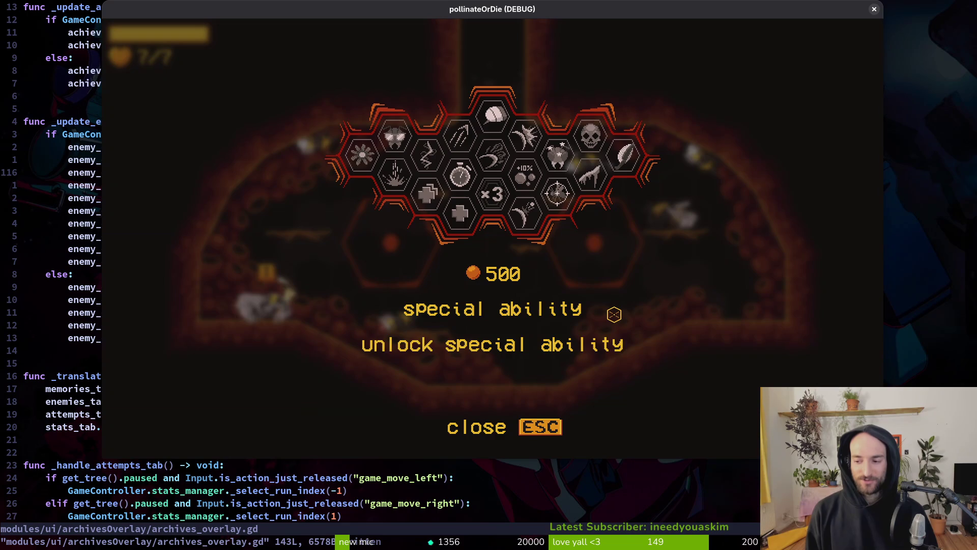
{"action": "key", "text": "d"}
{"action": "key", "text": "d"}
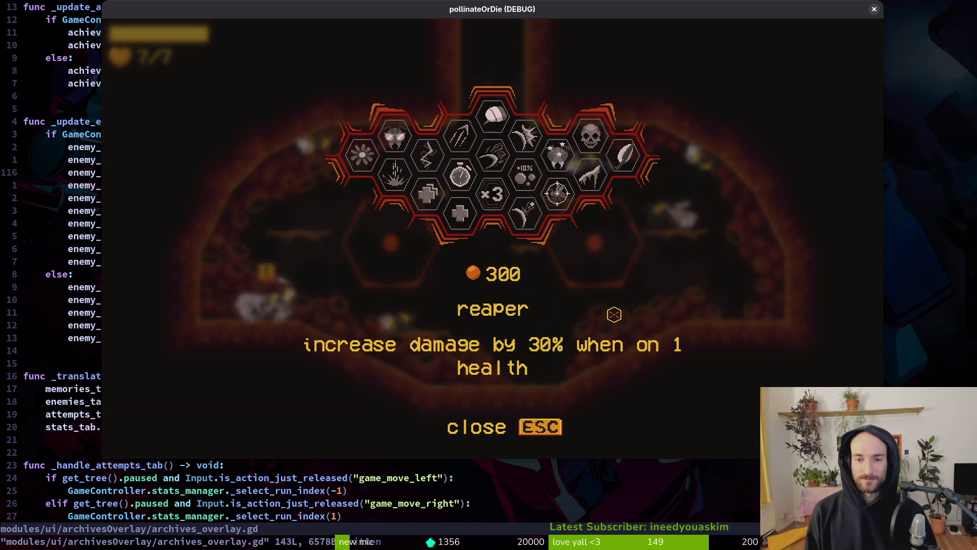
{"action": "key", "text": "a"}
{"action": "key", "text": "a"}
{"action": "key", "text": "a"}
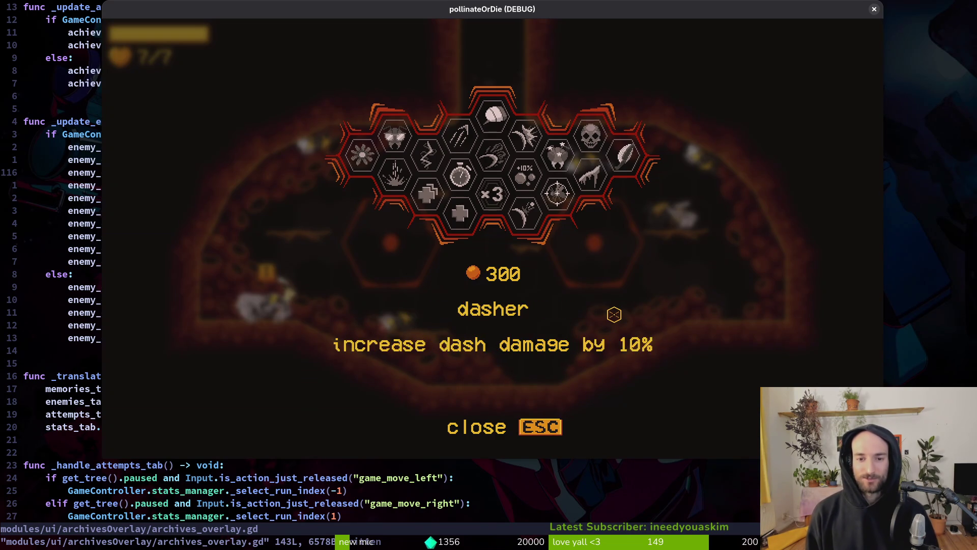
{"action": "key", "text": "d"}
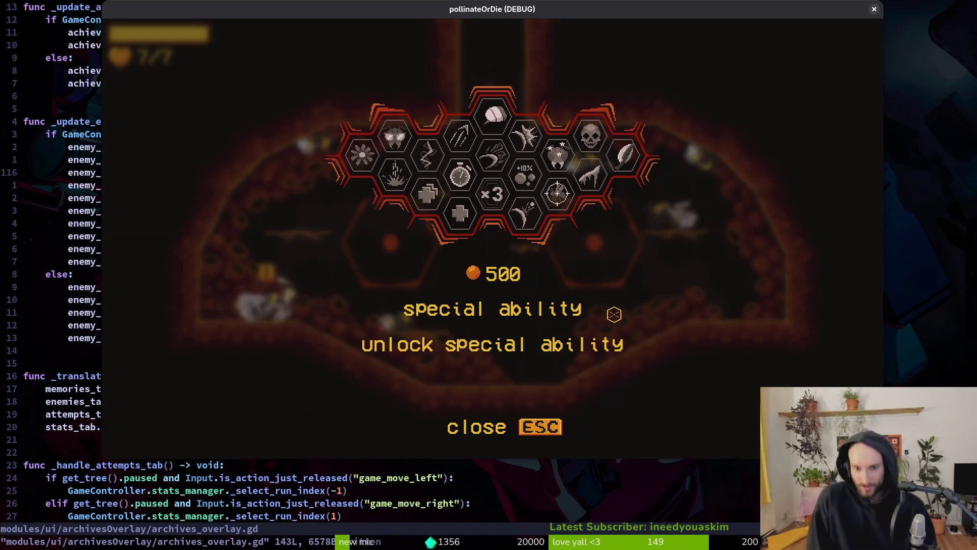
{"action": "key", "text": "d"}
{"action": "key", "text": "d"}
{"action": "key", "text": "d"}
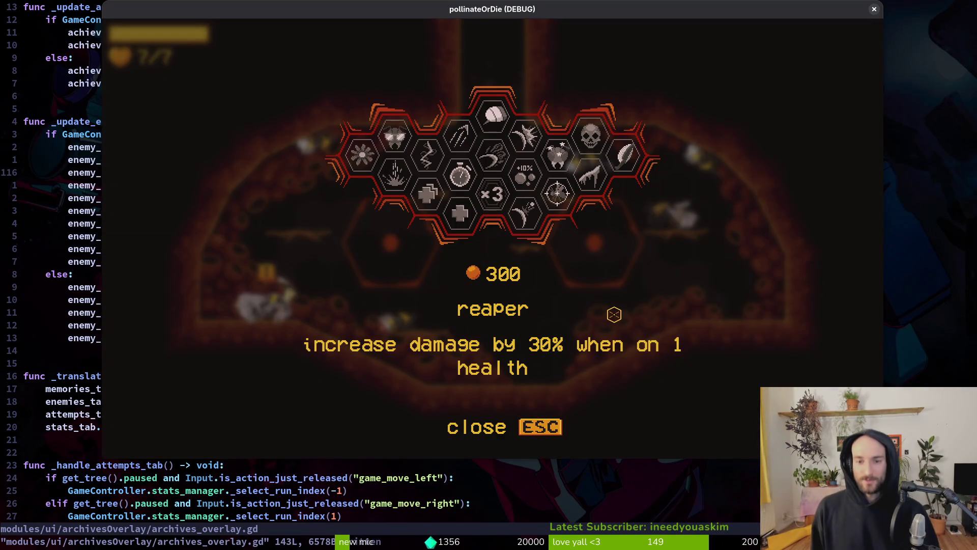
{"action": "key", "text": "a"}
{"action": "key", "text": "a"}
{"action": "key", "text": "a"}
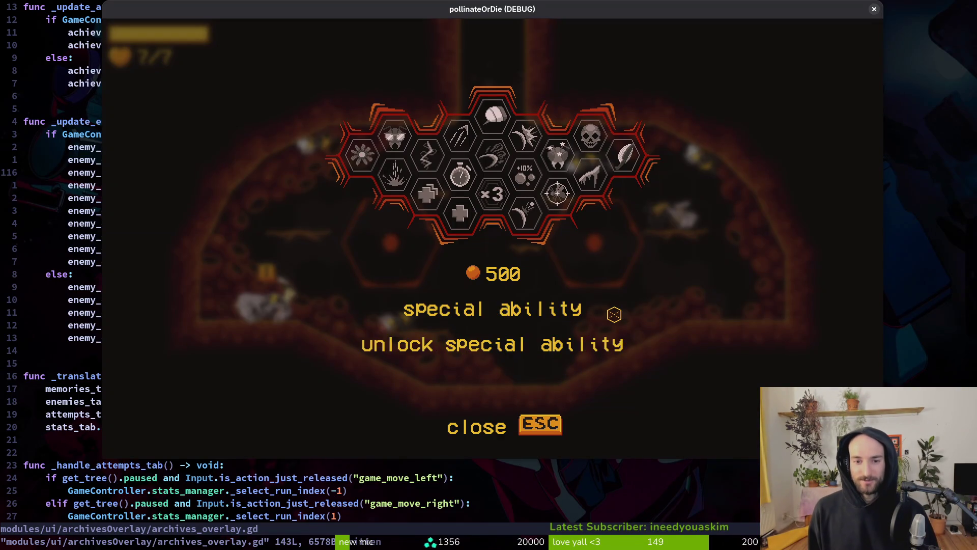
{"action": "key", "text": "d"}
{"action": "key", "text": "d"}
{"action": "key", "text": "d"}
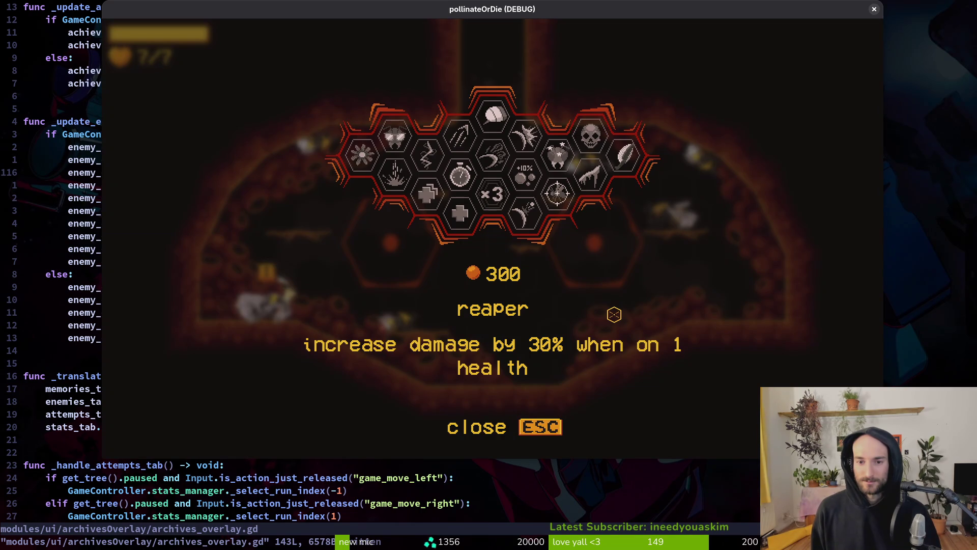
{"action": "key", "text": "Left"}
{"action": "key", "text": "Left"}
{"action": "key", "text": "Left"}
{"action": "key", "text": "Left"}
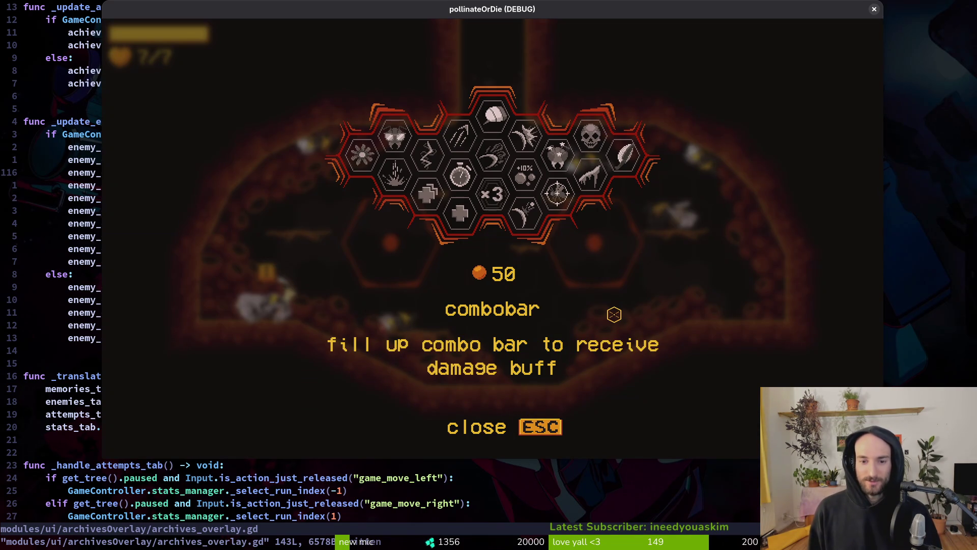
{"action": "key", "text": "Left"}
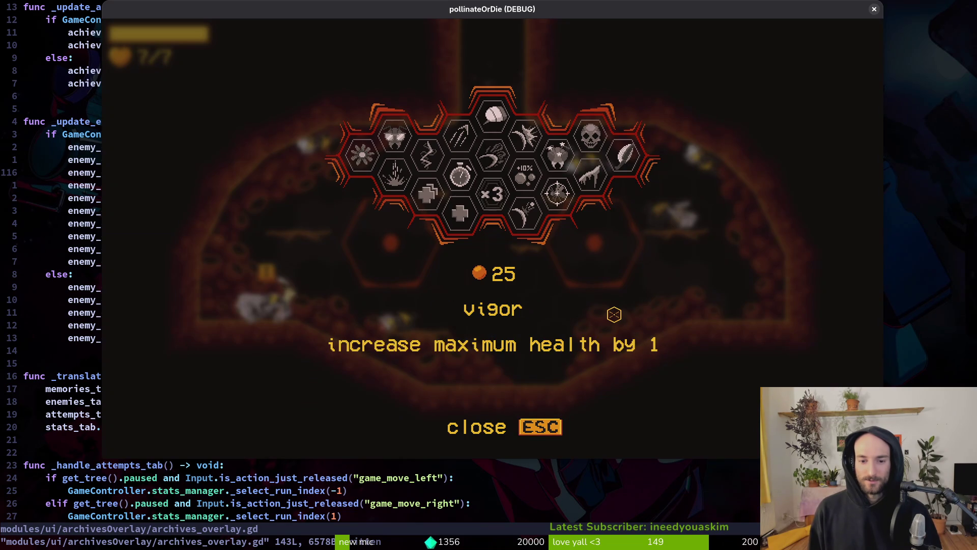
{"action": "key", "text": "Right"}
{"action": "key", "text": "Left"}
{"action": "key", "text": "Right"}
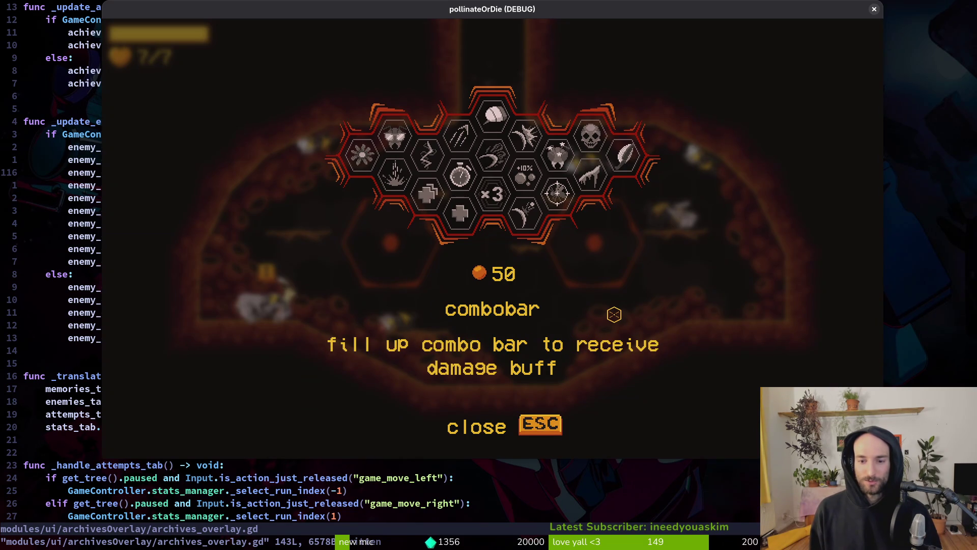
{"action": "key", "text": "Left"}
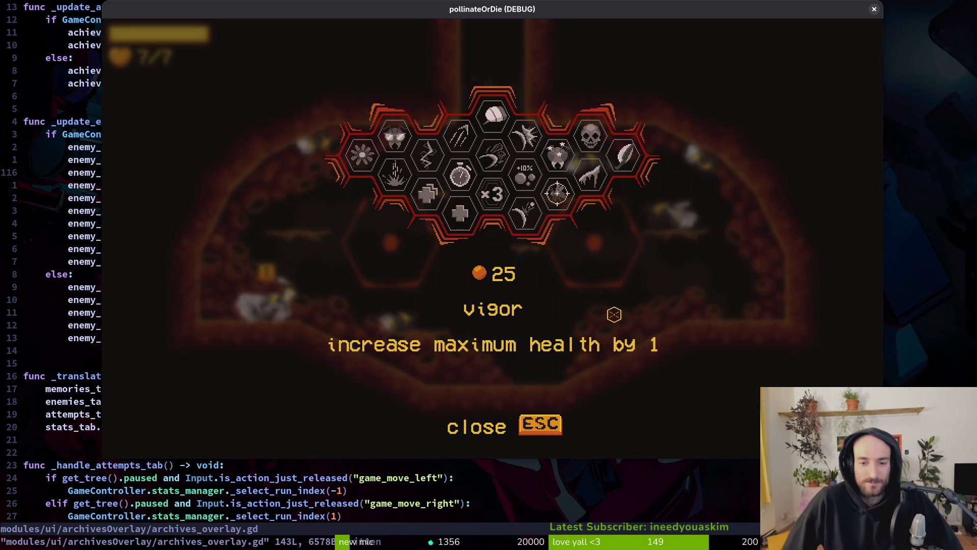
{"action": "key", "text": "Right"}
{"action": "key", "text": "Right"}
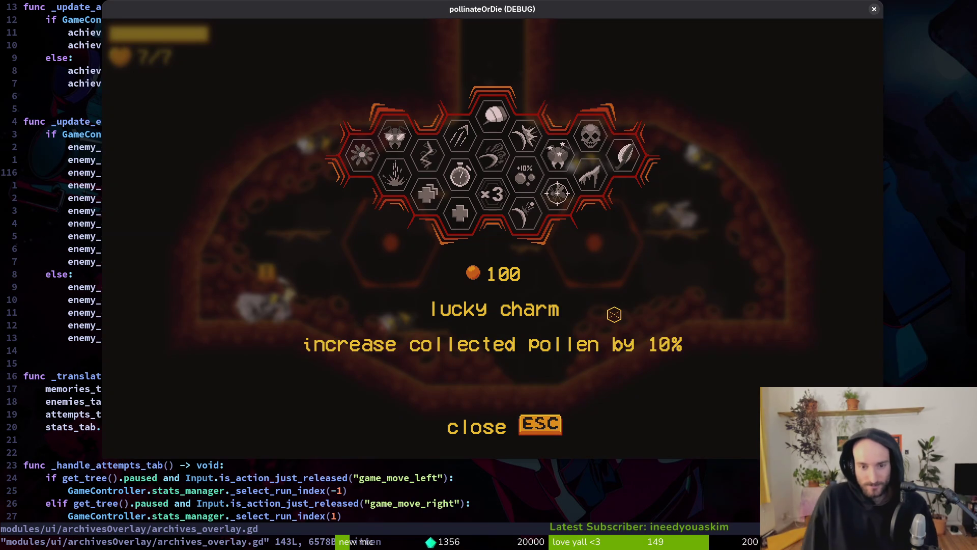
{"action": "key", "text": "Right"}
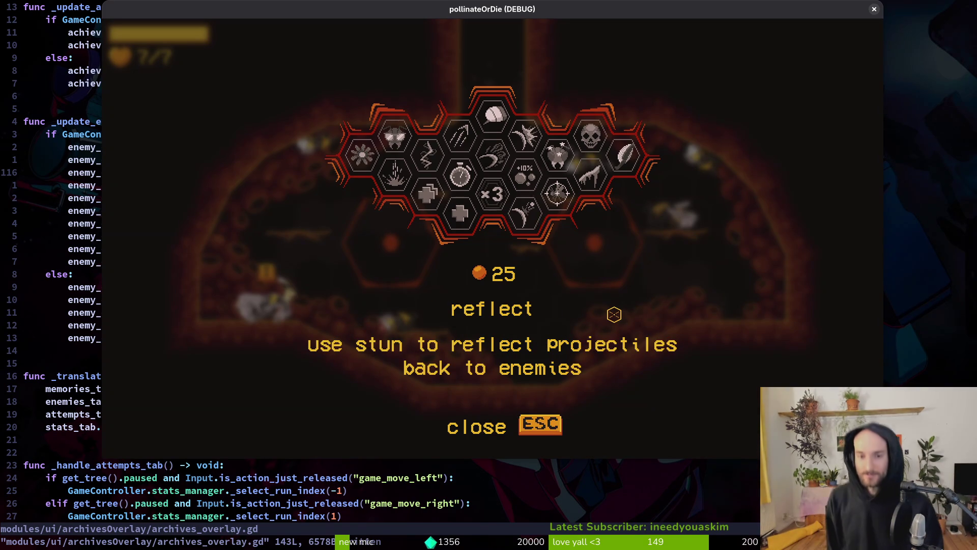
{"action": "key", "text": "Left"}
{"action": "key", "text": "Left"}
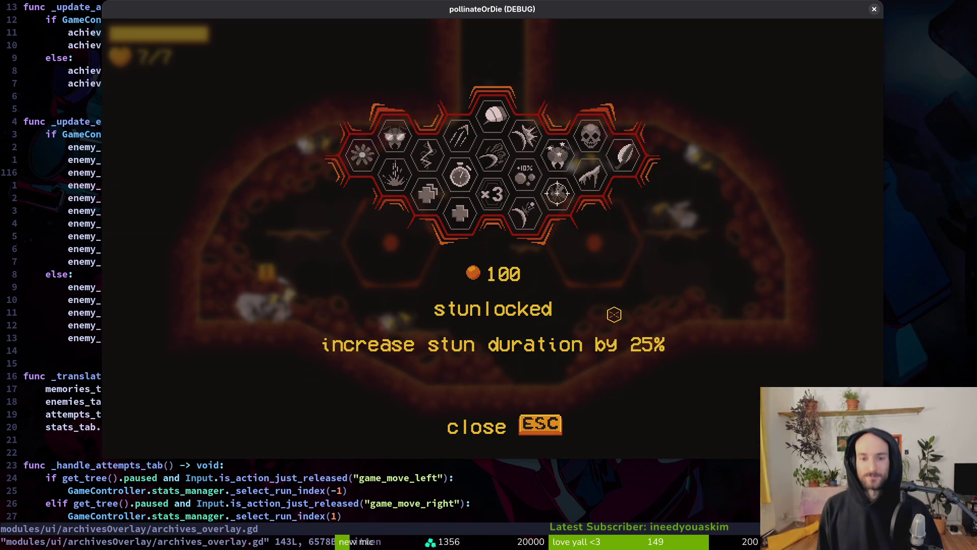
{"action": "key", "text": "Left"}
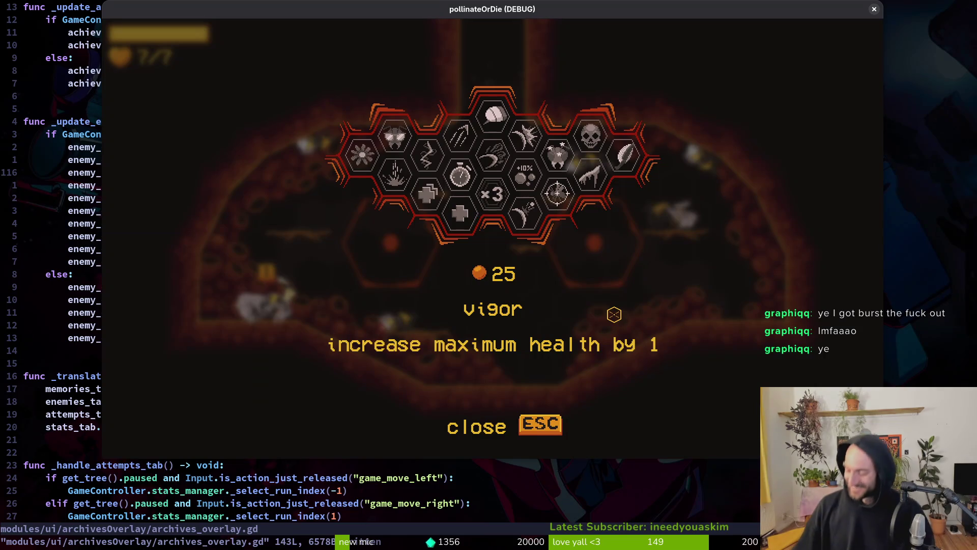
{"action": "key", "text": "Right"}
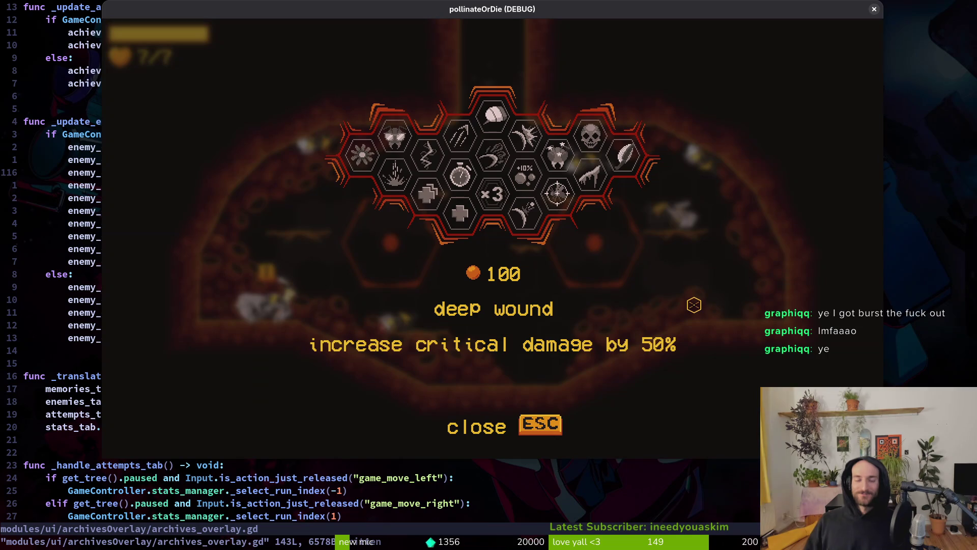
{"action": "key", "text": "Right"}
{"action": "key", "text": "Right"}
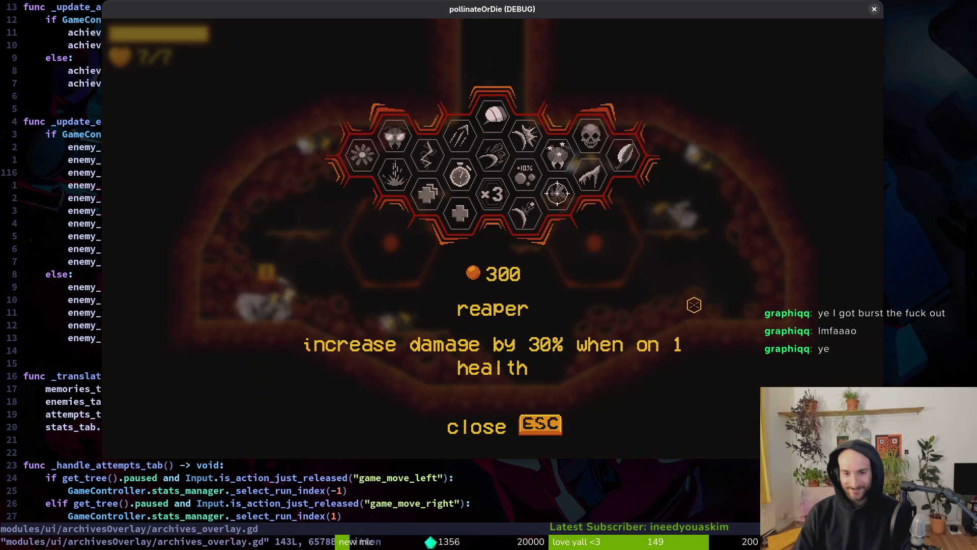
{"action": "key", "text": "Right"}
{"action": "key", "text": "Right"}
{"action": "key", "text": "Right"}
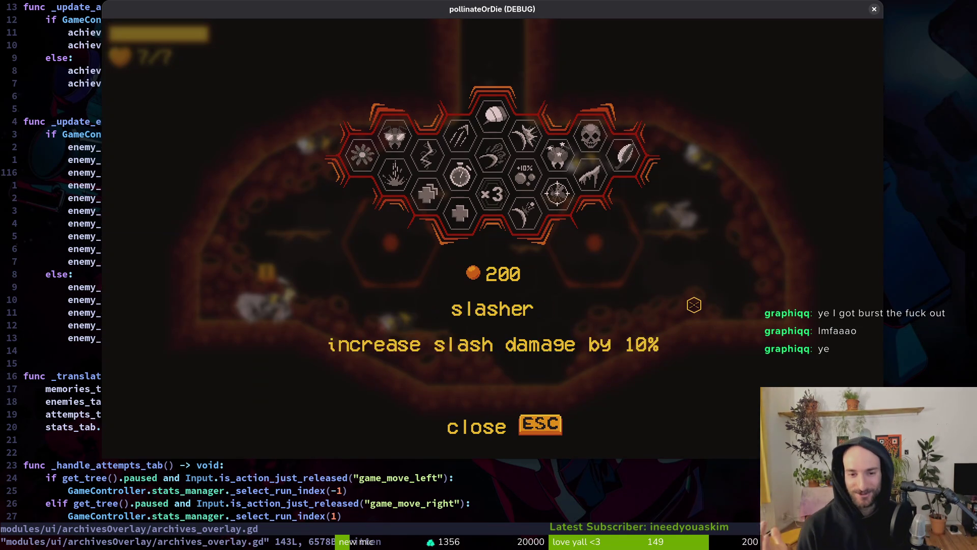
{"action": "key", "text": "Left"}
{"action": "key", "text": "Left"}
{"action": "key", "text": "Down"}
{"action": "key", "text": "Up"}
{"action": "key", "text": "Right"}
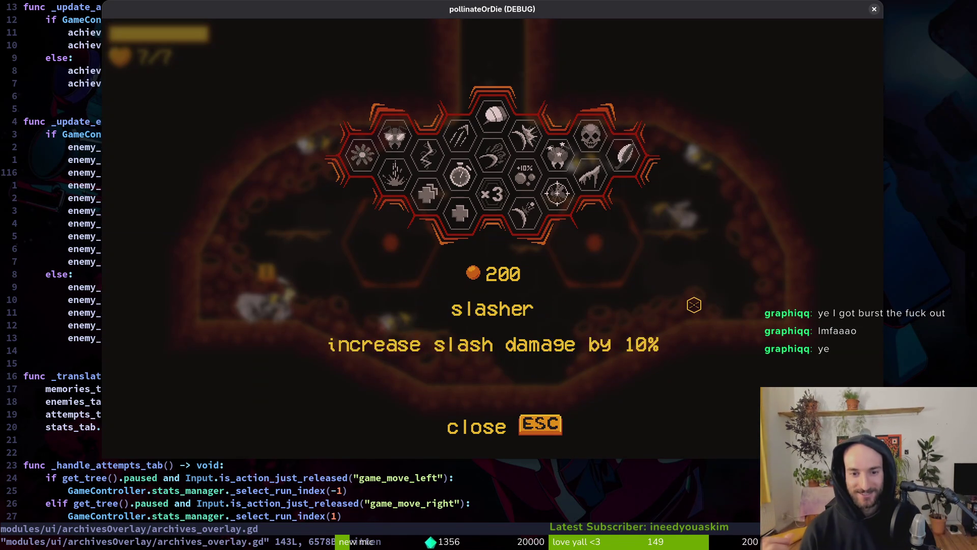
{"action": "key", "text": "Down"}
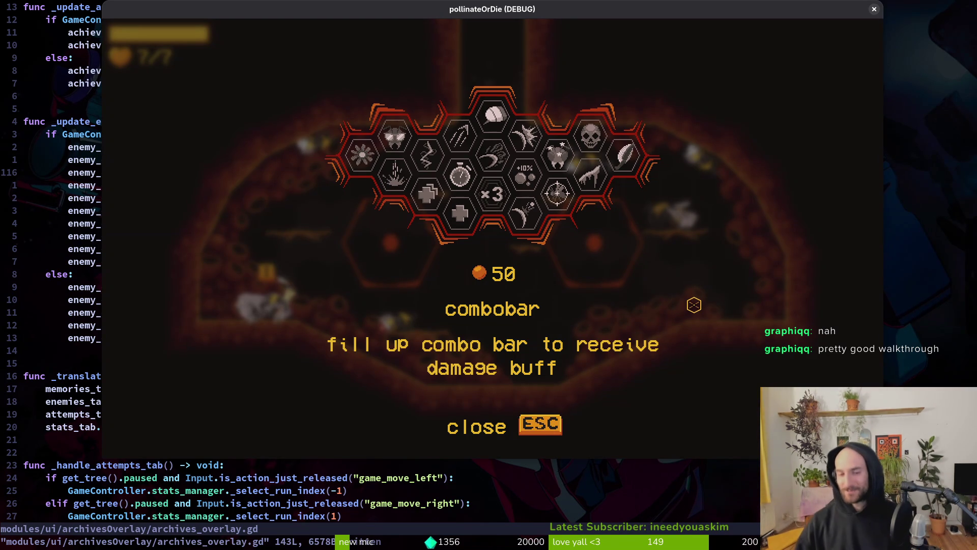
{"action": "key", "text": "Left"}
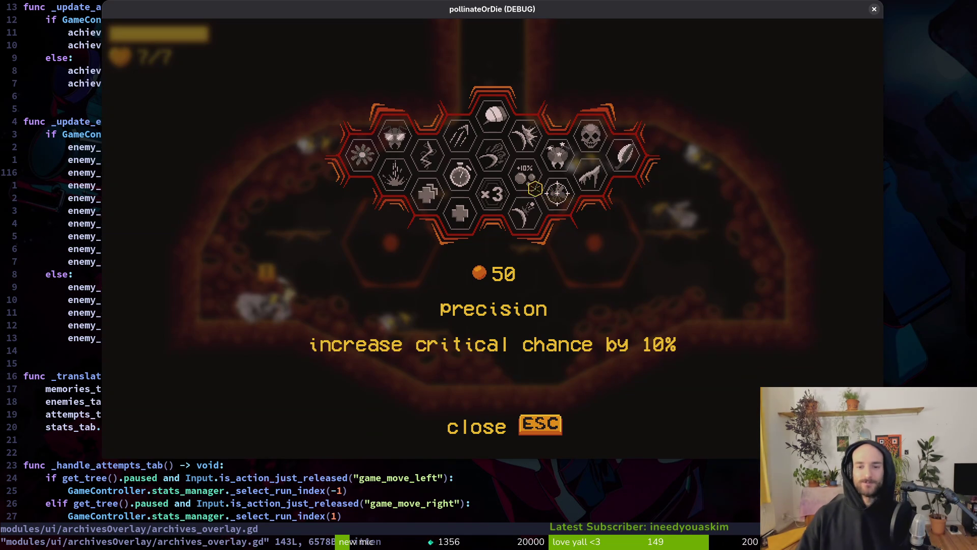
Step: Close the game, maximize the editor and Quick Open skills_overlay.tscn
{"action": "left_click", "coordinate": [874, 9]}
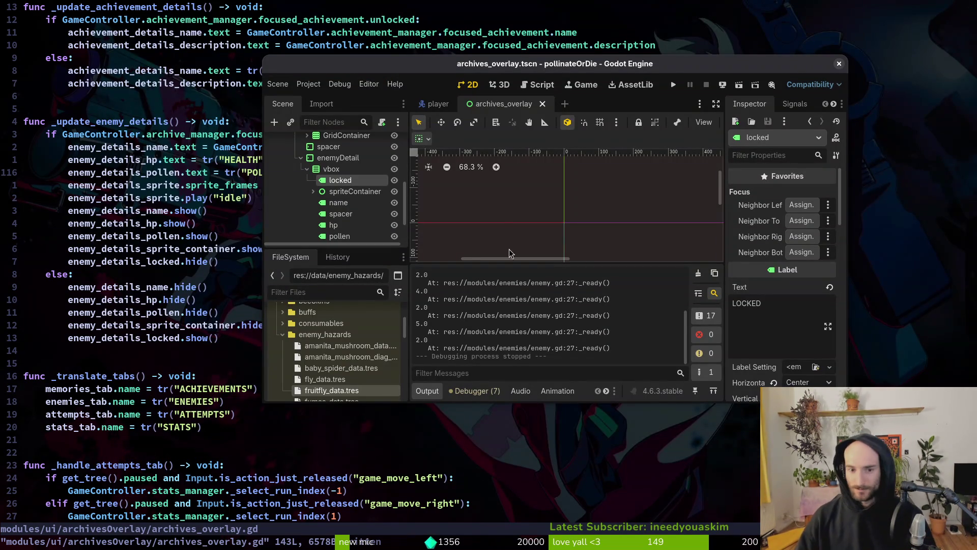
{"action": "double_click", "coordinate": [489, 70]}
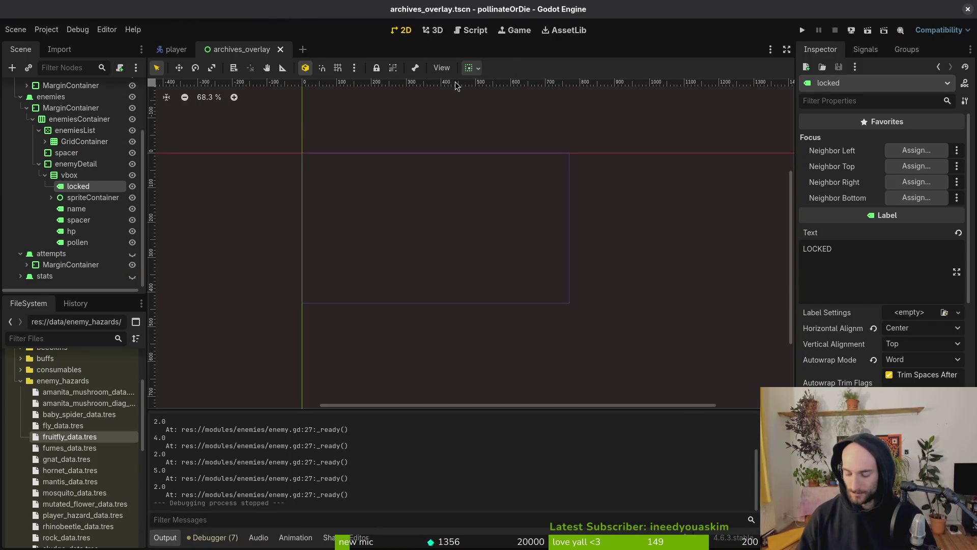
{"action": "key", "text": "alt+shift+o"}
{"action": "type", "text": "skioverl"}
{"action": "key", "text": "Down"}
{"action": "key", "text": "Return"}
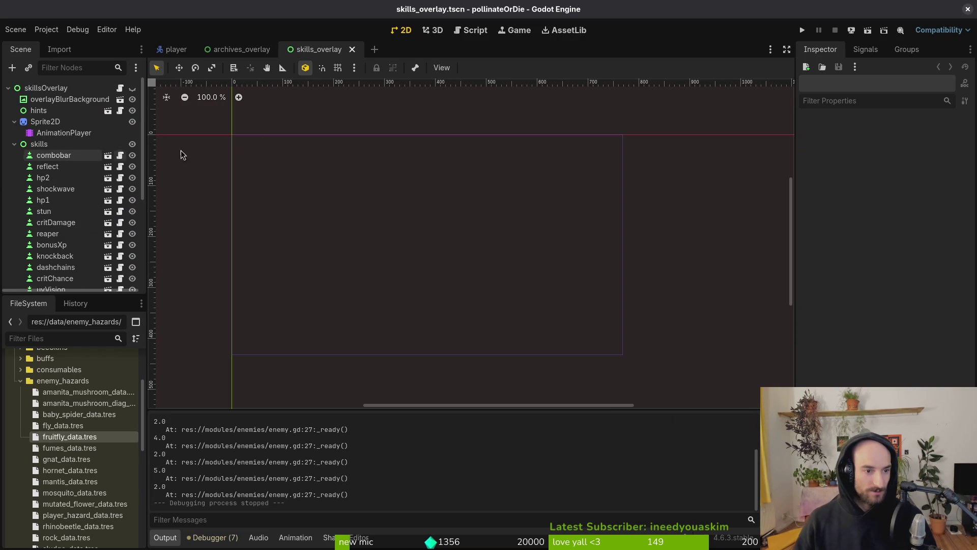
Step: Show and then hide the skills overlay root, and save the scene
{"action": "left_click", "coordinate": [132, 87]}
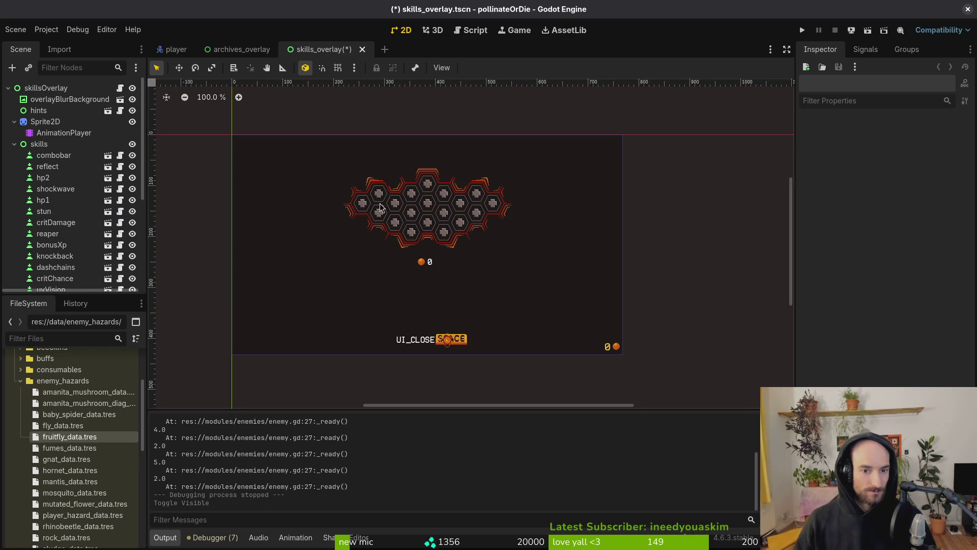
{"action": "left_click", "coordinate": [133, 88]}
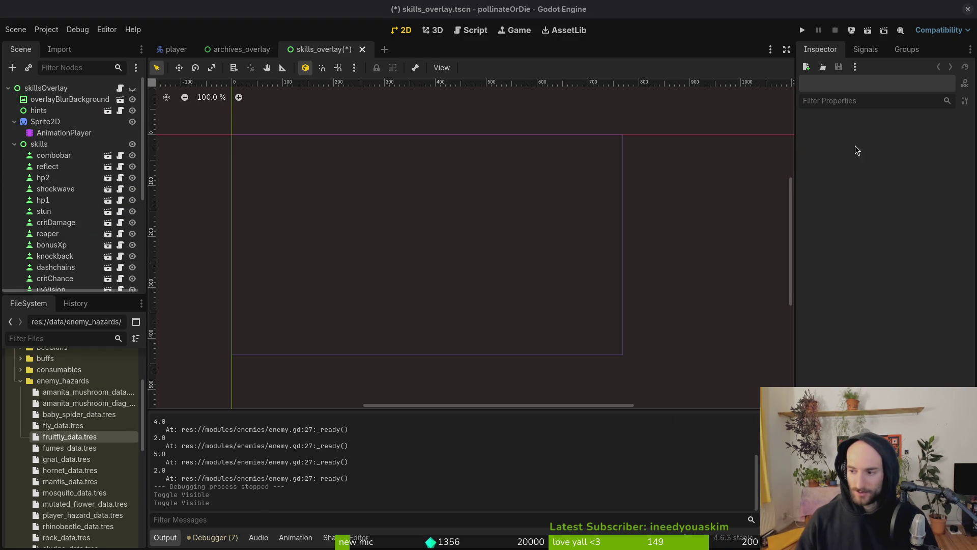
{"action": "key", "text": "ctrl+s"}
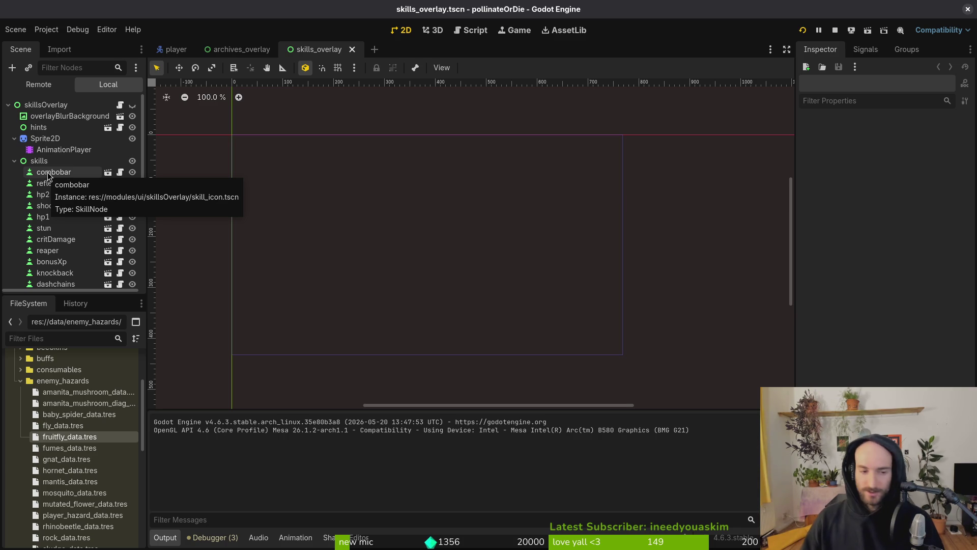
Step: Inspect the critChance skill node and show the skills overlay on the canvas
{"action": "scroll", "coordinate": [66, 213], "scroll_direction": "down", "scroll_amount": 1}
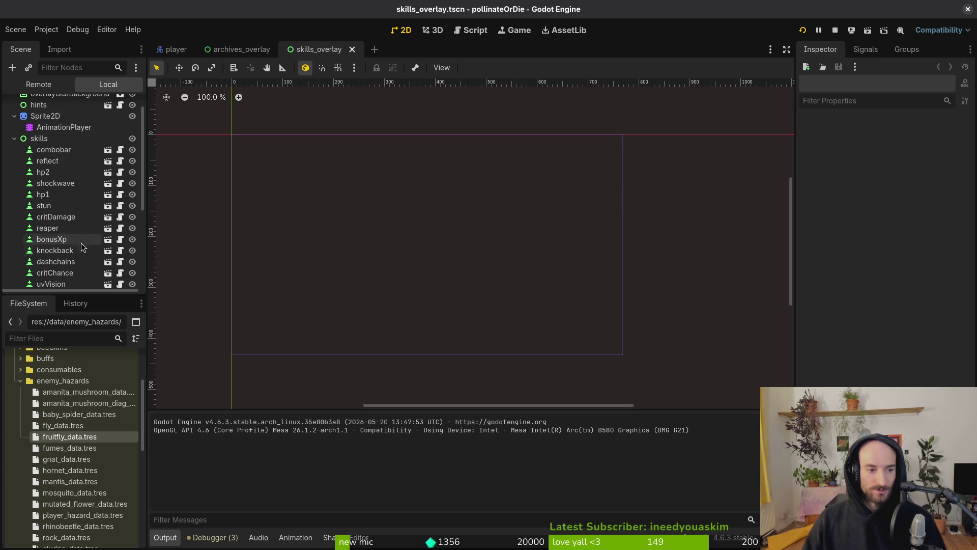
{"action": "left_click", "coordinate": [70, 276]}
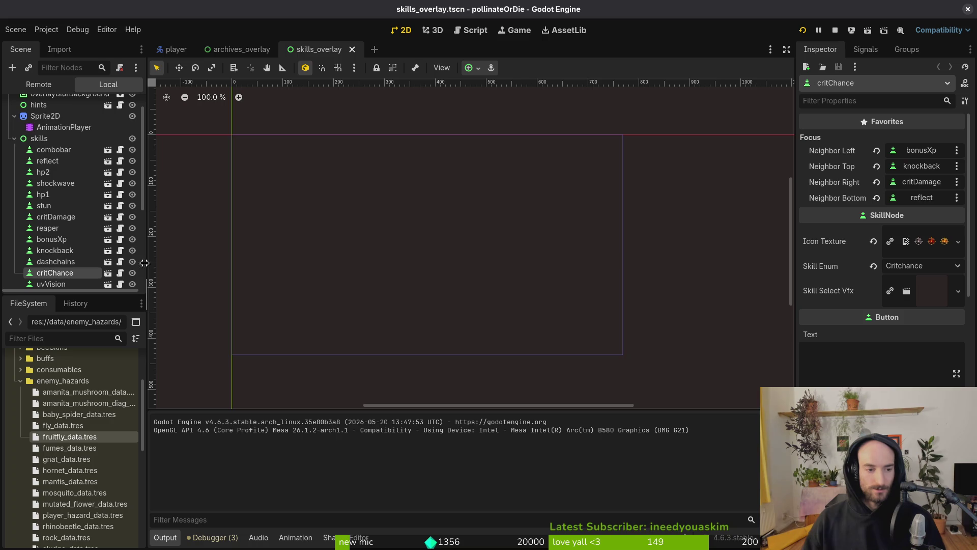
{"action": "scroll", "coordinate": [75, 205], "scroll_direction": "down", "scroll_amount": 3}
{"action": "scroll", "coordinate": [62, 206], "scroll_direction": "down", "scroll_amount": 2}
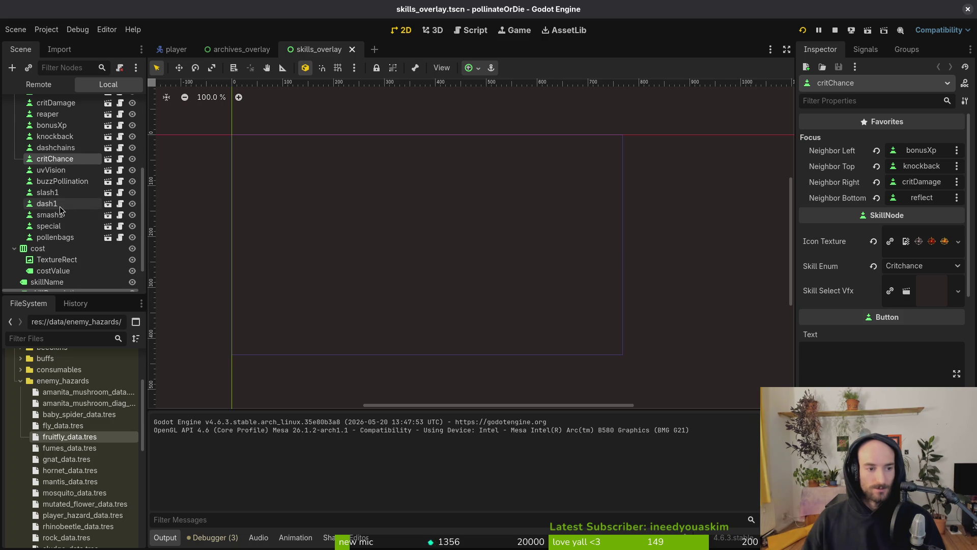
{"action": "scroll", "coordinate": [103, 126], "scroll_direction": "up", "scroll_amount": 5}
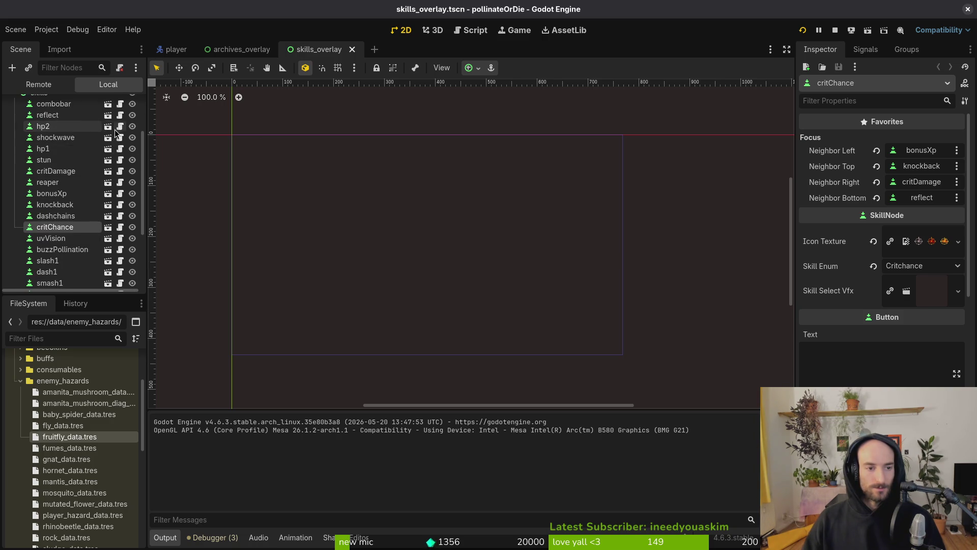
{"action": "left_click", "coordinate": [133, 102]}
{"action": "scroll", "coordinate": [100, 182], "scroll_direction": "down", "scroll_amount": 4}
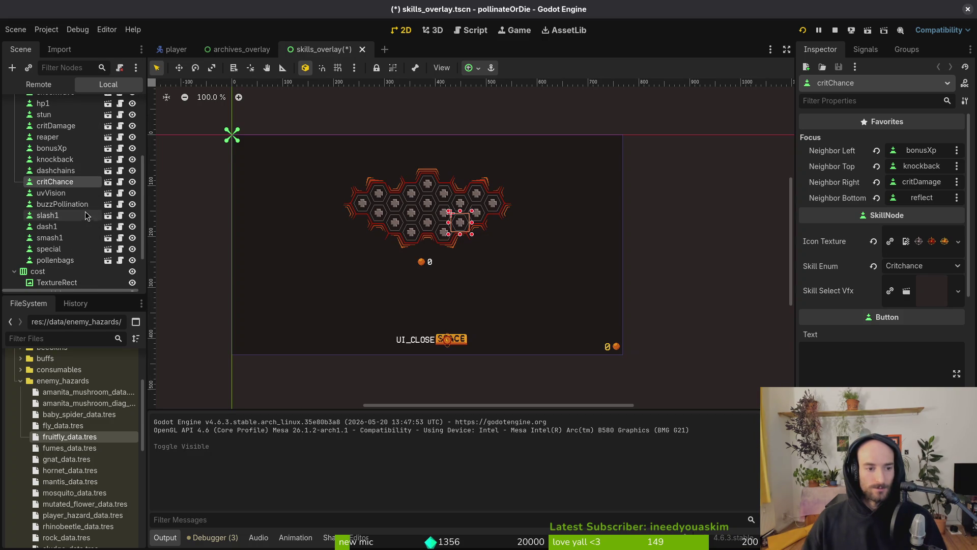
Step: Rename the pollenbags node to critchance and keep it selected
{"action": "left_click", "coordinate": [60, 261]}
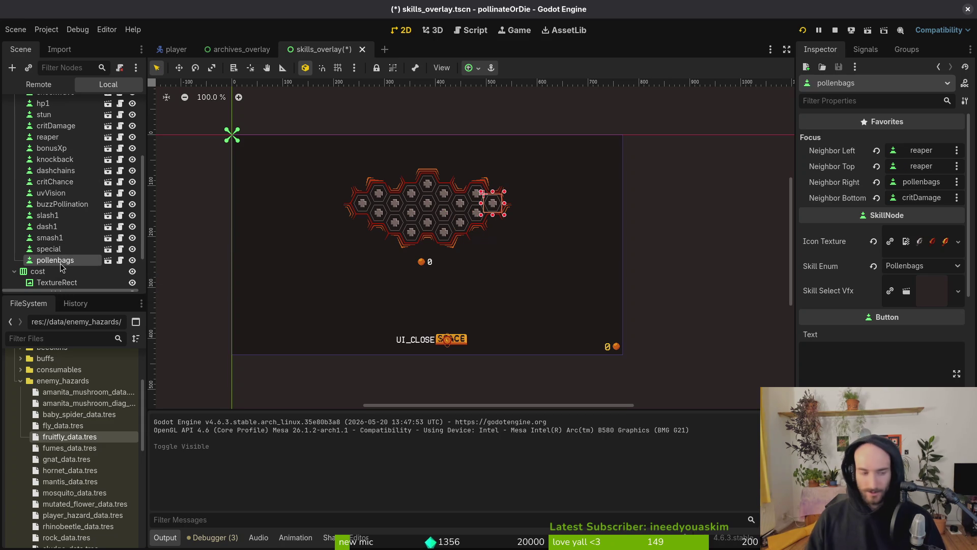
{"action": "left_click", "coordinate": [60, 262]}
{"action": "type", "text": "critchance"}
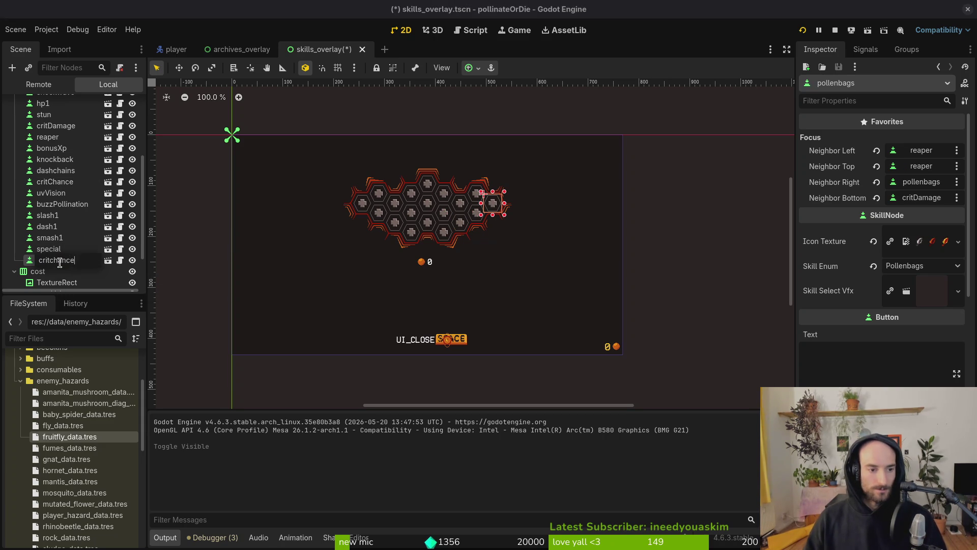
{"action": "key", "text": "Return"}
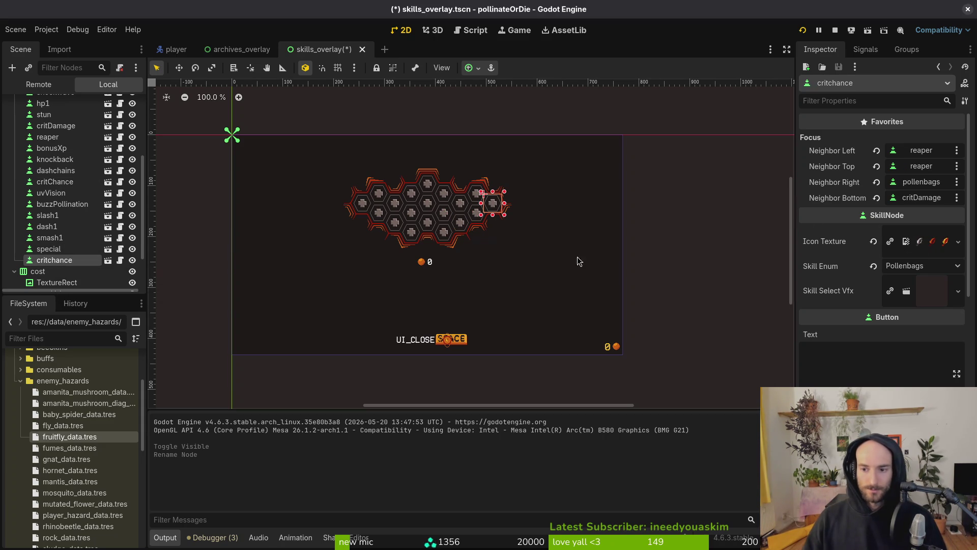
{"action": "key", "text": "Up"}
{"action": "key", "text": "Down"}
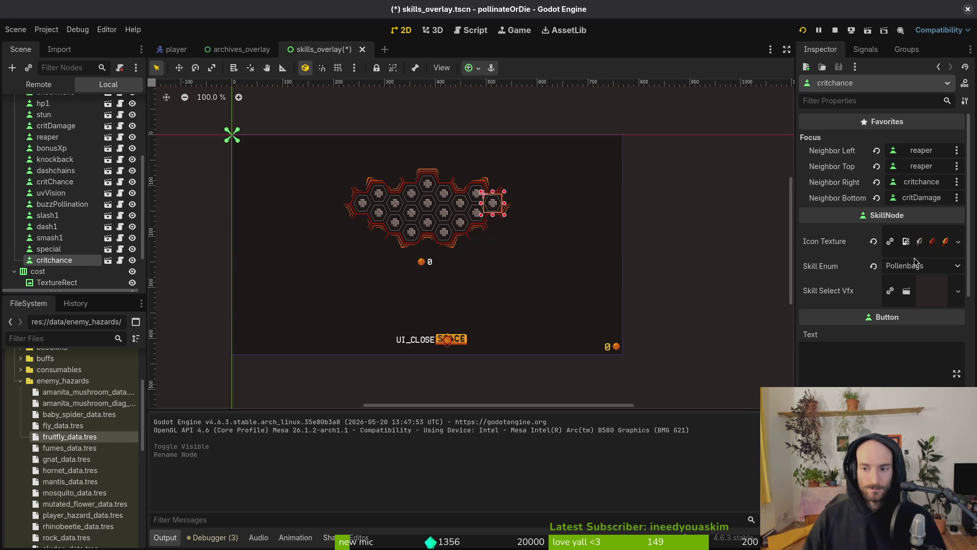
Step: Set critchance's Skill Enum to Critchance, save, and clear its icon texture
{"action": "left_click", "coordinate": [911, 266]}
{"action": "left_click", "coordinate": [908, 371]}
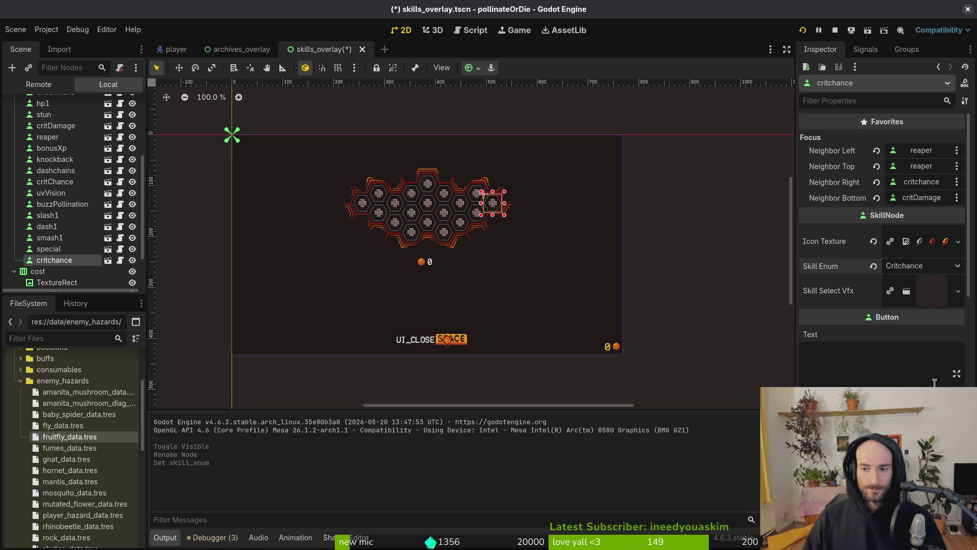
{"action": "key", "text": "ctrl+s"}
{"action": "left_click", "coordinate": [873, 241]}
Step: Search Quick Load for an icon texture ('critcha', 'preci', 'auto', 'im') without choosing one
{"action": "left_click", "coordinate": [898, 233]}
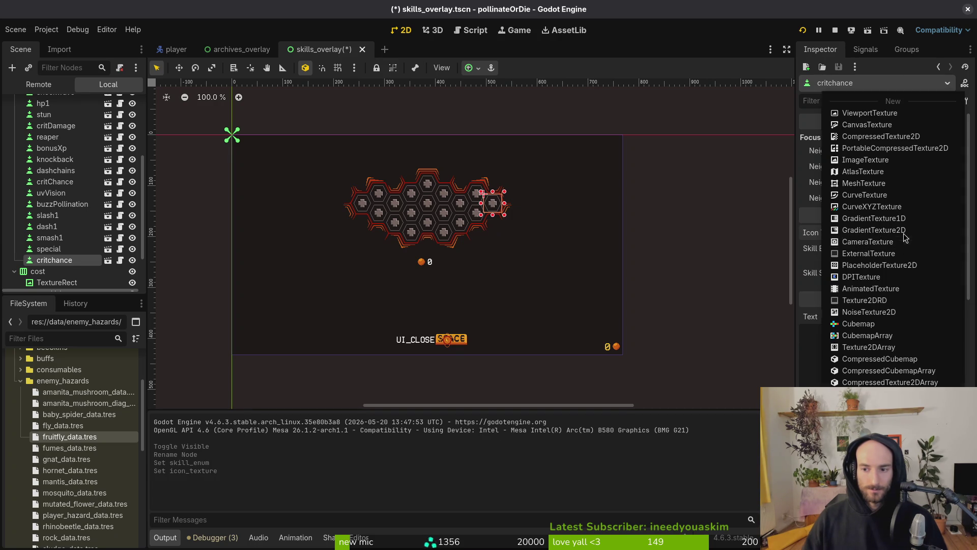
{"action": "left_click", "coordinate": [865, 364]}
{"action": "type", "text": "crit"}
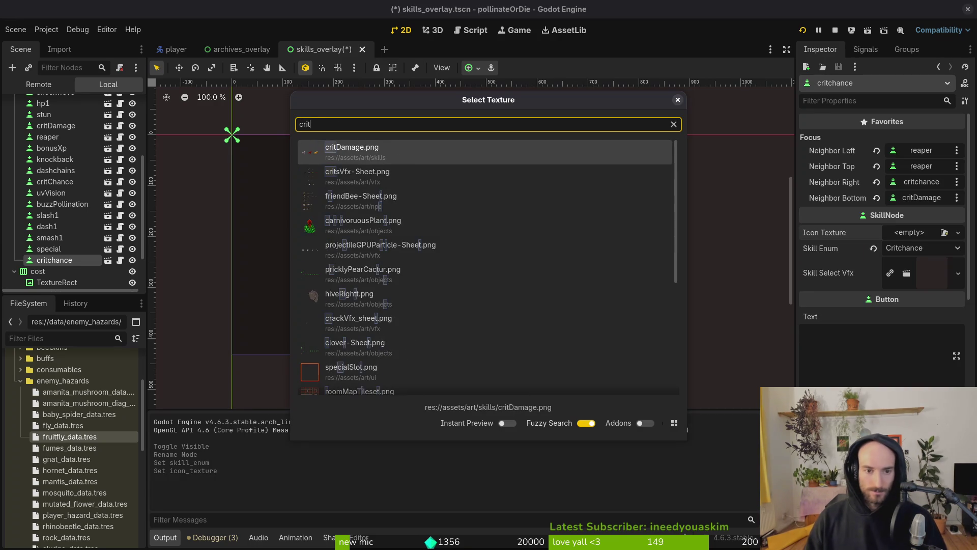
{"action": "type", "text": "cha"}
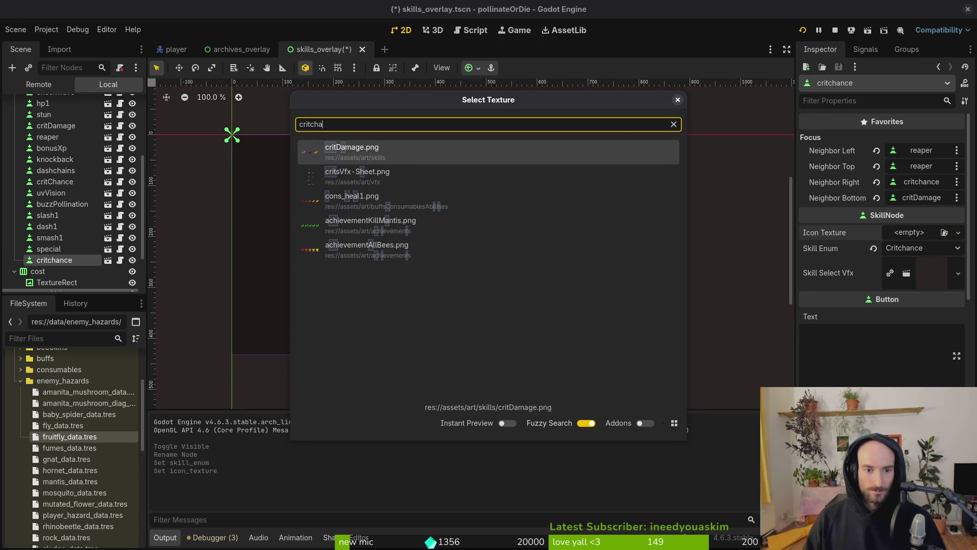
{"action": "key", "text": "Down"}
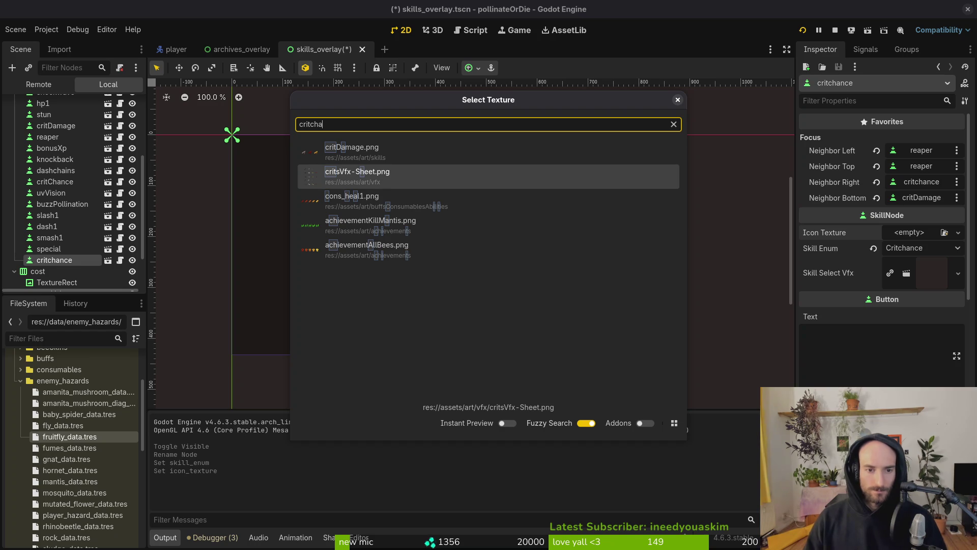
{"action": "key", "text": "BackSpace"}
{"action": "key", "text": "BackSpace"}
{"action": "key", "text": "BackSpace"}
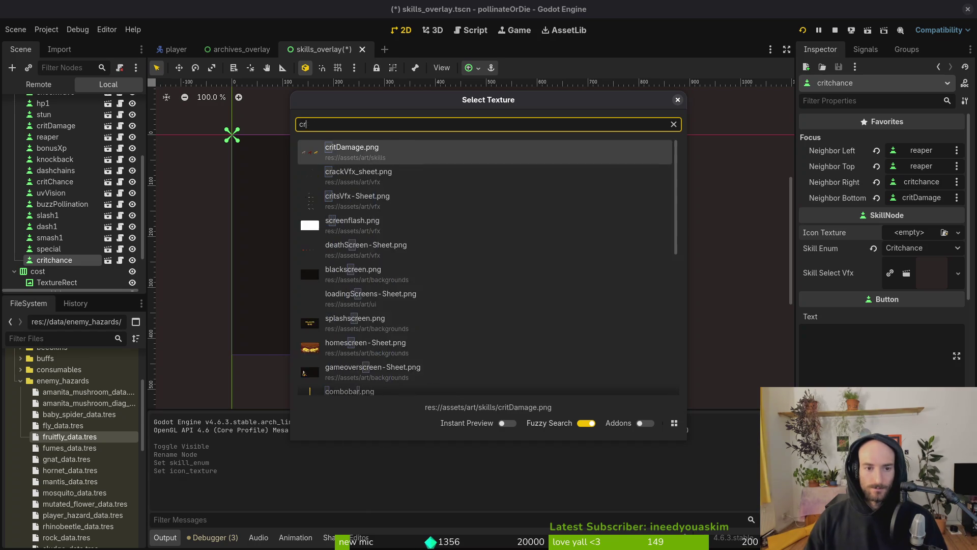
{"action": "type", "text": "preci"}
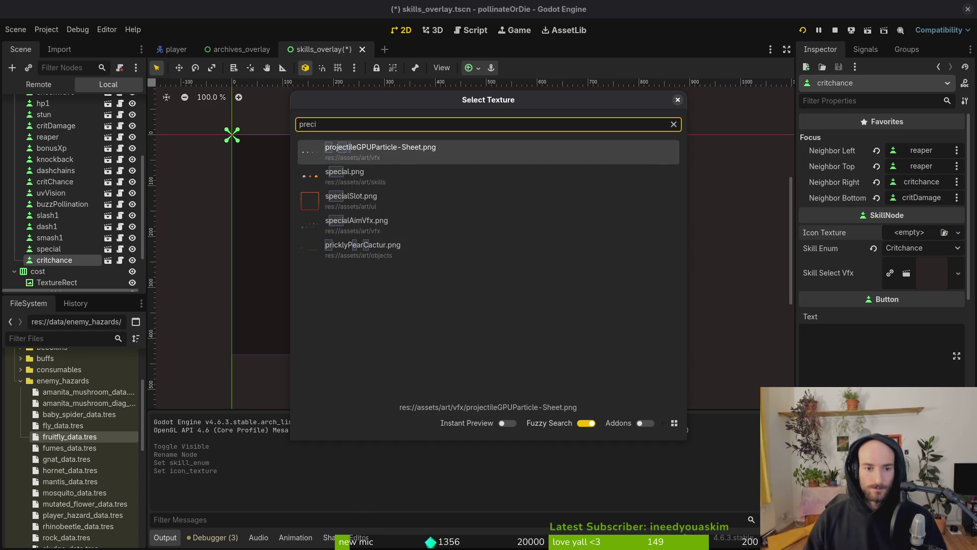
{"action": "key", "text": "BackSpace"}
{"action": "key", "text": "BackSpace"}
{"action": "key", "text": "BackSpace"}
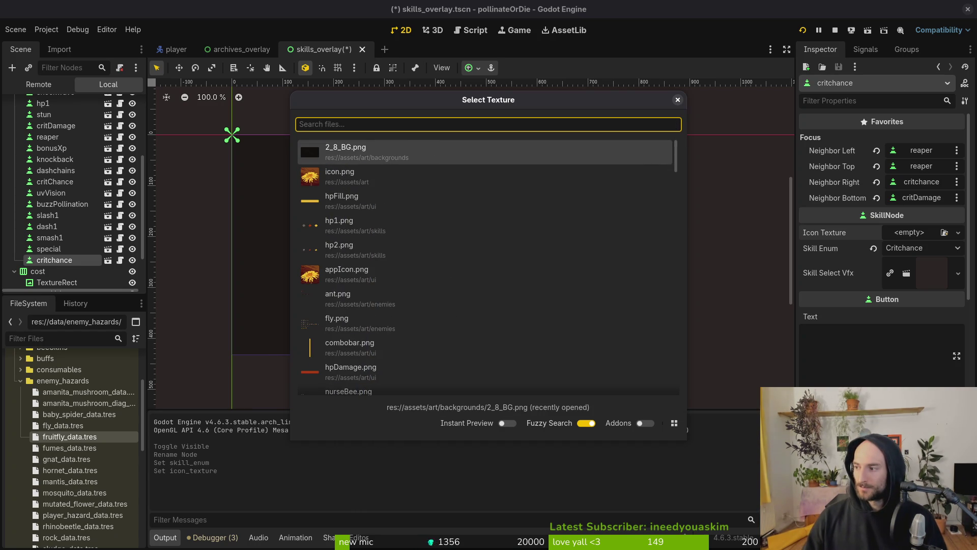
{"action": "type", "text": "aut"}
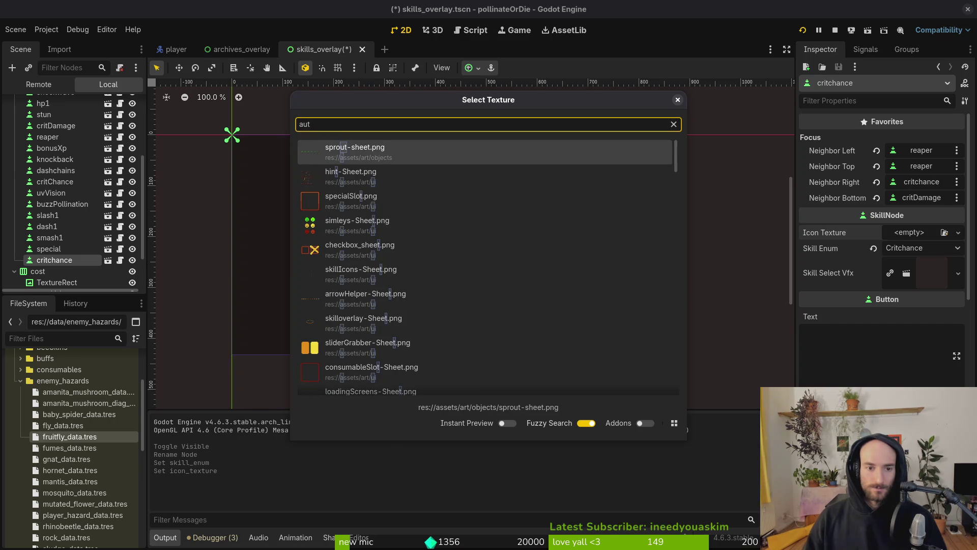
{"action": "type", "text": "o"}
{"action": "key", "text": "BackSpace"}
{"action": "key", "text": "BackSpace"}
{"action": "key", "text": "BackSpace"}
{"action": "type", "text": "im"}
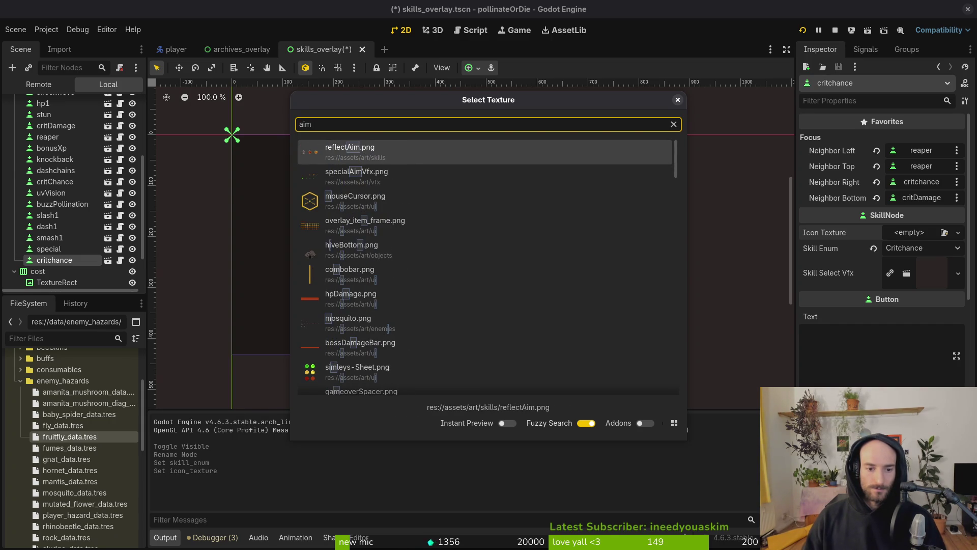
{"action": "key", "text": "Escape"}
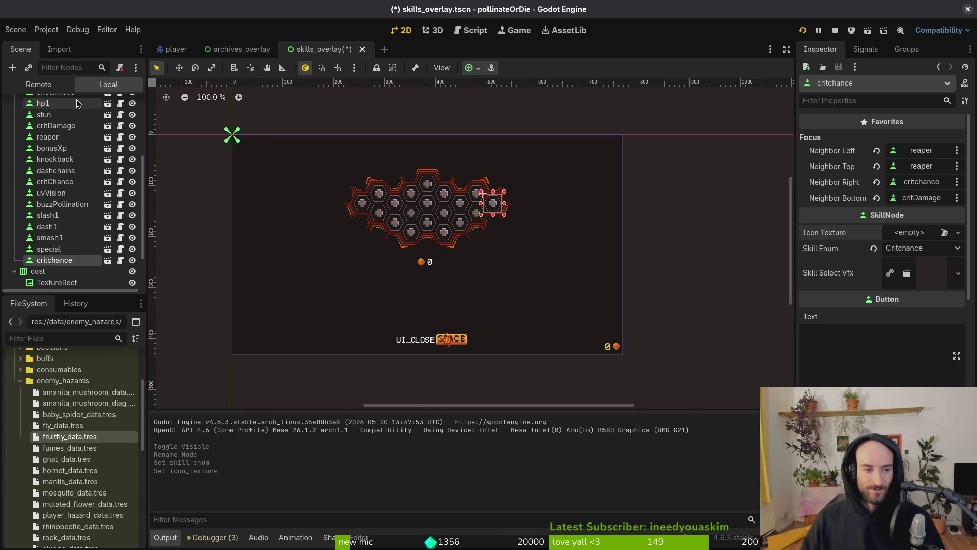
Step: Compare with critChance's icon, then load the top 'crit' texture into critchance and save
{"action": "left_click", "coordinate": [55, 182]}
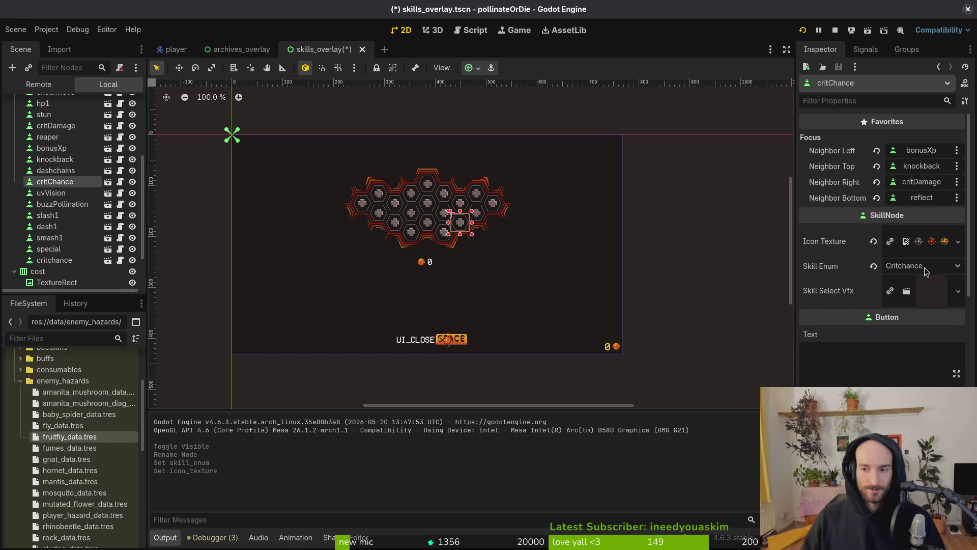
{"action": "left_click", "coordinate": [36, 257]}
{"action": "left_click", "coordinate": [915, 228]}
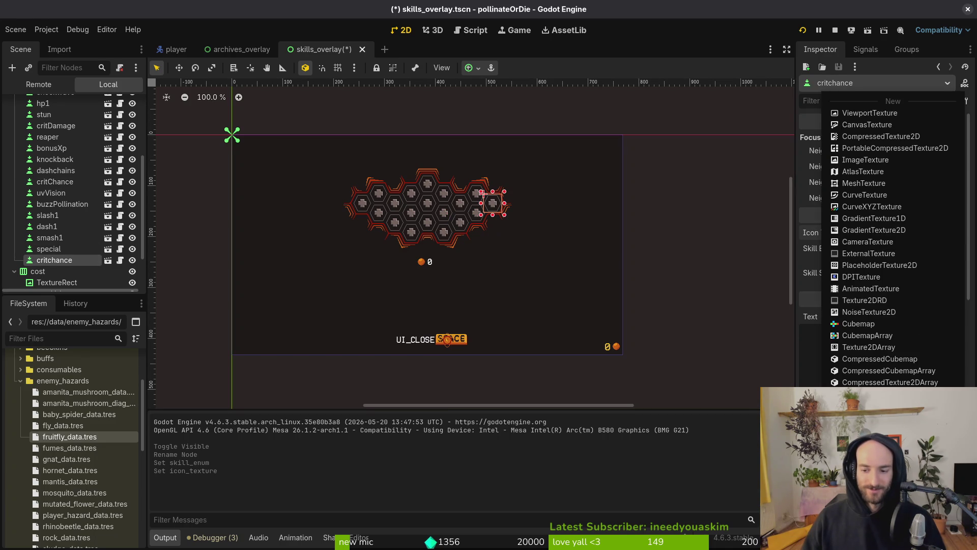
{"action": "type", "text": "crit"}
{"action": "key", "text": "Return"}
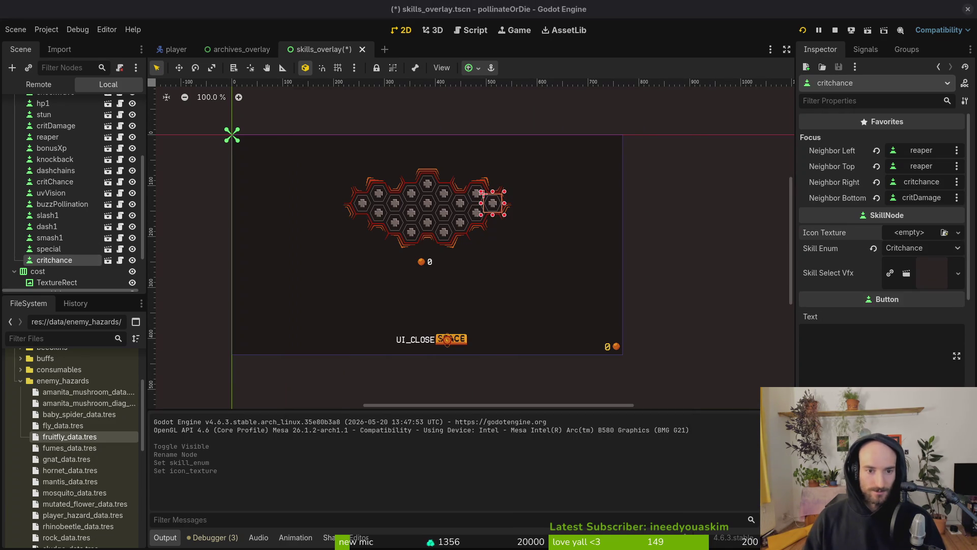
{"action": "key", "text": "ctrl+s"}
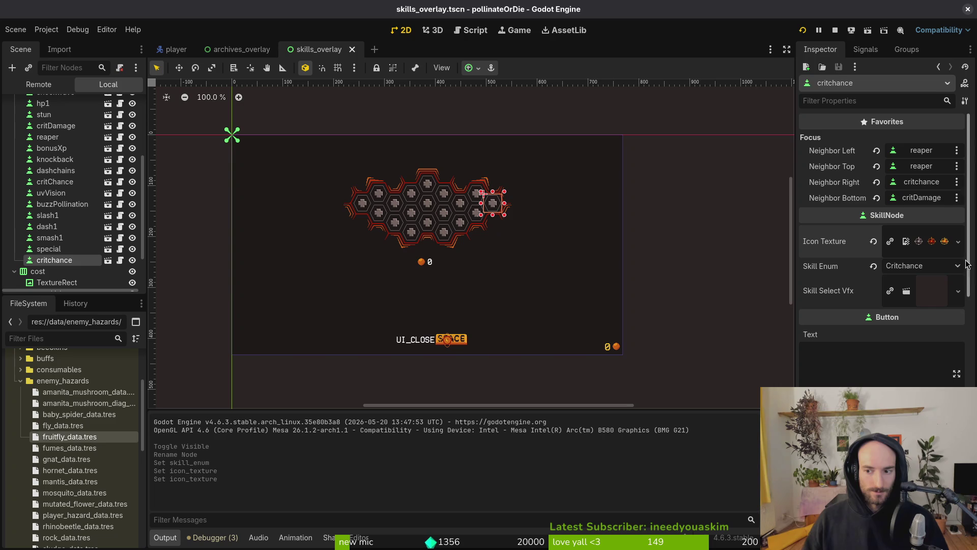
Step: Rename the critChance node to pollenbasket
{"action": "left_click", "coordinate": [78, 184]}
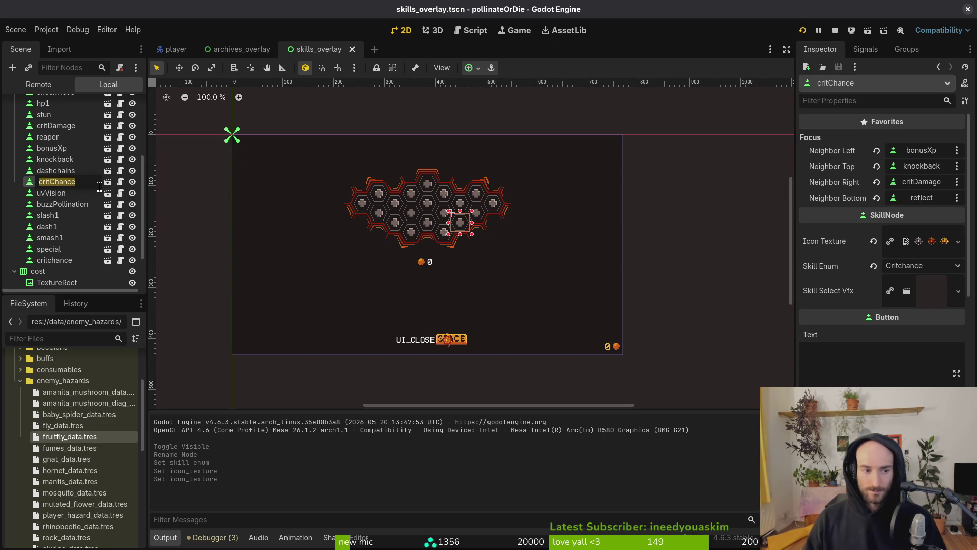
{"action": "left_click", "coordinate": [100, 184]}
{"action": "type", "text": "pollenbasket"}
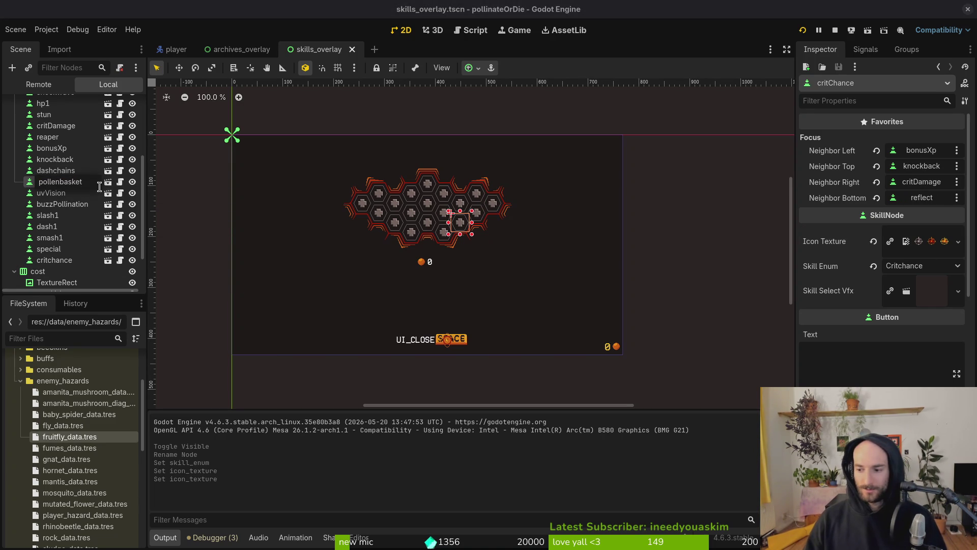
{"action": "key", "text": "Return"}
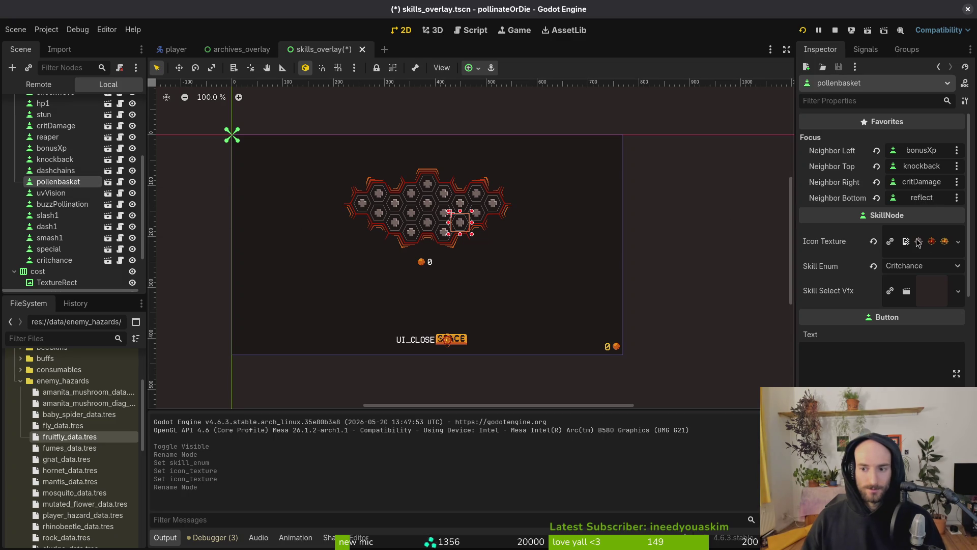
Step: Give pollenbasket the pollenbags icon texture and Skill Enum Pollenbags, then save
{"action": "left_click", "coordinate": [873, 242]}
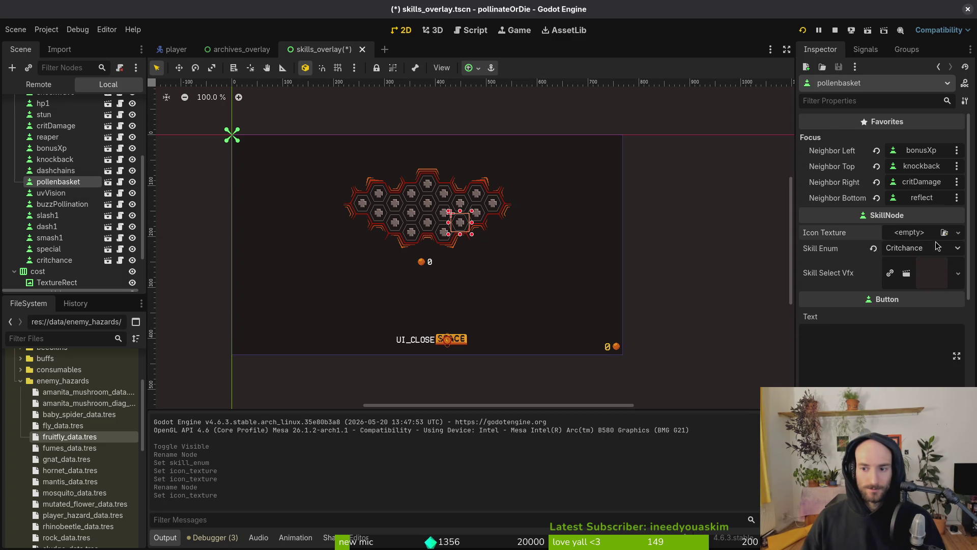
{"action": "left_click", "coordinate": [923, 235]}
{"action": "left_click", "coordinate": [875, 325]}
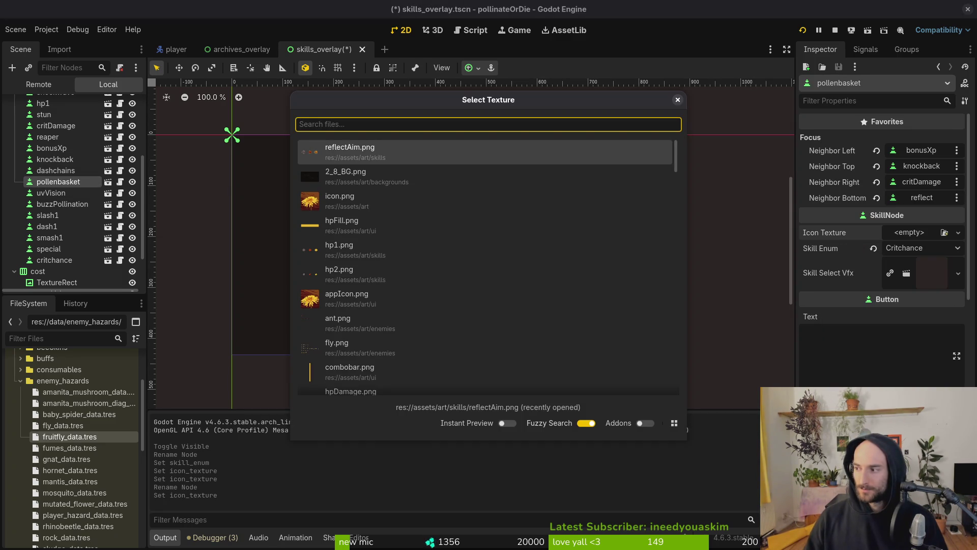
{"action": "type", "text": "pollen"}
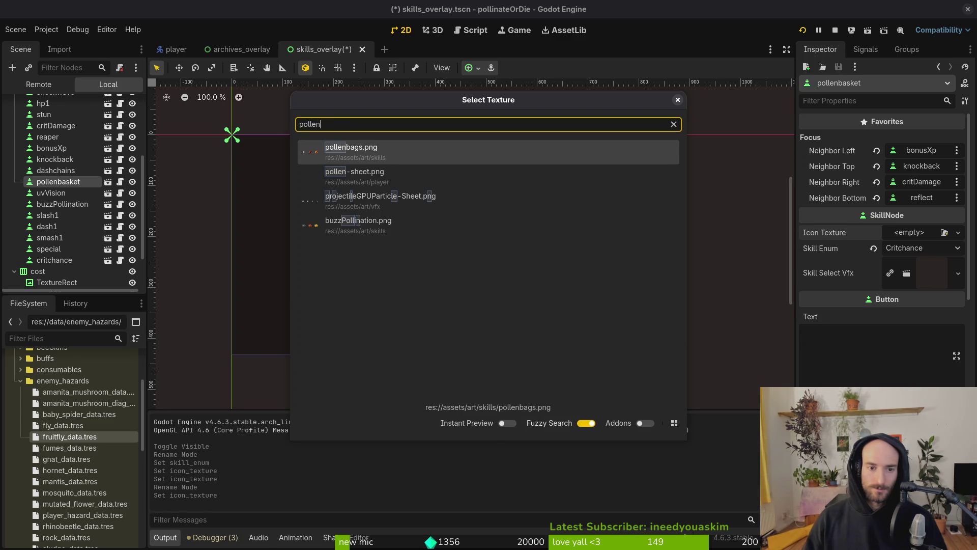
{"action": "key", "text": "Return"}
{"action": "left_click", "coordinate": [932, 268]}
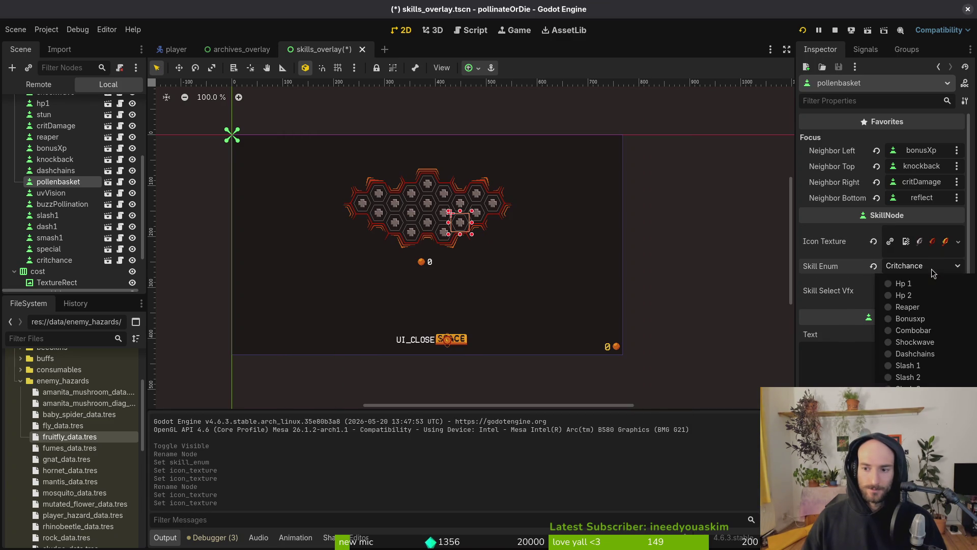
{"action": "left_click", "coordinate": [911, 412]}
{"action": "key", "text": "ctrl+s"}
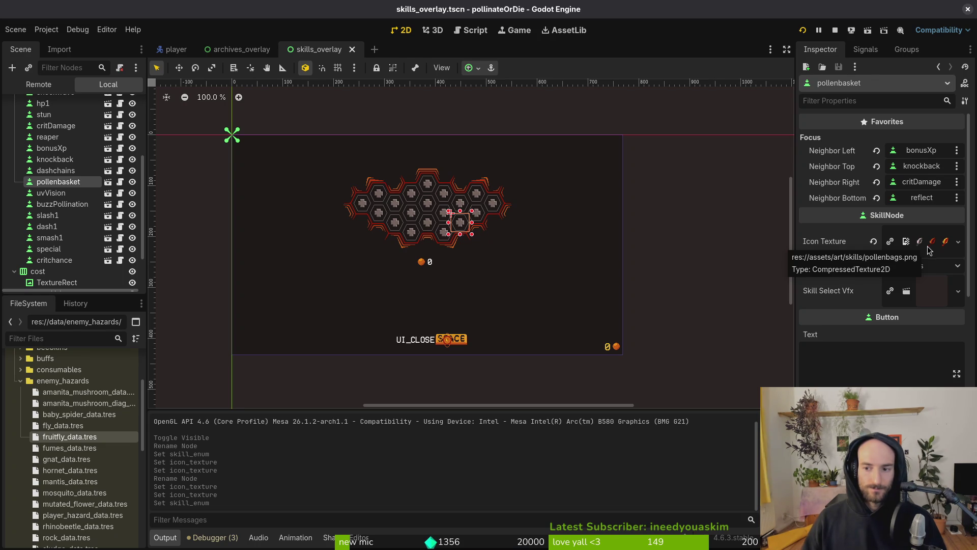
Step: Set critChance.tres Skill Cost to 200 and save
{"action": "left_click", "coordinate": [20, 381]}
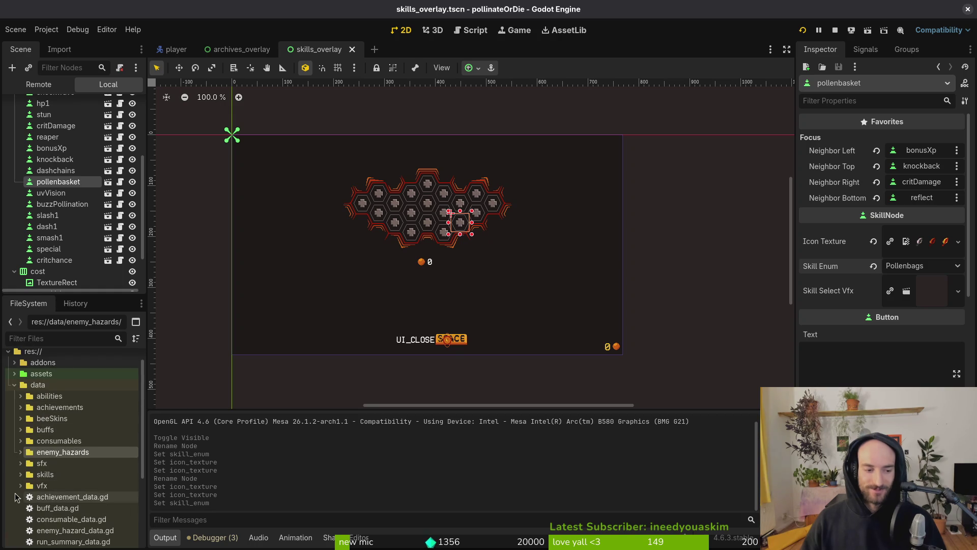
{"action": "left_click", "coordinate": [21, 474]}
{"action": "scroll", "coordinate": [65, 468], "scroll_direction": "down", "scroll_amount": 3}
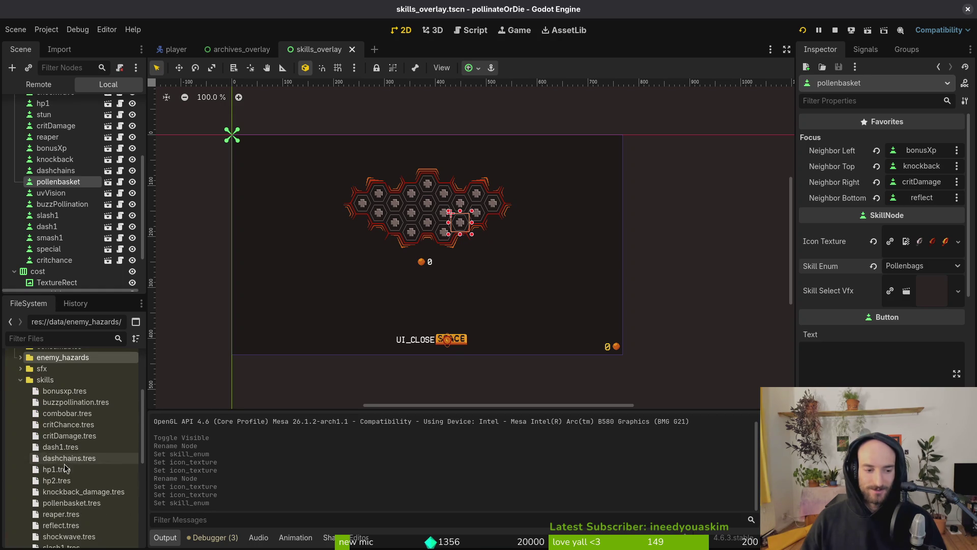
{"action": "left_click", "coordinate": [68, 424]}
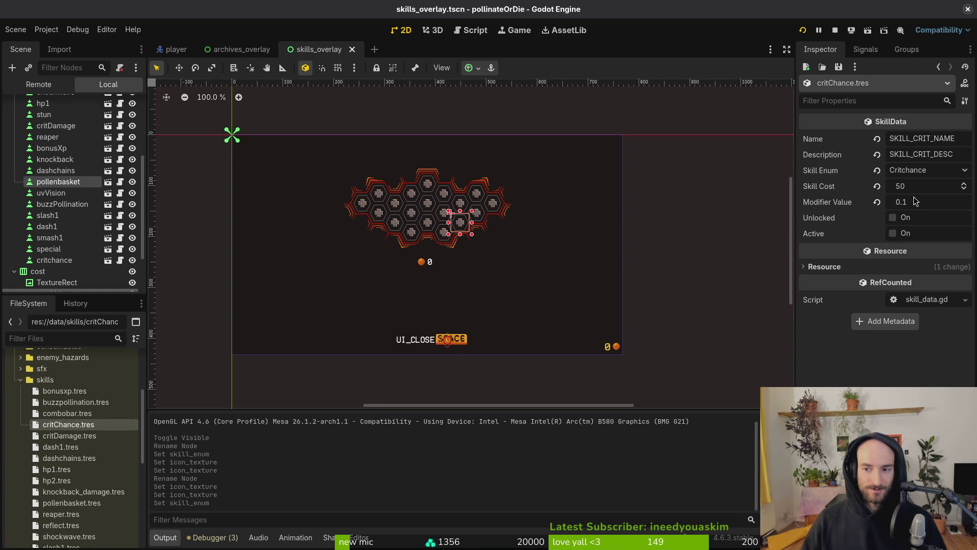
{"action": "left_click", "coordinate": [915, 190]}
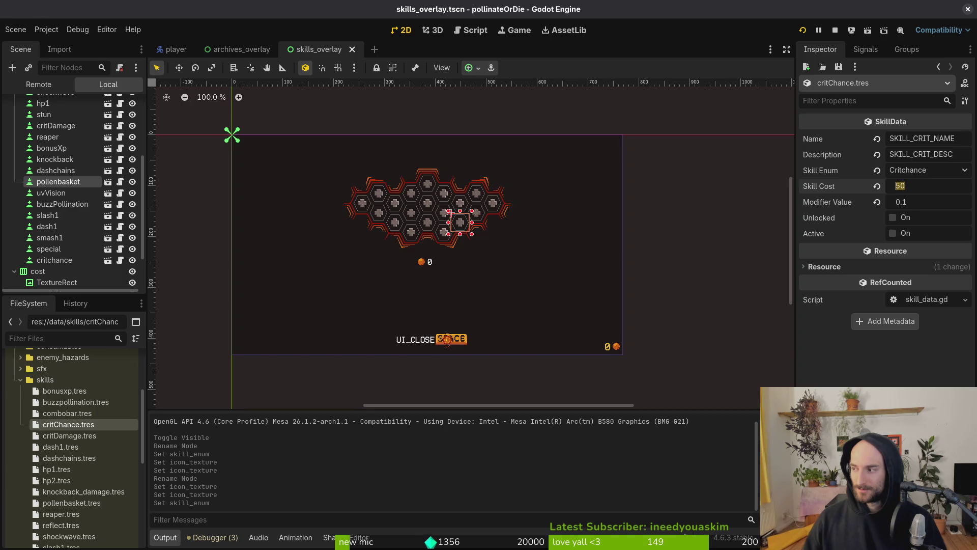
{"action": "left_click", "coordinate": [922, 191]}
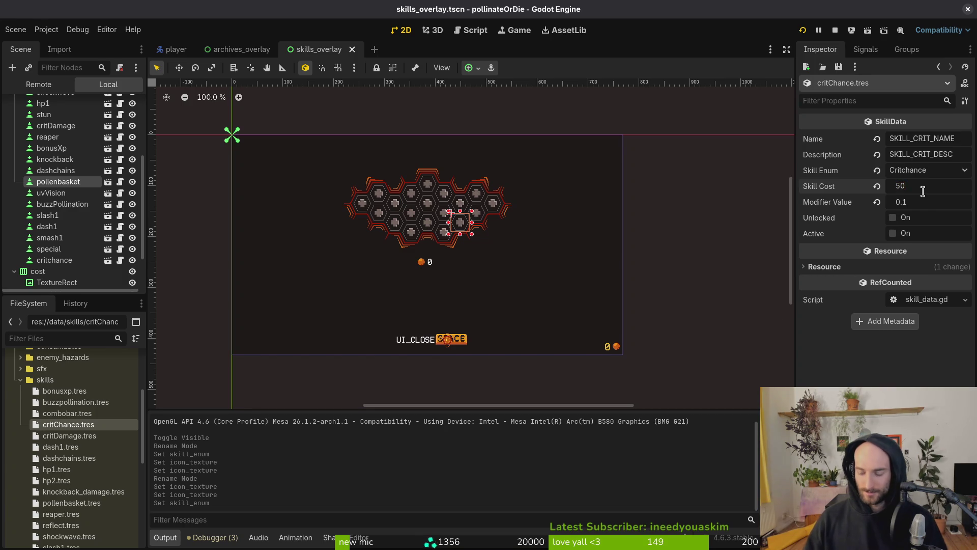
{"action": "key", "text": "BackSpace"}
{"action": "key", "text": "BackSpace"}
{"action": "type", "text": "200"}
{"action": "key", "text": "Return"}
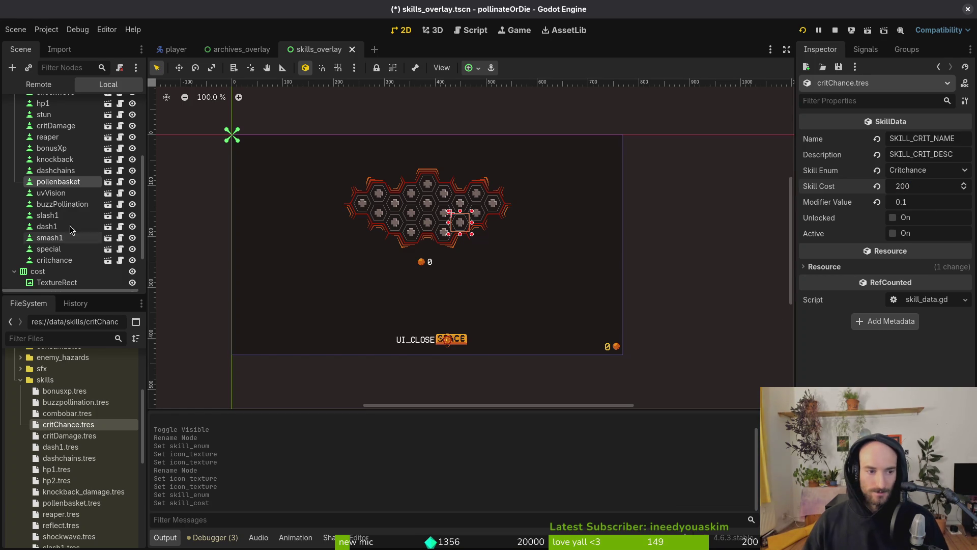
{"action": "key", "text": "ctrl+s"}
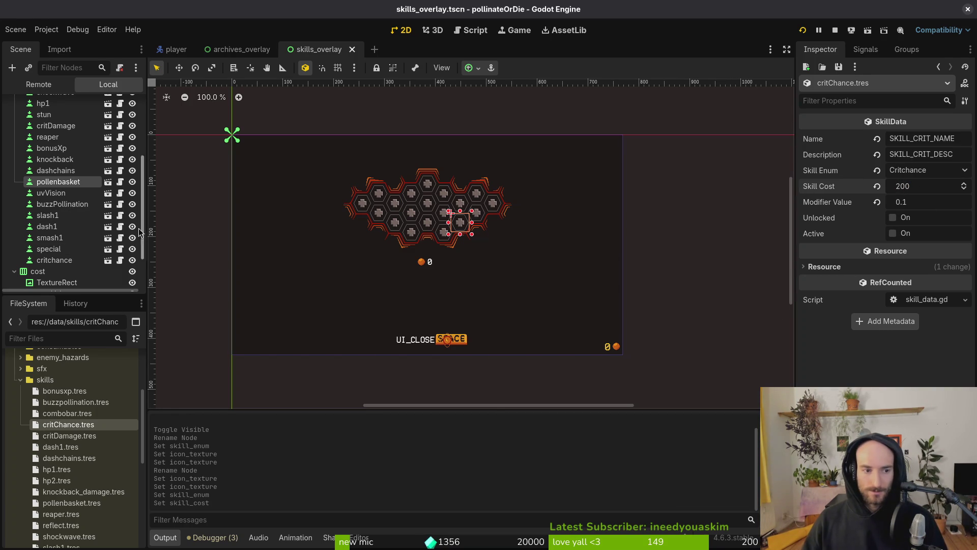
Step: Set pollenbasket.tres Skill Cost to 50 and save
{"action": "left_click", "coordinate": [71, 502]}
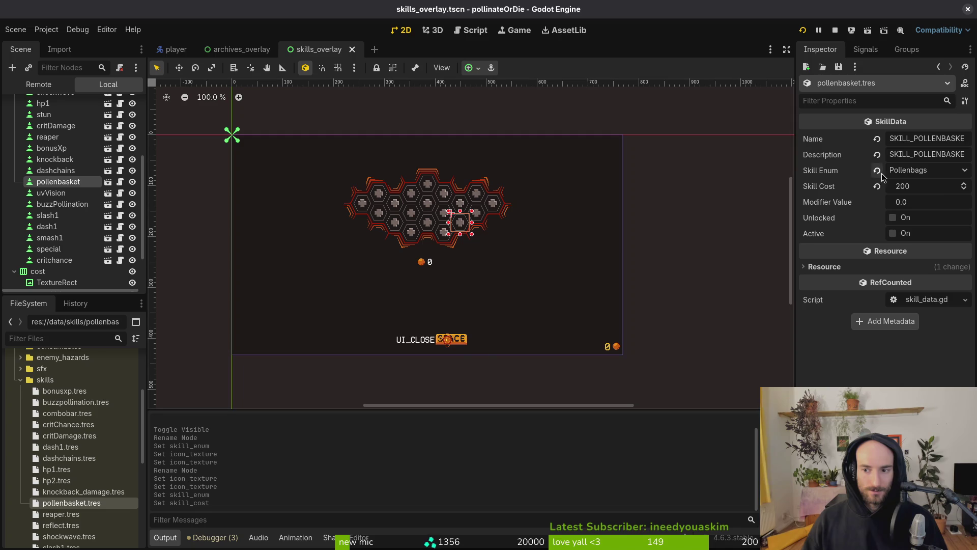
{"action": "left_click", "coordinate": [939, 189]}
{"action": "type", "text": "50"}
{"action": "key", "text": "Return"}
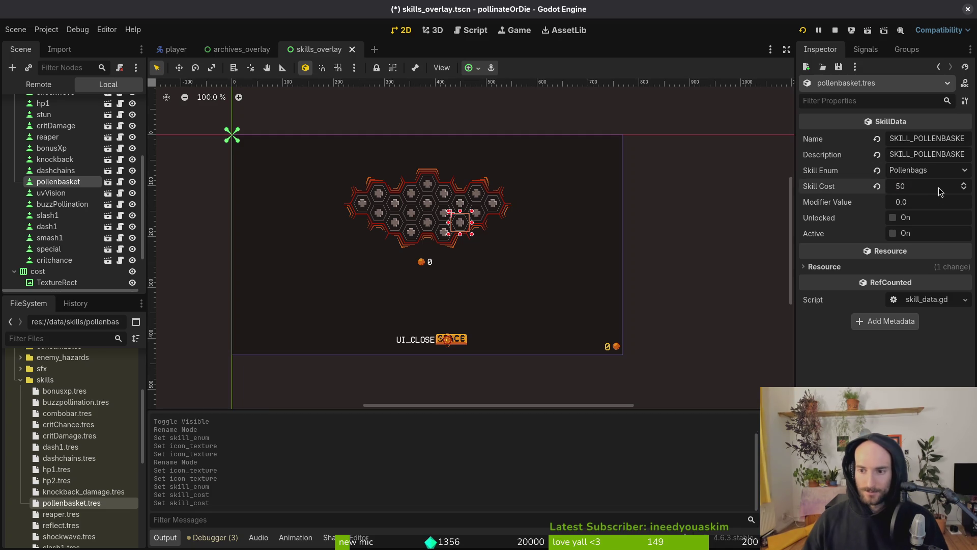
{"action": "key", "text": "ctrl+s"}
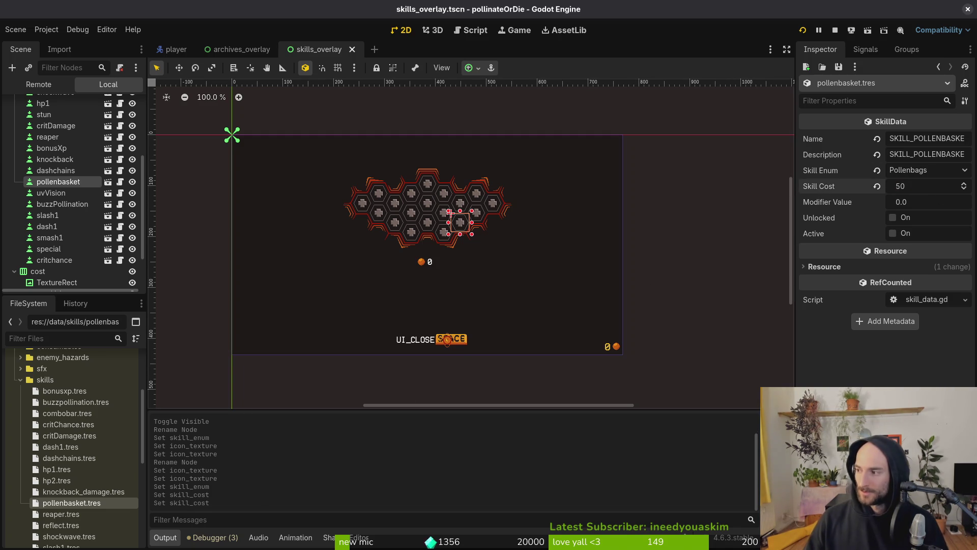
Step: Replace the special node's icon with the texture matching 'spec'
{"action": "left_click", "coordinate": [51, 249]}
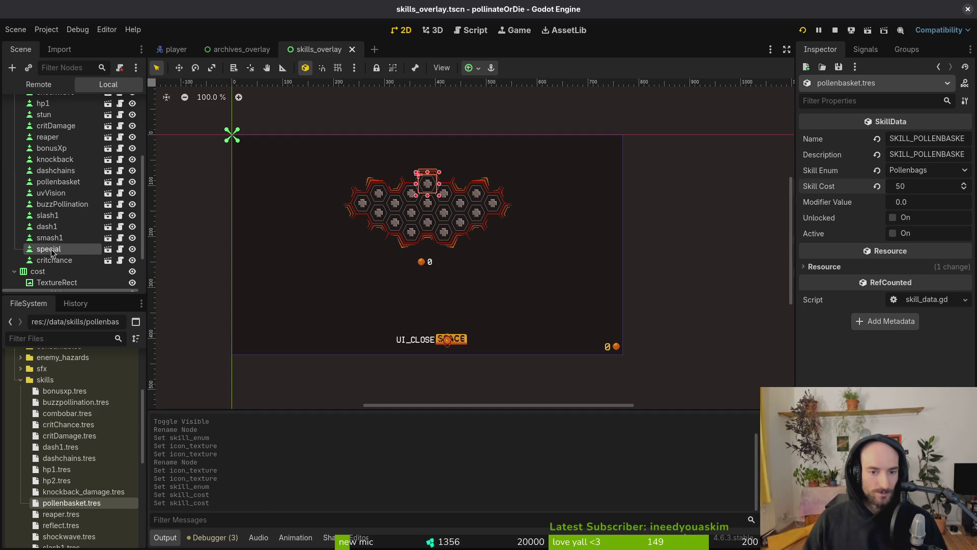
{"action": "left_click", "coordinate": [873, 236]}
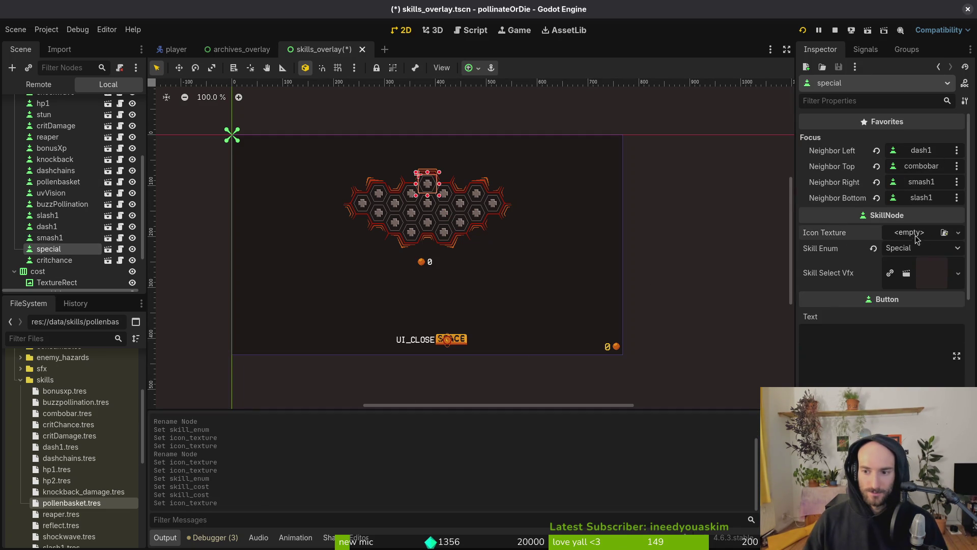
{"action": "left_click", "coordinate": [915, 236]}
{"action": "left_click", "coordinate": [875, 433]}
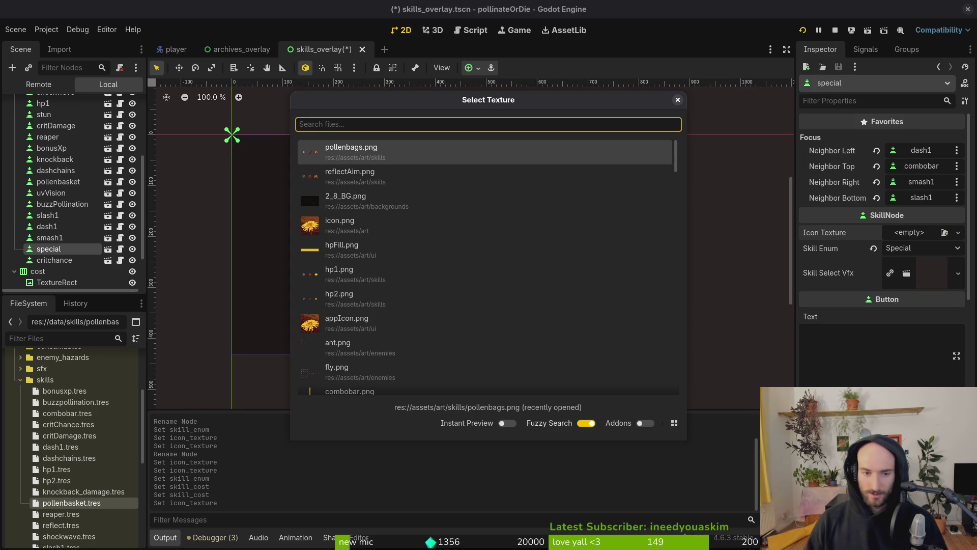
{"action": "type", "text": "spec"}
{"action": "key", "text": "Return"}
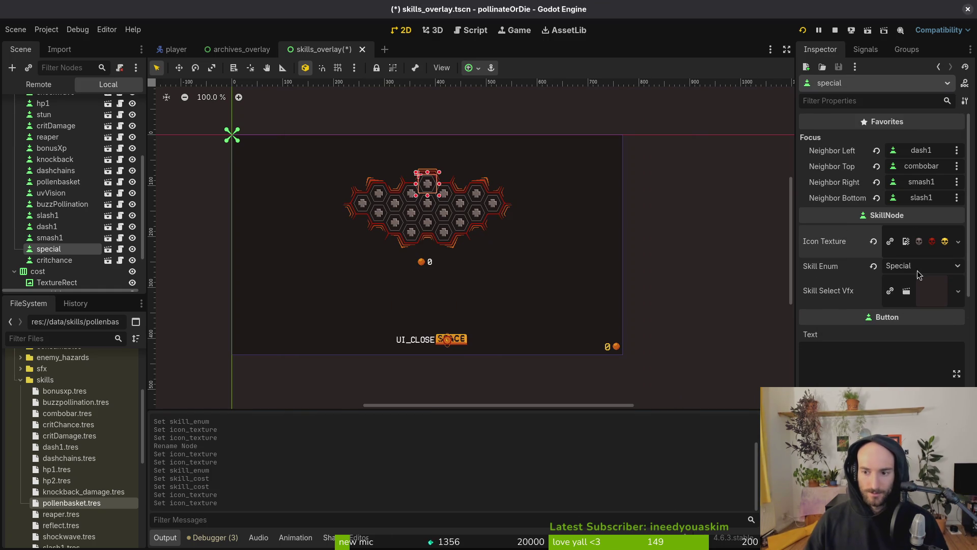
Step: Set the special node's Skill Enum to Reaper and save the scene
{"action": "left_click", "coordinate": [916, 269]}
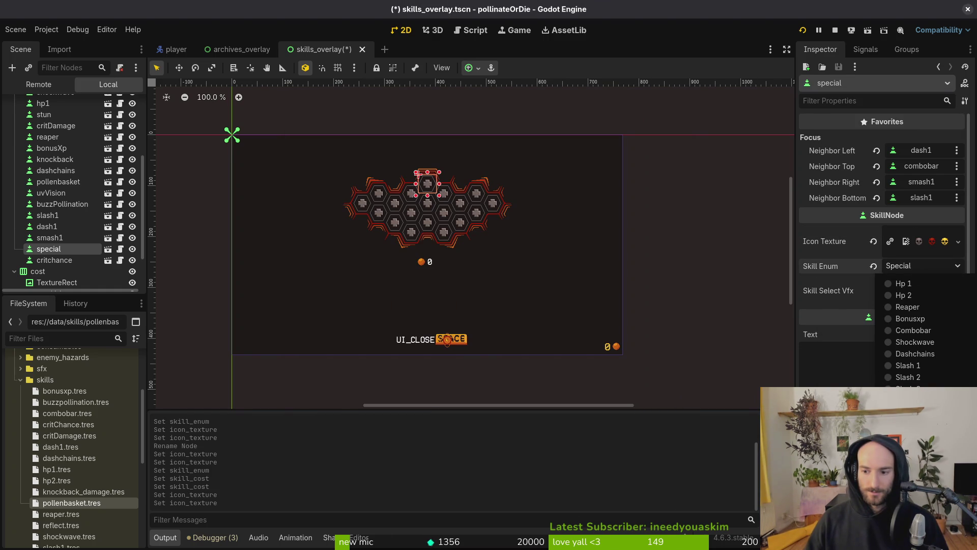
{"action": "left_click", "coordinate": [907, 307]}
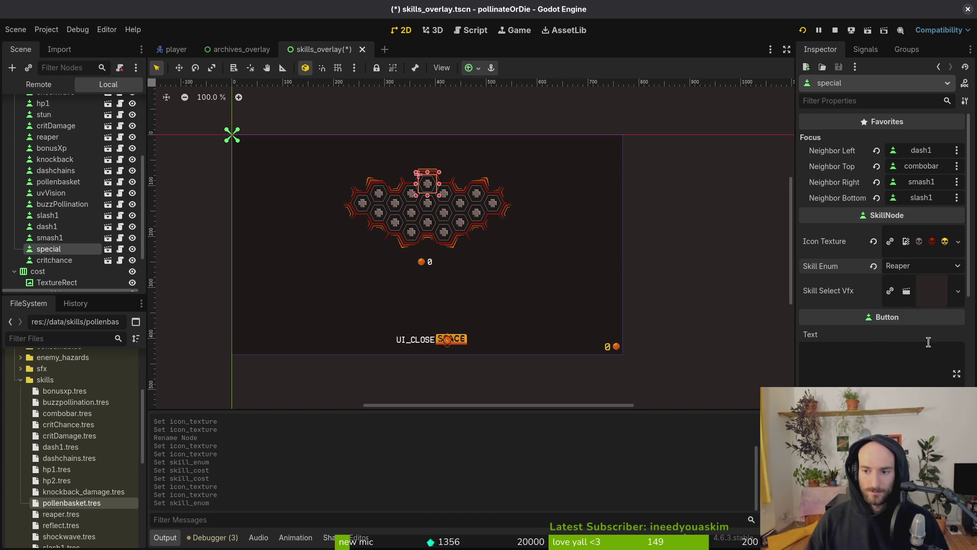
{"action": "key", "text": "ctrl+s"}
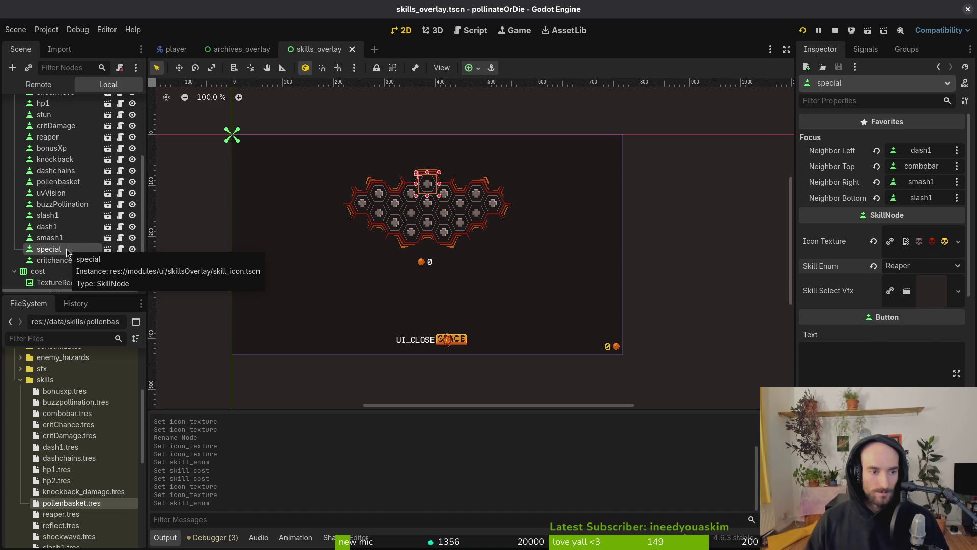
Step: Swap node names: reaper becomes special and special becomes reaper, via a temporary name
{"action": "left_click", "coordinate": [62, 137]}
{"action": "left_click", "coordinate": [63, 137]}
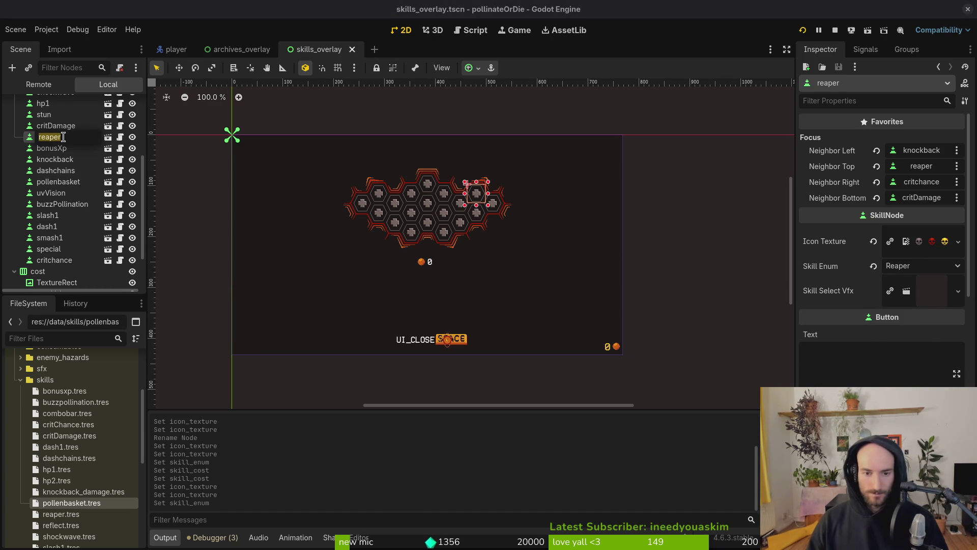
{"action": "type", "text": "Sc"}
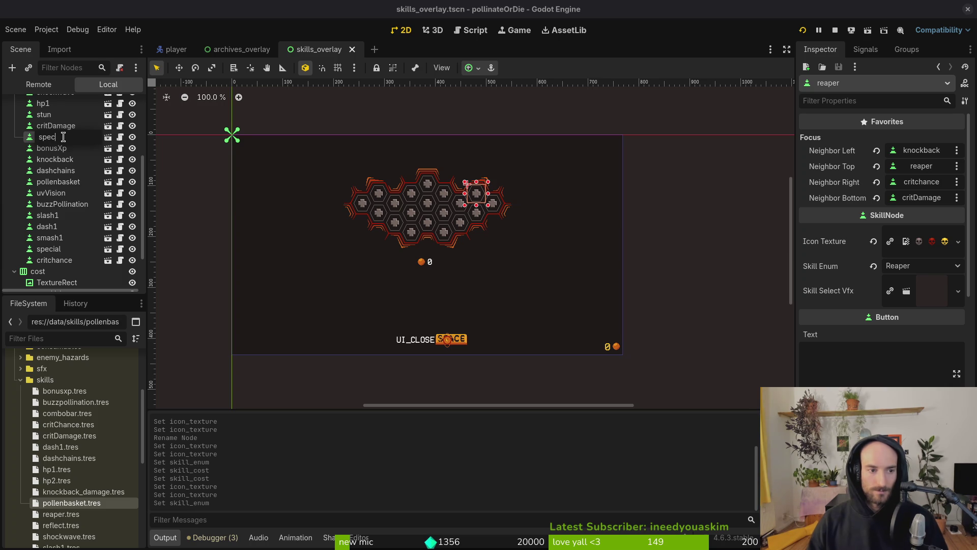
{"action": "key", "text": "Return"}
{"action": "left_click", "coordinate": [77, 248]}
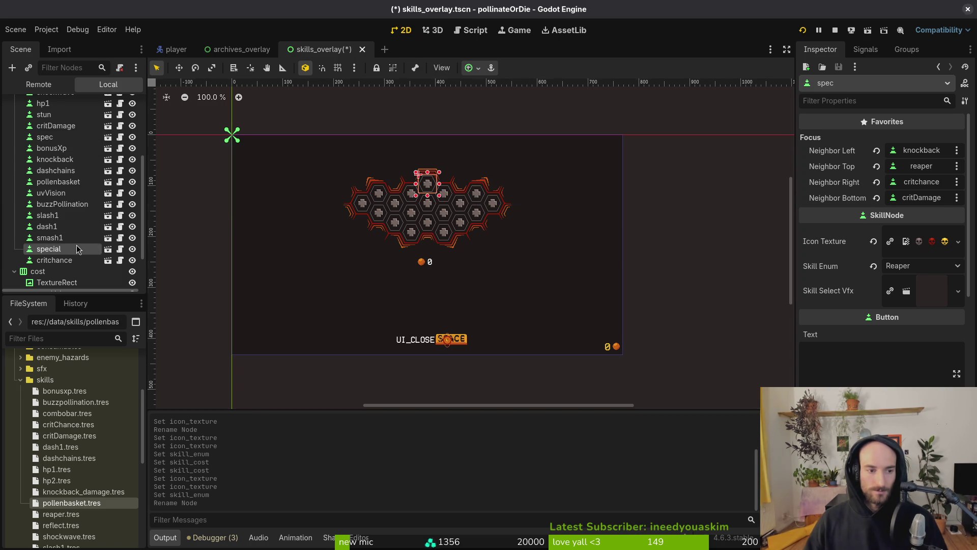
{"action": "double_click", "coordinate": [77, 249]}
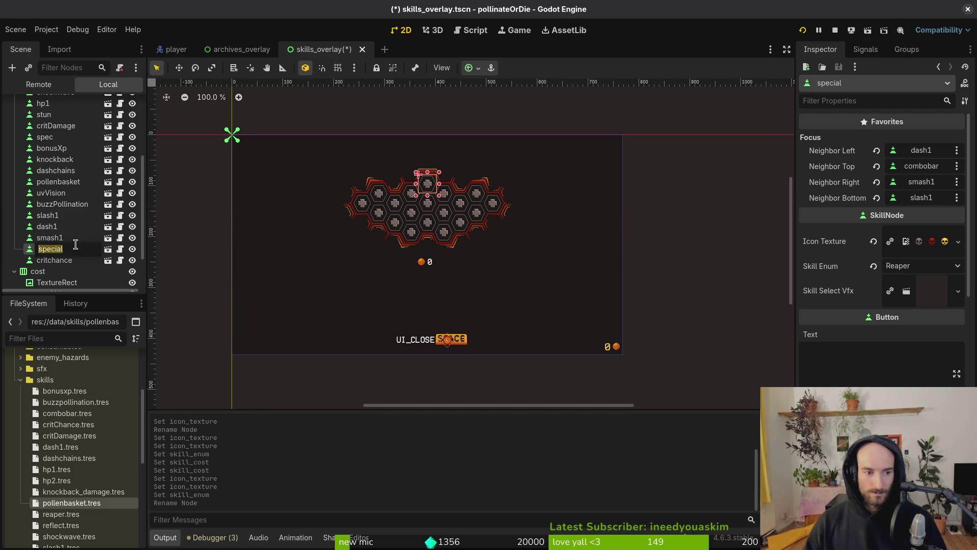
{"action": "type", "text": "reaper"}
{"action": "key", "text": "Return"}
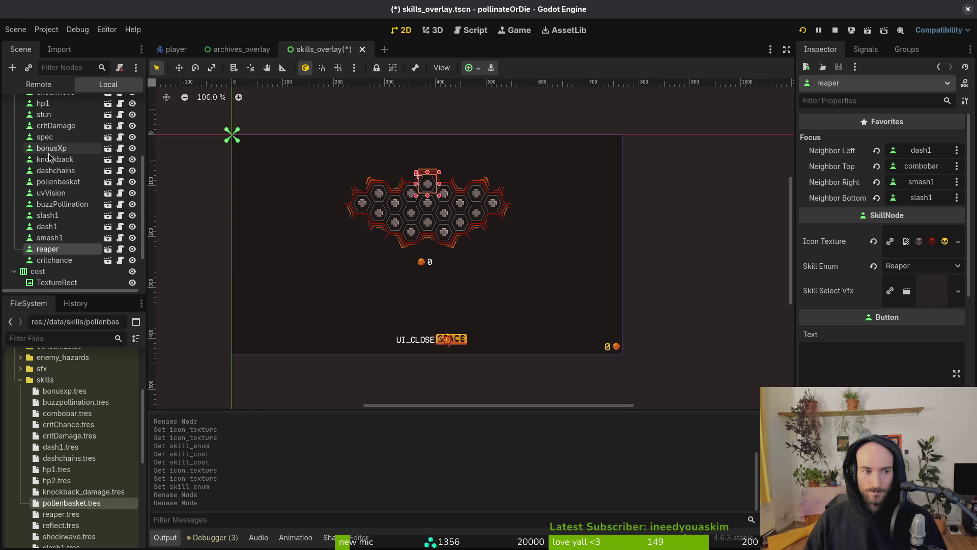
{"action": "double_click", "coordinate": [55, 137]}
{"action": "type", "text": "special"}
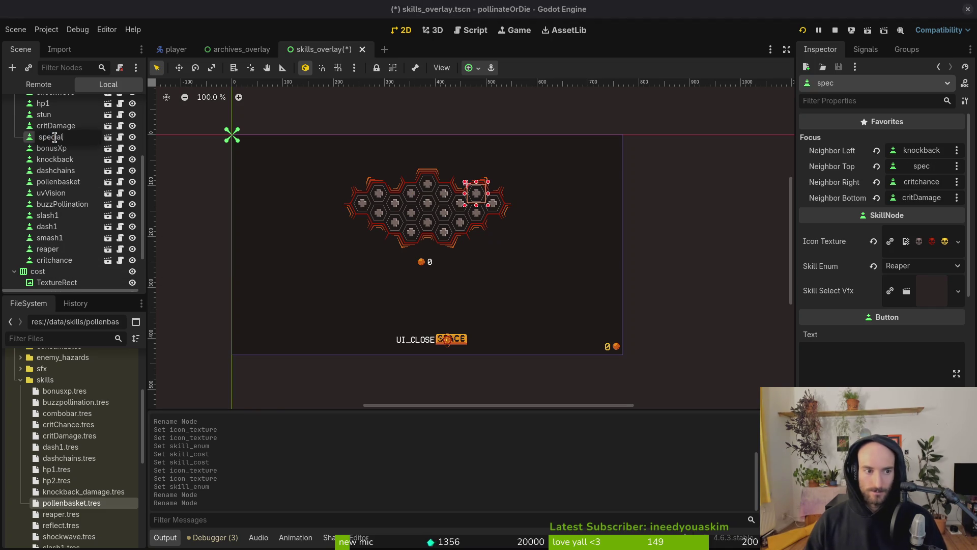
{"action": "key", "text": "Return"}
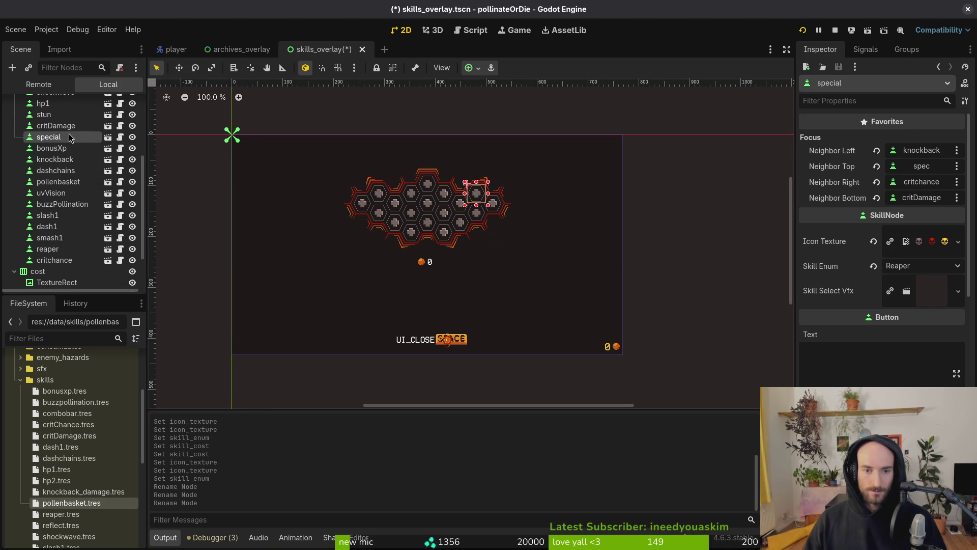
Step: Set the new special node's Skill Enum to Special and load special.png as its icon
{"action": "left_click", "coordinate": [921, 266]}
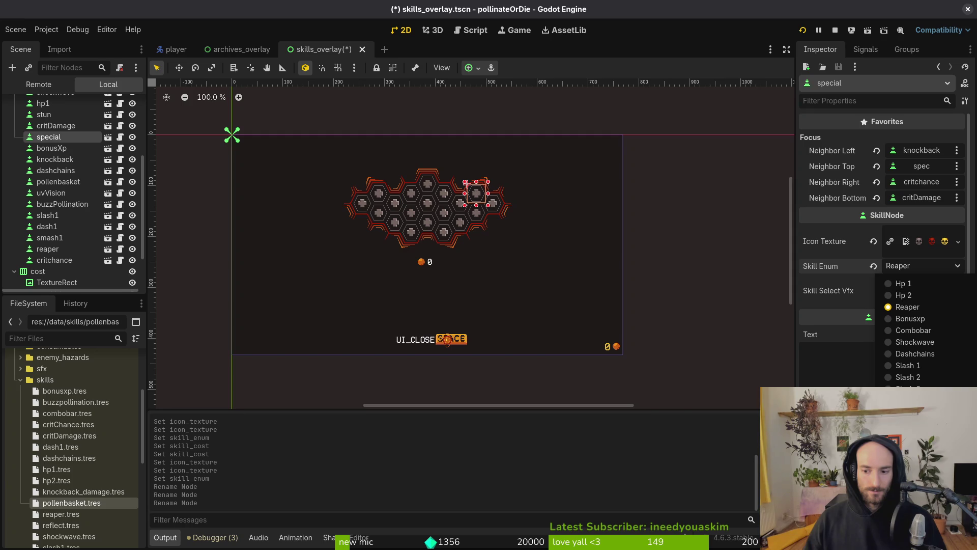
{"action": "left_click", "coordinate": [941, 287]}
{"action": "left_click", "coordinate": [929, 266]}
{"action": "key", "text": "Escape"}
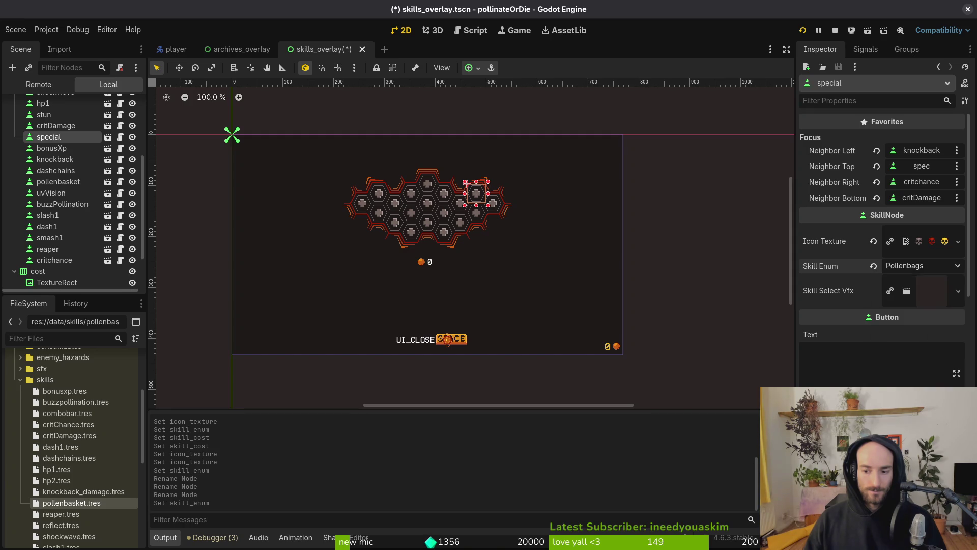
{"action": "left_click", "coordinate": [930, 301]}
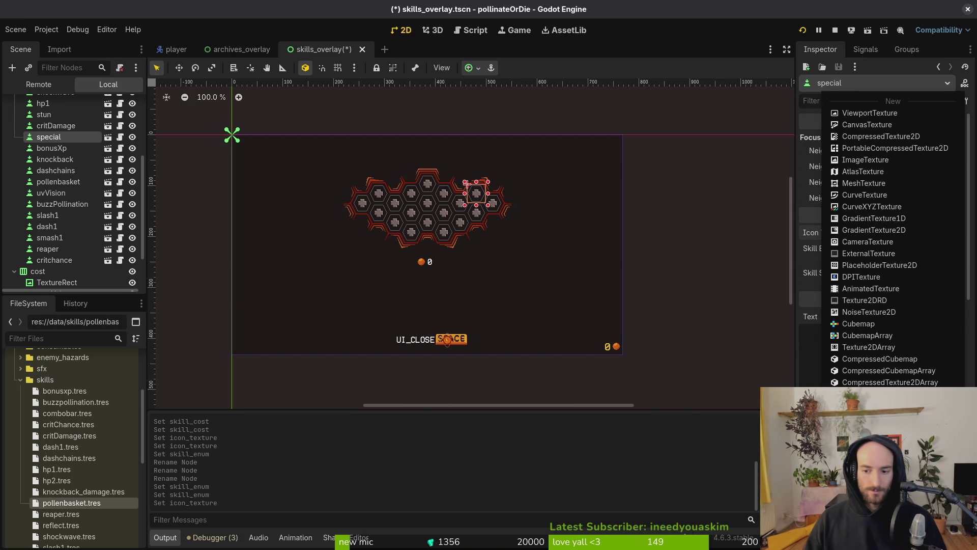
{"action": "left_click", "coordinate": [944, 232]}
{"action": "type", "text": "speci"}
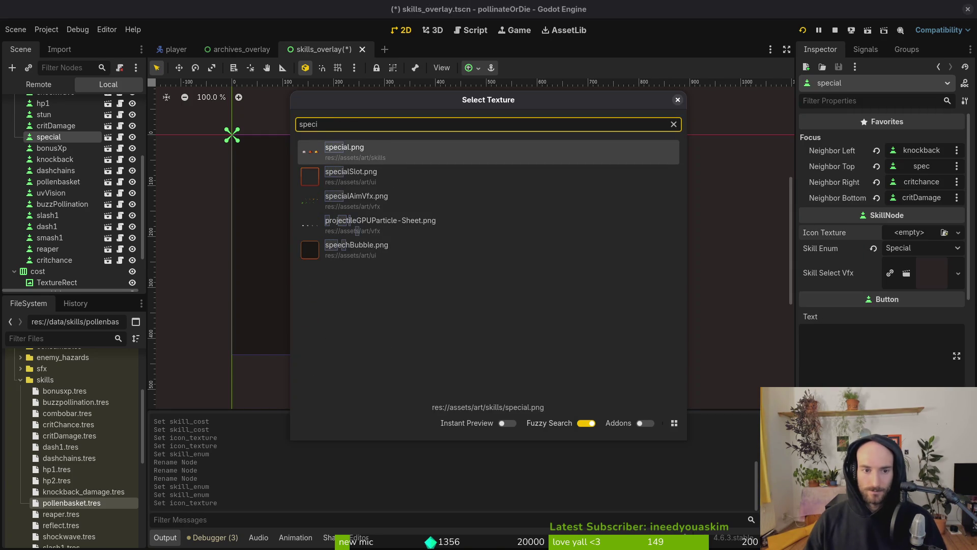
{"action": "key", "text": "Return"}
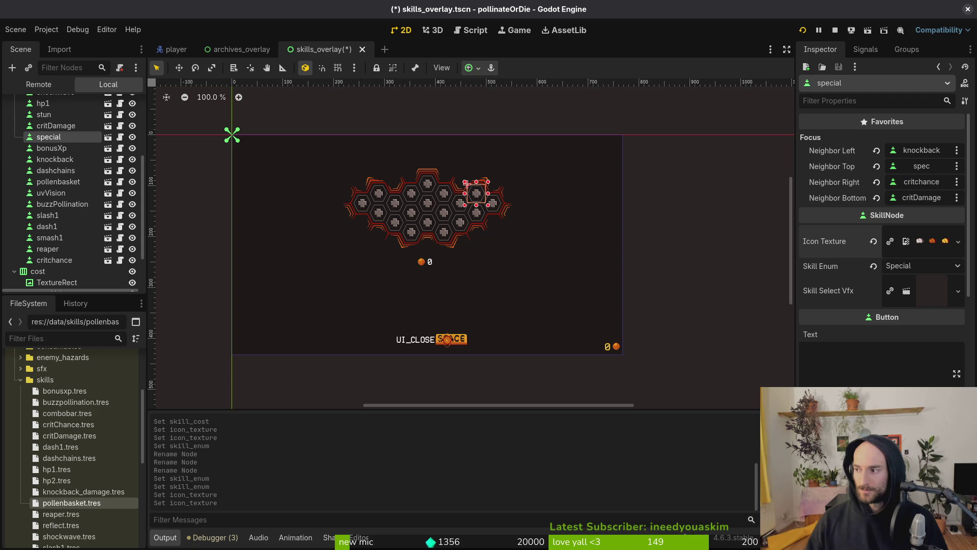
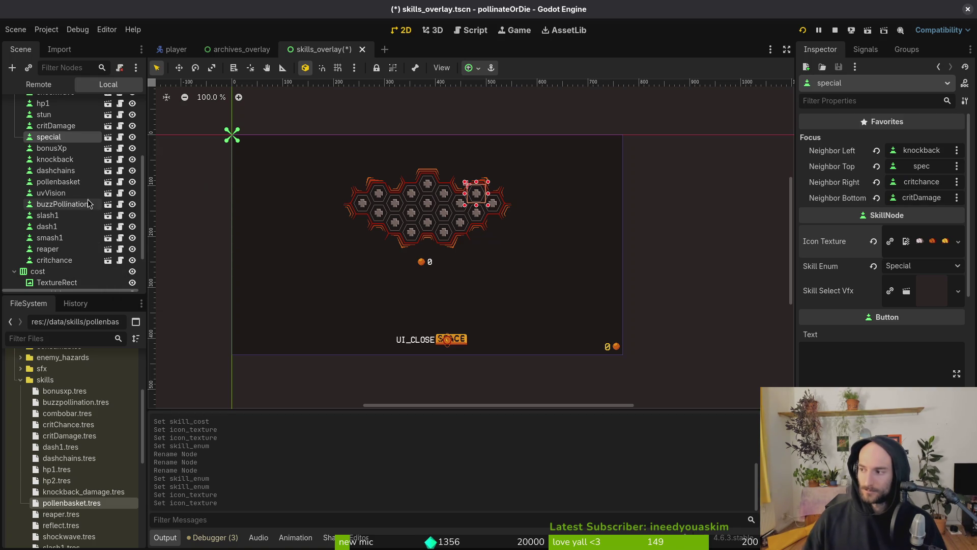
Step: Collapse the skills node in the Scene dock and save skills_overlay.tscn
{"action": "scroll", "coordinate": [29, 191], "scroll_direction": "up", "scroll_amount": 3}
{"action": "scroll", "coordinate": [29, 193], "scroll_direction": "up", "scroll_amount": 5}
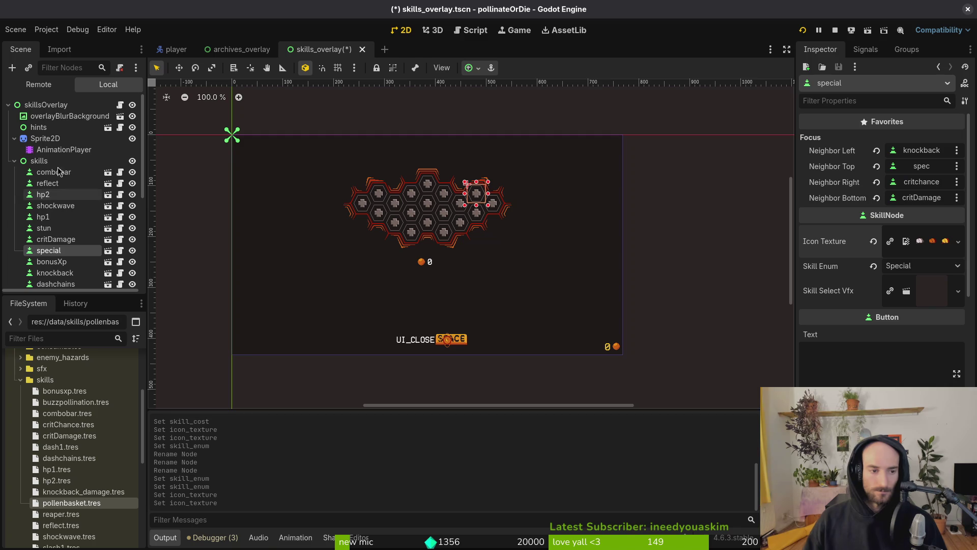
{"action": "left_click", "coordinate": [14, 161]}
{"action": "key", "text": "ctrl+s"}
Step: Relaunch the game, then hide the skillsOverlay root in the local scene tree
{"action": "key", "text": "F8"}
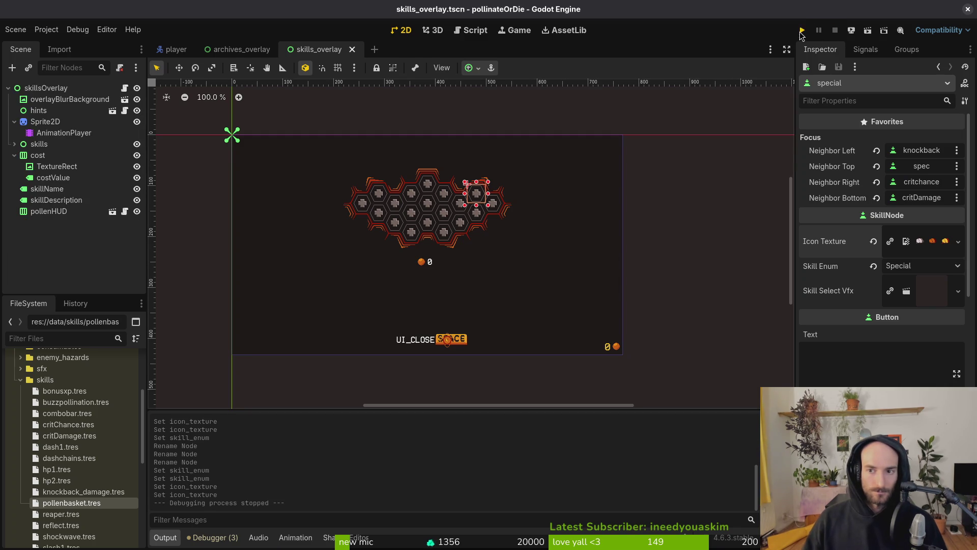
{"action": "left_click", "coordinate": [802, 30]}
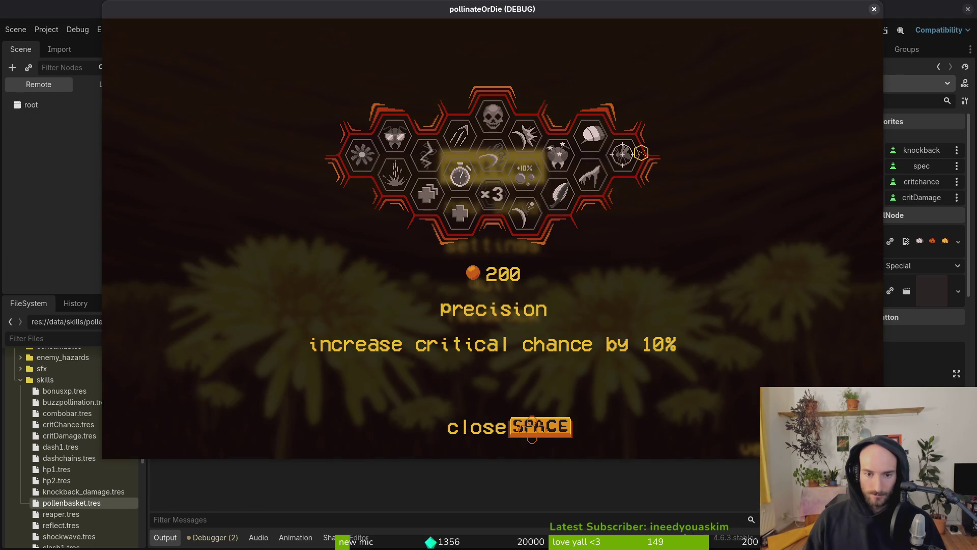
{"action": "left_click", "coordinate": [70, 134]}
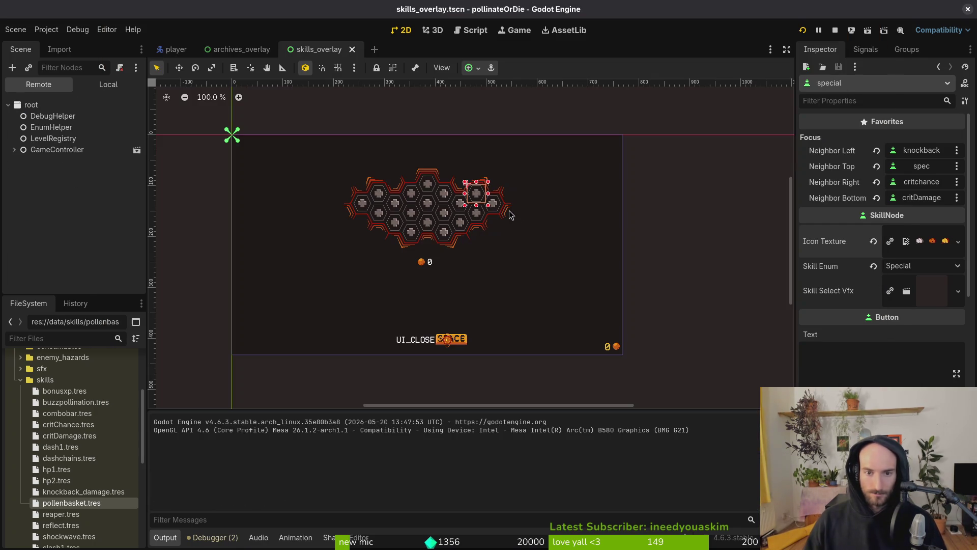
{"action": "left_click", "coordinate": [108, 84]}
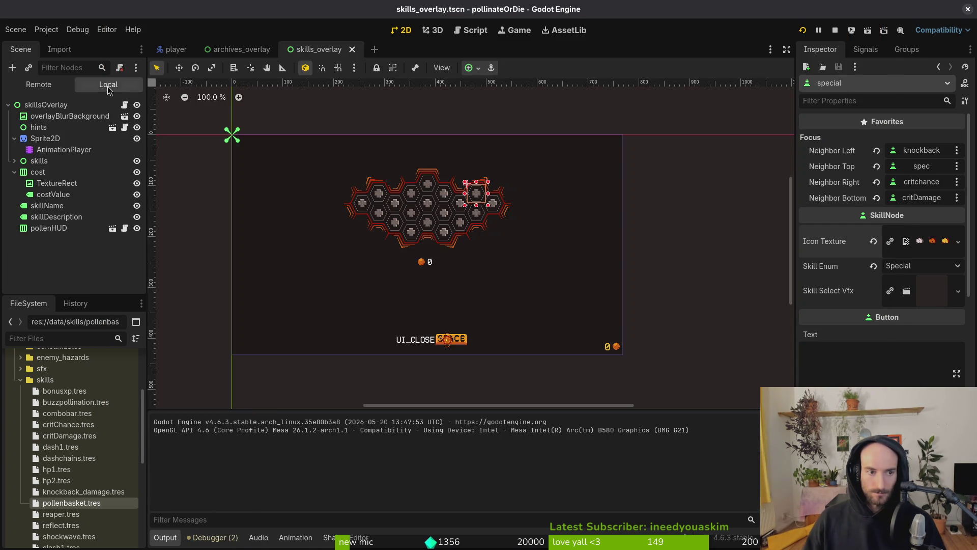
{"action": "left_click", "coordinate": [137, 105]}
Step: Save and rerun the game, drop the bee to the lower ledge, and open the skill tree
{"action": "key", "text": "F5"}
{"action": "left_click", "coordinate": [467, 173]}
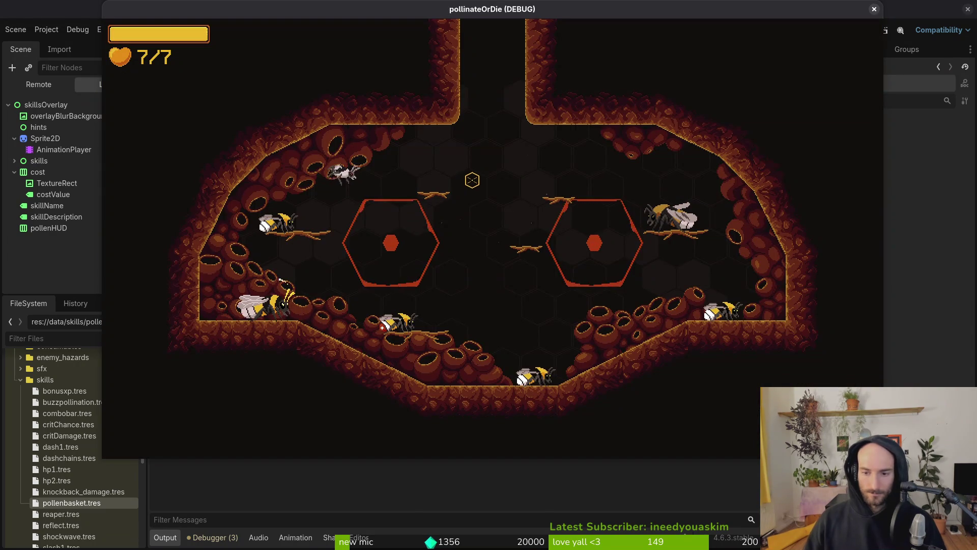
{"action": "key", "text": "s"}
{"action": "key", "text": "space"}
{"action": "key", "text": "a"}
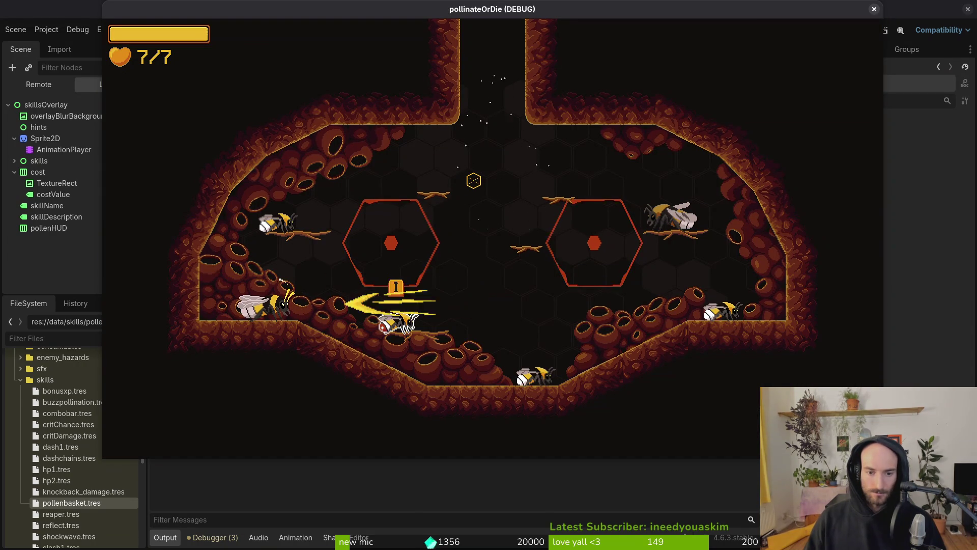
{"action": "key", "text": "i"}
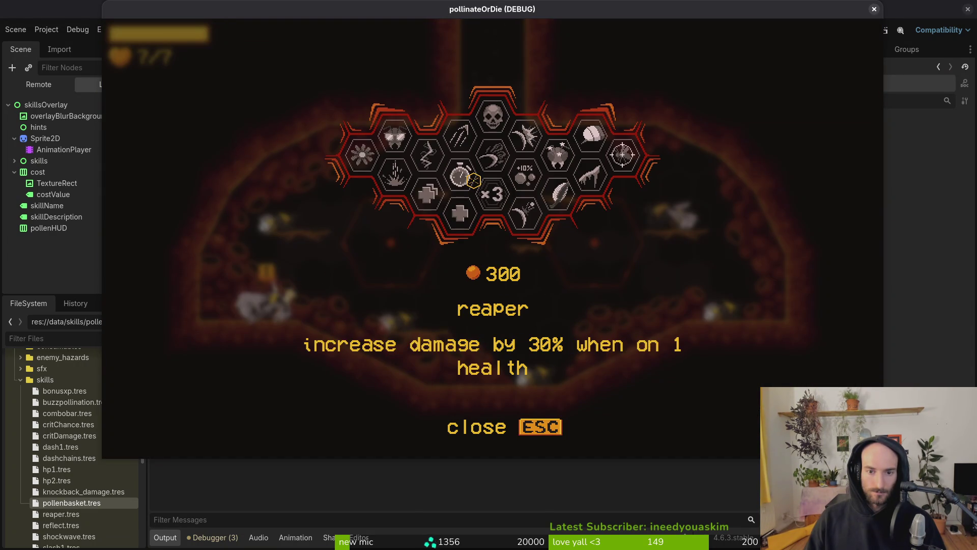
Step: Set the reaper skill's Skill Cost to 500 in reaper.tres and save
{"action": "key", "text": "s"}
{"action": "key", "text": "s"}
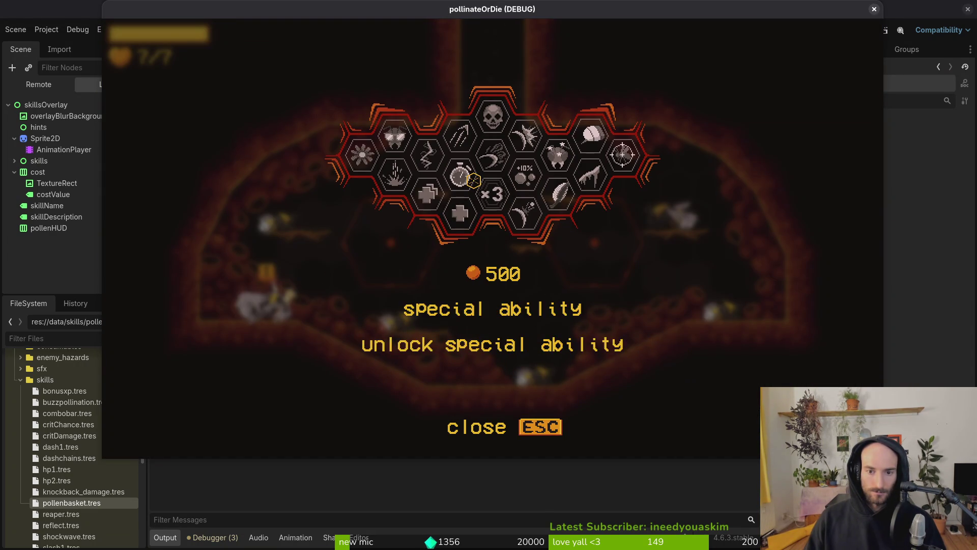
{"action": "key", "text": "w"}
{"action": "key", "text": "w"}
{"action": "key", "text": "alt+Tab"}
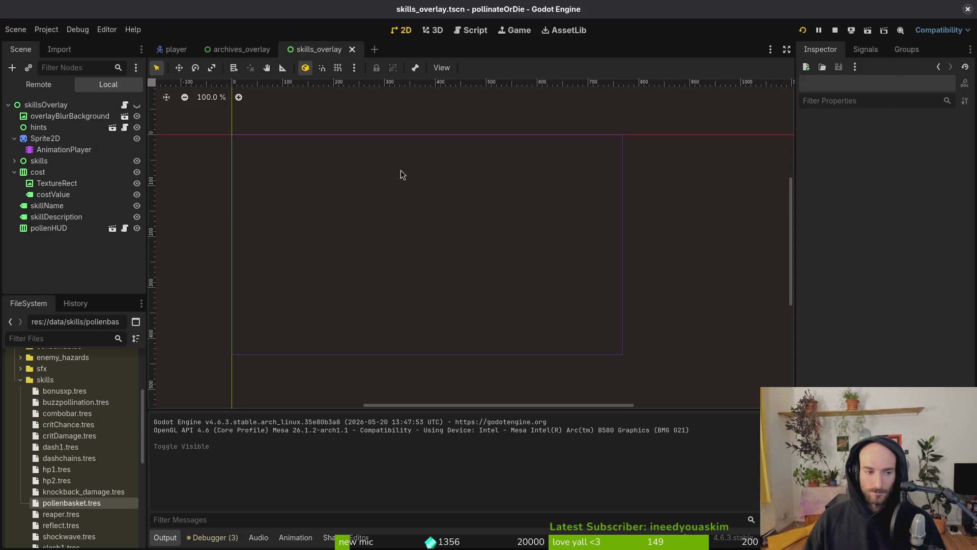
{"action": "scroll", "coordinate": [73, 510], "scroll_direction": "down", "scroll_amount": 1}
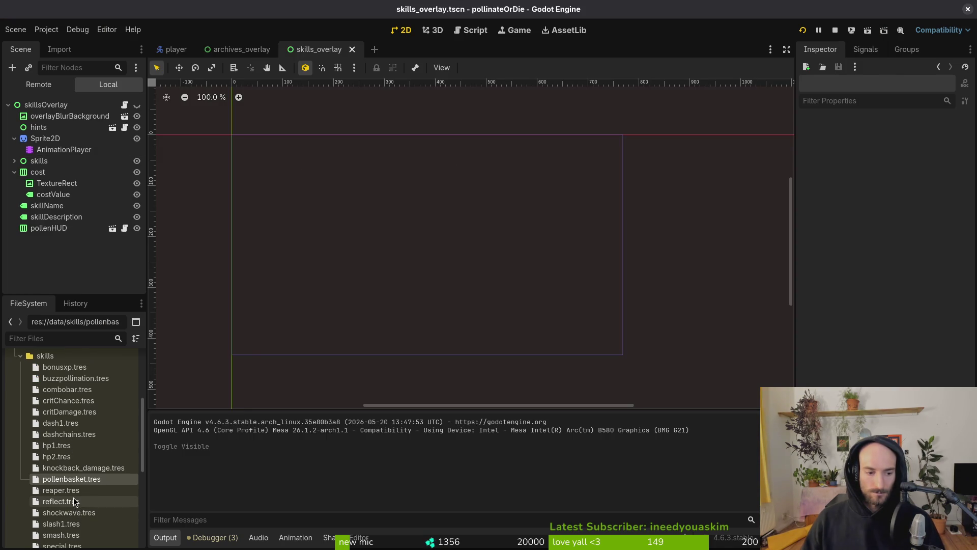
{"action": "left_click", "coordinate": [75, 501]}
{"action": "left_click", "coordinate": [915, 189]}
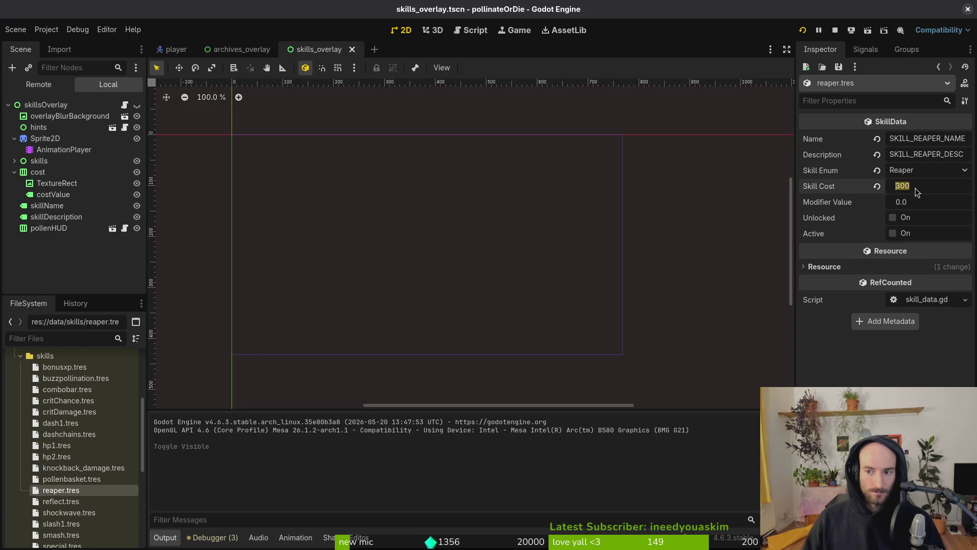
{"action": "key", "text": "Return"}
{"action": "key", "text": "ctrl+s"}
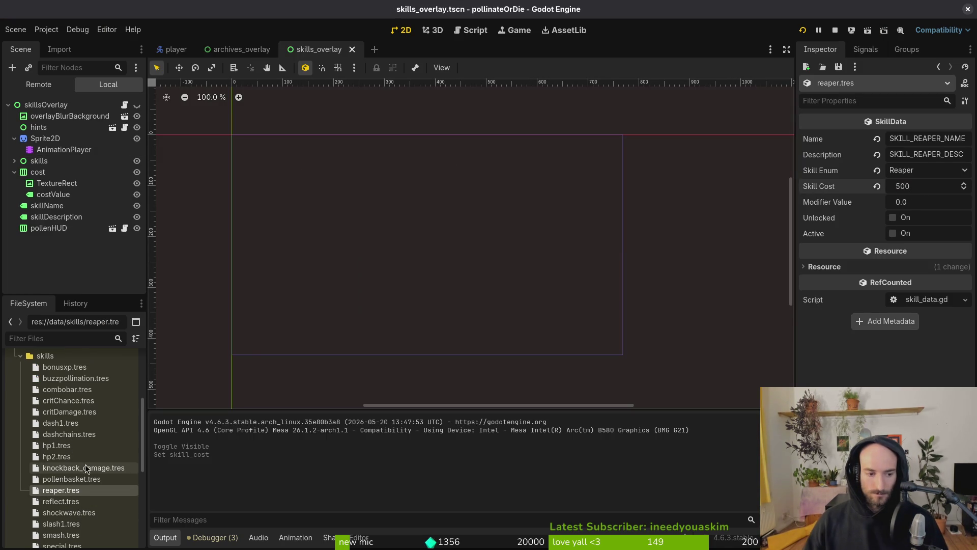
Step: Lower the special skill's Skill Cost to 300 in special.tres and save
{"action": "scroll", "coordinate": [94, 405], "scroll_direction": "down", "scroll_amount": 3}
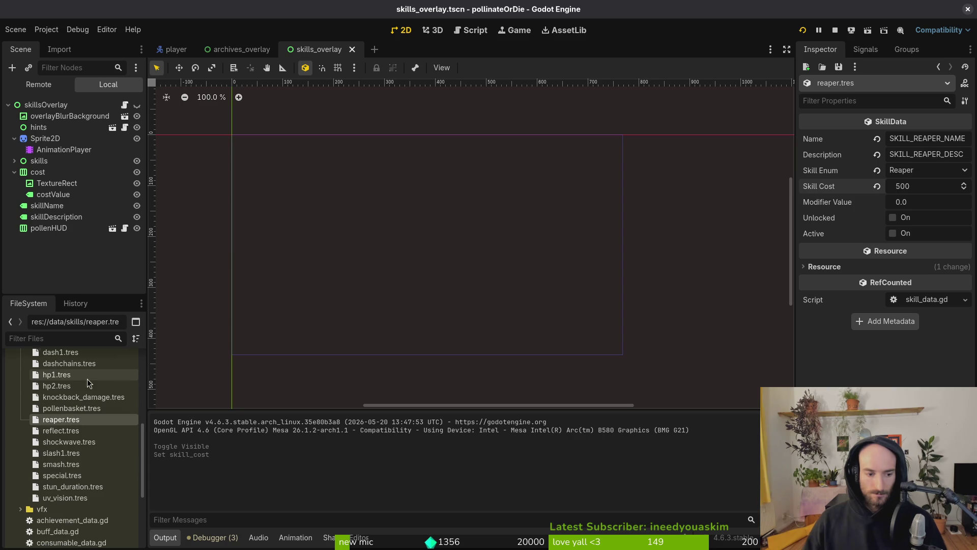
{"action": "left_click", "coordinate": [76, 475]}
{"action": "left_click", "coordinate": [923, 182]}
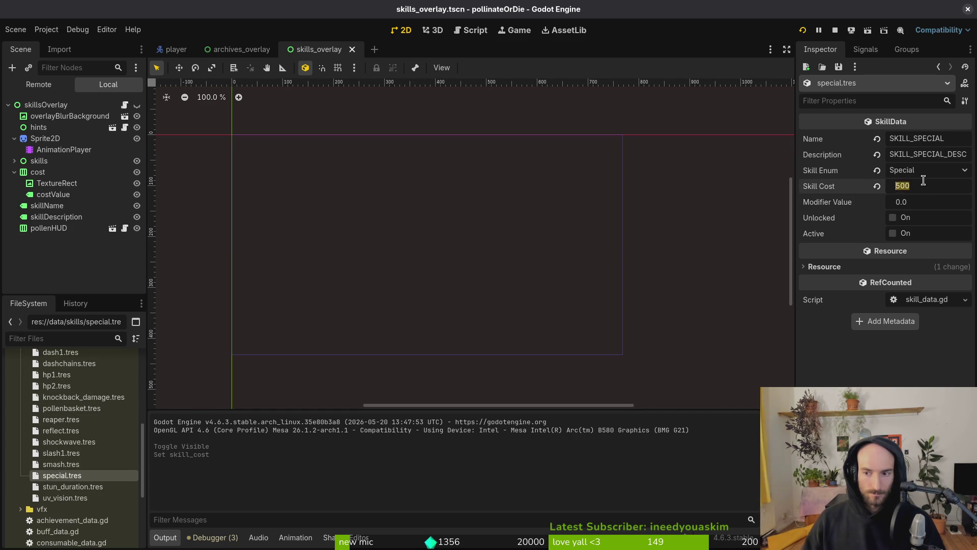
{"action": "type", "text": "30"}
{"action": "key", "text": "Return"}
{"action": "key", "text": "ctrl+s"}
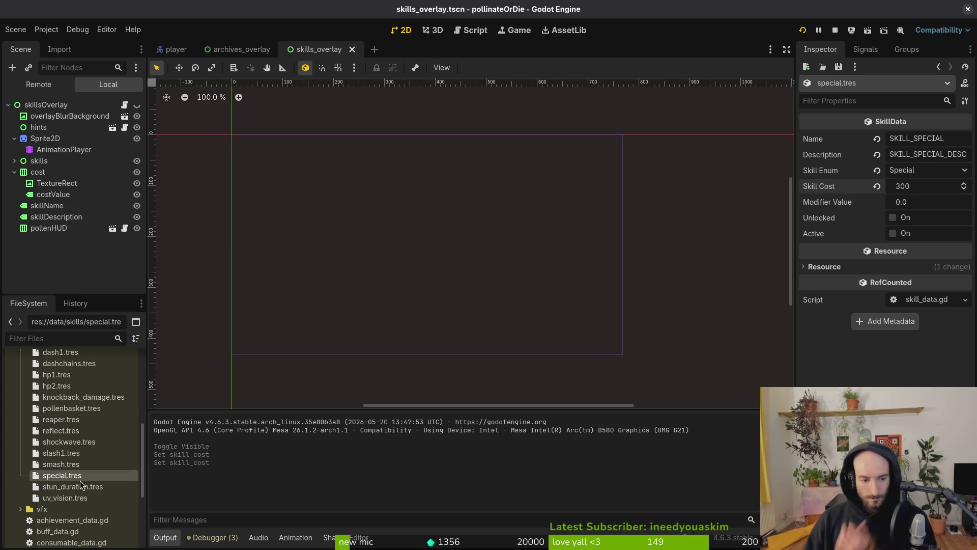
Step: Review the pollenbasket and critChance skill resources, then stop and relaunch the game
{"action": "left_click", "coordinate": [67, 410]}
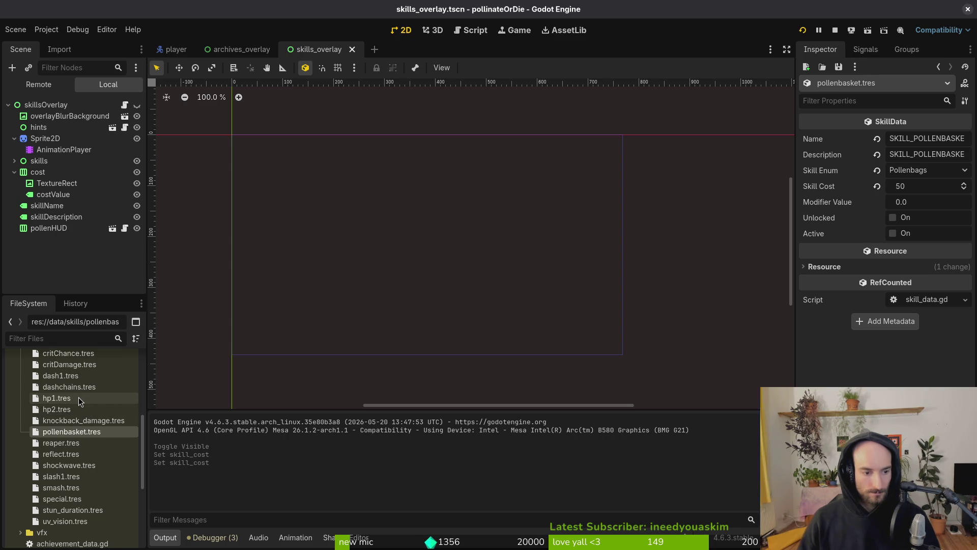
{"action": "scroll", "coordinate": [84, 399], "scroll_direction": "up", "scroll_amount": 3}
{"action": "left_click", "coordinate": [93, 378]}
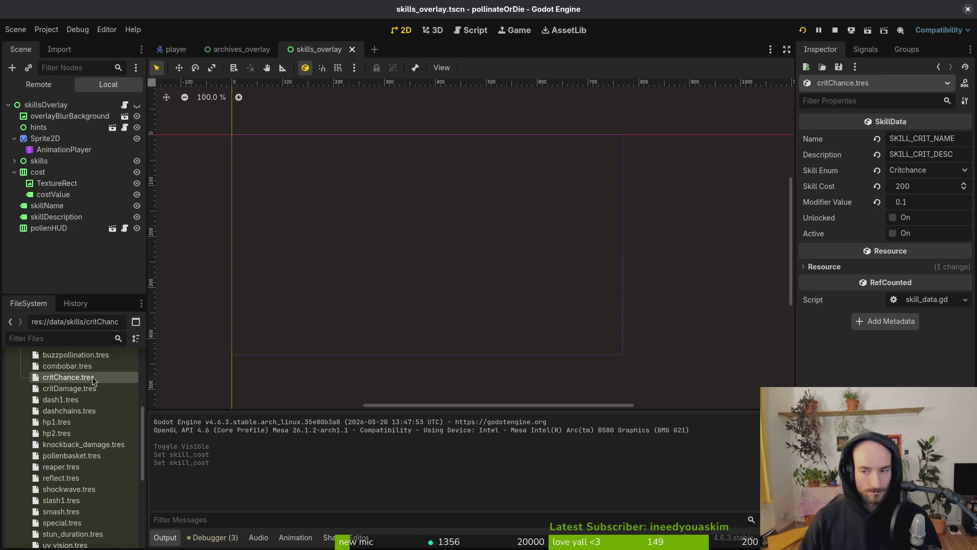
{"action": "left_click", "coordinate": [837, 32]}
{"action": "left_click", "coordinate": [803, 30]}
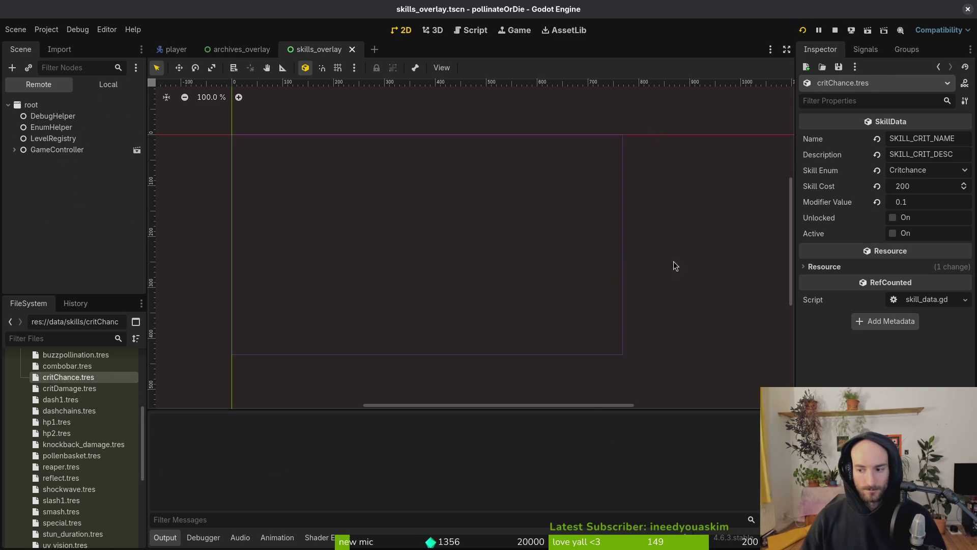
Step: Check the skill tree's costs in play (combobar, precision 50; pollen baskets, slasher 200), then close the game
{"action": "key", "text": "Return"}
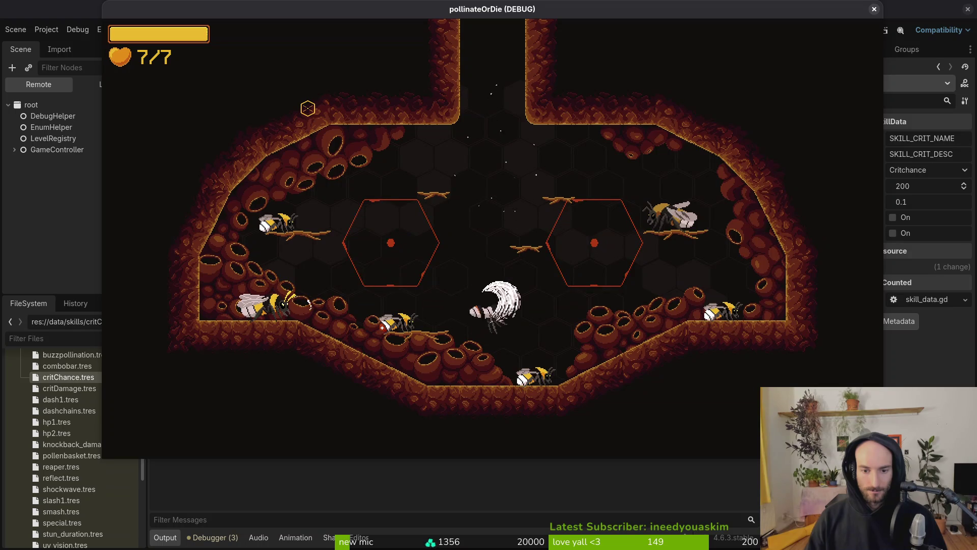
{"action": "key", "text": "i"}
{"action": "key", "text": "Escape"}
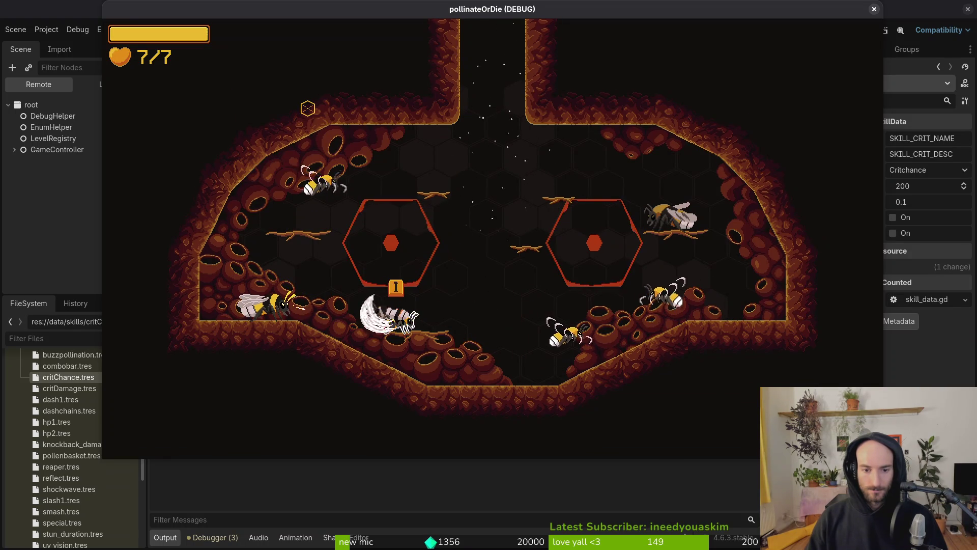
{"action": "key", "text": "i"}
{"action": "key", "text": "Right"}
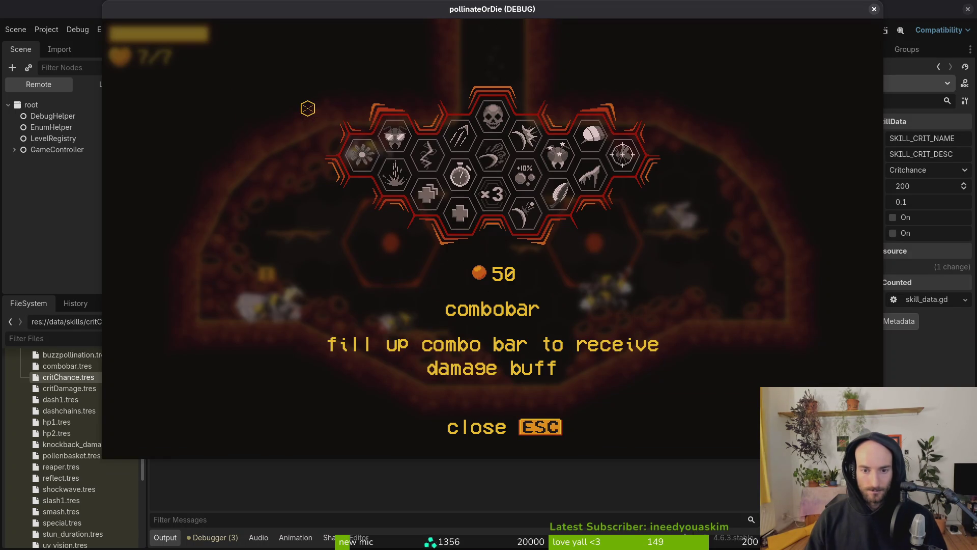
{"action": "key", "text": "Right"}
{"action": "key", "text": "Right"}
{"action": "key", "text": "Right"}
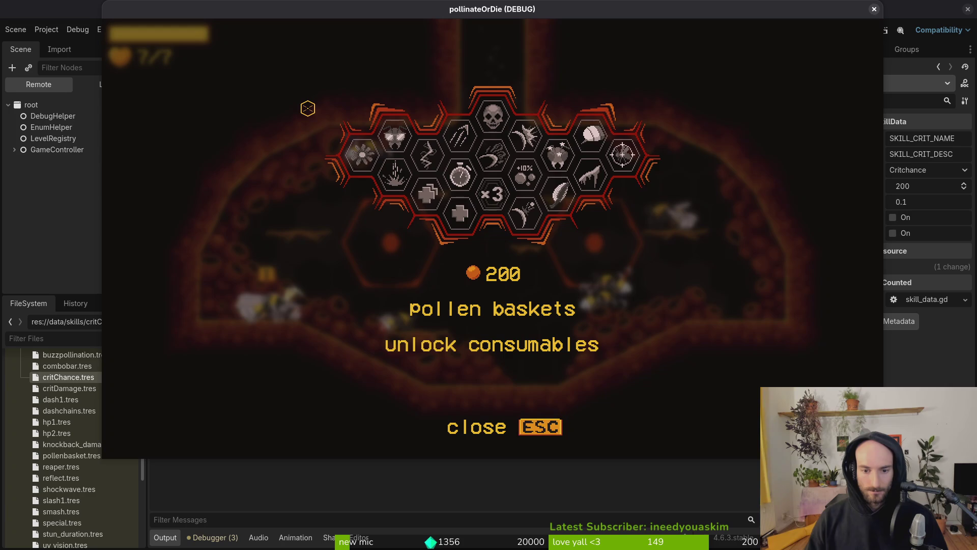
{"action": "key", "text": "Left"}
{"action": "key", "text": "Left"}
{"action": "key", "text": "Up"}
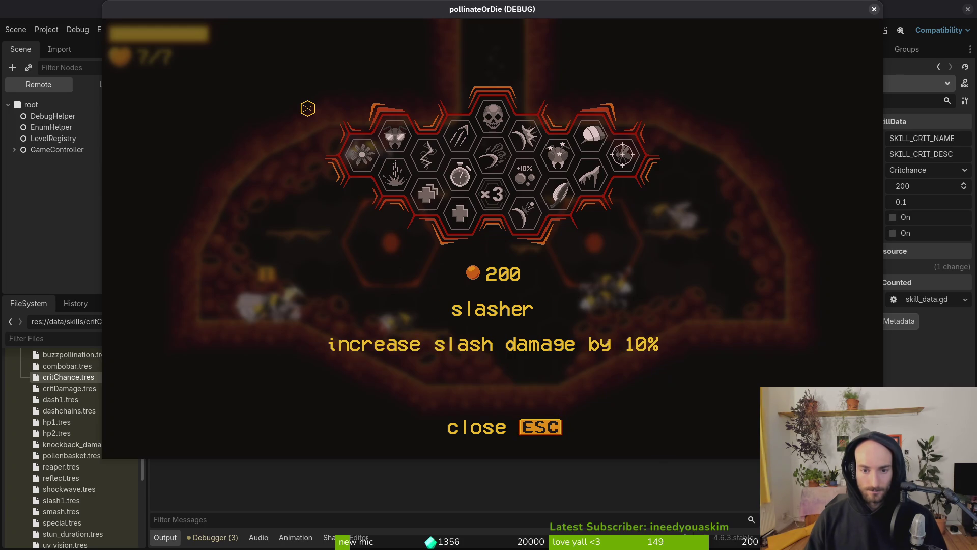
{"action": "key", "text": "Down"}
{"action": "key", "text": "Right"}
{"action": "key", "text": "Right"}
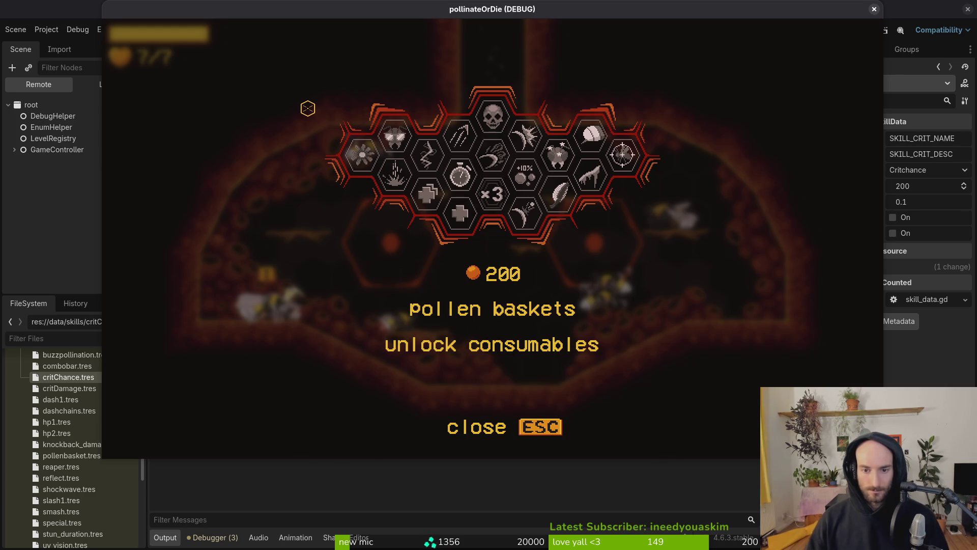
{"action": "left_click", "coordinate": [874, 8]}
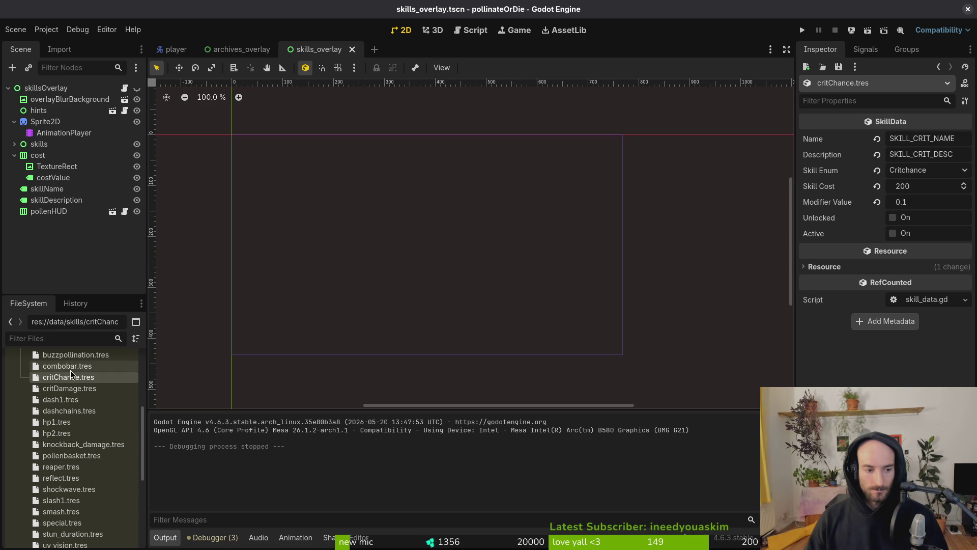
Step: Check pollenbasket.tres, then trash all five files in the pollinateOrDie user data folder
{"action": "scroll", "coordinate": [72, 399], "scroll_direction": "down", "scroll_amount": 2}
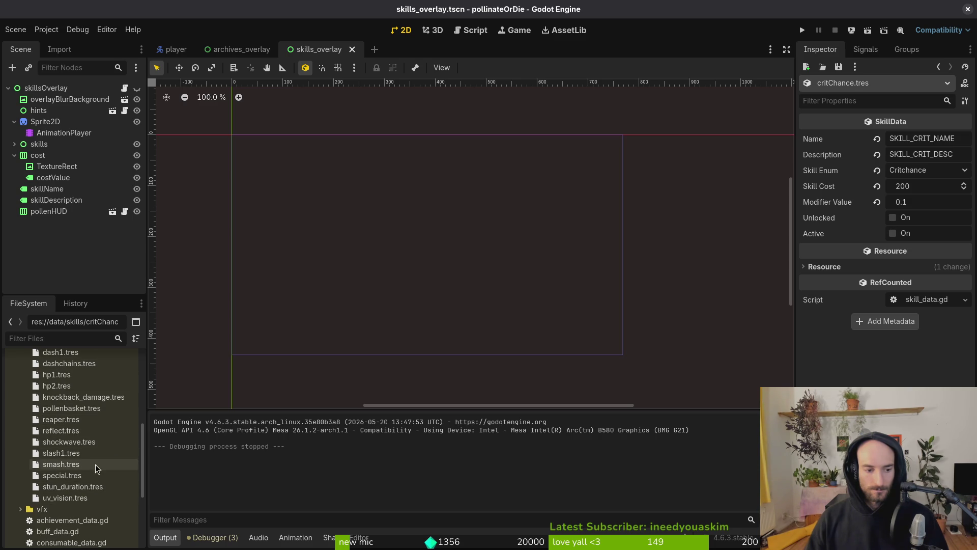
{"action": "left_click", "coordinate": [72, 408]}
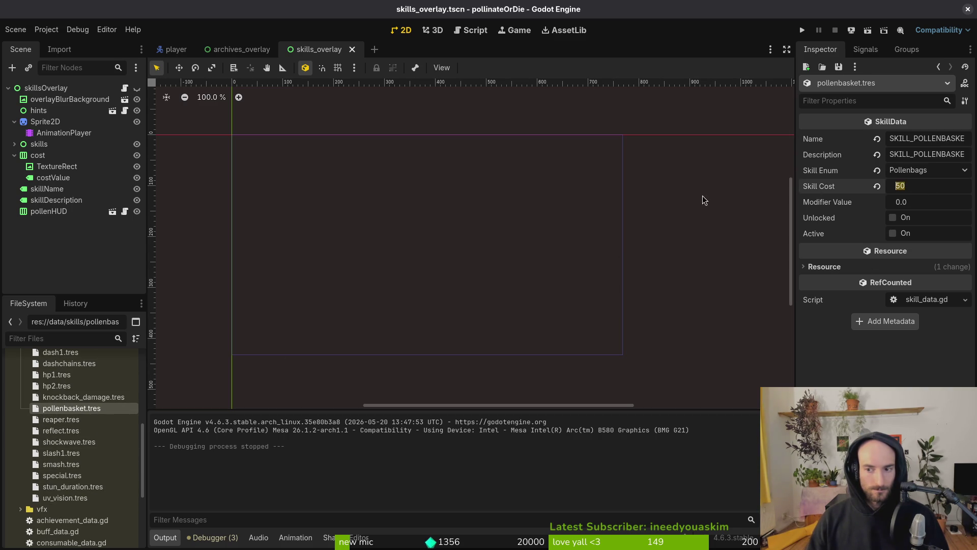
{"action": "left_click", "coordinate": [44, 30]}
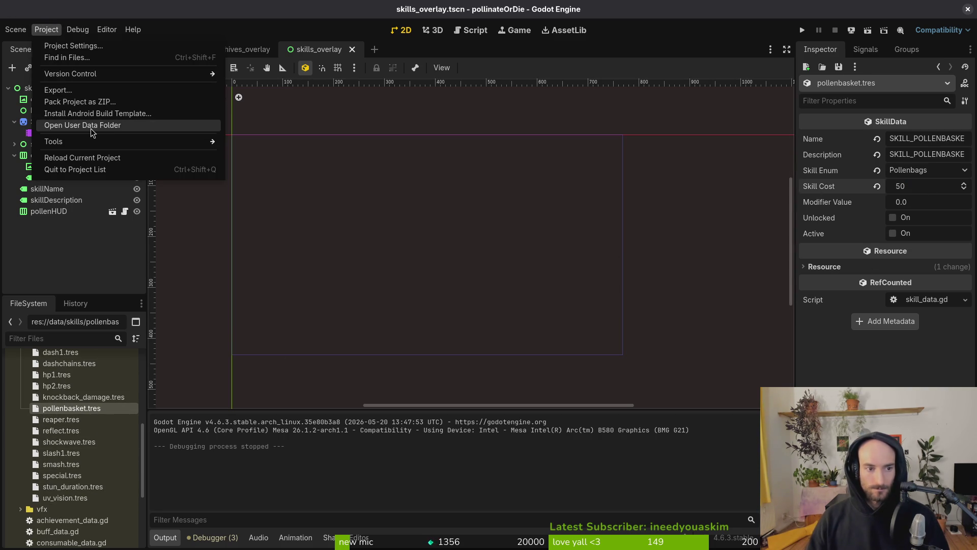
{"action": "left_click", "coordinate": [93, 125]}
{"action": "key", "text": "ctrl+a"}
{"action": "key", "text": "Delete"}
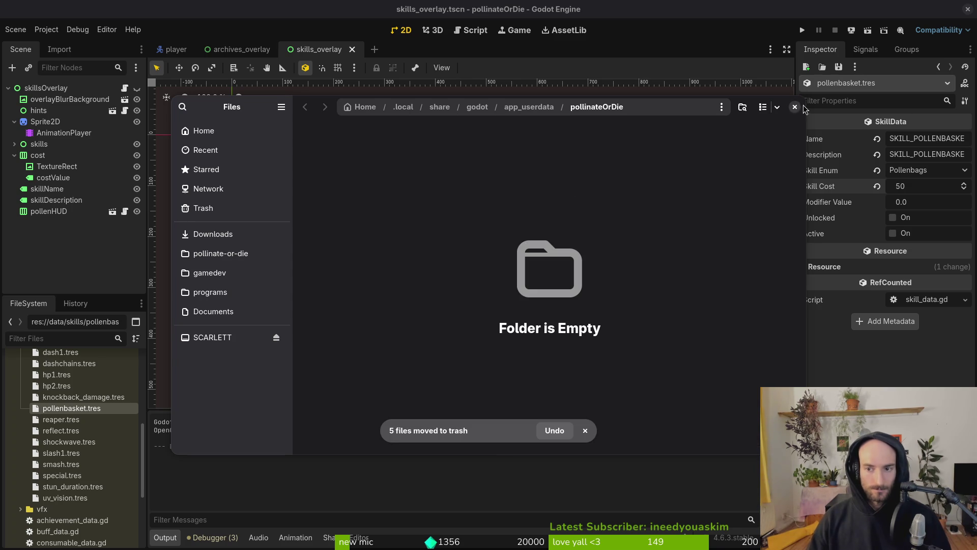
{"action": "left_click", "coordinate": [794, 107]}
Step: Run the project, start a new game, and return to the hive from level select
{"action": "left_click", "coordinate": [802, 30]}
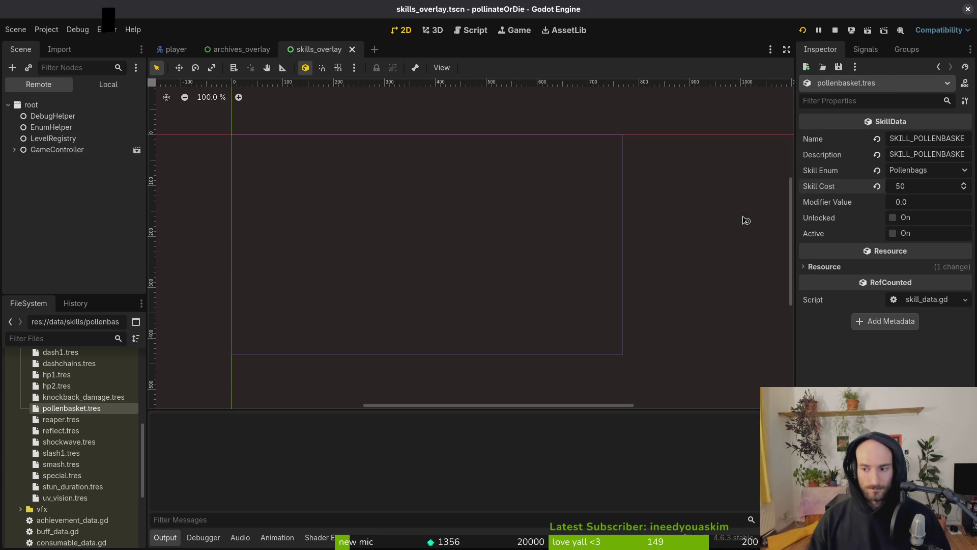
{"action": "key", "text": "Return"}
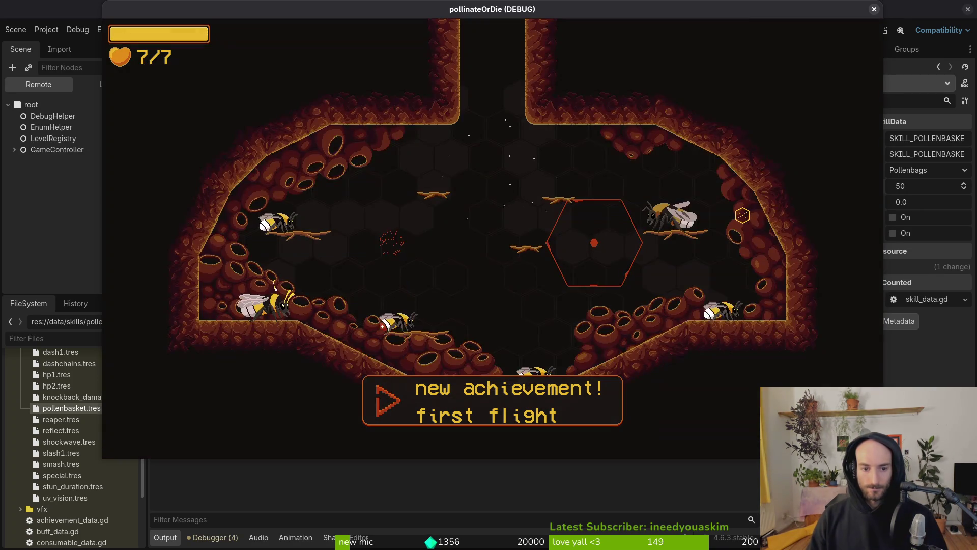
{"action": "key", "text": "Escape"}
{"action": "key", "text": "Up"}
{"action": "key", "text": "Right"}
{"action": "key", "text": "Right"}
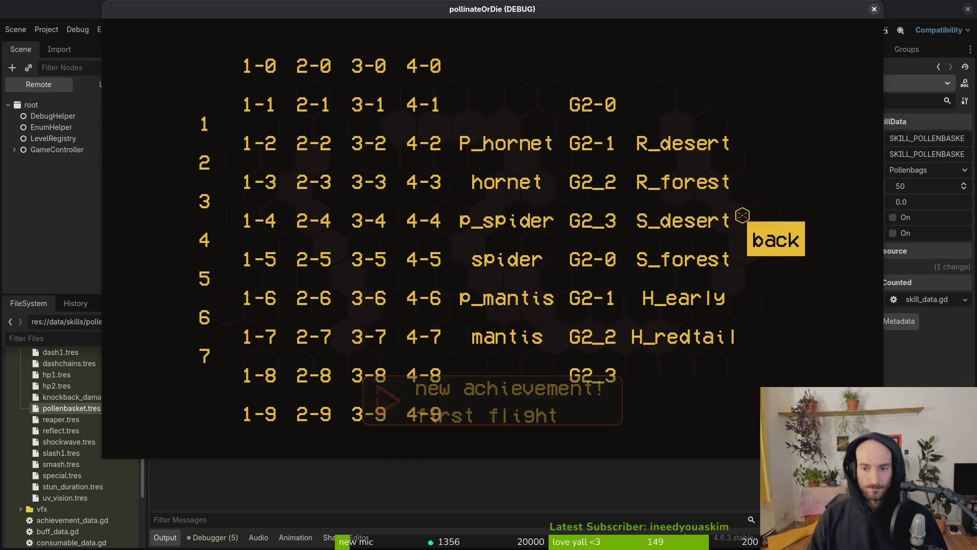
{"action": "key", "text": "Return"}
Step: Open the skill tree and browse through lucky charm, recoil and reaper
{"action": "key", "text": "Tab"}
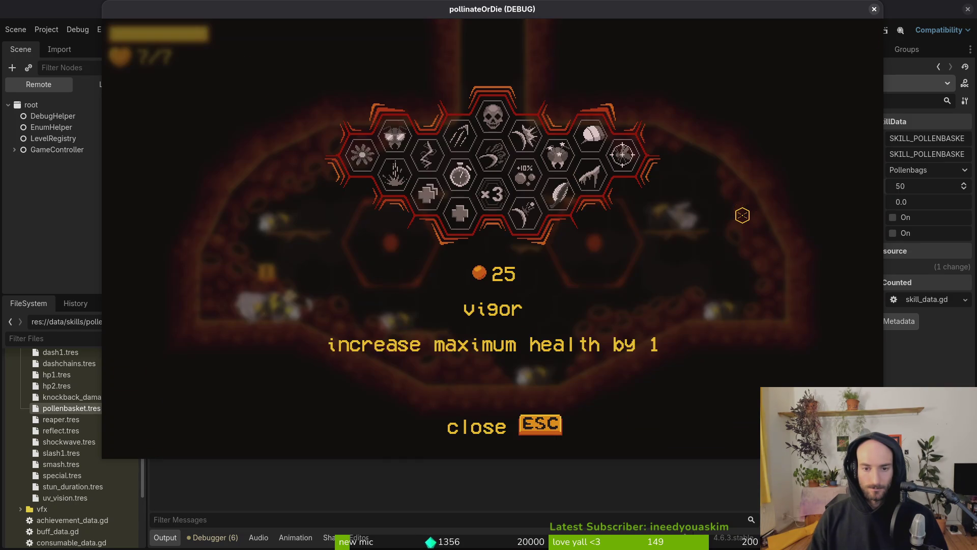
{"action": "key", "text": "Right"}
{"action": "key", "text": "Right"}
{"action": "key", "text": "Right"}
{"action": "key", "text": "Left"}
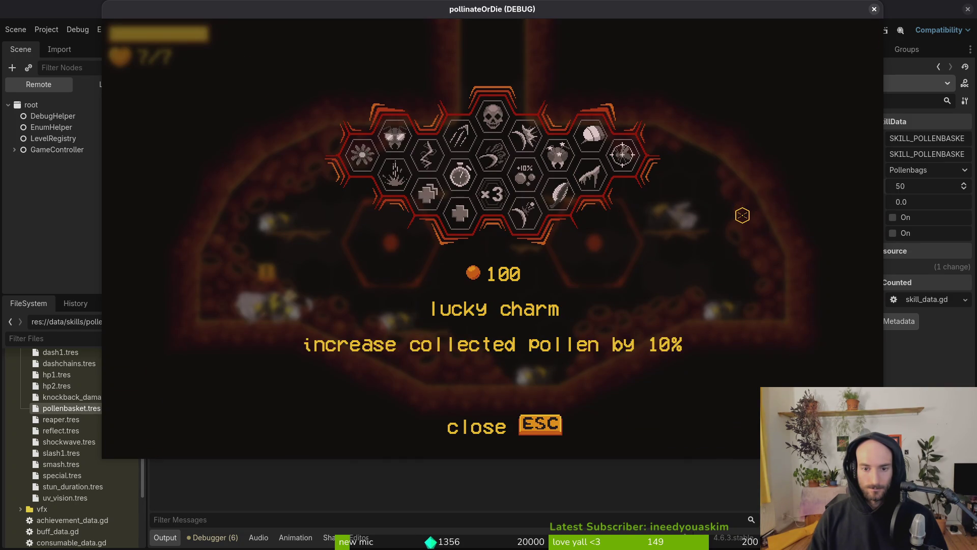
{"action": "key", "text": "Left"}
{"action": "key", "text": "Left"}
{"action": "key", "text": "Up"}
{"action": "key", "text": "Down"}
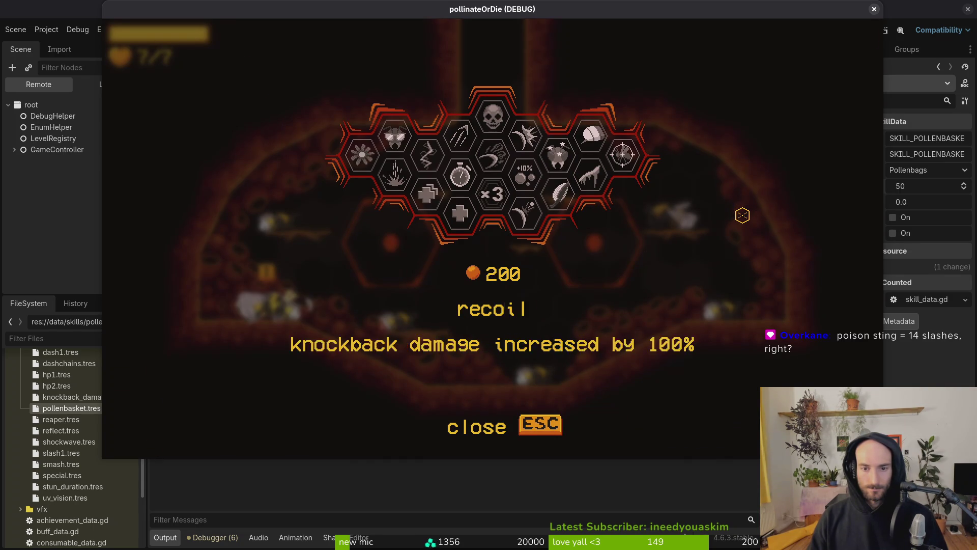
{"action": "key", "text": "Right"}
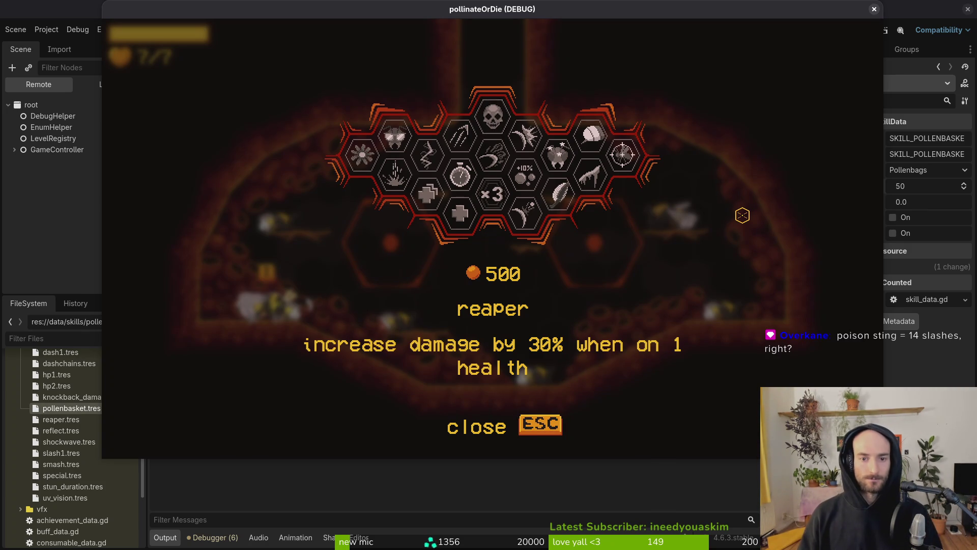
Step: Browse pollen baskets, deep wound, stunlocked, shockwave and vigor, then close the skill tree
{"action": "key", "text": "Down"}
{"action": "key", "text": "Down"}
{"action": "key", "text": "Down"}
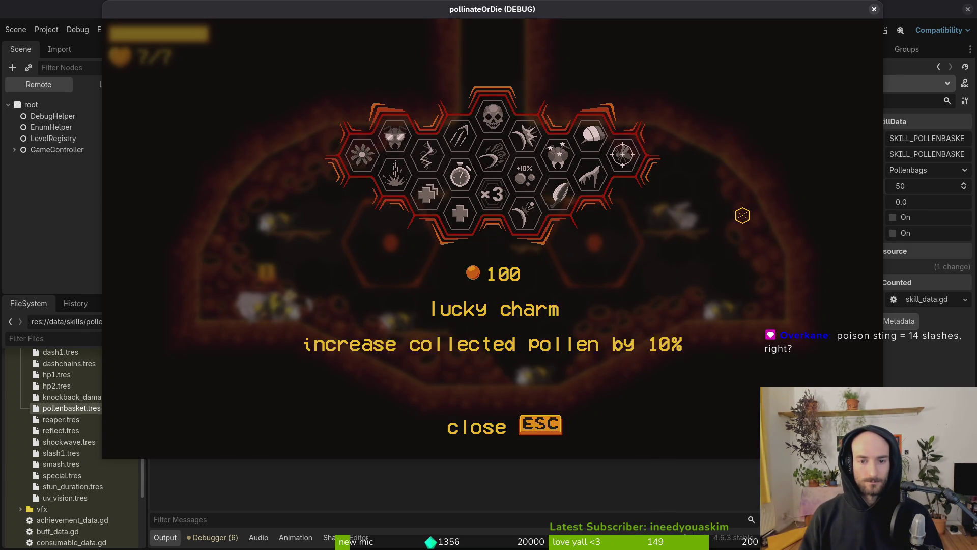
{"action": "key", "text": "Down"}
{"action": "key", "text": "Down"}
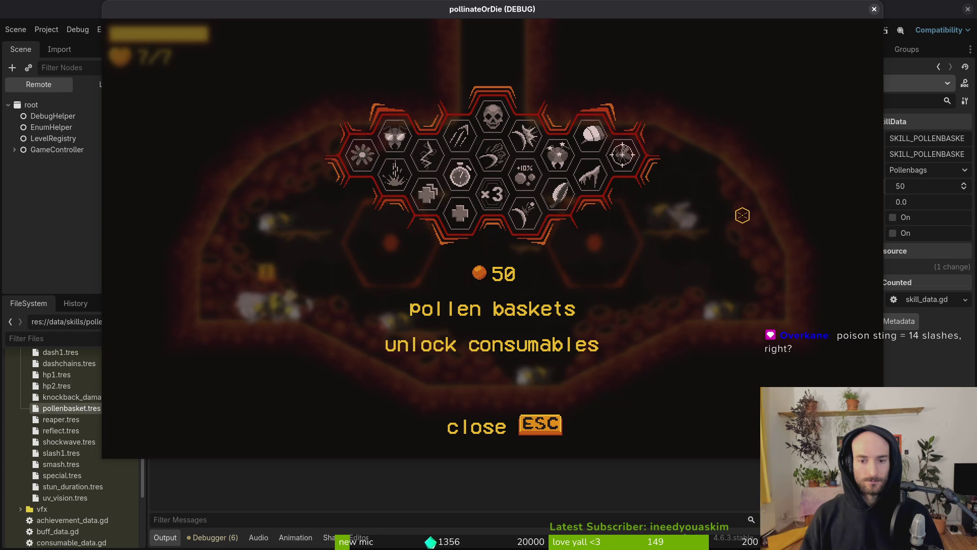
{"action": "key", "text": "Down"}
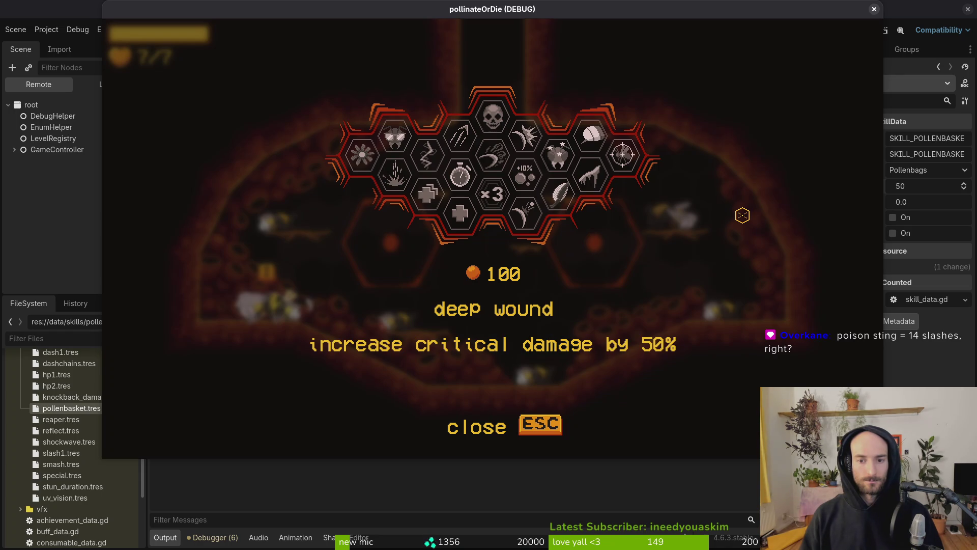
{"action": "key", "text": "Down"}
{"action": "key", "text": "Down"}
{"action": "key", "text": "Down"}
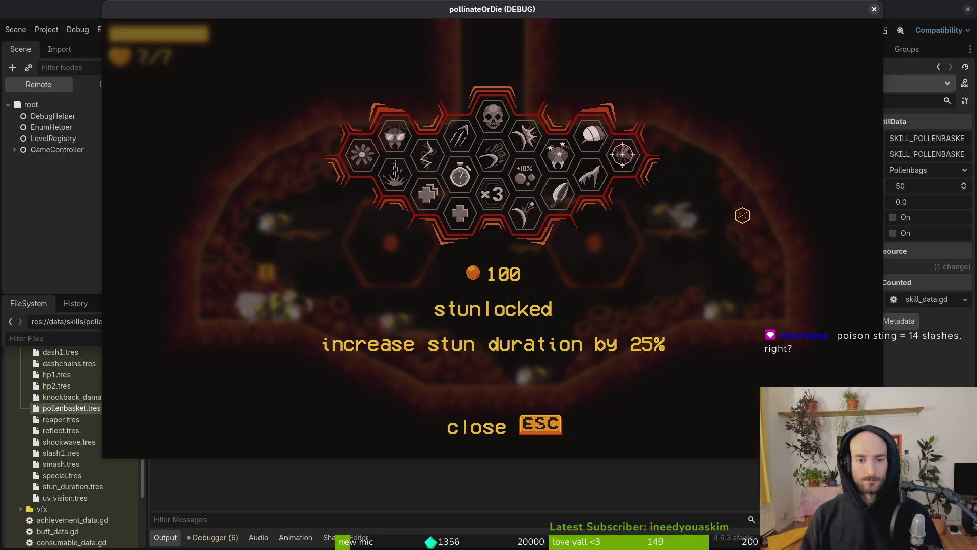
{"action": "key", "text": "Down"}
{"action": "key", "text": "Down"}
{"action": "key", "text": "Down"}
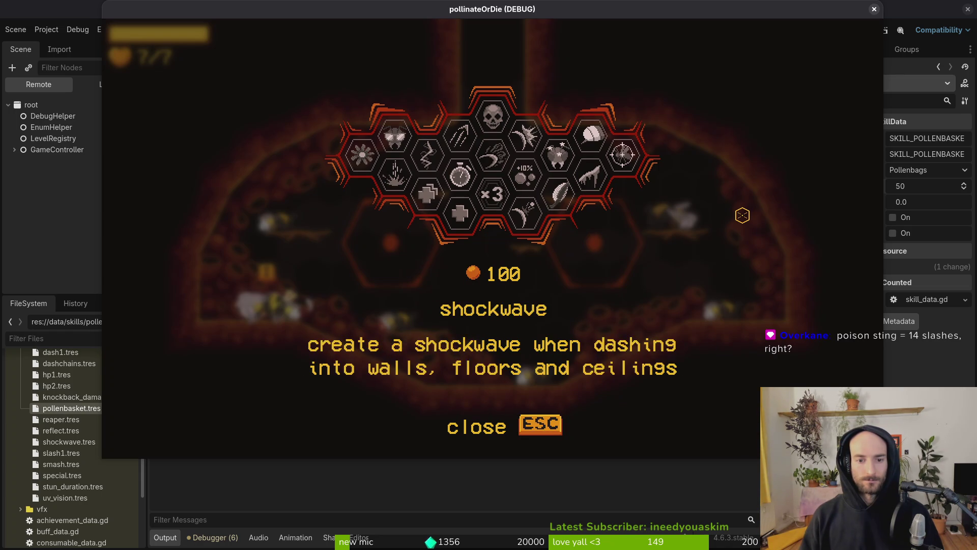
{"action": "key", "text": "Down"}
{"action": "key", "text": "Right"}
{"action": "key", "text": "Escape"}
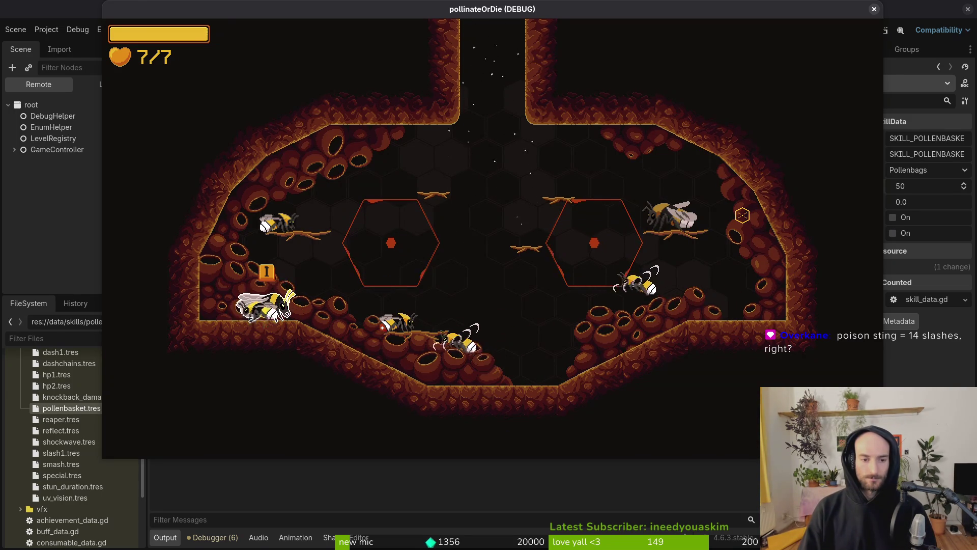
Step: Recheck lucky charm in the skill tree, then quit to the main menu
{"action": "key", "text": "Tab"}
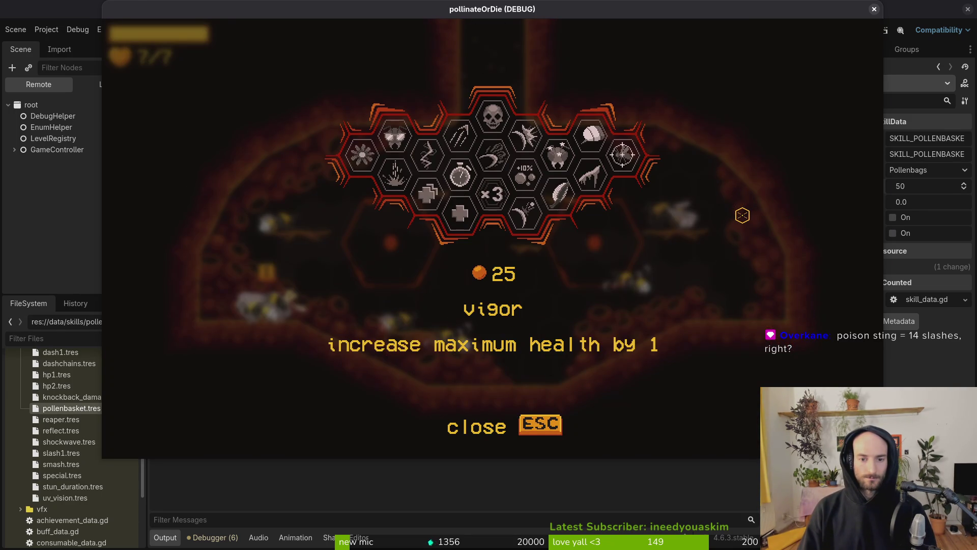
{"action": "key", "text": "Escape"}
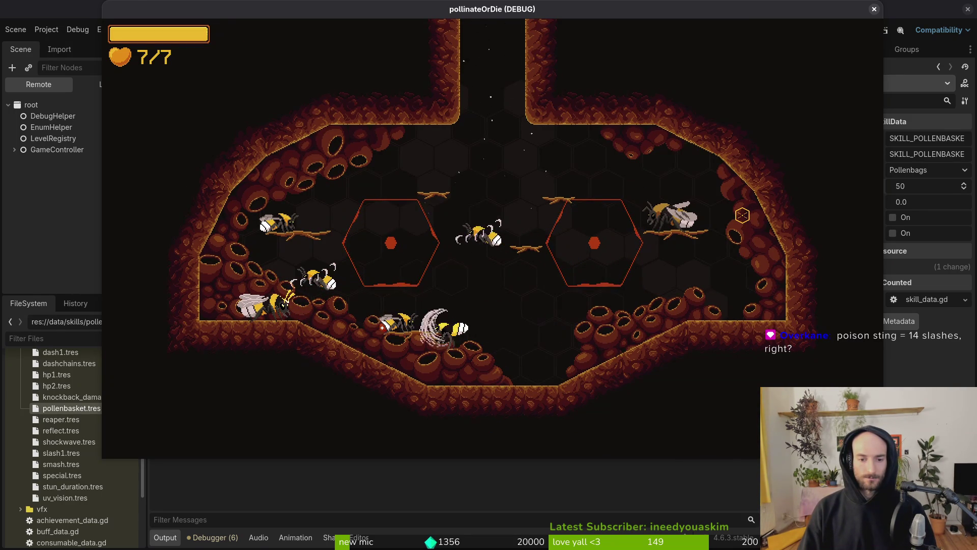
{"action": "key", "text": "Tab"}
{"action": "key", "text": "Right"}
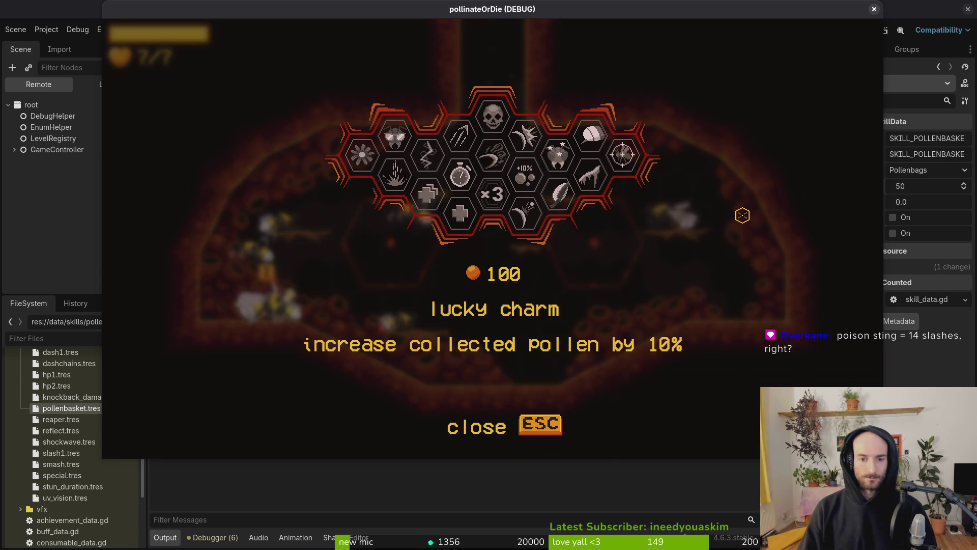
{"action": "key", "text": "Escape"}
{"action": "key", "text": "Escape"}
{"action": "key", "text": "Down"}
{"action": "key", "text": "Down"}
{"action": "key", "text": "Down"}
{"action": "key", "text": "Return"}
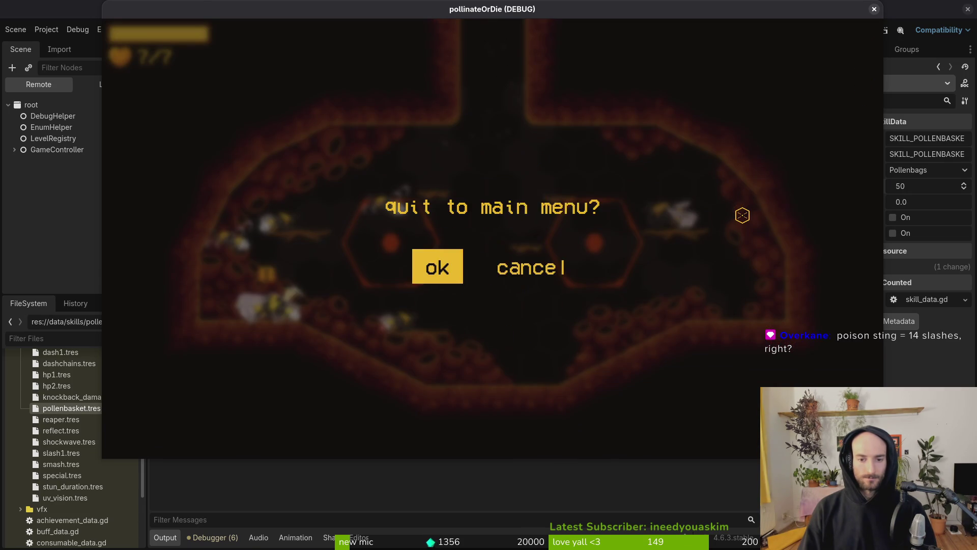
{"action": "key", "text": "Return"}
{"action": "key", "text": "Down"}
{"action": "key", "text": "Down"}
{"action": "key", "text": "Down"}
Step: Quit the game to stop debugging and briefly check the vim terminal
{"action": "key", "text": "Return"}
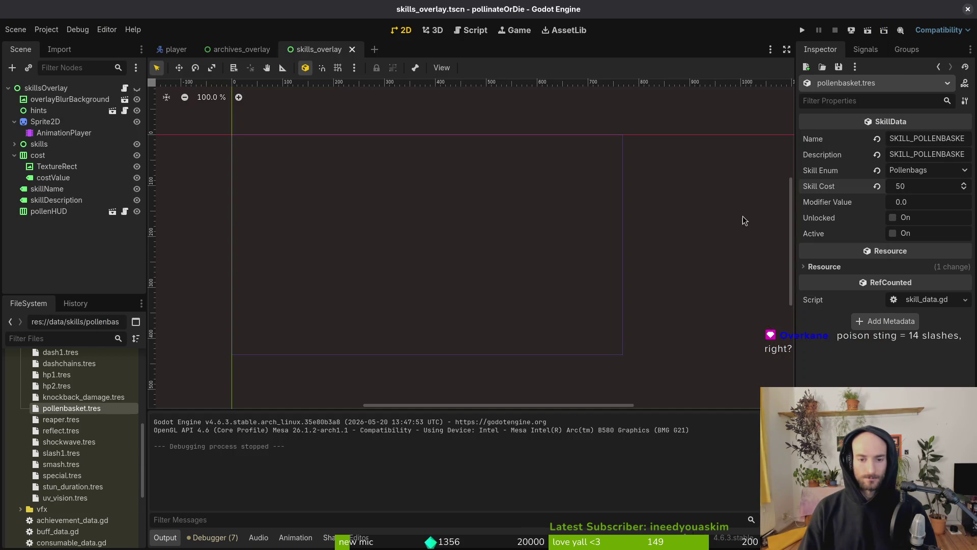
{"action": "key", "text": "alt+Tab"}
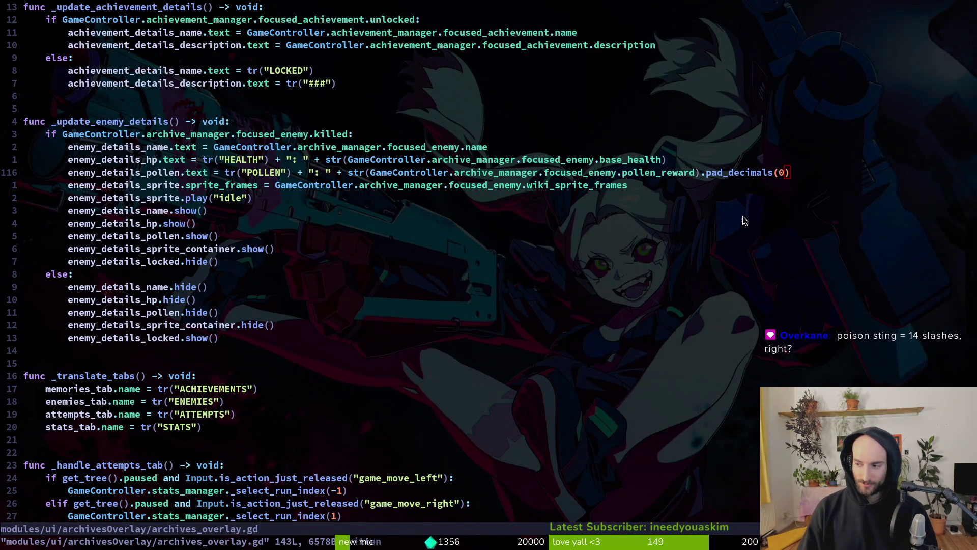
{"action": "key", "text": "alt+Tab"}
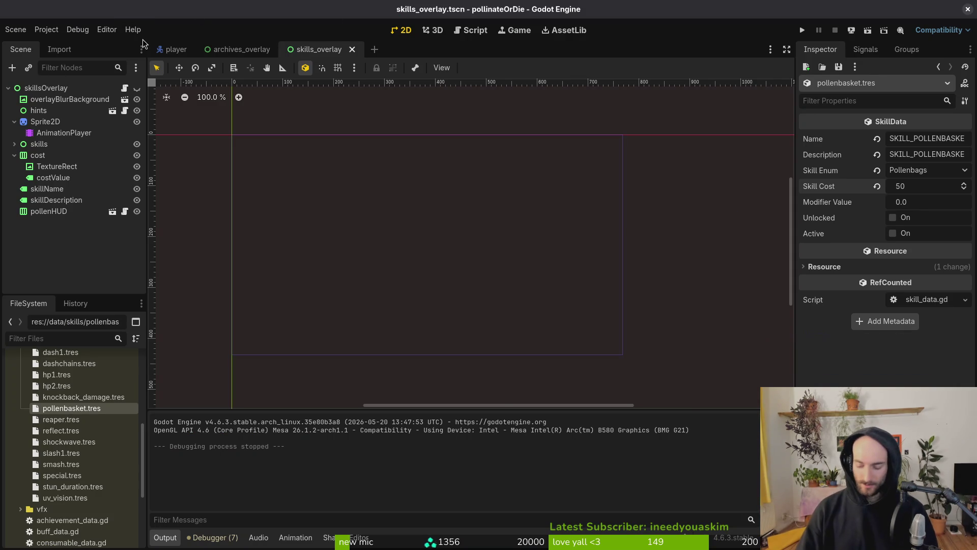
Step: Search Quick Open for 'poi' and highlight poison_dot_vfx.tscn
{"action": "key", "text": "alt+shift+o"}
{"action": "type", "text": "poisonst"}
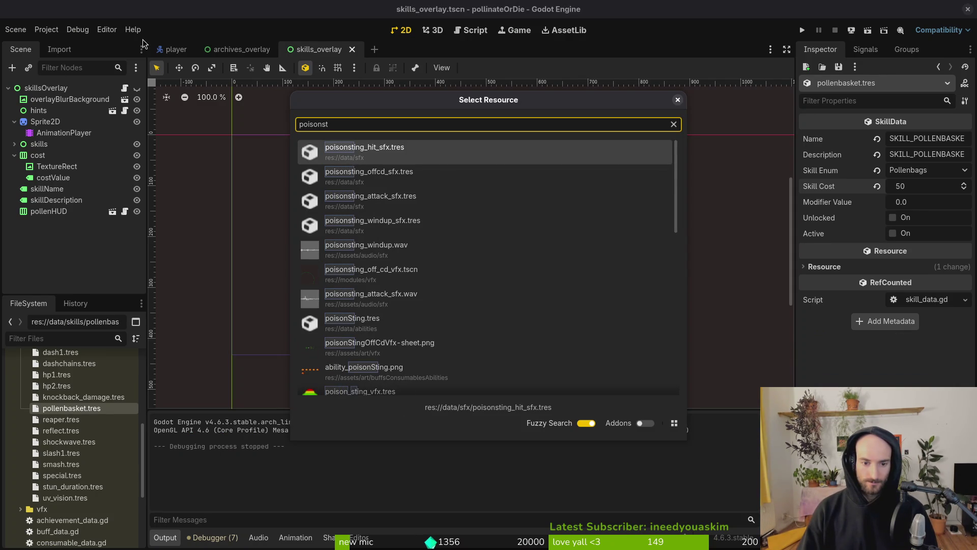
{"action": "type", "text": "dot"}
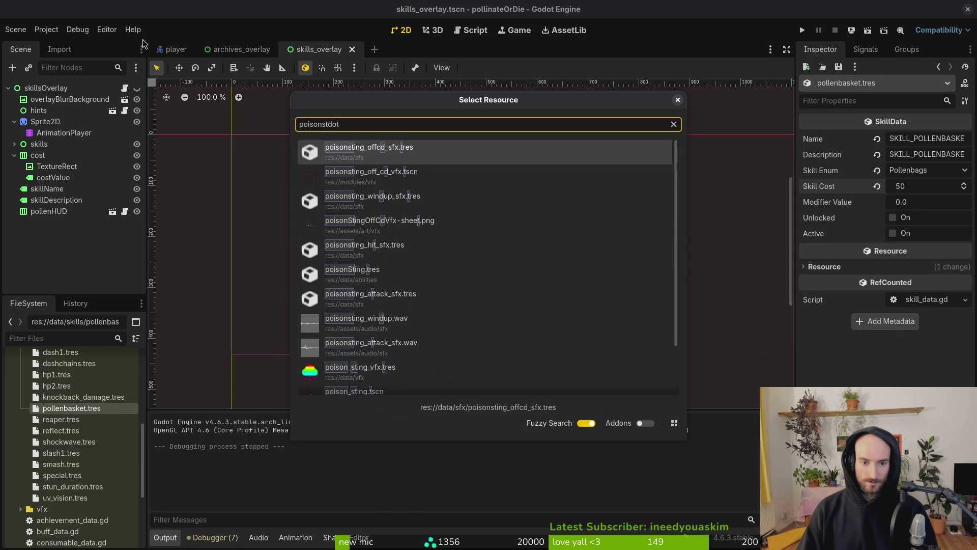
{"action": "key", "text": "Down"}
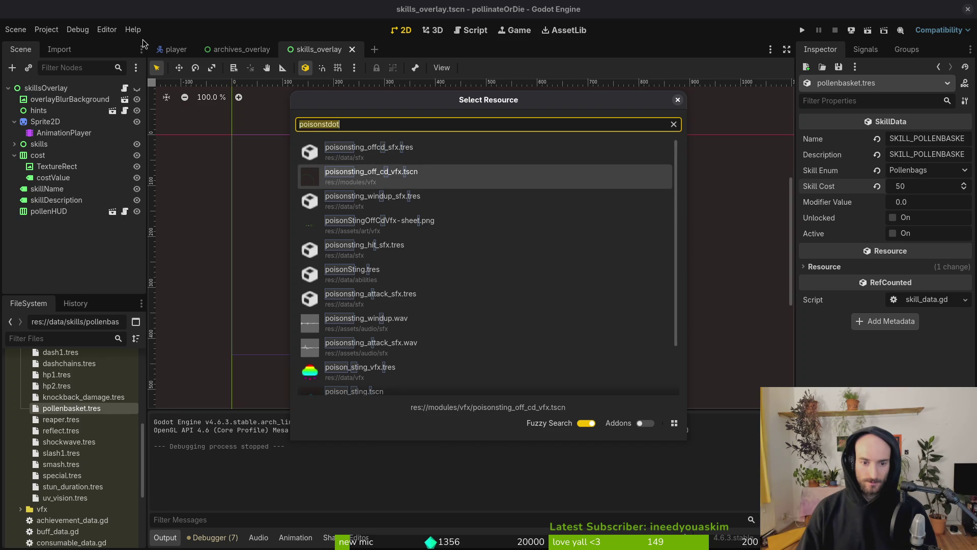
{"action": "type", "text": "poi"}
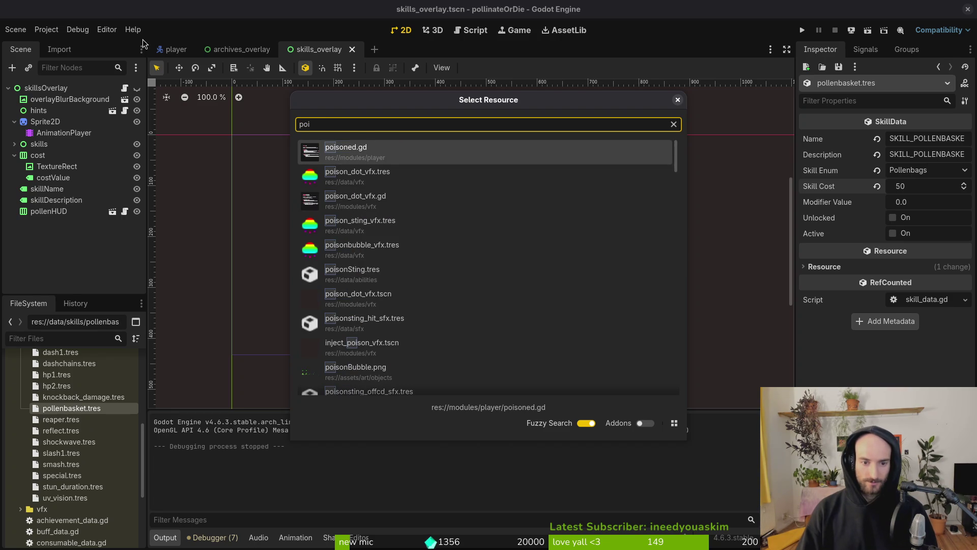
{"action": "key", "text": "Down"}
{"action": "key", "text": "Down"}
{"action": "key", "text": "Down"}
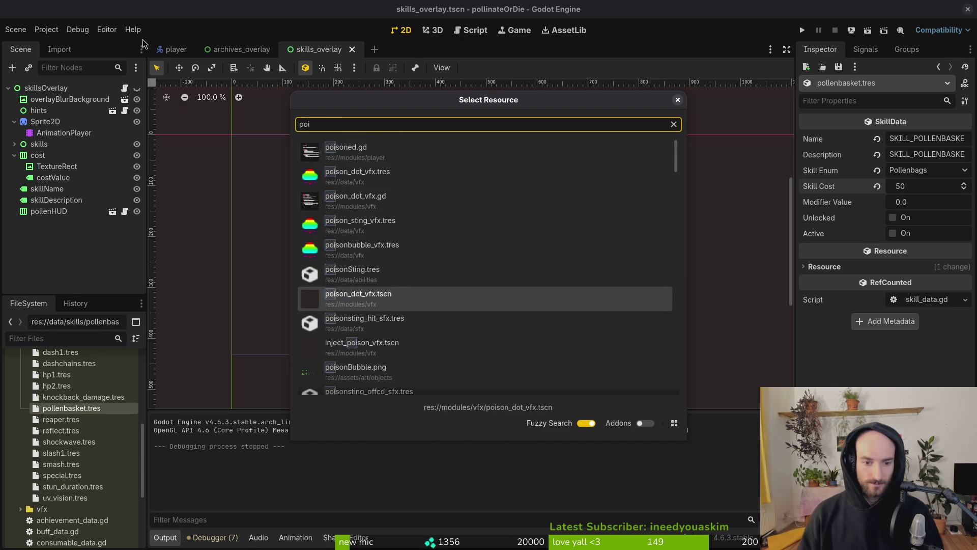
Step: Open poison_dot_vfx.tscn and inspect its poisontick and duration timers and particle root
{"action": "key", "text": "Return"}
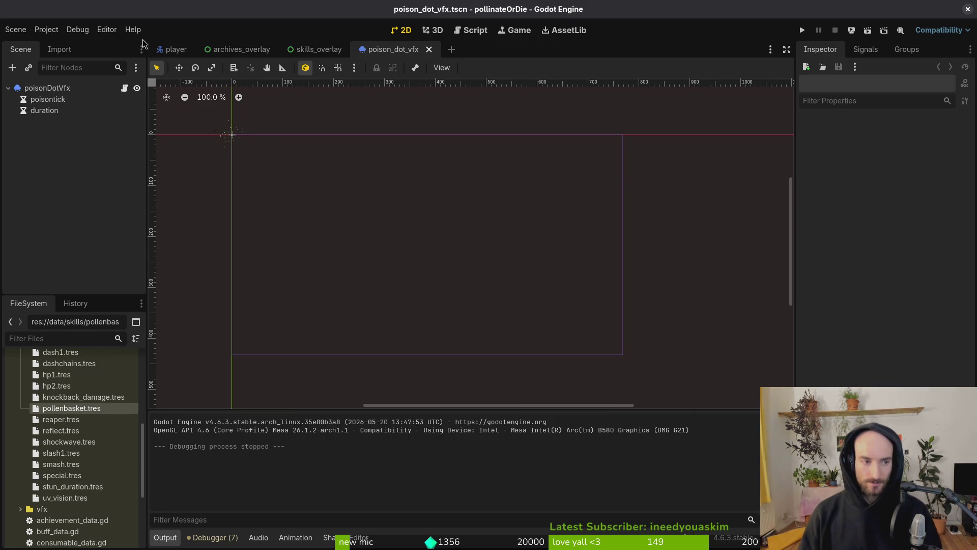
{"action": "left_click", "coordinate": [68, 90]}
{"action": "left_click", "coordinate": [66, 111]}
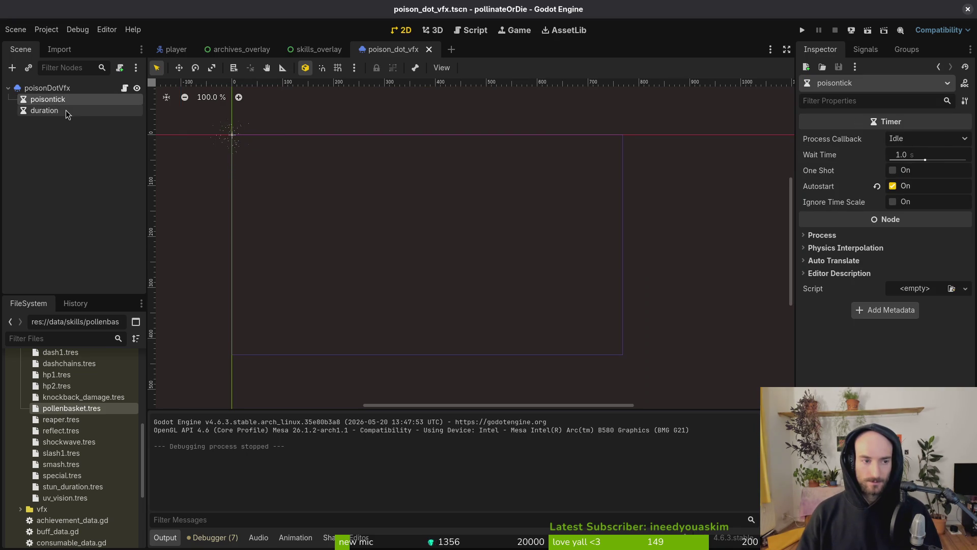
{"action": "left_click", "coordinate": [66, 110]}
{"action": "left_click", "coordinate": [63, 88]}
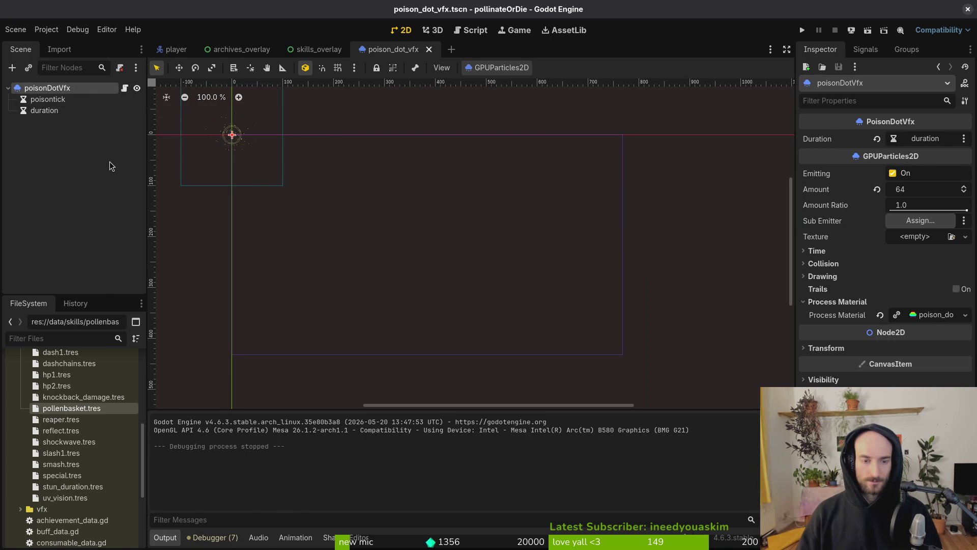
Step: Open poison_dot_vfx.gd in vim and move to empty line 3
{"action": "key", "text": "alt+Tab"}
{"action": "key", "text": "ctrl+p"}
{"action": "type", "text": "poisdotvfx"}
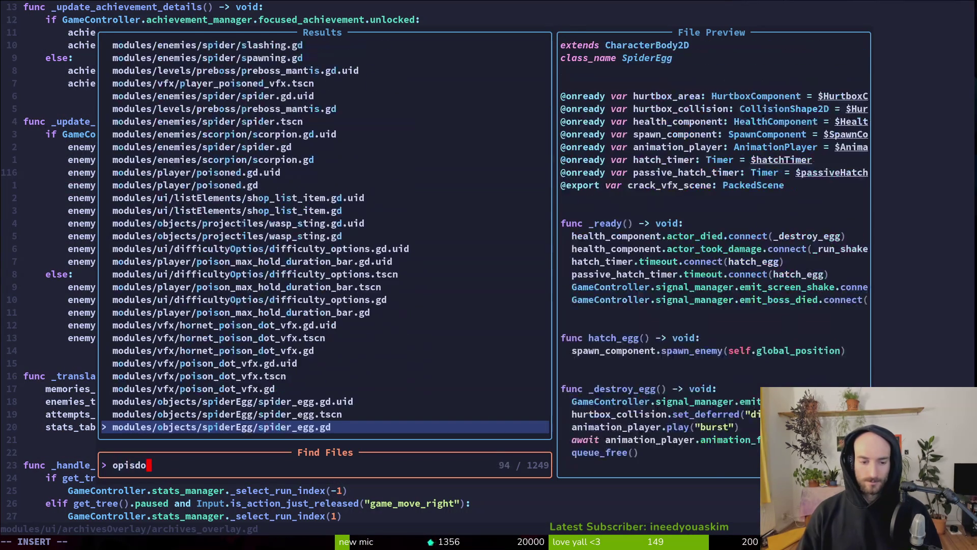
{"action": "key", "text": "Return"}
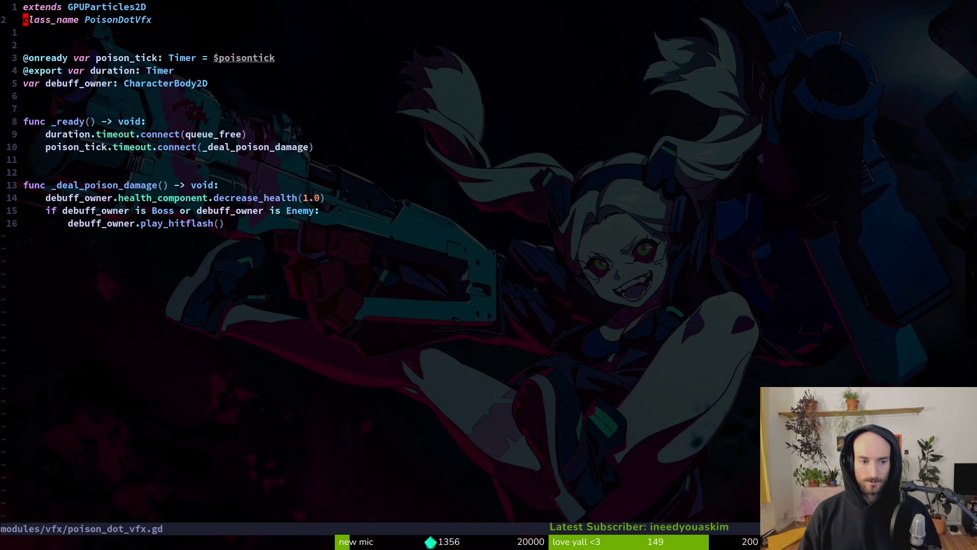
{"action": "key", "text": "j"}
{"action": "key", "text": "j"}
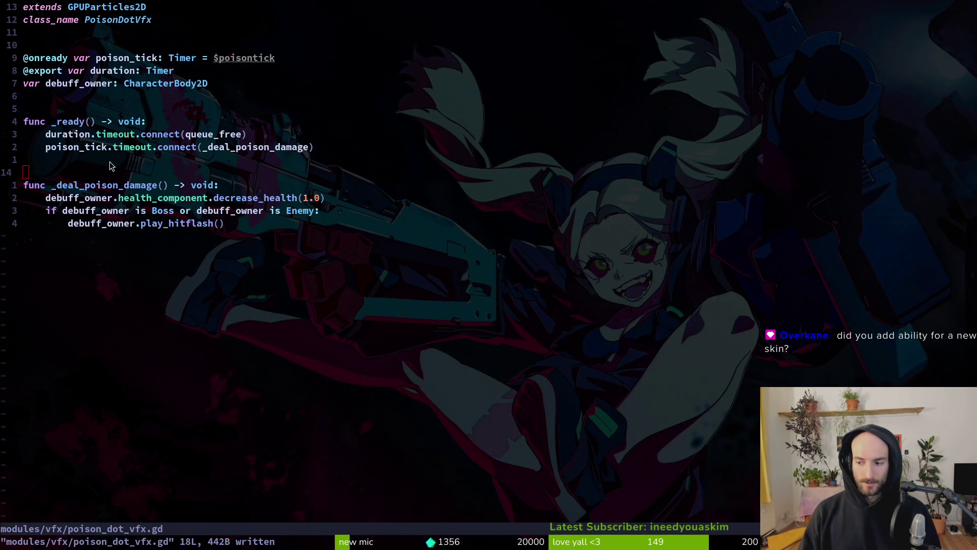
{"action": "key", "text": "alt+Tab"}
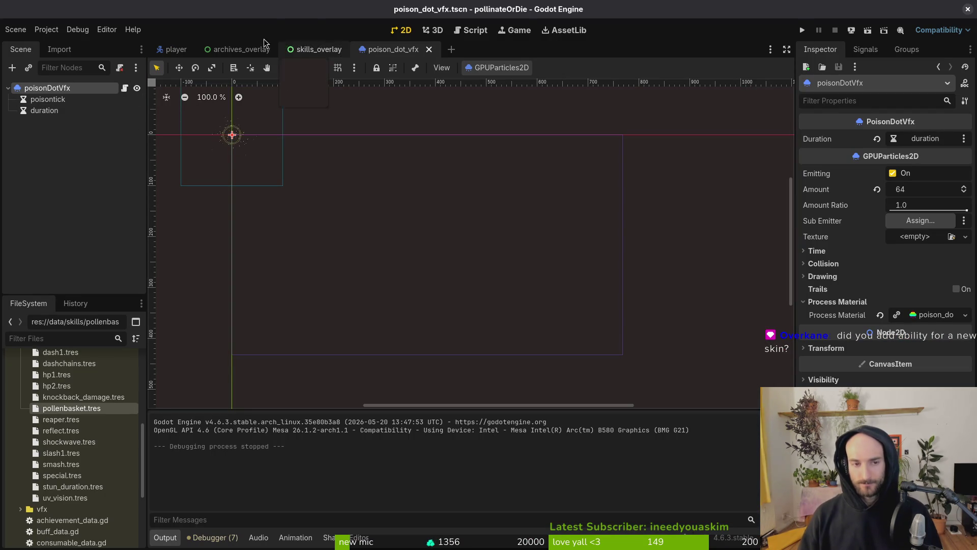
Step: Run the game, start the level, and view the inventory's skins page
{"action": "left_click", "coordinate": [801, 29]}
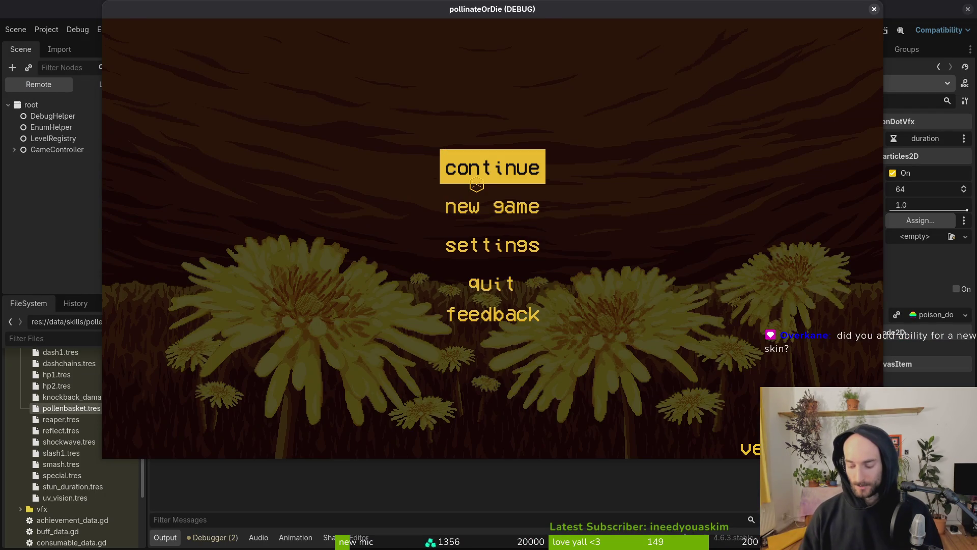
{"action": "left_click", "coordinate": [476, 184]}
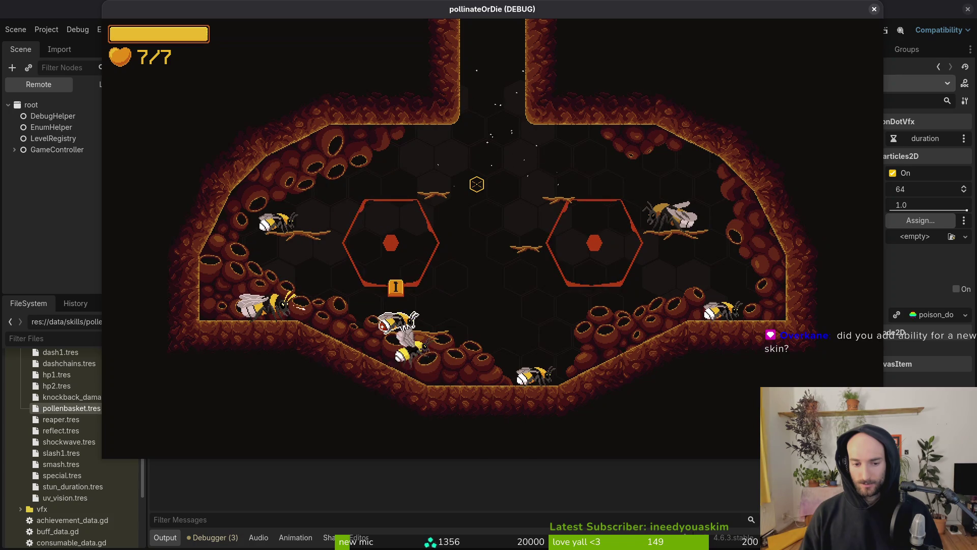
{"action": "key", "text": "Tab"}
{"action": "key", "text": "Tab"}
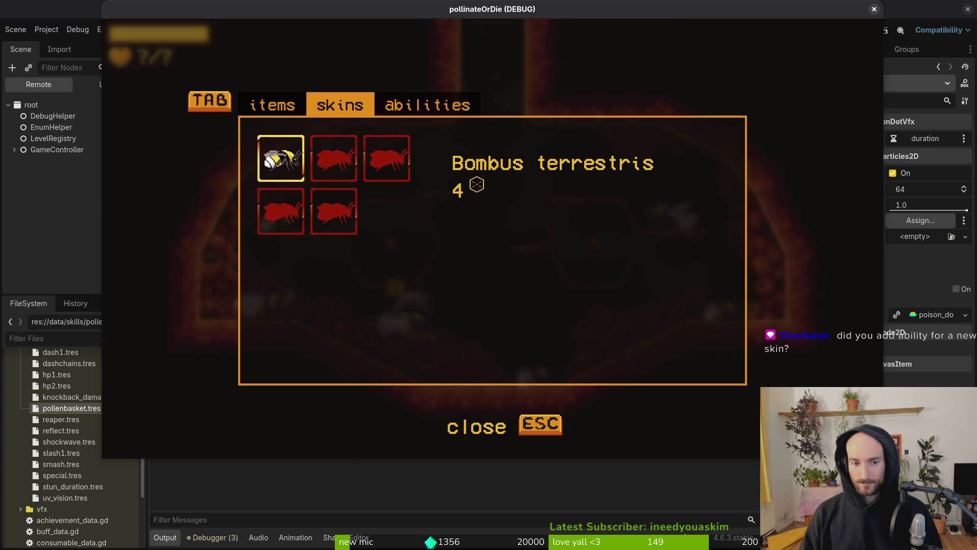
{"action": "key", "text": "Tab"}
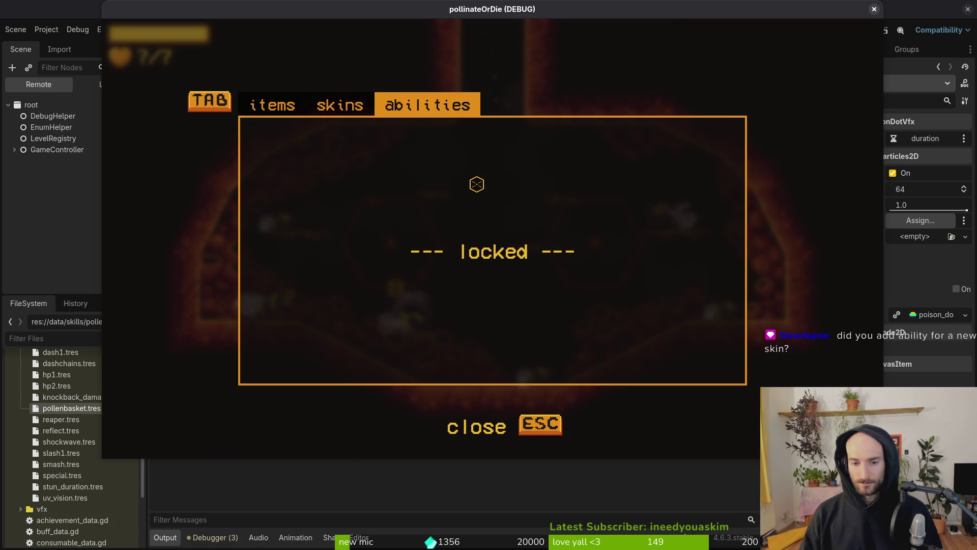
{"action": "key", "text": "Escape"}
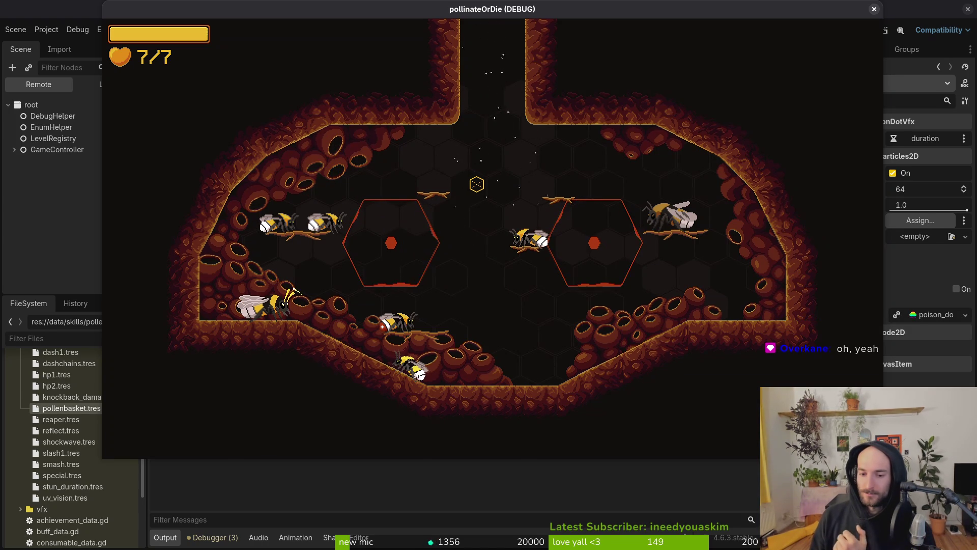
{"action": "key", "text": "a"}
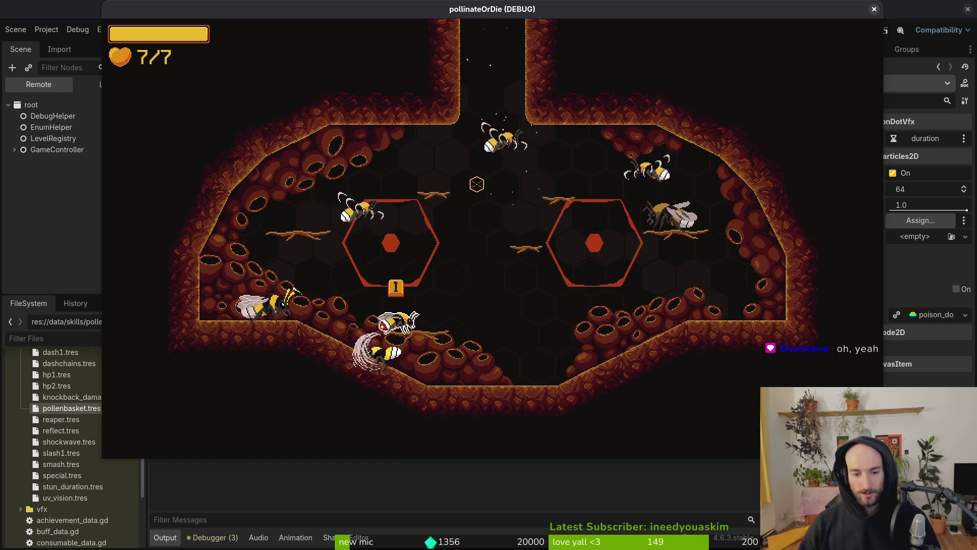
Step: Recheck the inventory's skins and abilities, then open the debugging entry from the pause menu
{"action": "key", "text": "Tab"}
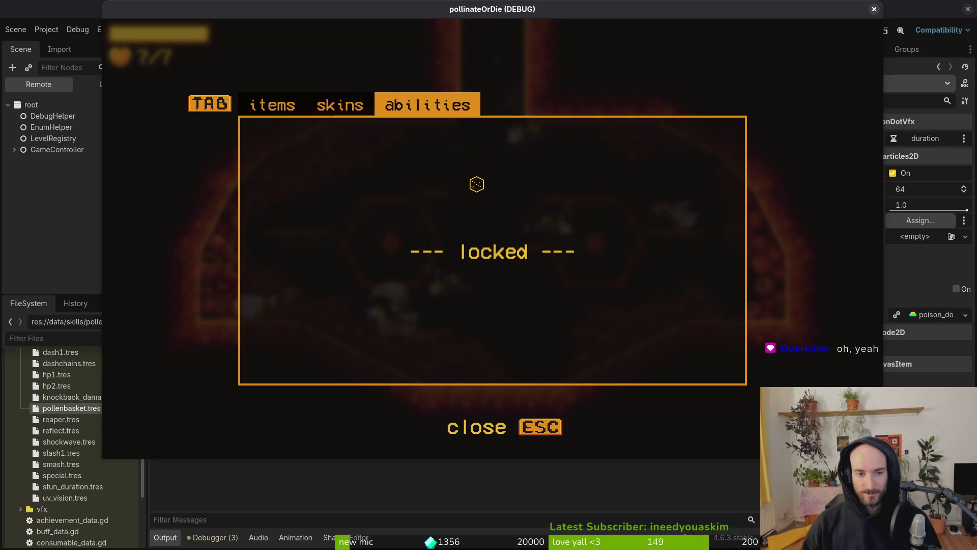
{"action": "key", "text": "Tab"}
{"action": "key", "text": "Tab"}
{"action": "key", "text": "Tab"}
{"action": "key", "text": "Tab"}
{"action": "key", "text": "Tab"}
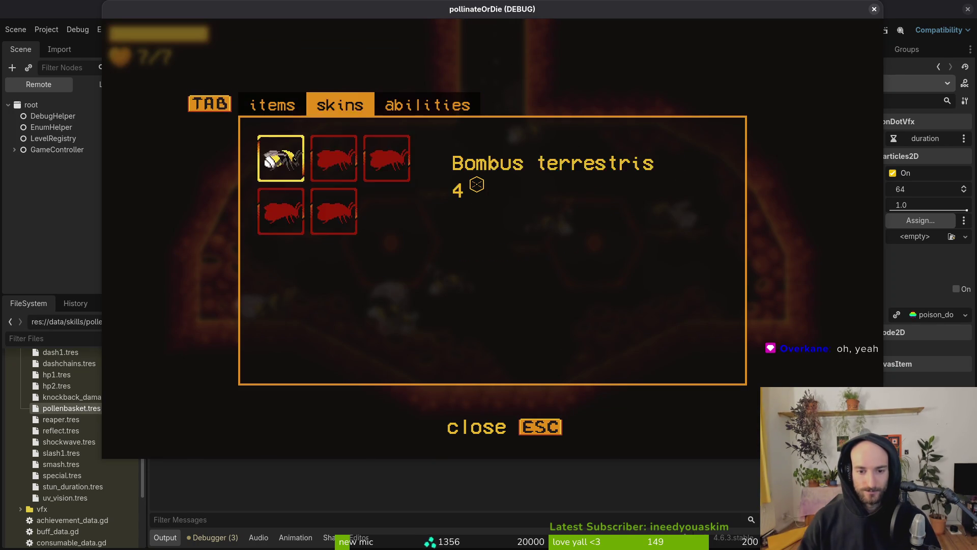
{"action": "key", "text": "Tab"}
{"action": "key", "text": "Escape"}
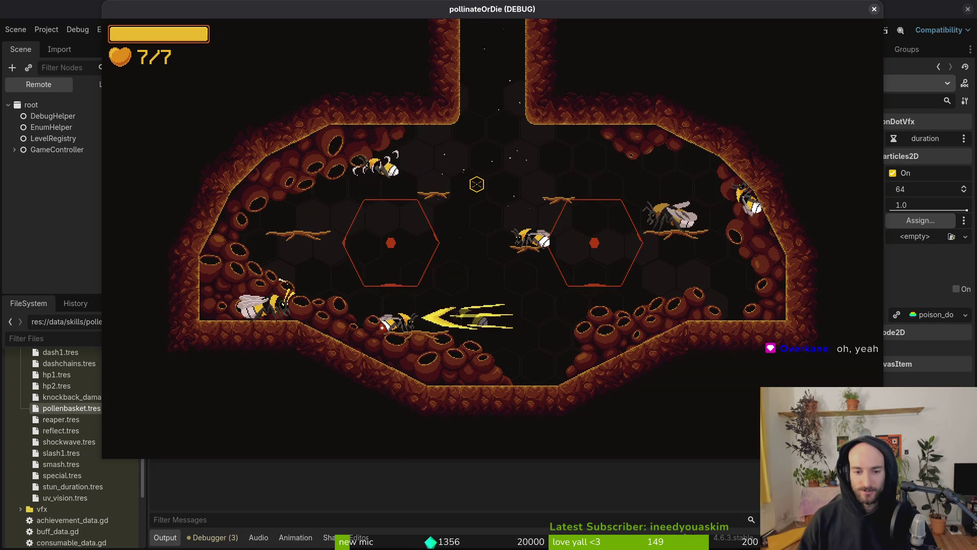
{"action": "key", "text": "Escape"}
{"action": "key", "text": "Down"}
{"action": "key", "text": "Return"}
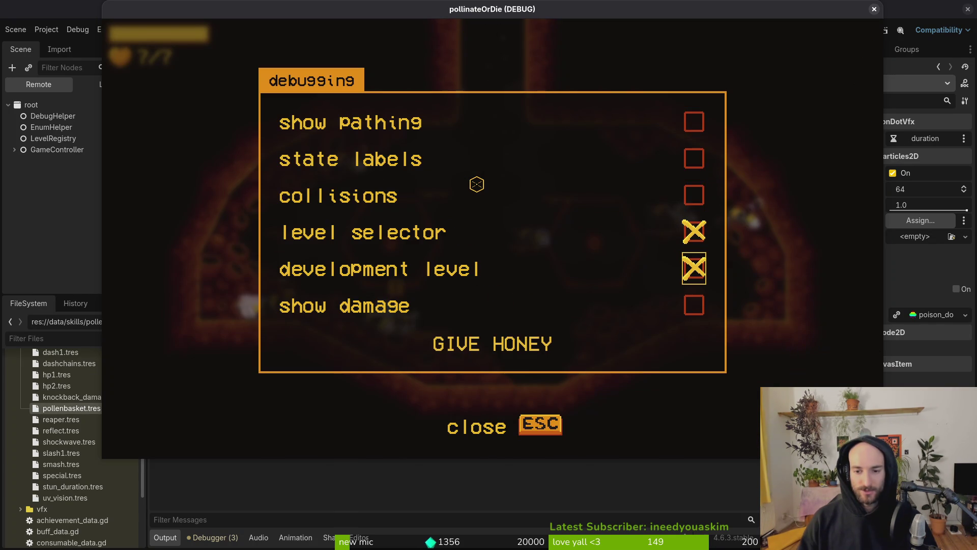
Step: Give the bee honey and browse the skill tree to the special ability
{"action": "key", "text": "Down"}
{"action": "key", "text": "Return"}
{"action": "key", "text": "Tab"}
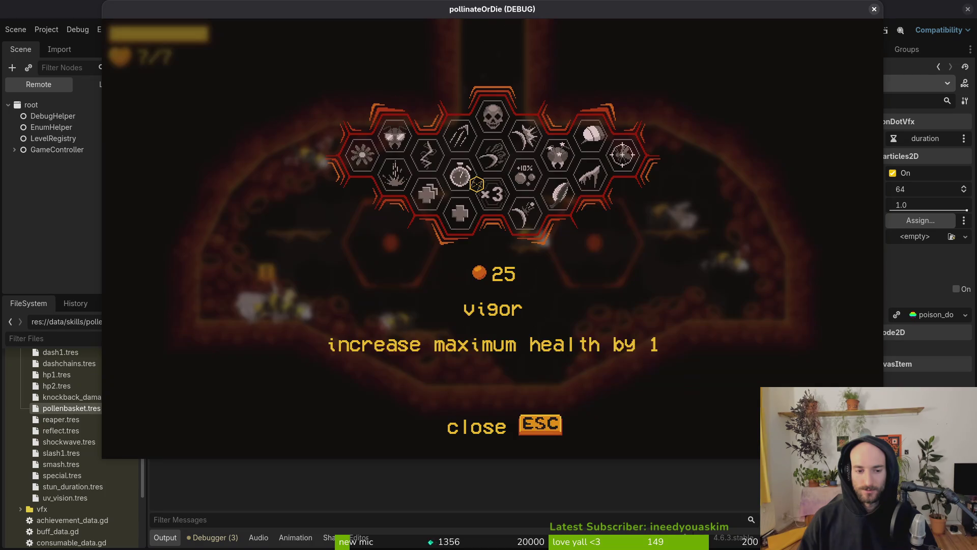
{"action": "key", "text": "Up"}
{"action": "key", "text": "Up"}
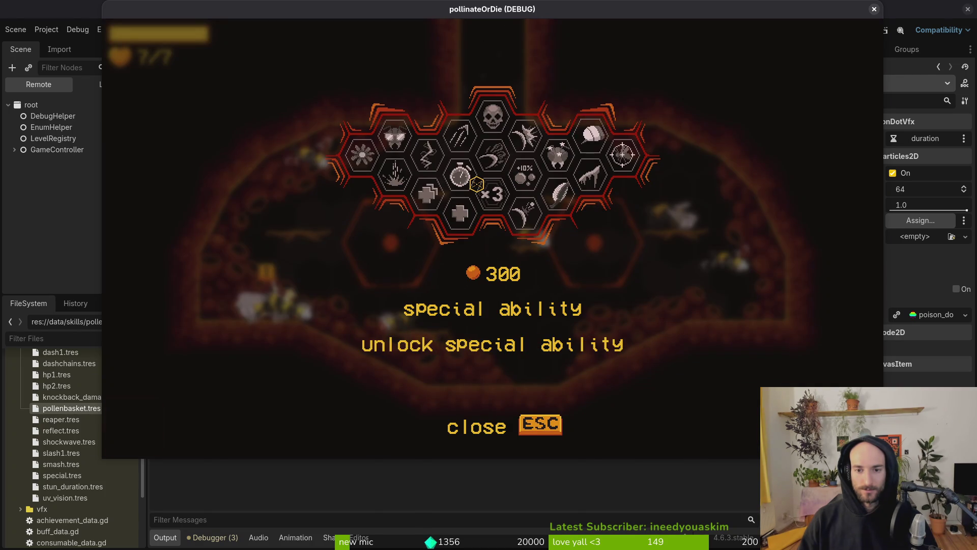
{"action": "key", "text": "Escape"}
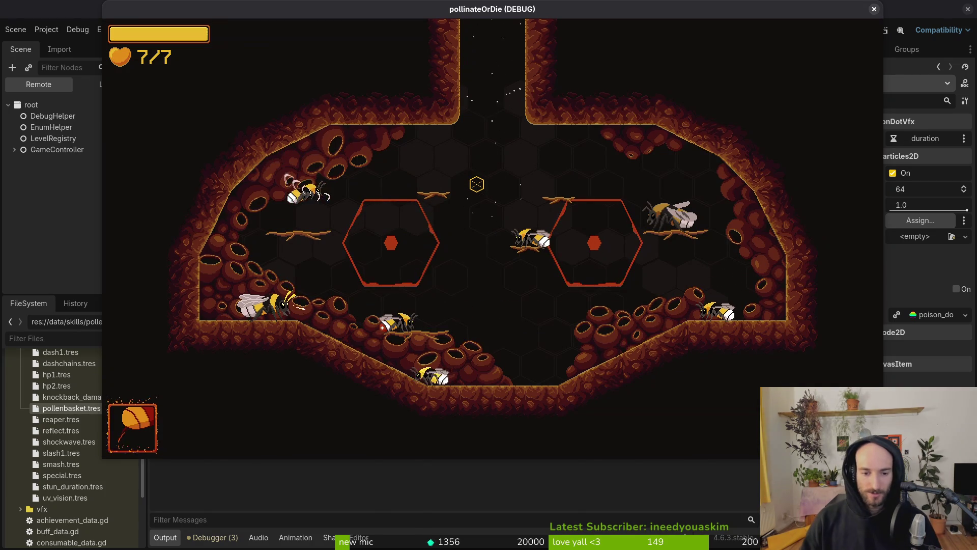
Step: Check the inventory's abilities and the locked second skin
{"action": "key", "text": "Tab"}
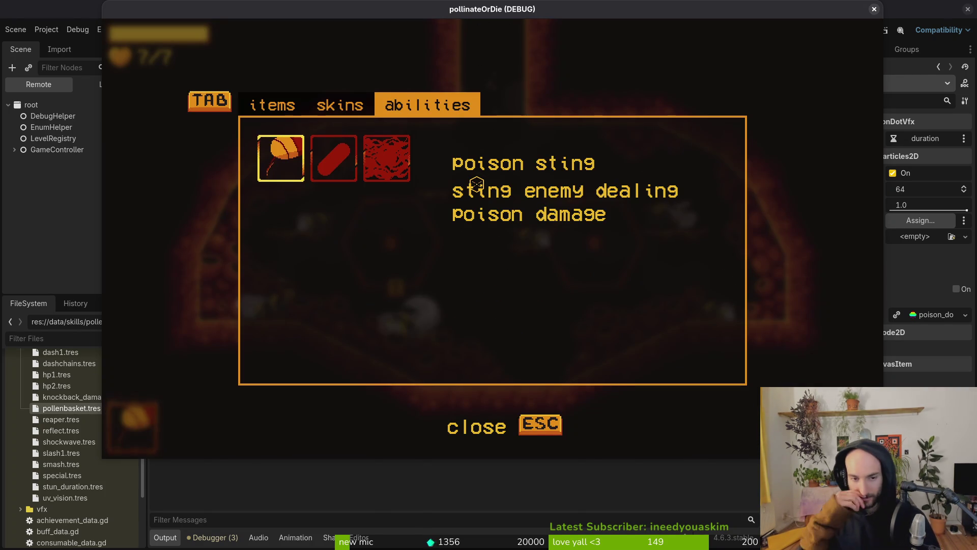
{"action": "key", "text": "shift+Tab"}
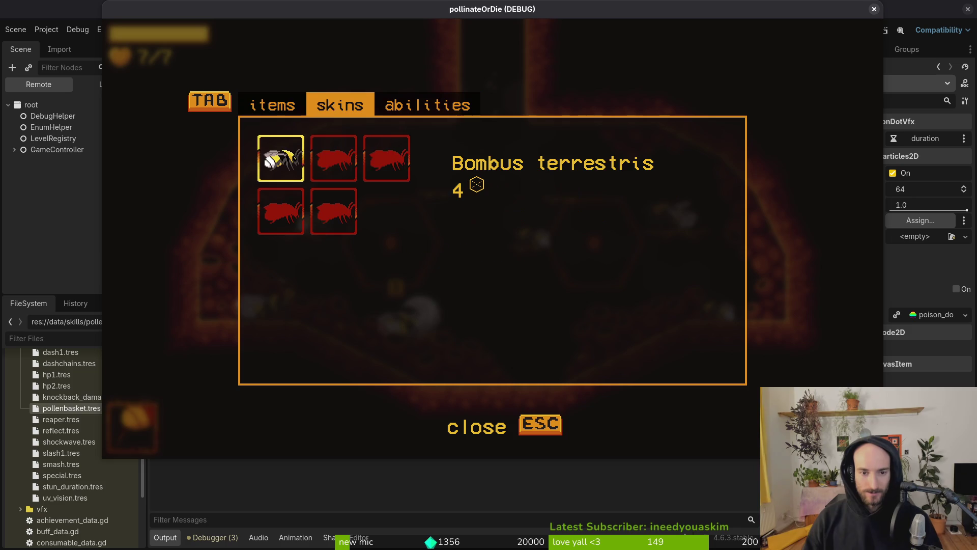
{"action": "key", "text": "Right"}
{"action": "key", "text": "Tab"}
{"action": "key", "text": "Escape"}
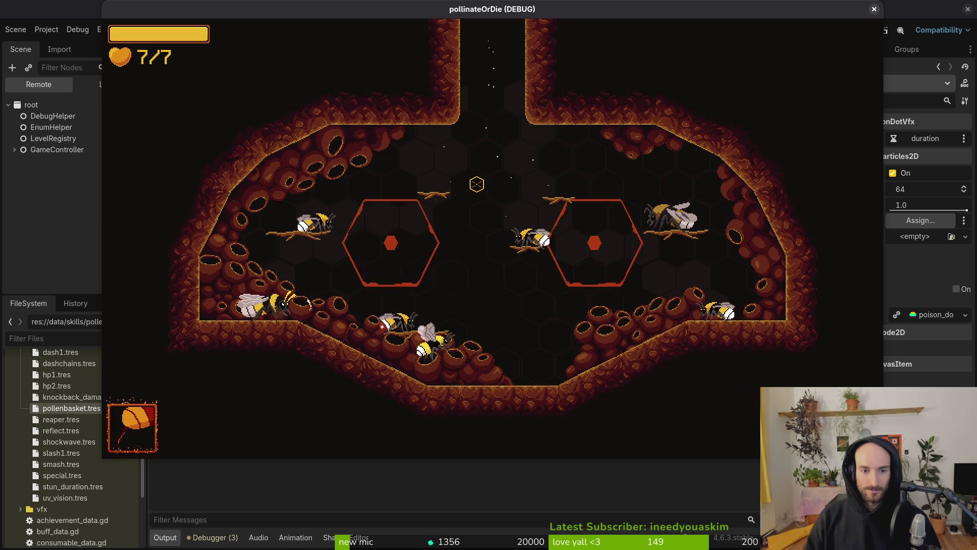
Step: Fly the bee around the arena and dive with a slash attack
{"action": "key", "text": "w+a"}
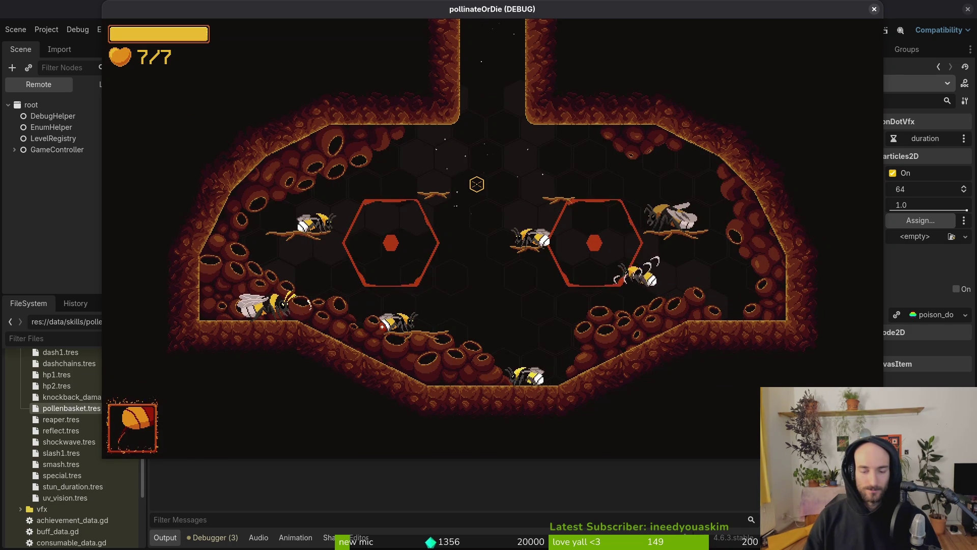
{"action": "key", "text": "a"}
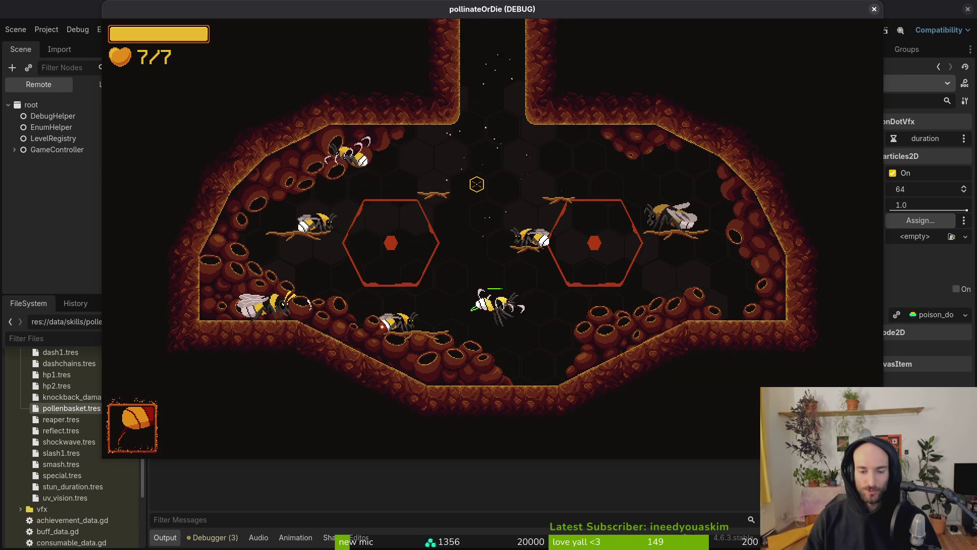
{"action": "key", "text": "s"}
{"action": "key", "text": "w"}
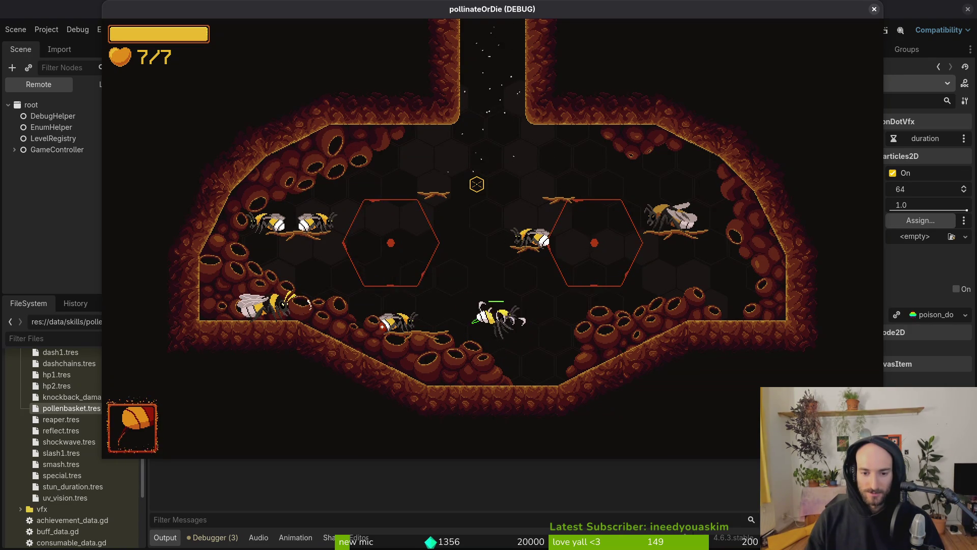
{"action": "key", "text": "w"}
{"action": "key", "text": "d"}
{"action": "key", "text": "a"}
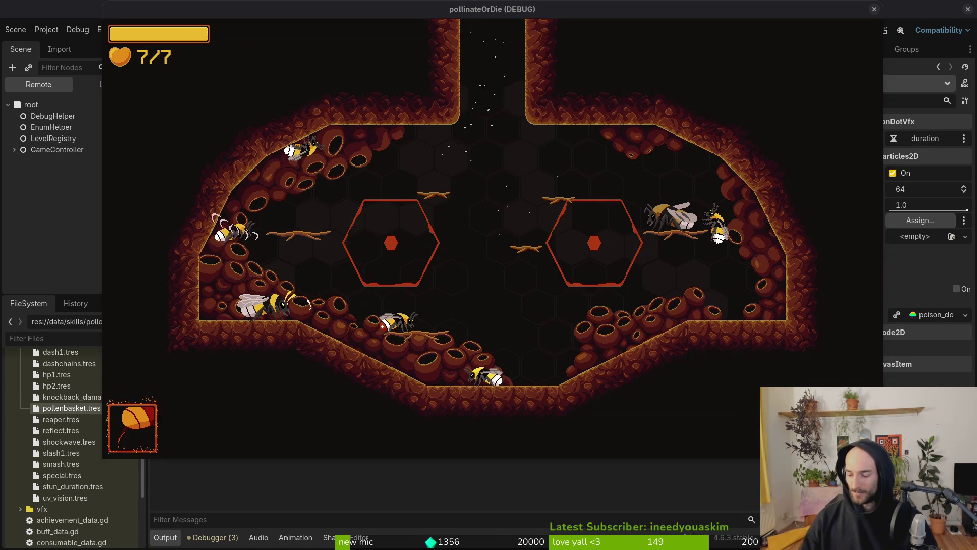
Step: In the pollinate or die project, start a new issue and write its description about long windup frames
{"action": "key", "text": "alt+Tab"}
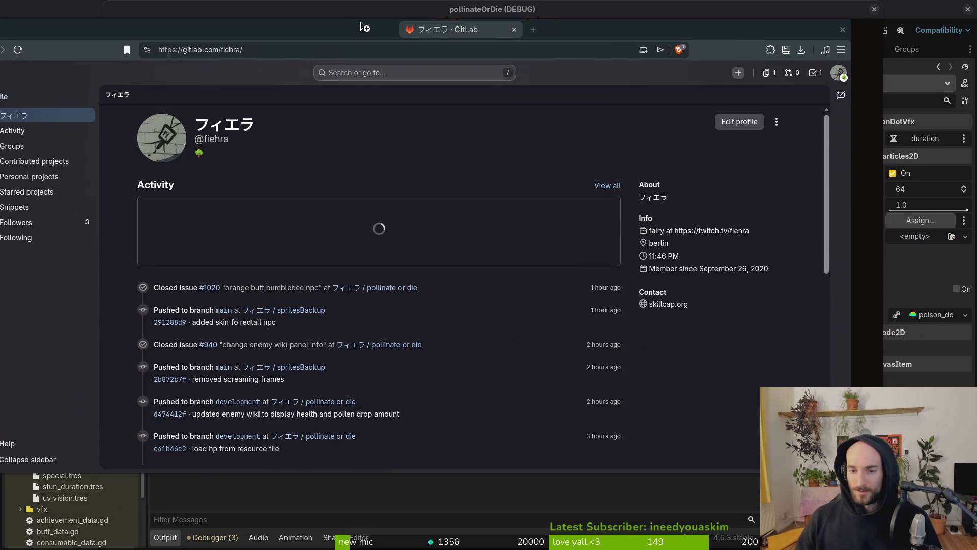
{"action": "left_click", "coordinate": [403, 288]}
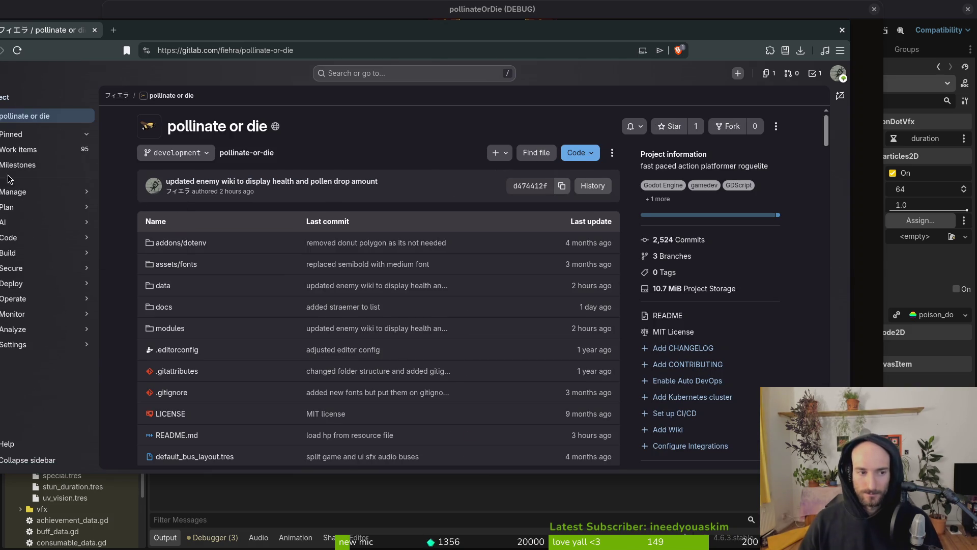
{"action": "left_click_drag", "start_coordinate": [214, 34], "coordinate": [311, 37]}
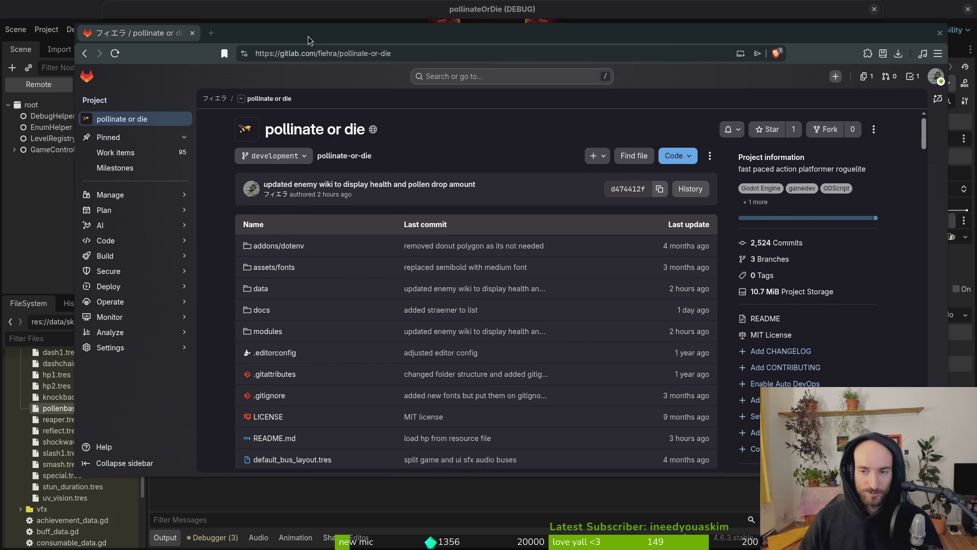
{"action": "left_click", "coordinate": [110, 152]}
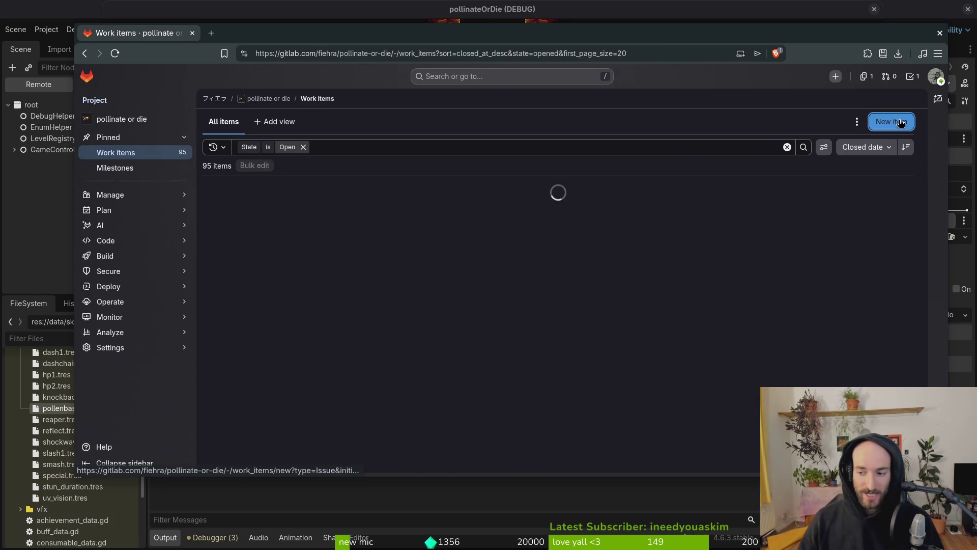
{"action": "left_click", "coordinate": [890, 121]}
{"action": "type", "text": "make special not holdable just release and refactor co"}
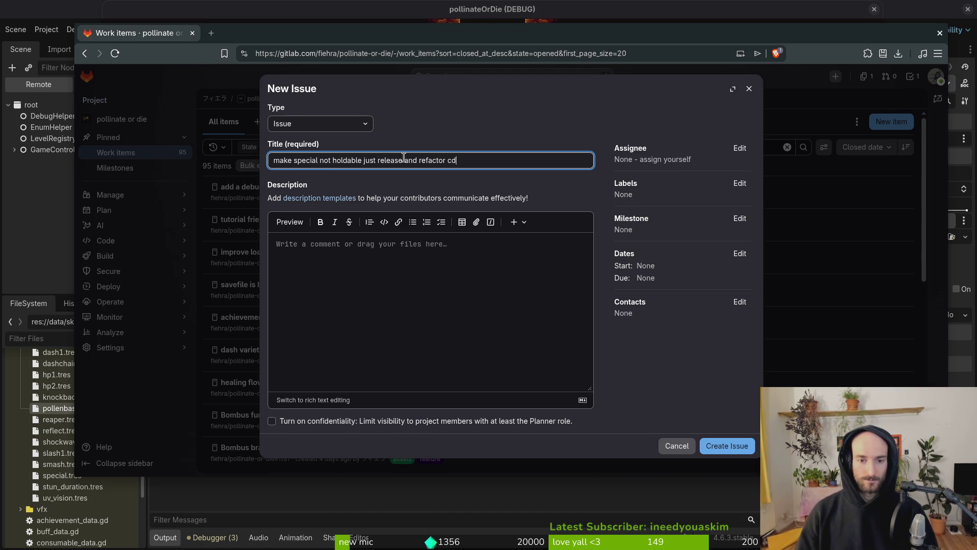
{"action": "left_click", "coordinate": [403, 291]}
{"action": "type", "text": "up. makes it too hard to use hj"}
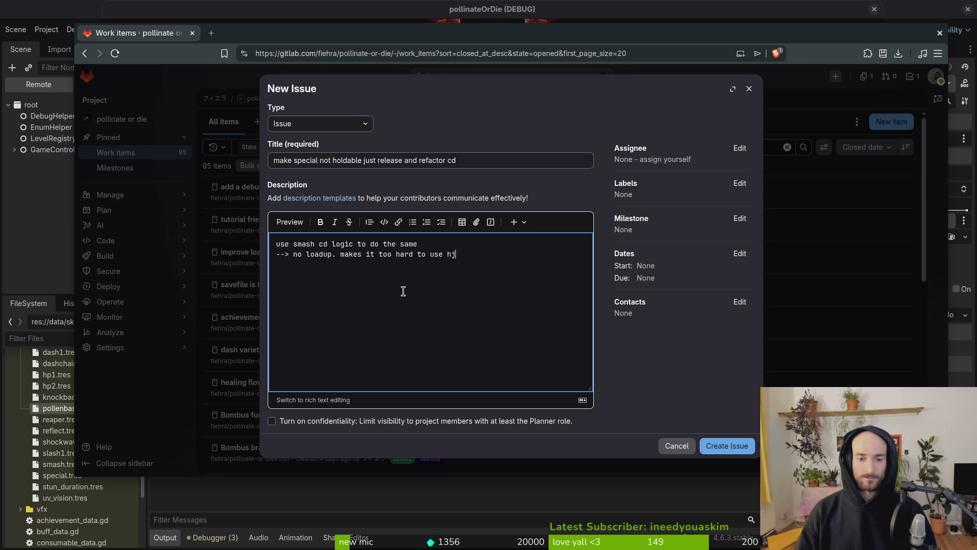
{"action": "type", "text": "long windup frames"}
Step: Tag the issue with the mechanics and refactor labels and create it
{"action": "left_click", "coordinate": [740, 183]}
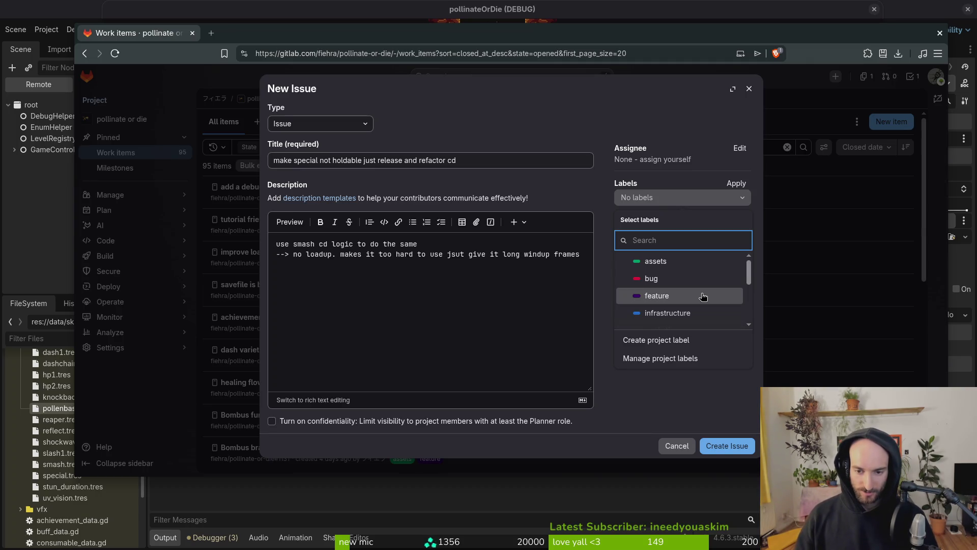
{"action": "left_click", "coordinate": [680, 423]}
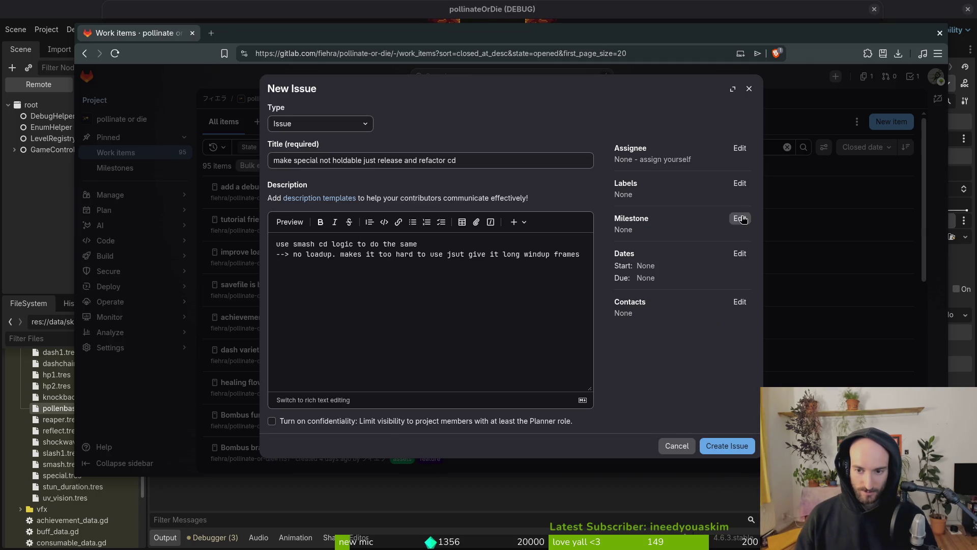
{"action": "left_click", "coordinate": [740, 184]}
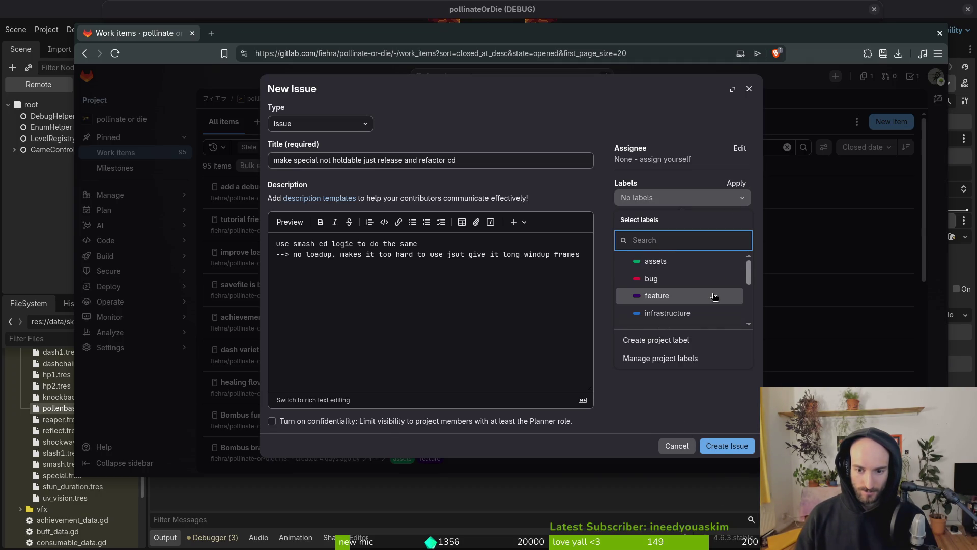
{"action": "scroll", "coordinate": [714, 295], "scroll_direction": "down", "scroll_amount": 5}
{"action": "scroll", "coordinate": [715, 293], "scroll_direction": "up", "scroll_amount": 3}
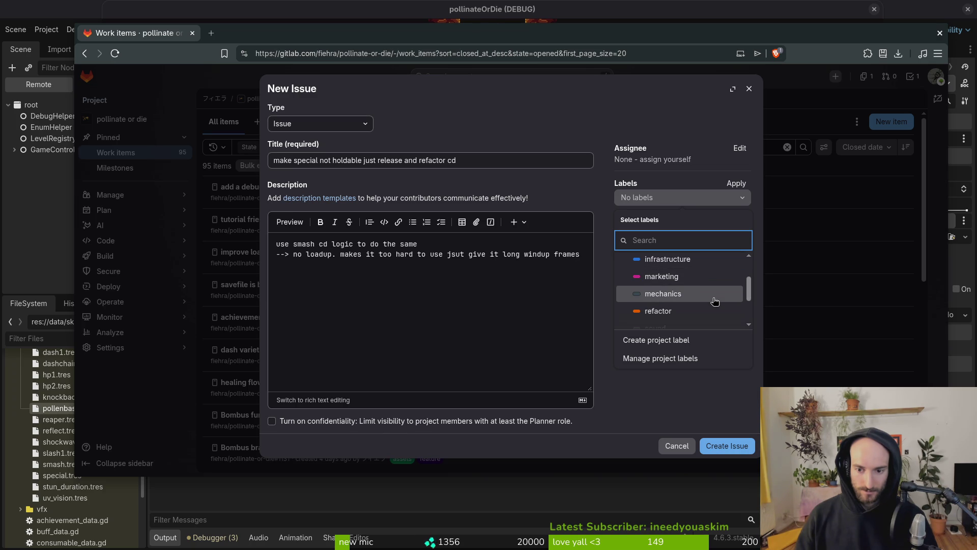
{"action": "scroll", "coordinate": [714, 301], "scroll_direction": "down", "scroll_amount": 3}
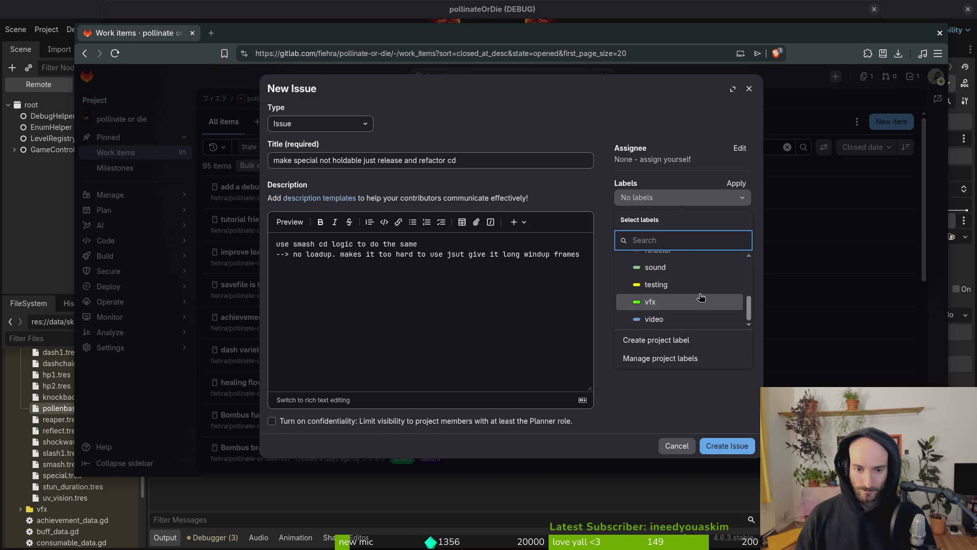
{"action": "scroll", "coordinate": [709, 296], "scroll_direction": "up", "scroll_amount": 3}
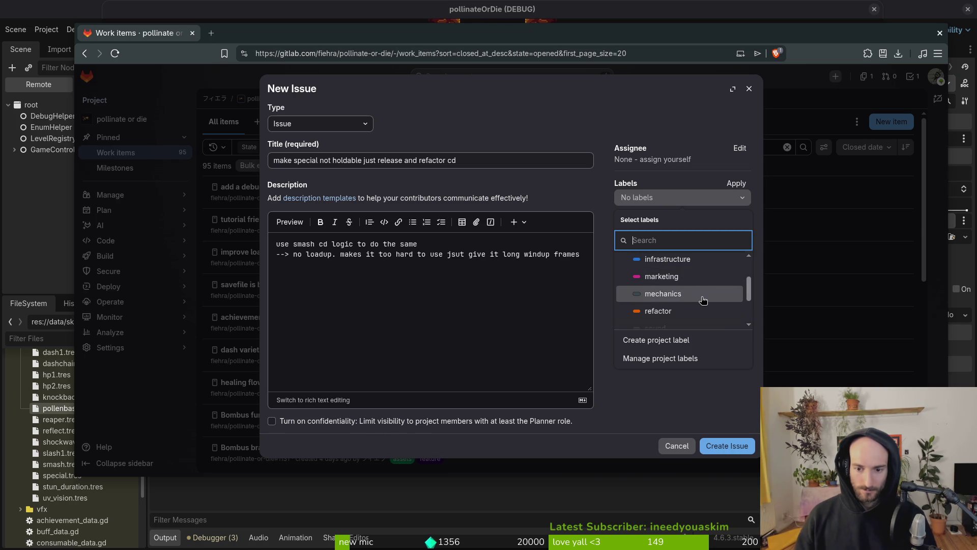
{"action": "left_click", "coordinate": [674, 298]}
{"action": "left_click", "coordinate": [671, 311]}
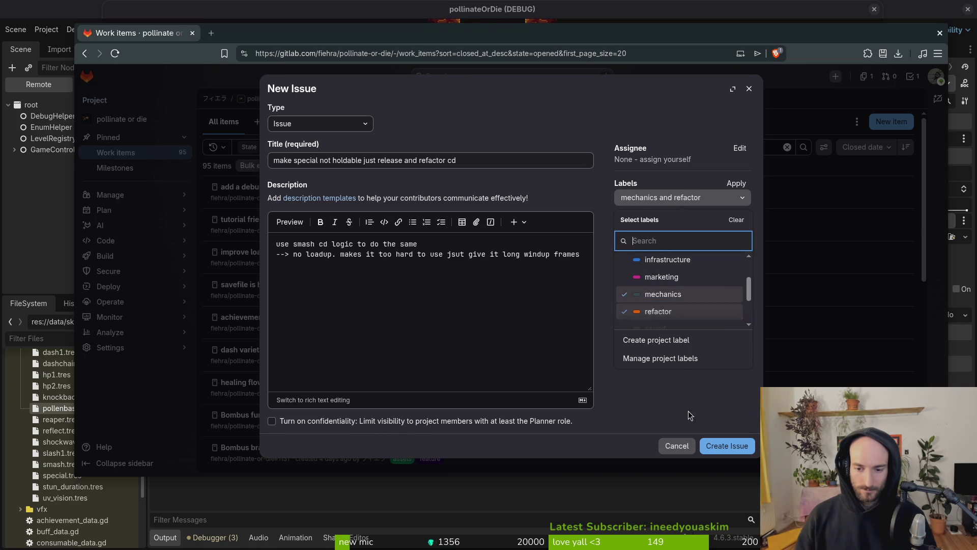
{"action": "left_click", "coordinate": [688, 410]}
{"action": "left_click", "coordinate": [738, 445]}
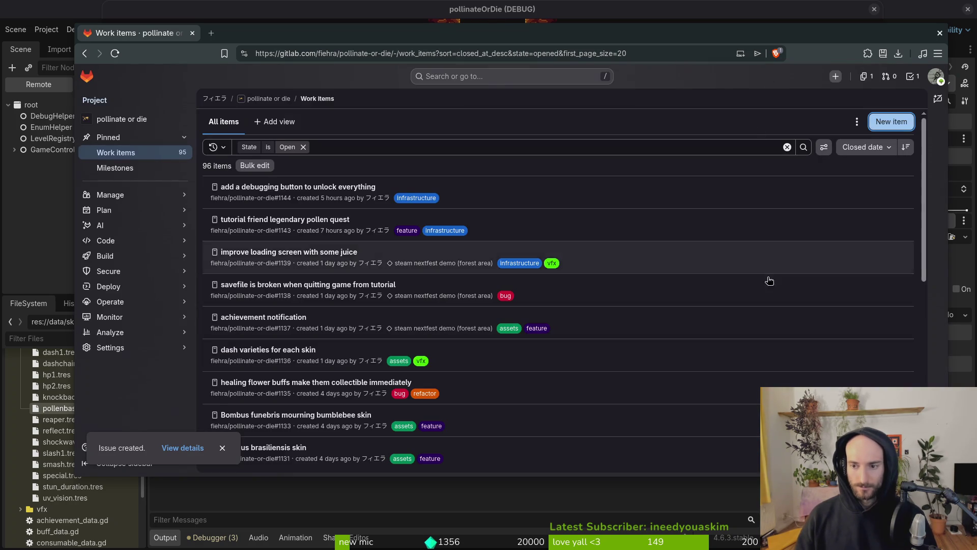
Step: Create the 'input buffering on special' issue with infrastructure, mechanics and refactor labels
{"action": "key", "text": "alt+Tab"}
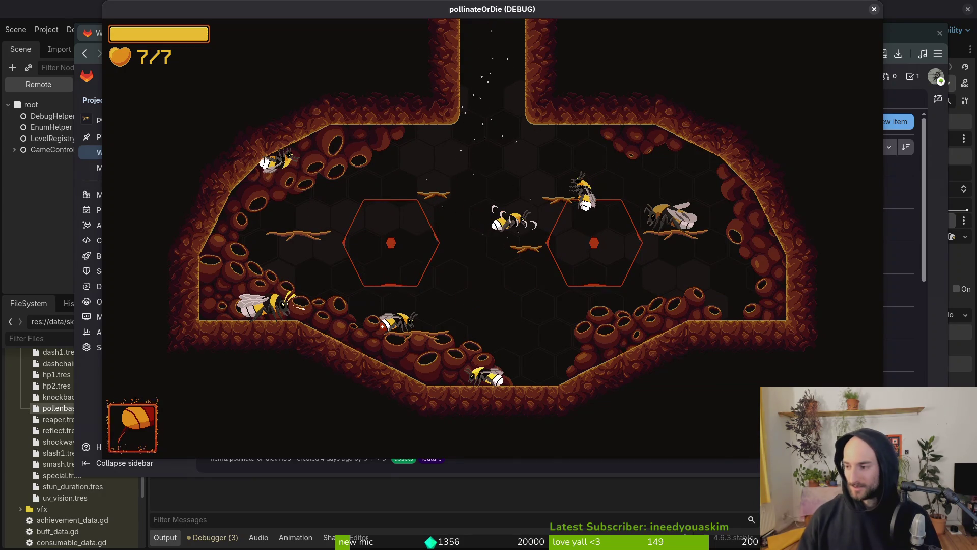
{"action": "key", "text": "alt+Tab"}
{"action": "left_click", "coordinate": [896, 121]}
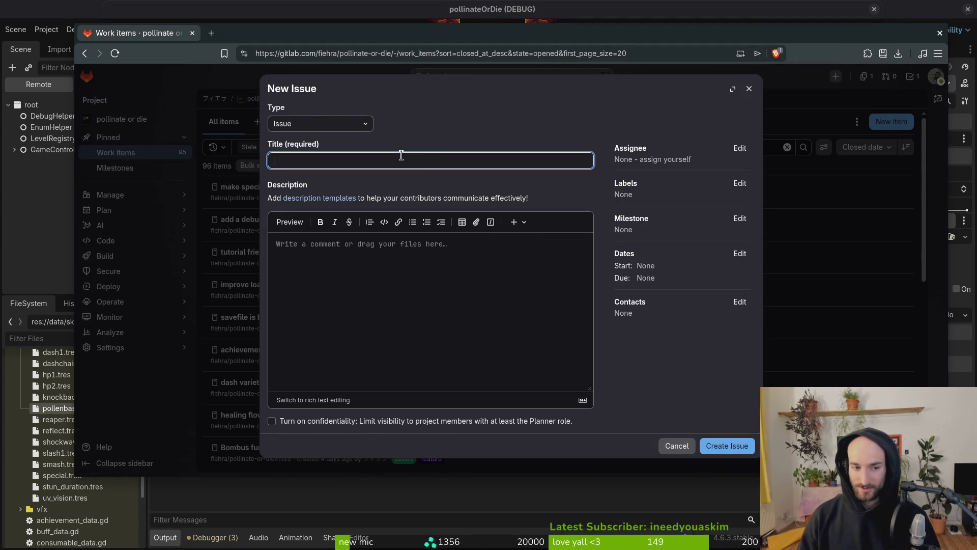
{"action": "type", "text": "input buffering on specia"}
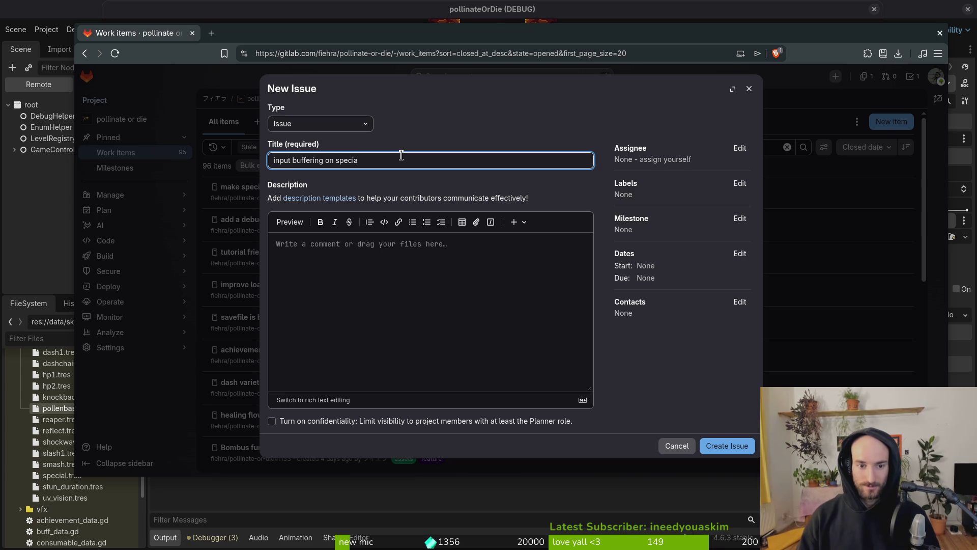
{"action": "type", "text": "l"}
{"action": "left_click", "coordinate": [739, 183]}
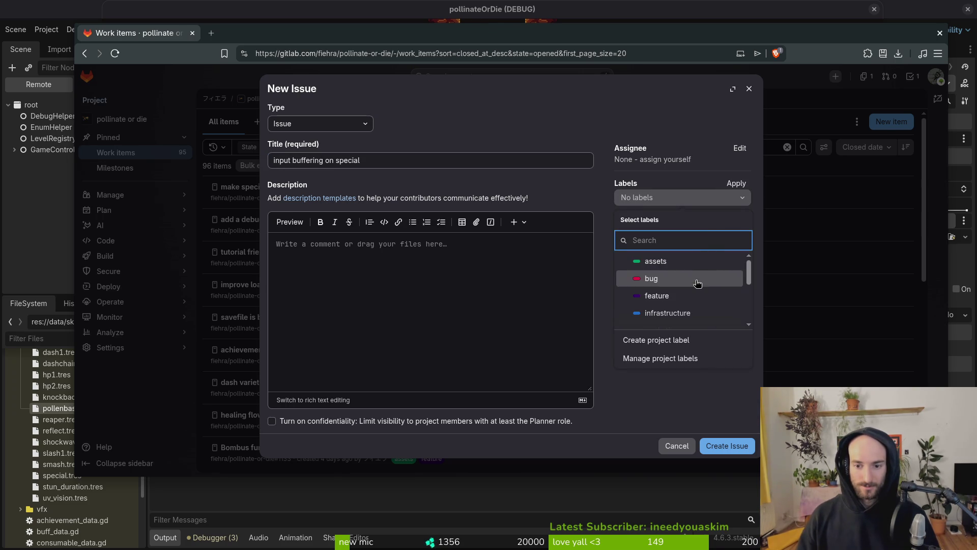
{"action": "left_click", "coordinate": [682, 312]}
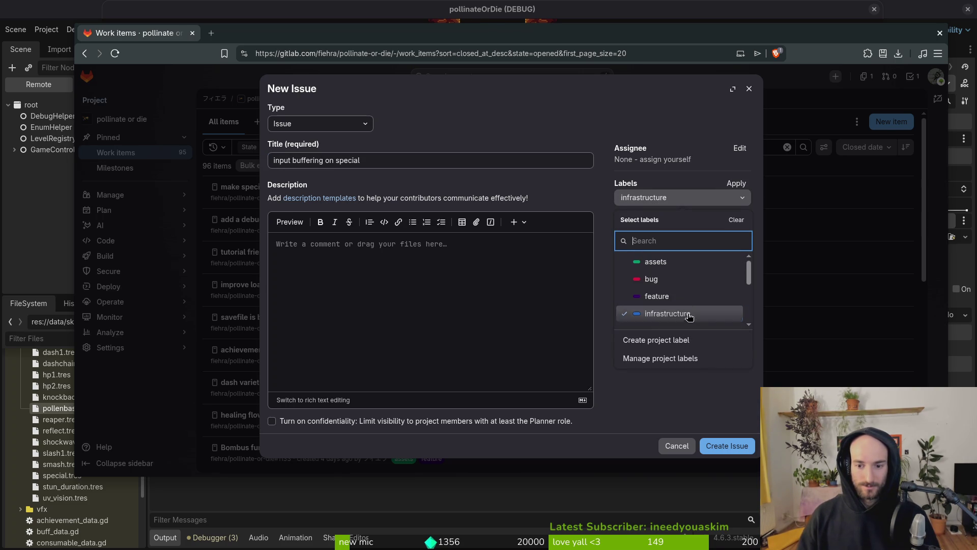
{"action": "scroll", "coordinate": [683, 300], "scroll_direction": "down", "scroll_amount": 2}
{"action": "left_click", "coordinate": [683, 287]}
{"action": "left_click", "coordinate": [662, 303]}
{"action": "left_click", "coordinate": [664, 408]}
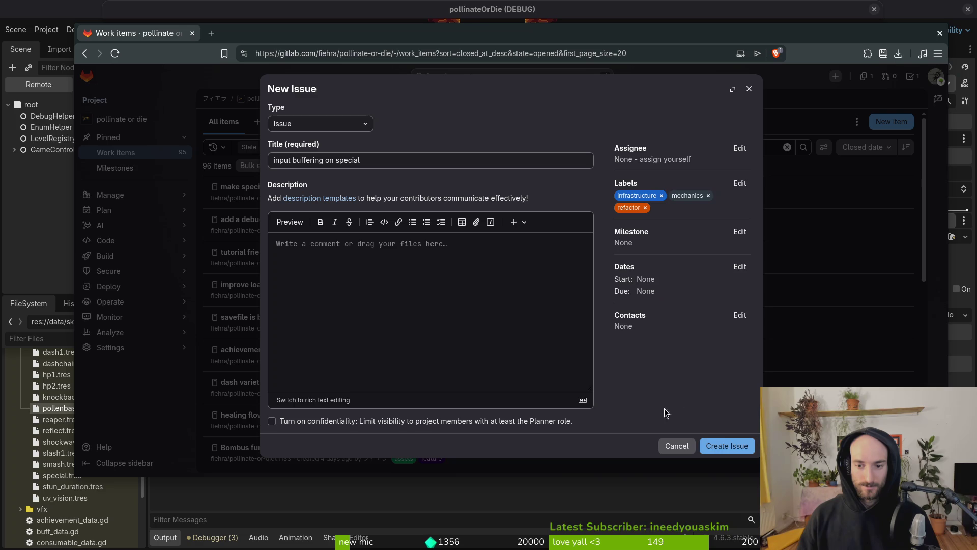
{"action": "left_click", "coordinate": [727, 446]}
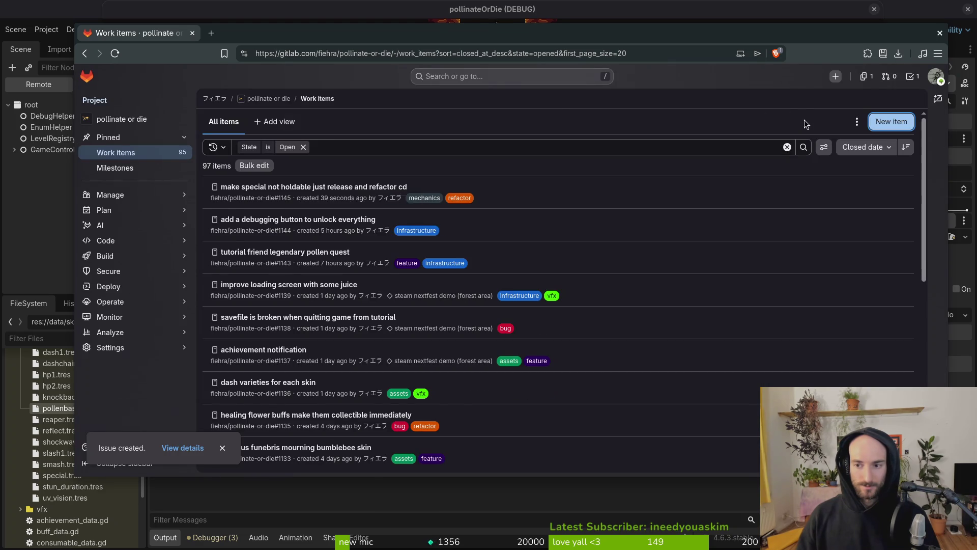
Step: Assign the new issue to the steam nextfest demo (forest area) milestone
{"action": "left_click", "coordinate": [542, 196]}
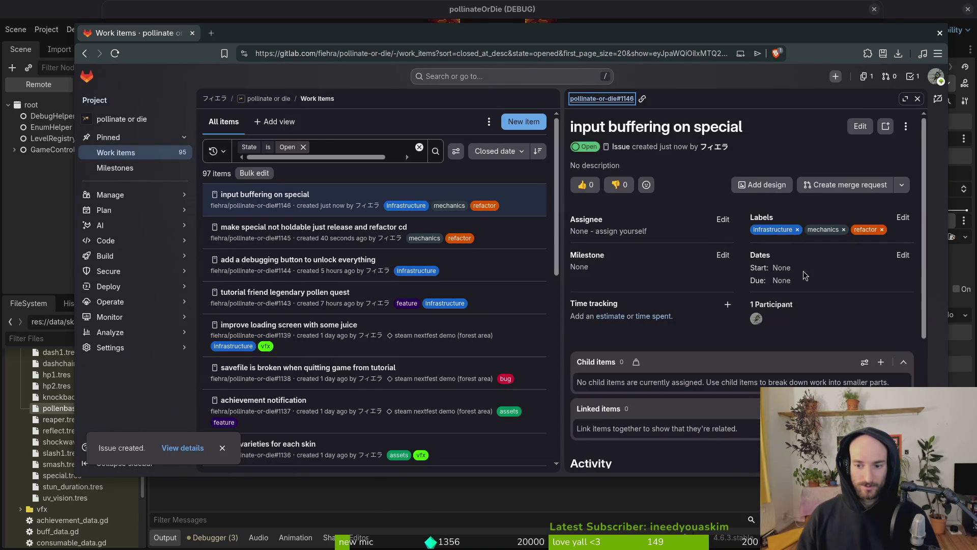
{"action": "left_click", "coordinate": [723, 254]}
{"action": "left_click", "coordinate": [657, 336]}
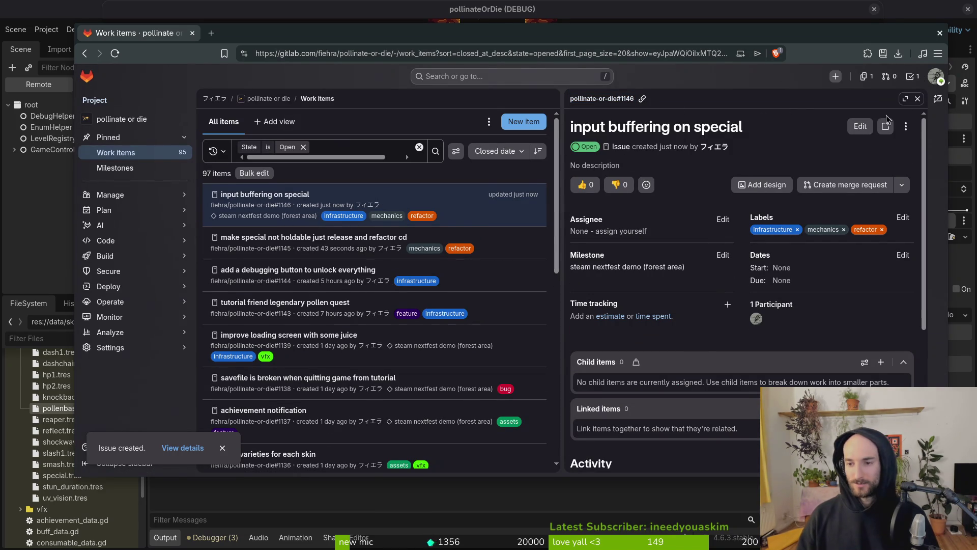
{"action": "left_click", "coordinate": [918, 100]}
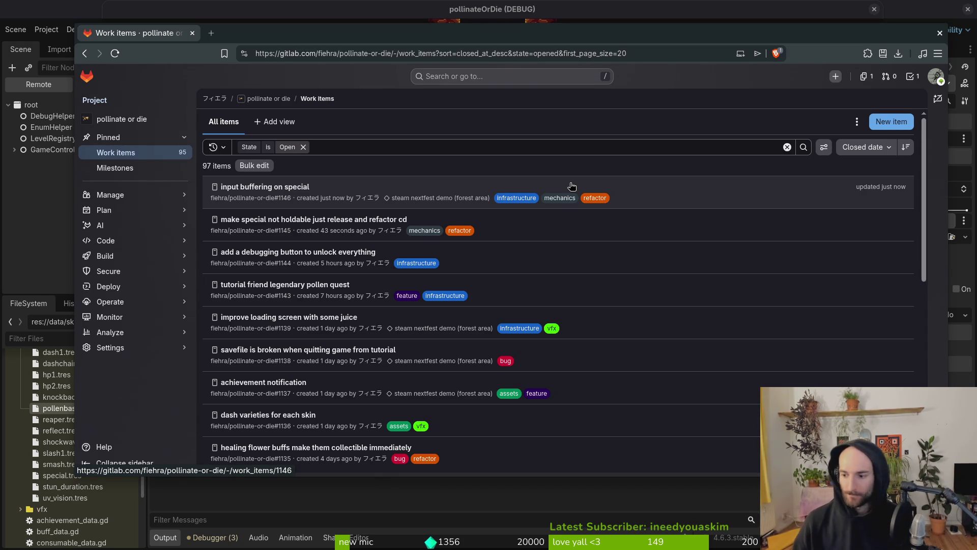
Step: Close the browser window, stop the running game, and bring up the window overview
{"action": "mouse_move", "coordinate": [472, 199]}
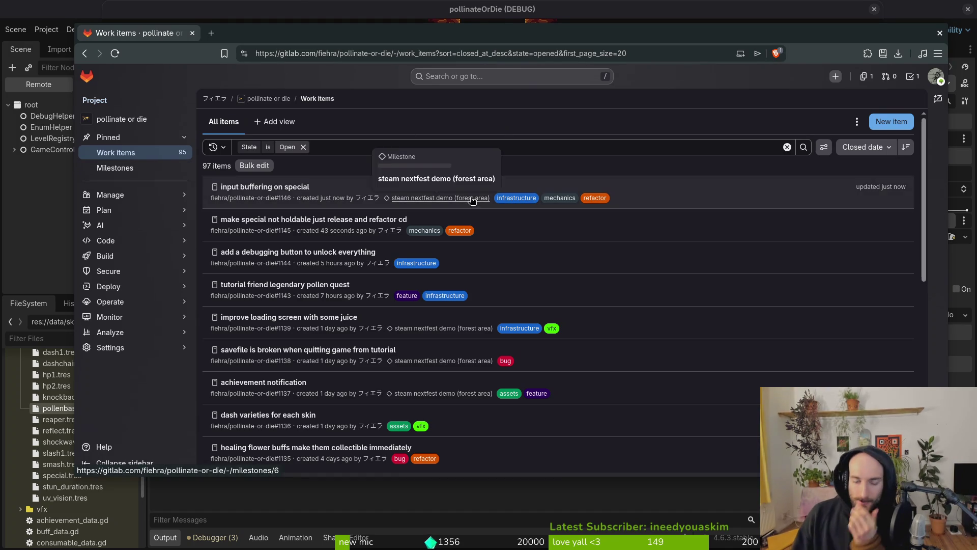
{"action": "mouse_move", "coordinate": [384, 264]}
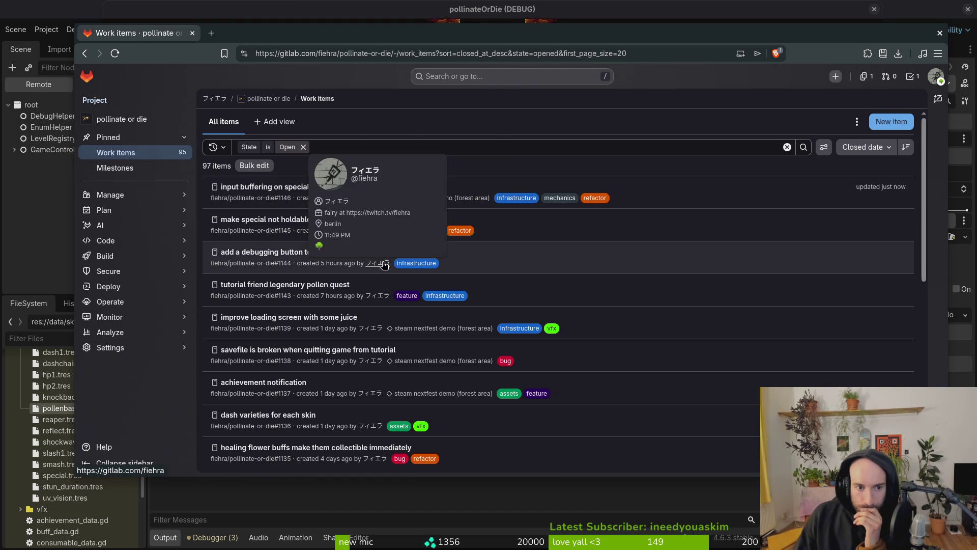
{"action": "left_click", "coordinate": [940, 34]}
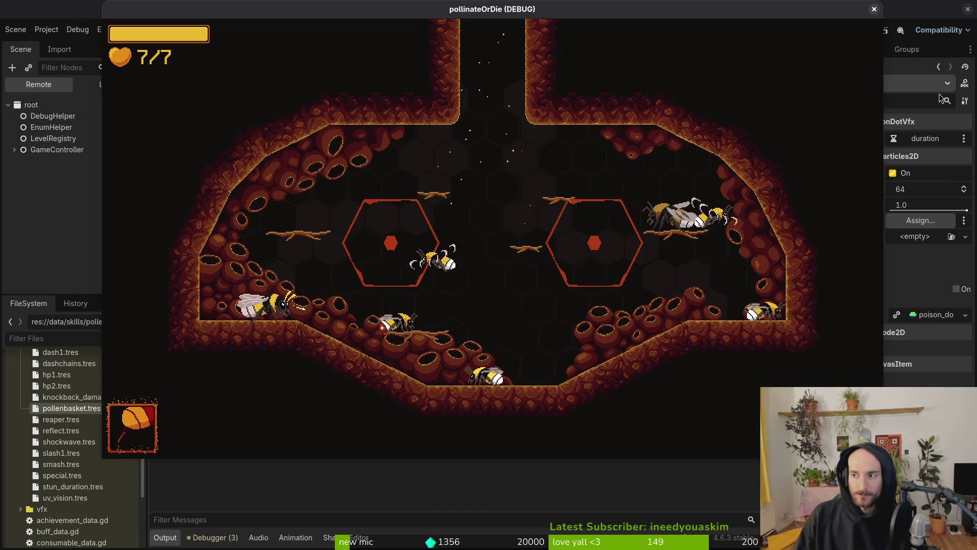
{"action": "left_click", "coordinate": [874, 9]}
{"action": "key", "text": "super"}
{"action": "key", "text": "super"}
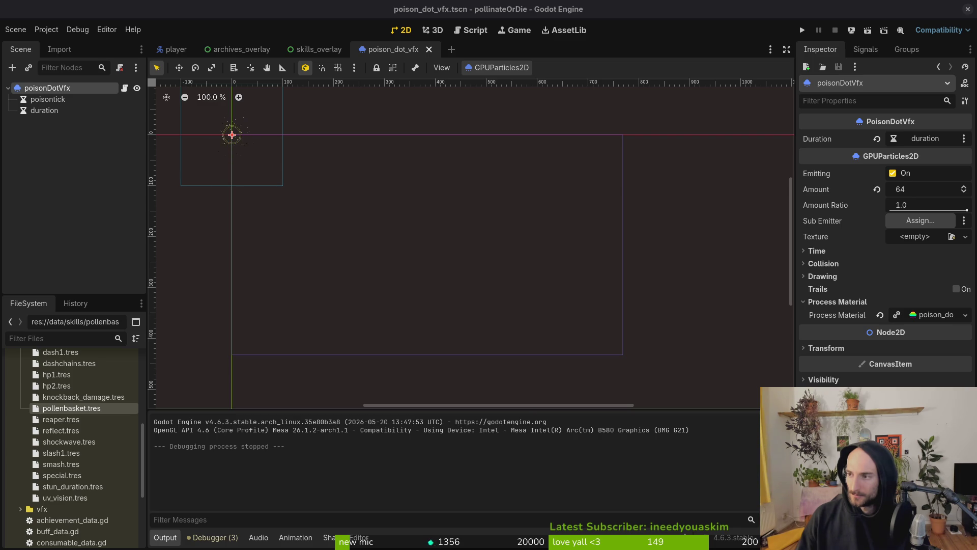
{"action": "key", "text": "super"}
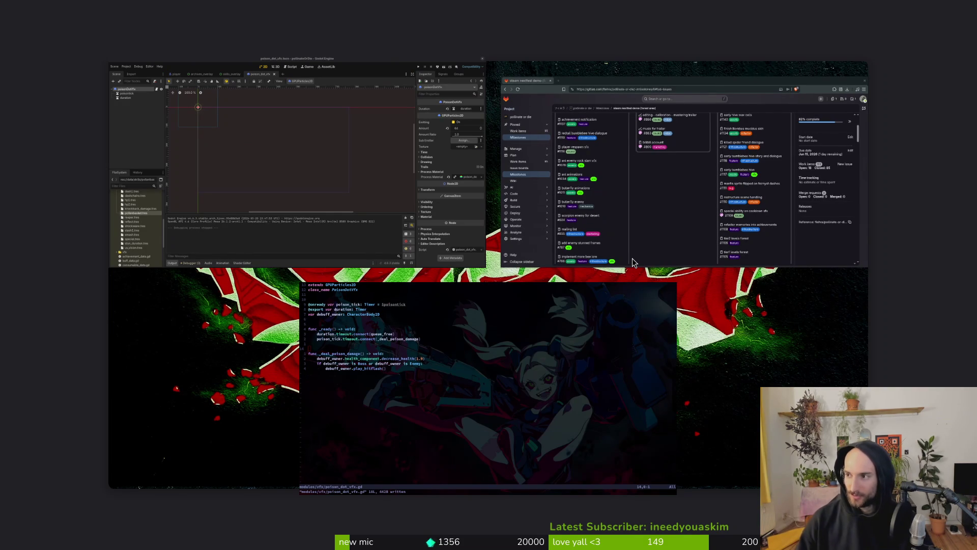
Step: Quit Vim and launch tig to review the changed files
{"action": "key", "text": "super"}
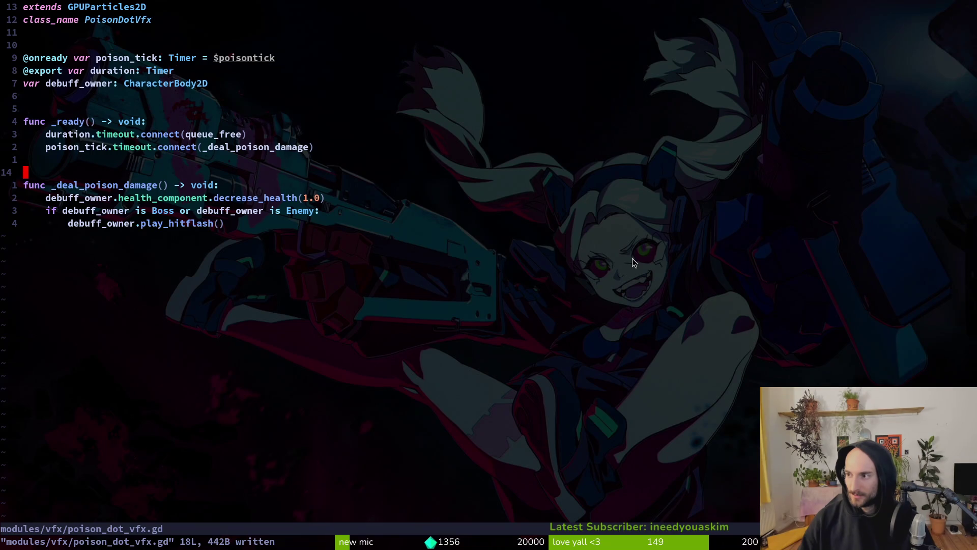
{"action": "type", "text": ":q"}
{"action": "key", "text": "Return"}
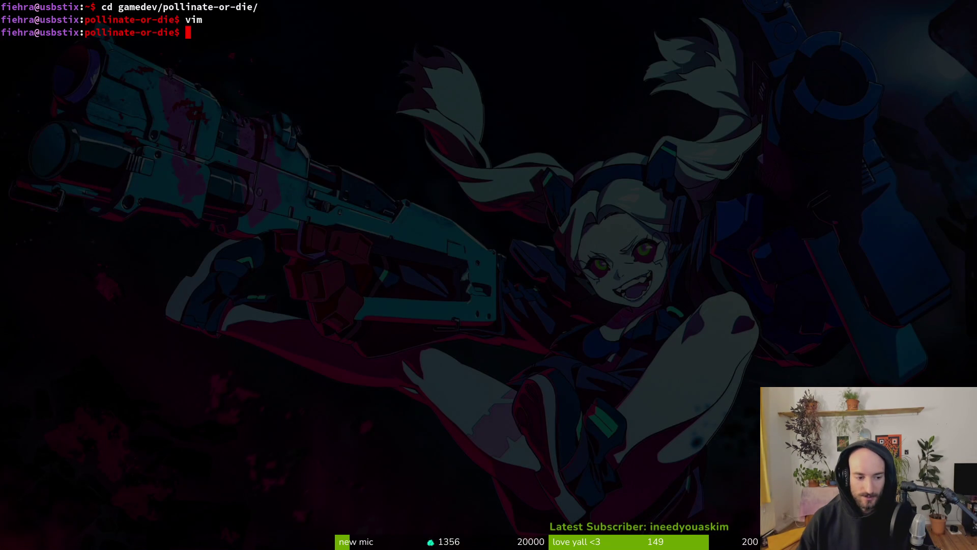
{"action": "type", "text": "tig"}
{"action": "key", "text": "Return"}
Step: Stage reaper.tres, special.tres, archives_overlay.gd, skills_overlay.tscn, pollenbasket.tres and critChance.tres, leaving friend.gd unstaged
{"action": "key", "text": "Down"}
{"action": "key", "text": "Down"}
{"action": "key", "text": "Down"}
{"action": "key", "text": "Down"}
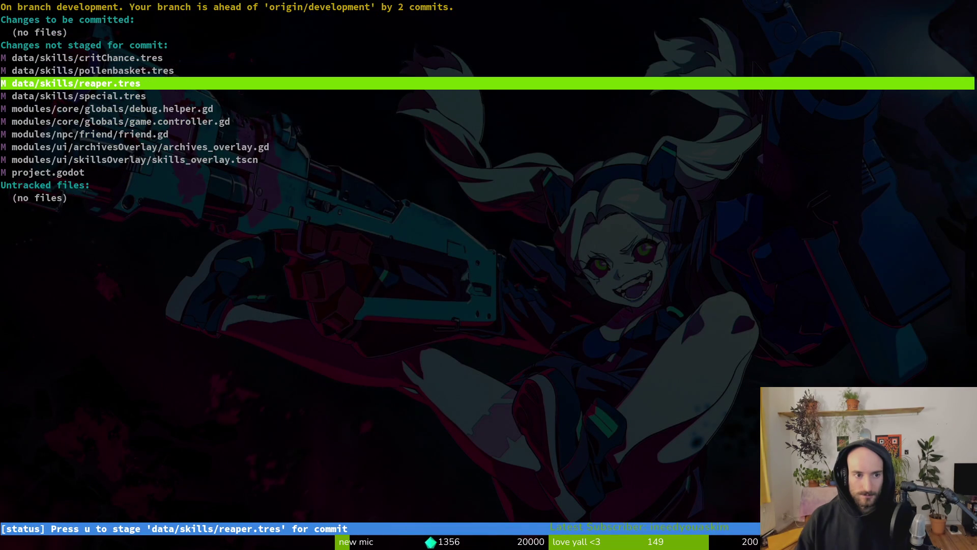
{"action": "key", "text": "u"}
{"action": "key", "text": "Return"}
{"action": "key", "text": "u"}
{"action": "key", "text": "Down"}
{"action": "key", "text": "Down"}
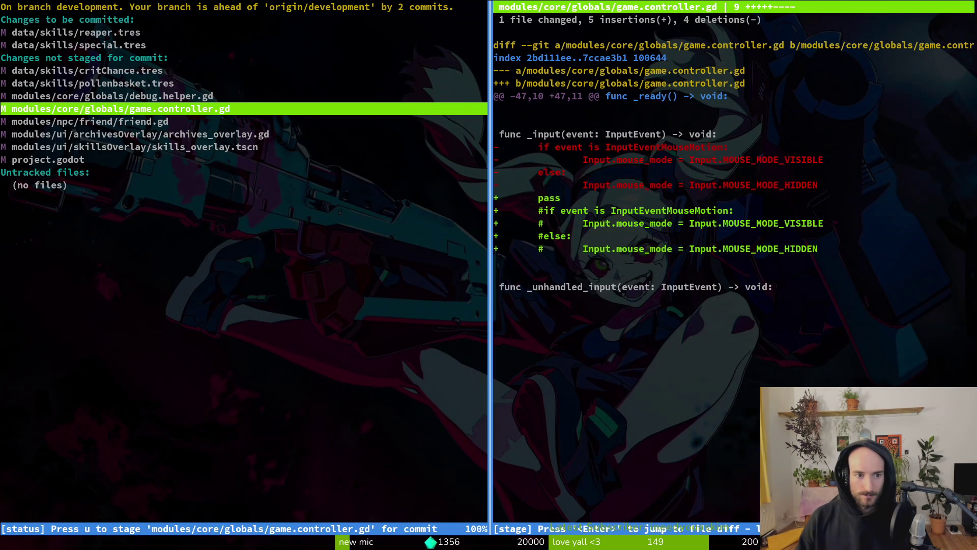
{"action": "key", "text": "Down"}
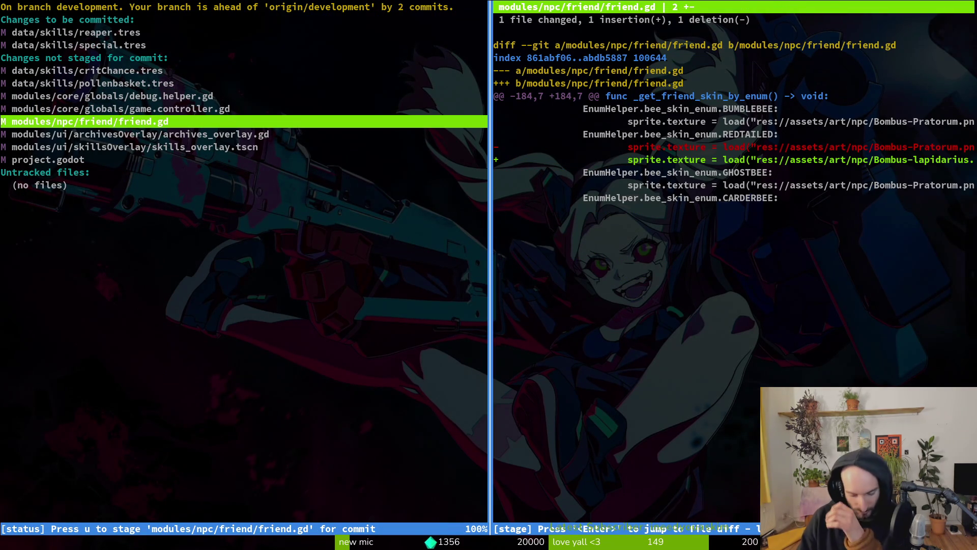
{"action": "key", "text": "u"}
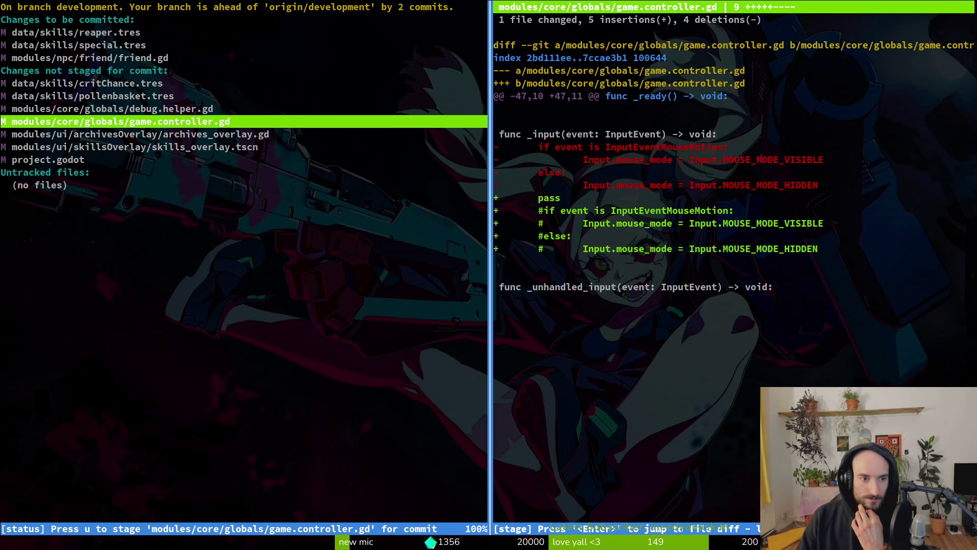
{"action": "key", "text": "Down"}
{"action": "key", "text": "Up"}
{"action": "key", "text": "Up"}
{"action": "key", "text": "Up"}
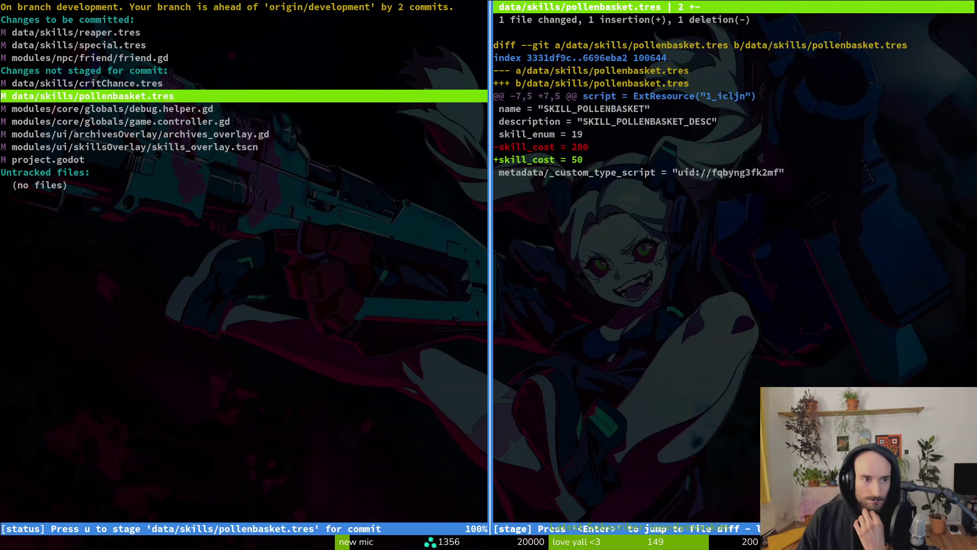
{"action": "key", "text": "Up"}
{"action": "key", "text": "Up"}
{"action": "key", "text": "Up"}
{"action": "key", "text": "u"}
{"action": "key", "text": "Down"}
{"action": "key", "text": "Down"}
{"action": "key", "text": "Down"}
{"action": "key", "text": "Down"}
{"action": "key", "text": "u"}
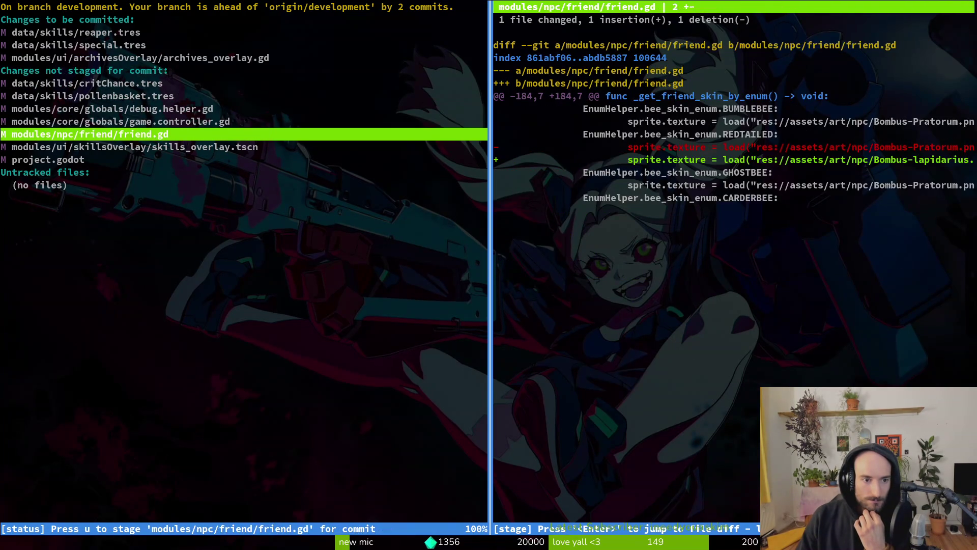
{"action": "key", "text": "Down"}
{"action": "key", "text": "u"}
{"action": "key", "text": "Up"}
{"action": "key", "text": "Up"}
{"action": "key", "text": "Up"}
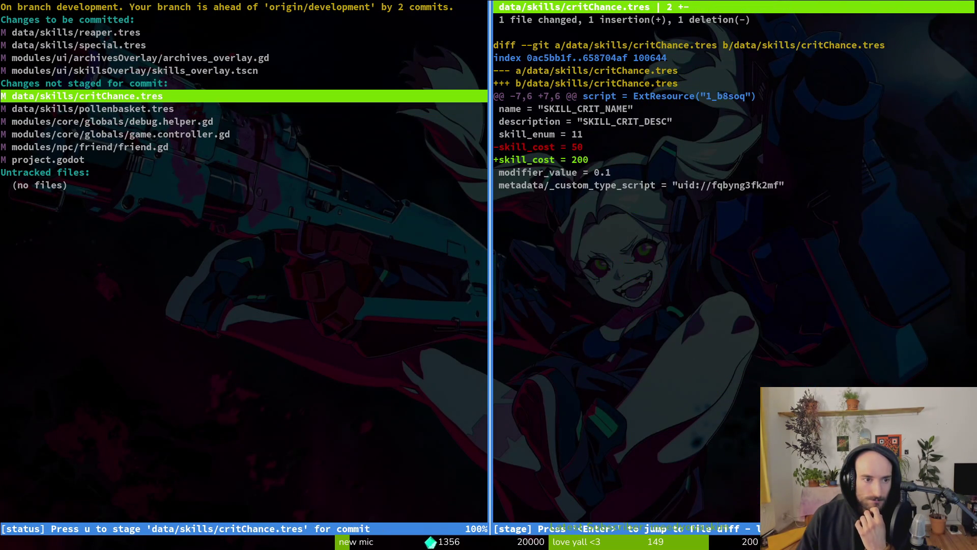
{"action": "key", "text": "Down"}
{"action": "key", "text": "u"}
{"action": "key", "text": "Up"}
{"action": "key", "text": "Down"}
{"action": "key", "text": "u"}
{"action": "key", "text": "Down"}
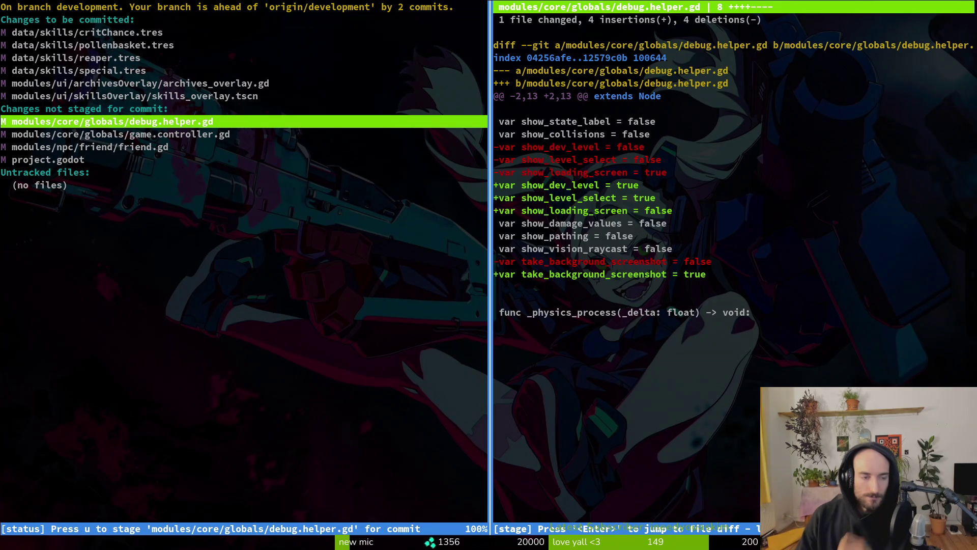
Step: Commit the staged files as 'reordered skills' and push to the remote
{"action": "type", "text": "qgit commit -m reo"}
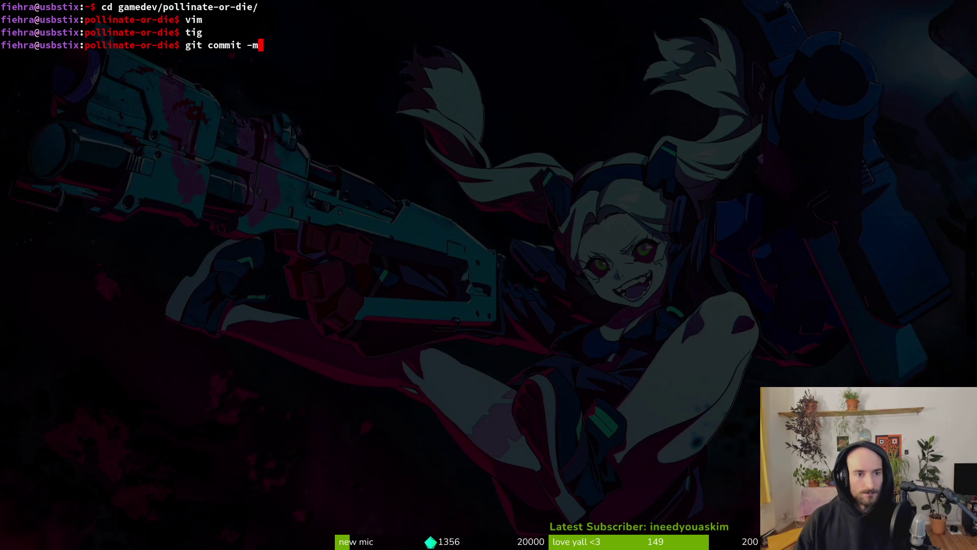
{"action": "type", "text": "rder"}
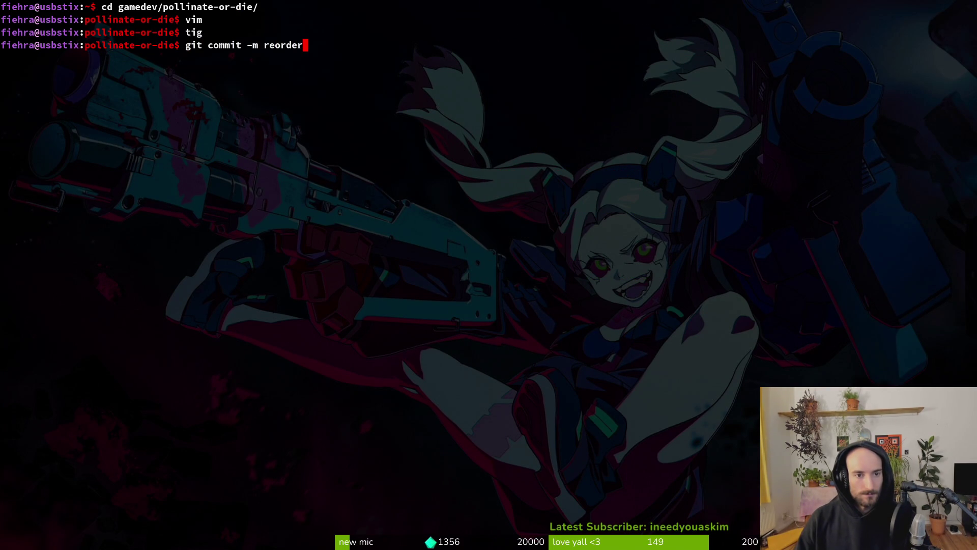
{"action": "key", "text": "BackSpace"}
{"action": "key", "text": "ctrl+w"}
{"action": "type", "text": "\"reo"}
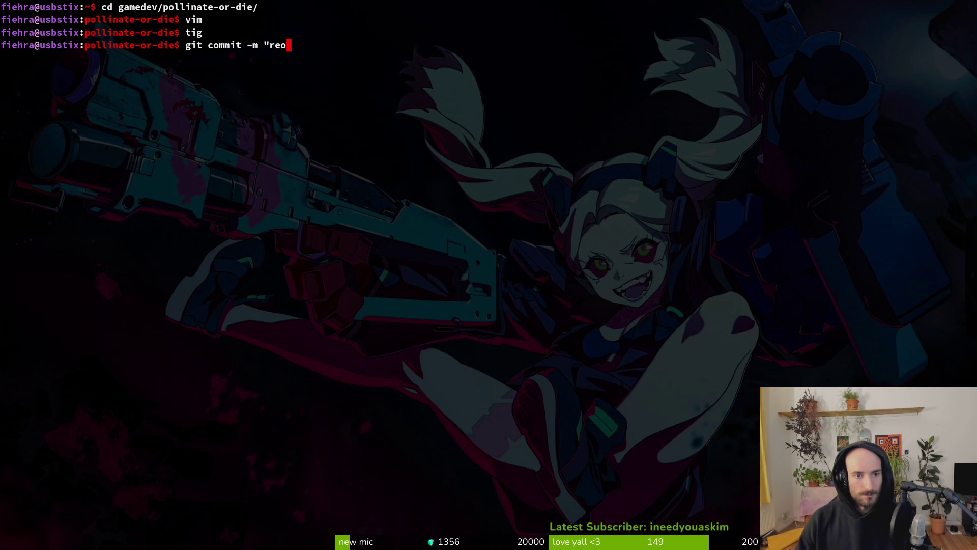
{"action": "type", "text": "rdered s"}
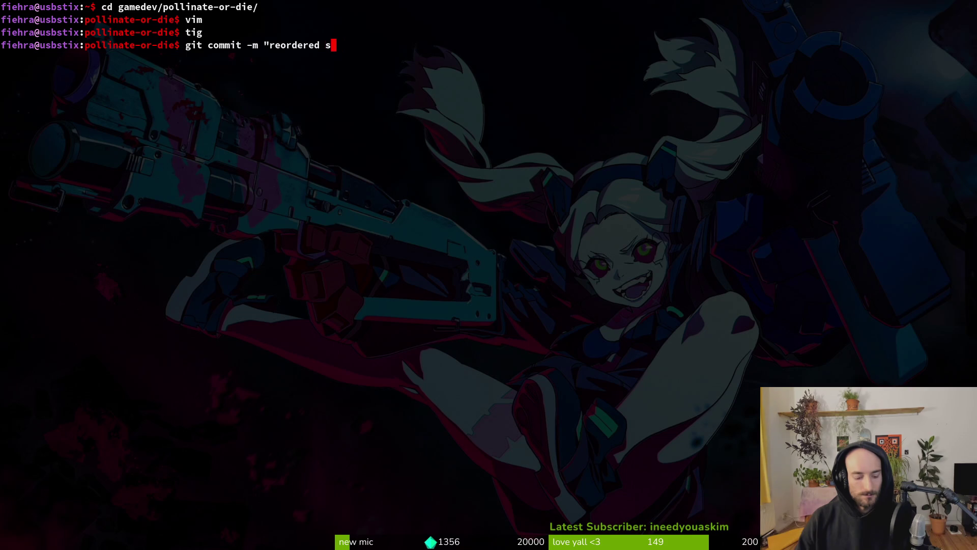
{"action": "type", "text": "kills\""}
{"action": "key", "text": "Return"}
{"action": "type", "text": "gitp ush"}
{"action": "key", "text": "Return"}
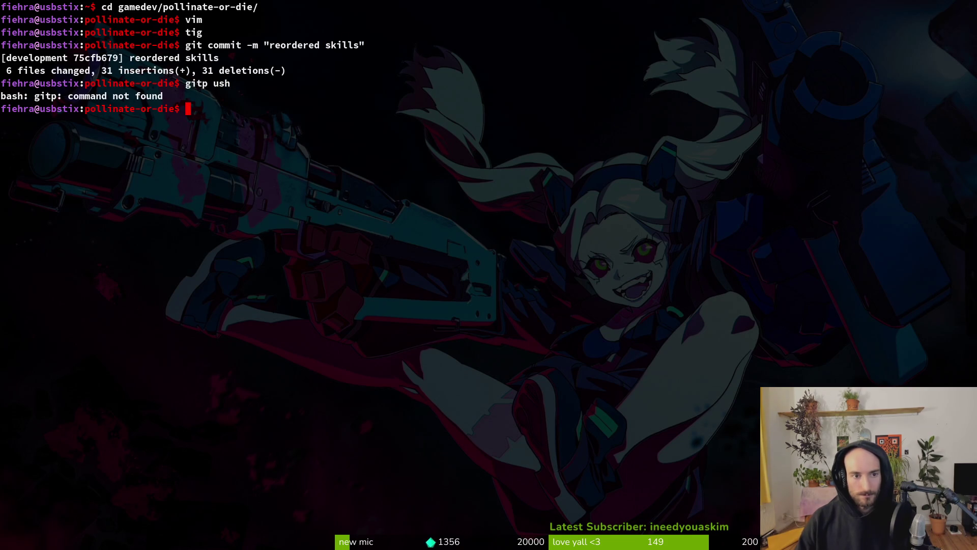
{"action": "type", "text": "git push"}
{"action": "key", "text": "Return"}
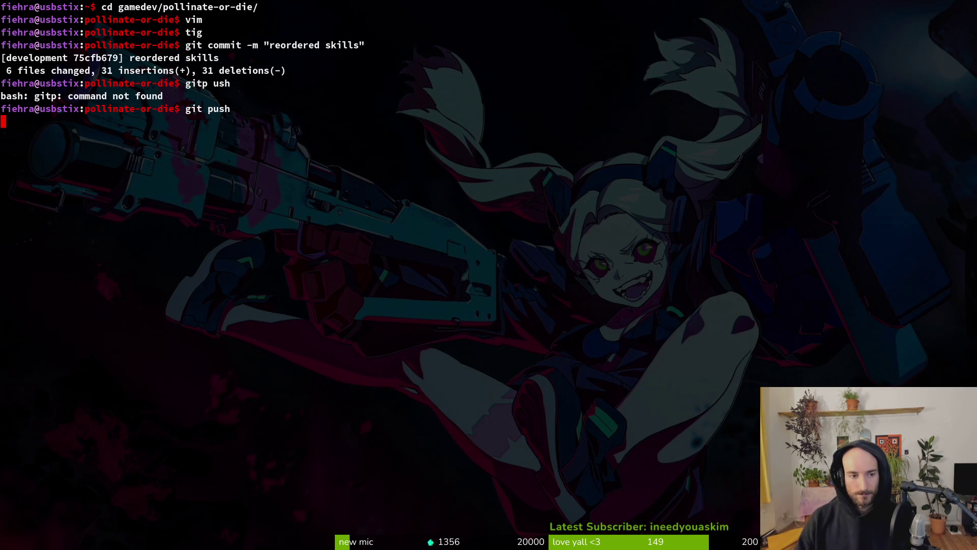
Step: Stage friend.gd, commit it as 'added skin for redtail bumble bee', and push
{"action": "type", "text": "tig"}
{"action": "key", "text": "Return"}
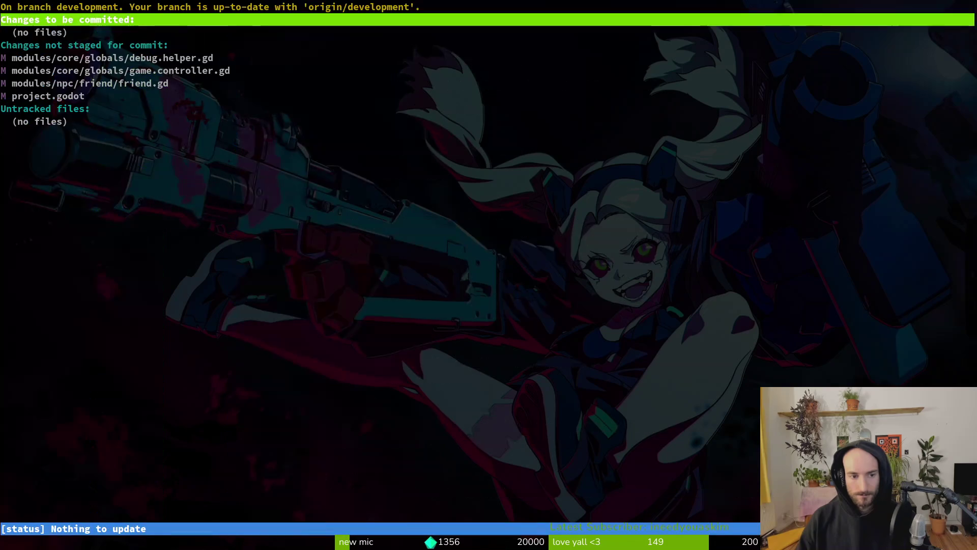
{"action": "key", "text": "Down"}
{"action": "key", "text": "Down"}
{"action": "key", "text": "Return"}
{"action": "key", "text": "Down"}
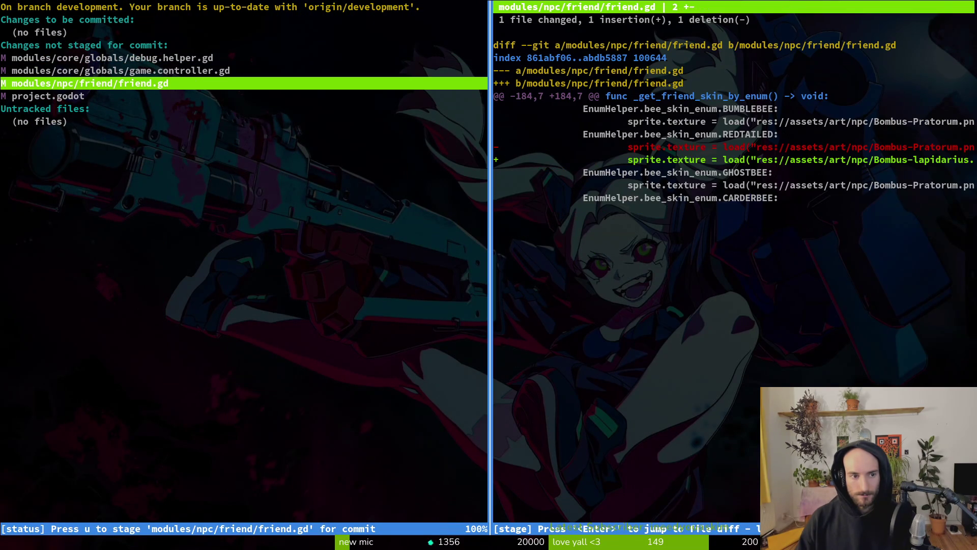
{"action": "type", "text": "uqgit commit"}
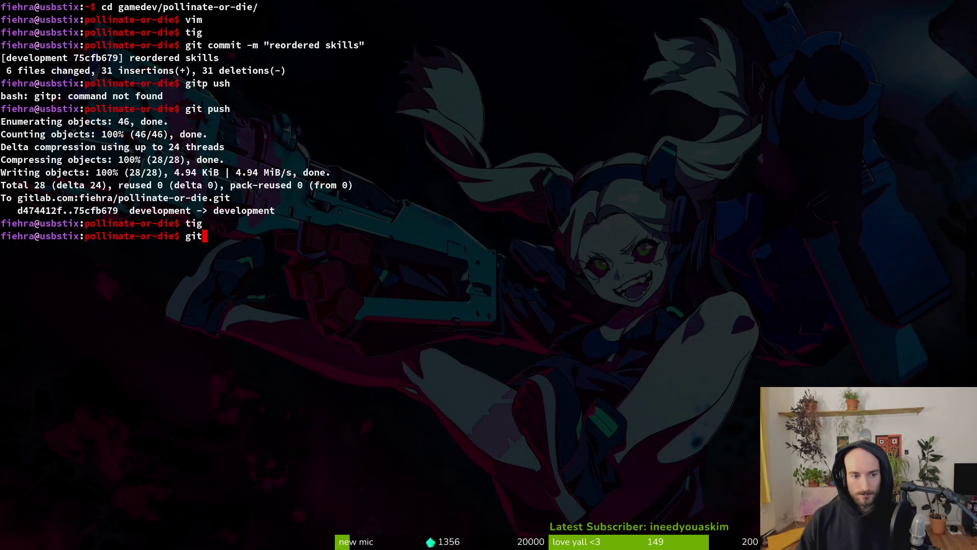
{"action": "key", "text": "BackSpace"}
{"action": "key", "text": "BackSpace"}
{"action": "key", "text": "BackSpace"}
{"action": "type", "text": "mit -m \"adde d"}
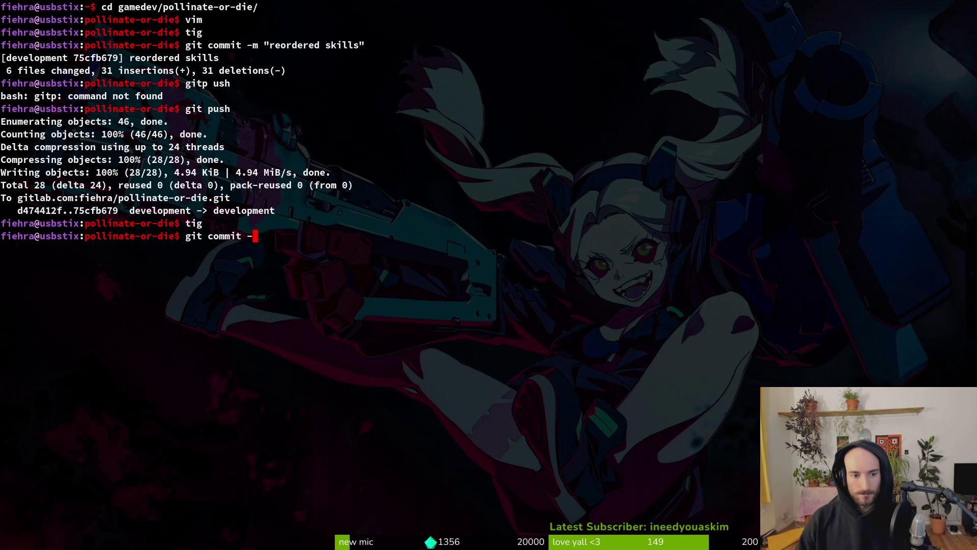
{"action": "key", "text": "BackSpace"}
{"action": "key", "text": "BackSpace"}
{"action": "type", "text": "d sk"}
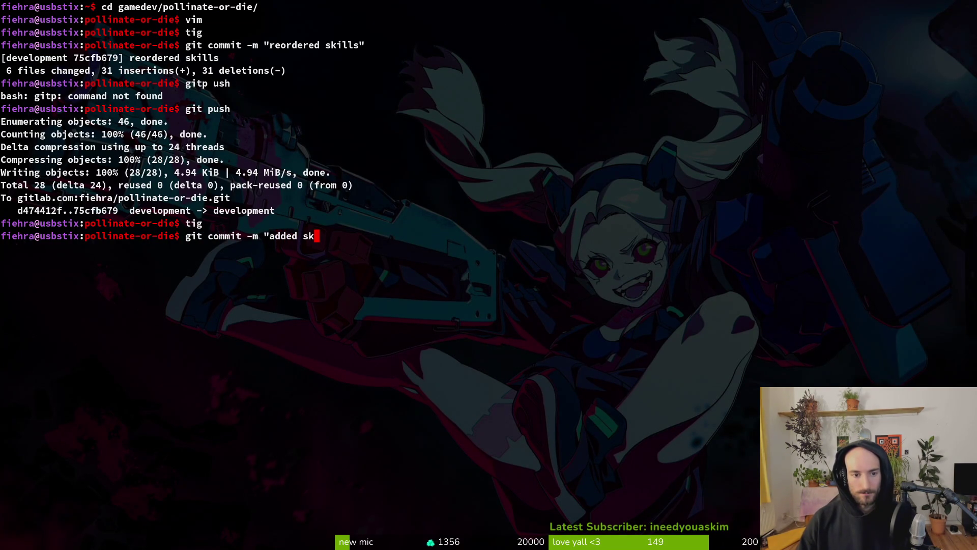
{"action": "type", "text": "in for redtail bumble bee\""}
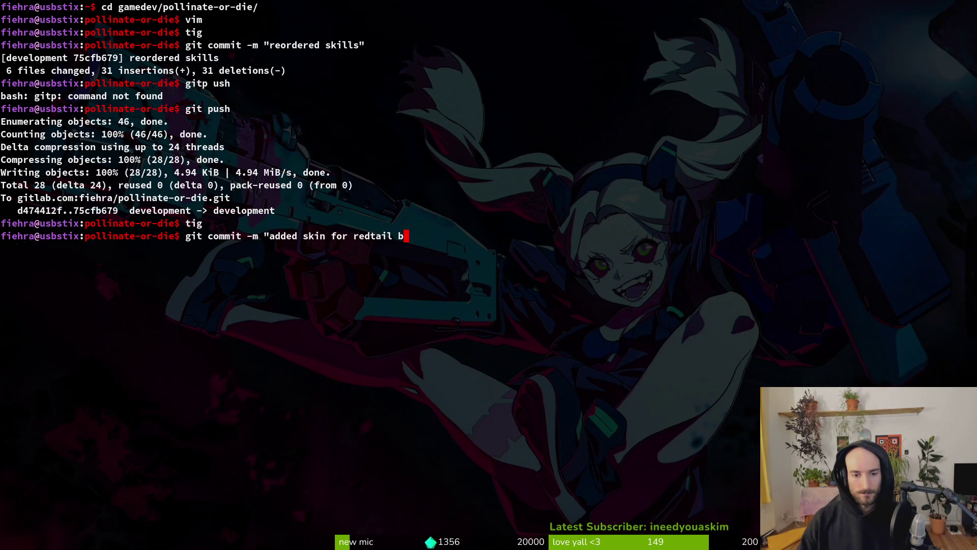
{"action": "key", "text": "Return"}
{"action": "type", "text": "git push"}
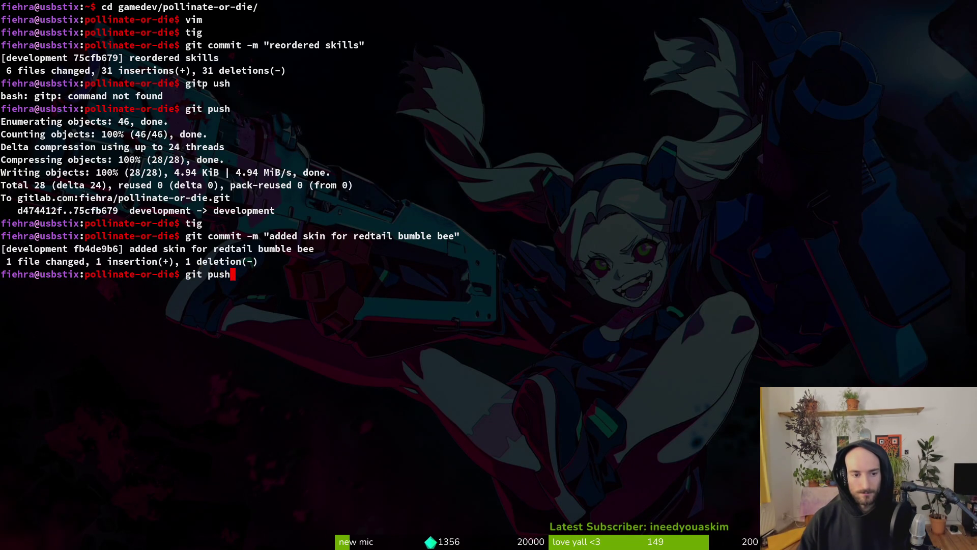
{"action": "key", "text": "Return"}
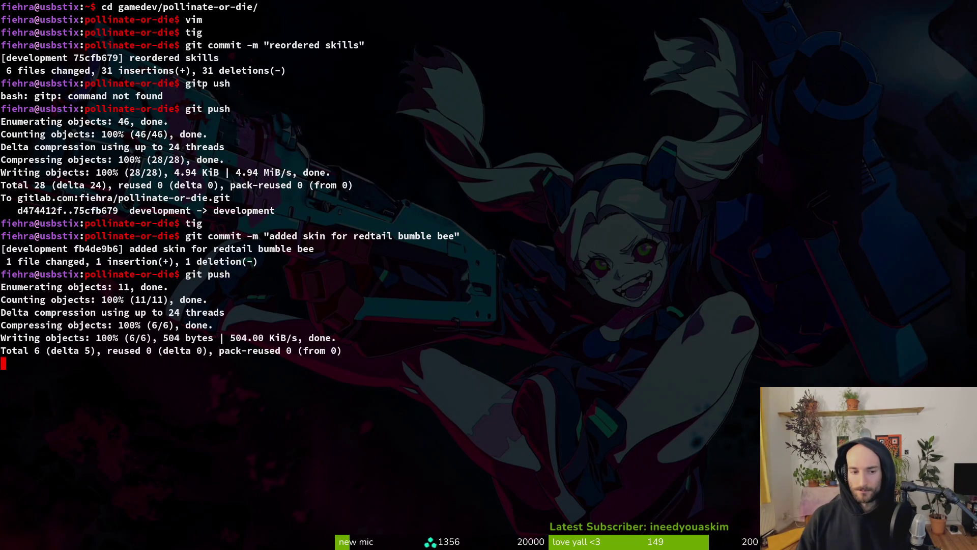
Step: Reopen tig to view the remaining game.controller.gd diff
{"action": "type", "text": "tig"}
{"action": "key", "text": "Return"}
{"action": "key", "text": "Down"}
{"action": "key", "text": "Down"}
{"action": "key", "text": "Down"}
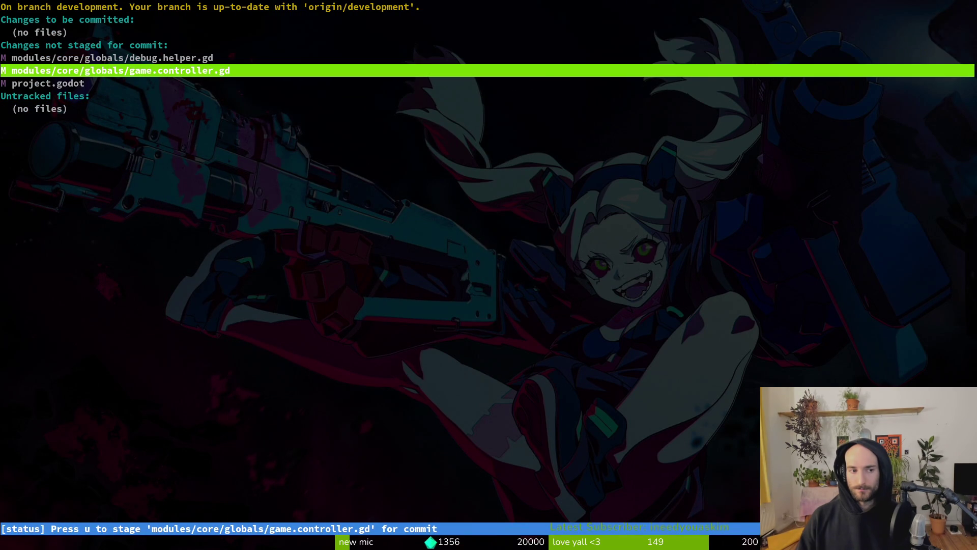
{"action": "key", "text": "Return"}
Step: Launch Vim and open game.controller.gd through the Telescope file finder
{"action": "type", "text": "Q"}
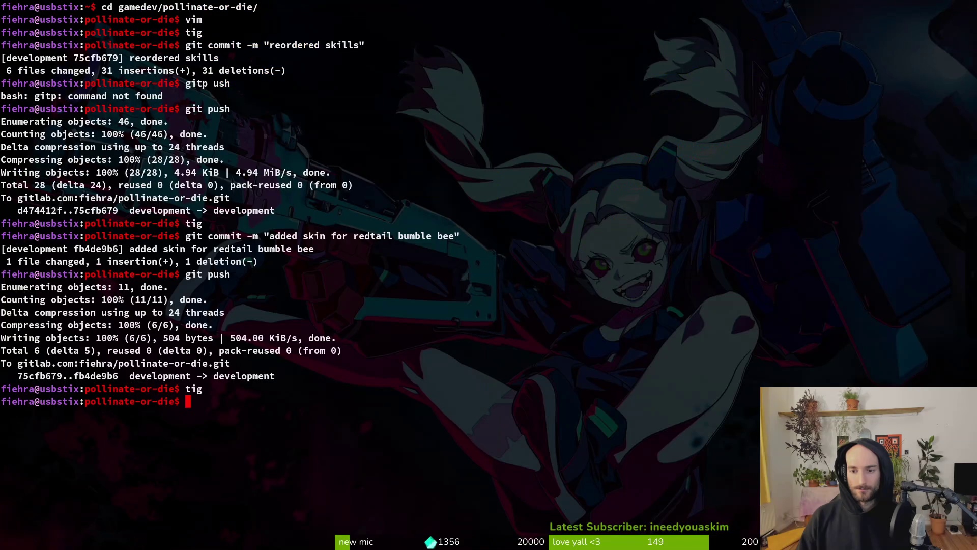
{"action": "type", "text": "vi"}
{"action": "key", "text": "Return"}
{"action": "type", "text": "vim"}
{"action": "key", "text": "Return"}
{"action": "key", "text": "space"}
{"action": "key", "text": "p"}
{"action": "key", "text": "f"}
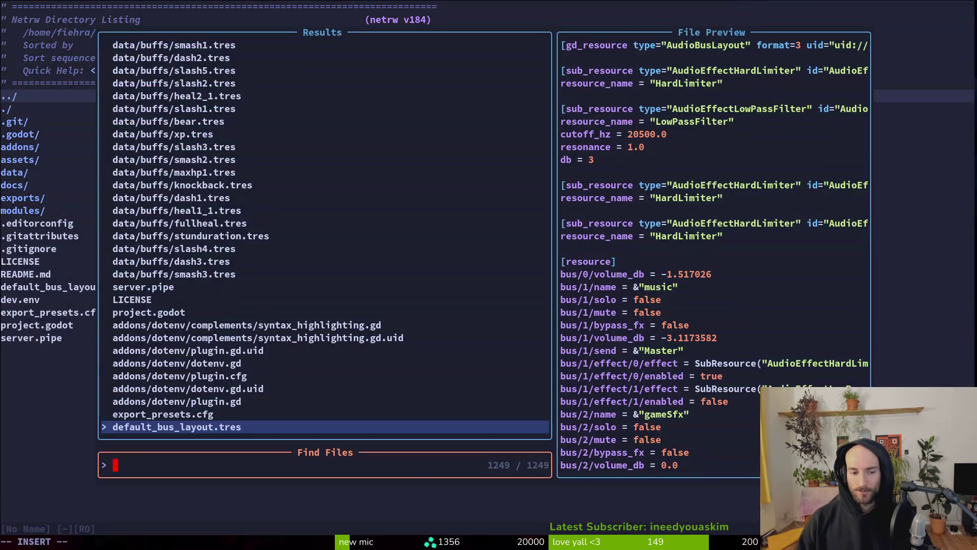
{"action": "type", "text": "gamctonr"}
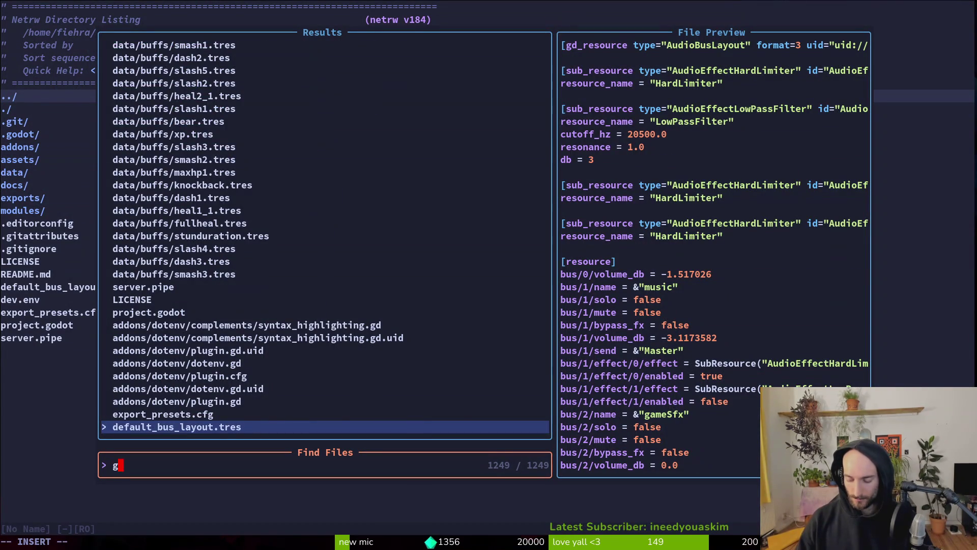
{"action": "key", "text": "BackSpace"}
{"action": "key", "text": "BackSpace"}
{"action": "key", "text": "Return"}
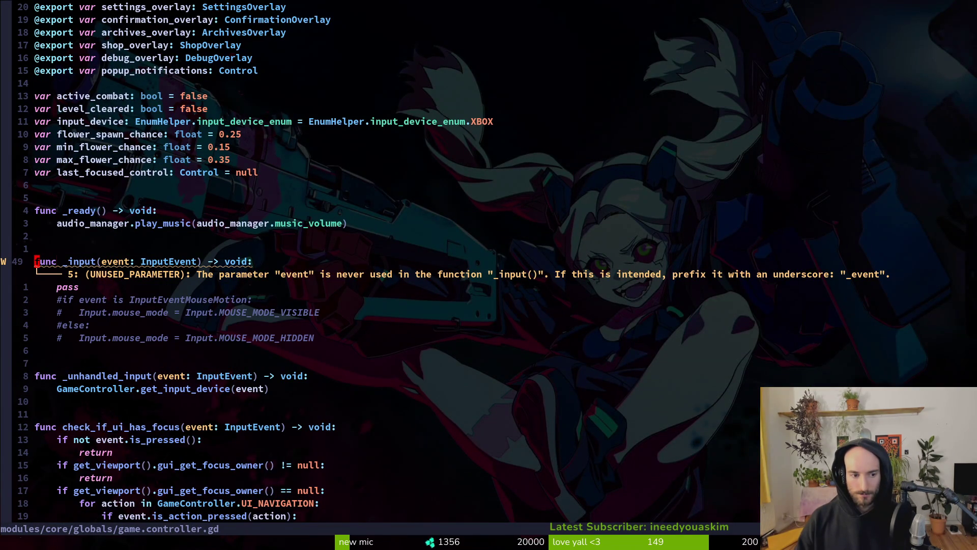
Step: Undo to restore the mouse visibility code, adding blank lines below else and play_music
{"action": "key", "text": "u"}
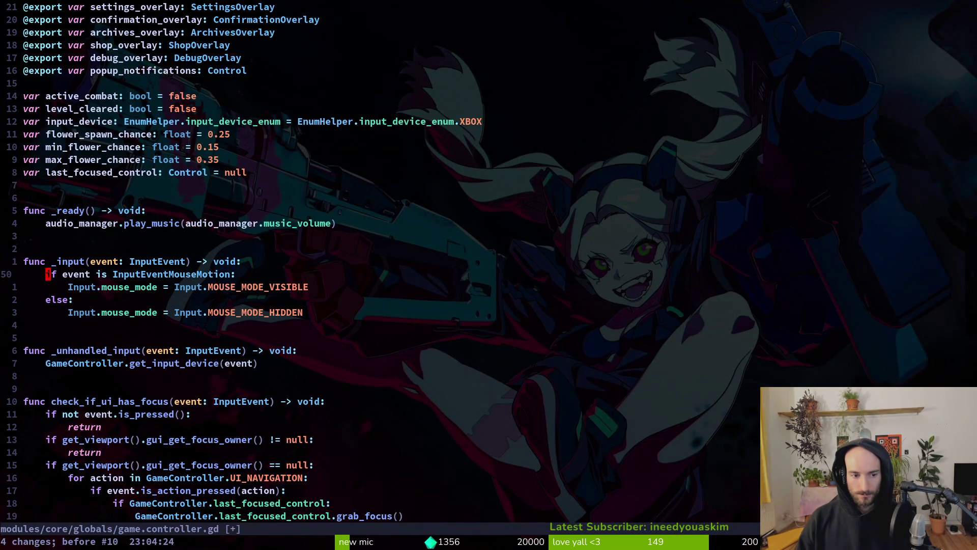
{"action": "key", "text": "j"}
{"action": "key", "text": "j"}
{"action": "key", "text": "o"}
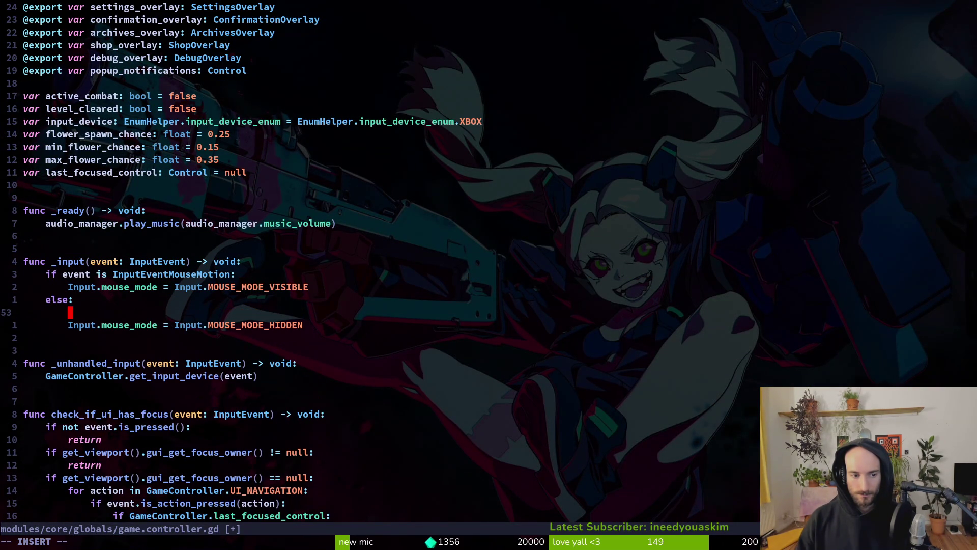
{"action": "key", "text": "Escape"}
{"action": "key", "text": "k"}
{"action": "key", "text": "k"}
{"action": "key", "text": "k"}
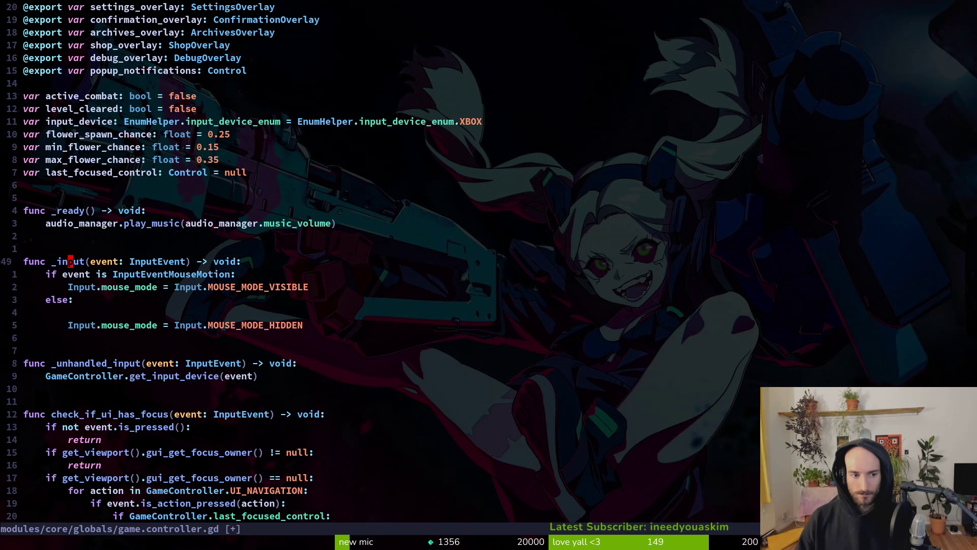
{"action": "key", "text": "o"}
{"action": "key", "text": "Escape"}
{"action": "key", "text": "k"}
{"action": "key", "text": "k"}
{"action": "key", "text": "k"}
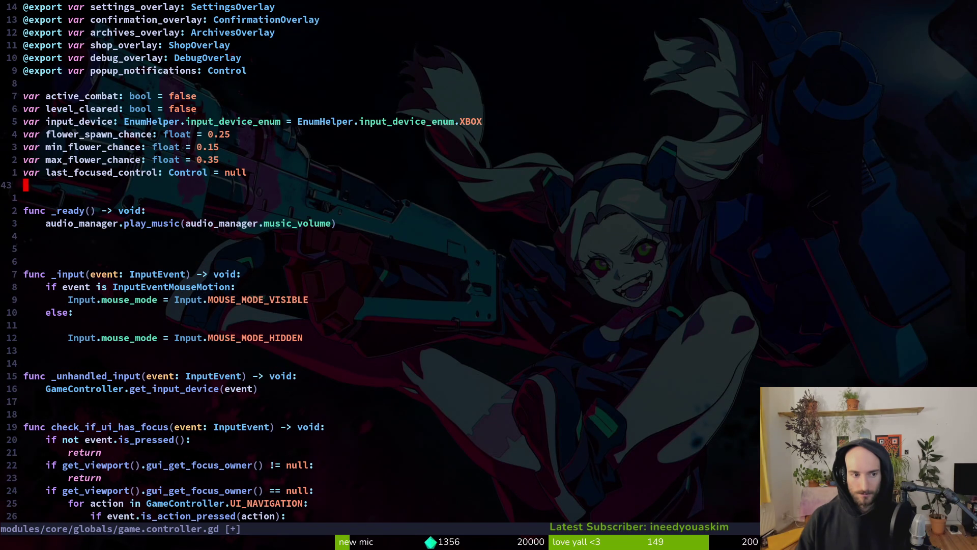
{"action": "key", "text": "alt+Tab"}
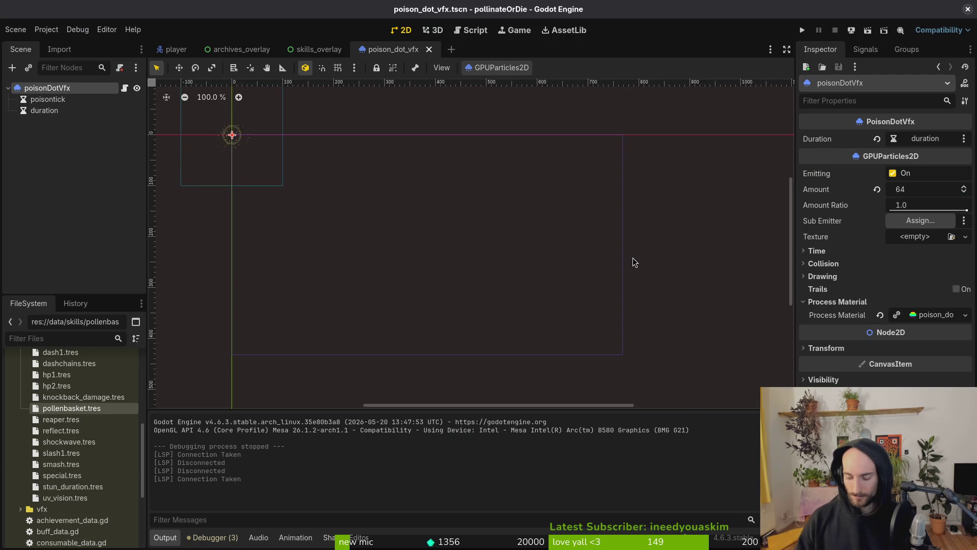
Step: Open game.controller.tscn via quick open and inspect the popups node
{"action": "key", "text": "alt+shift+o"}
{"action": "type", "text": "gamctron"}
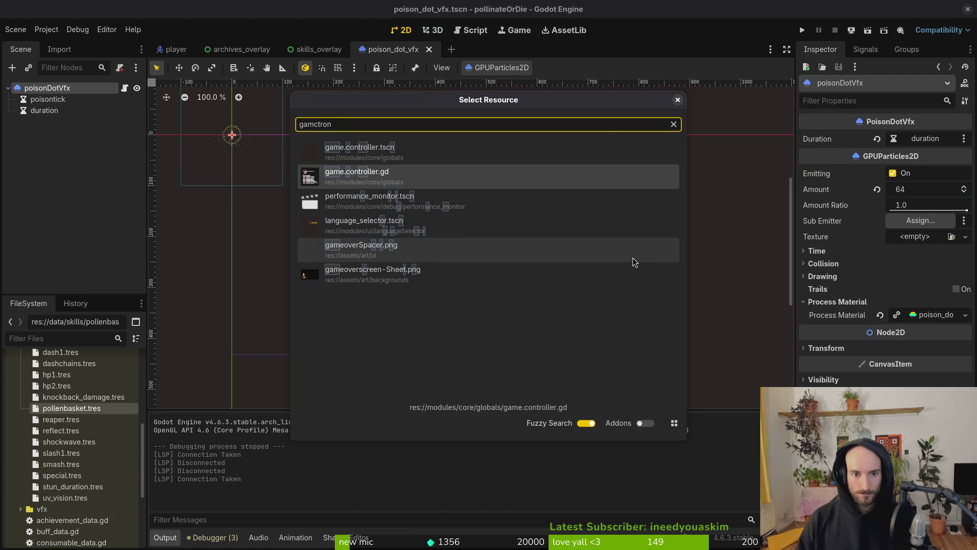
{"action": "key", "text": "Up"}
{"action": "key", "text": "Return"}
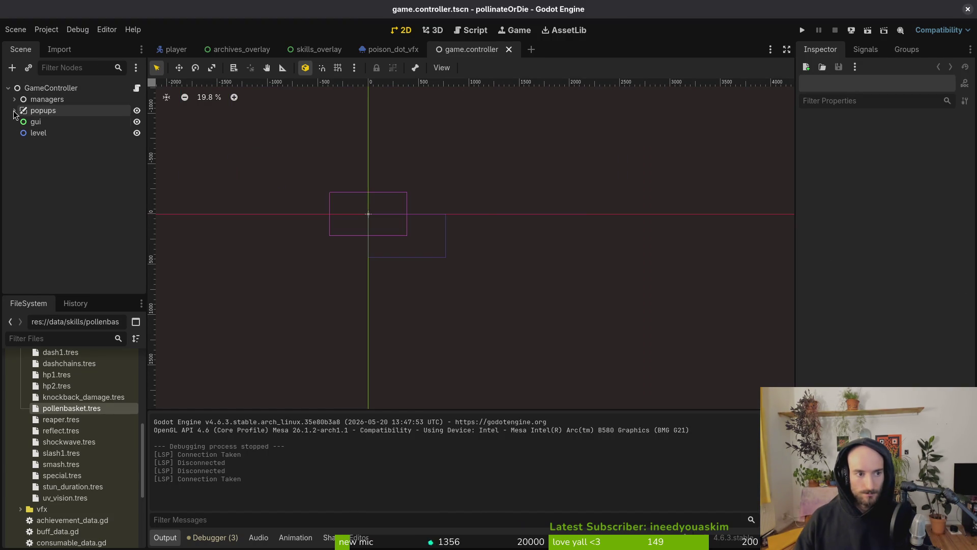
{"action": "left_click", "coordinate": [14, 110]}
{"action": "left_click", "coordinate": [14, 111]}
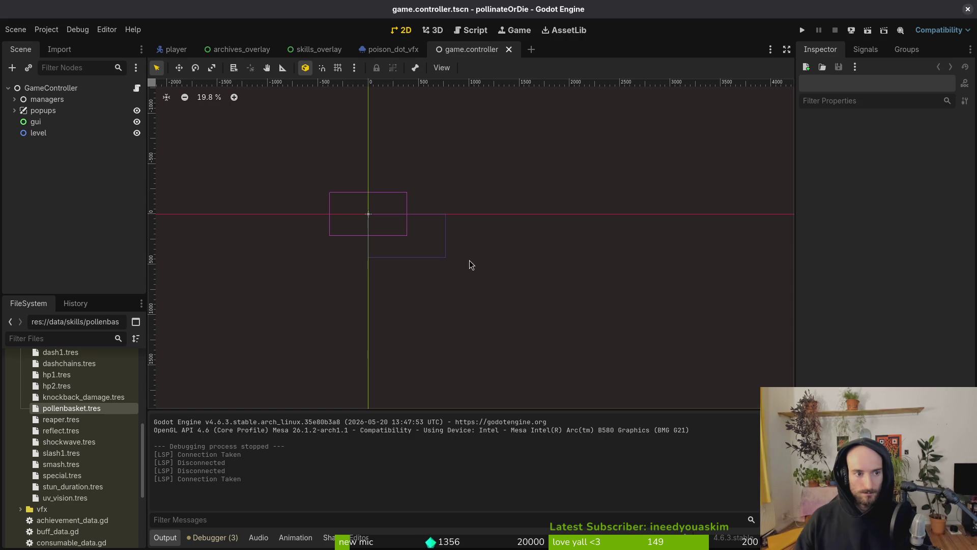
Step: Check the popup_notifications export in the script, then select the GameController root node
{"action": "key", "text": "alt+Tab"}
{"action": "key", "text": "8"}
{"action": "key", "text": "k"}
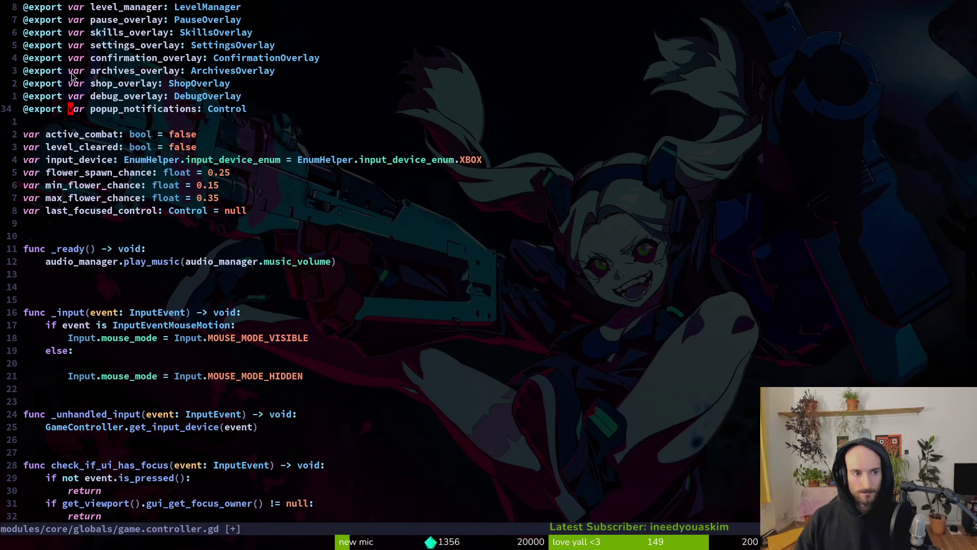
{"action": "key", "text": "w"}
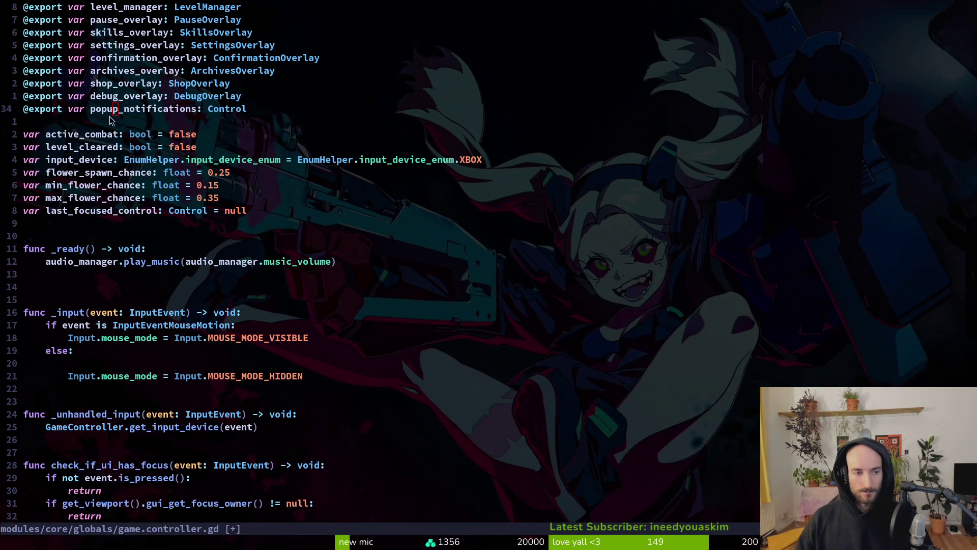
{"action": "key", "text": "alt+Tab"}
{"action": "left_click", "coordinate": [35, 90]}
Step: Add a trial Timer under GameController, move it to the top, delete it, and save the scene
{"action": "key", "text": "ctrl+a"}
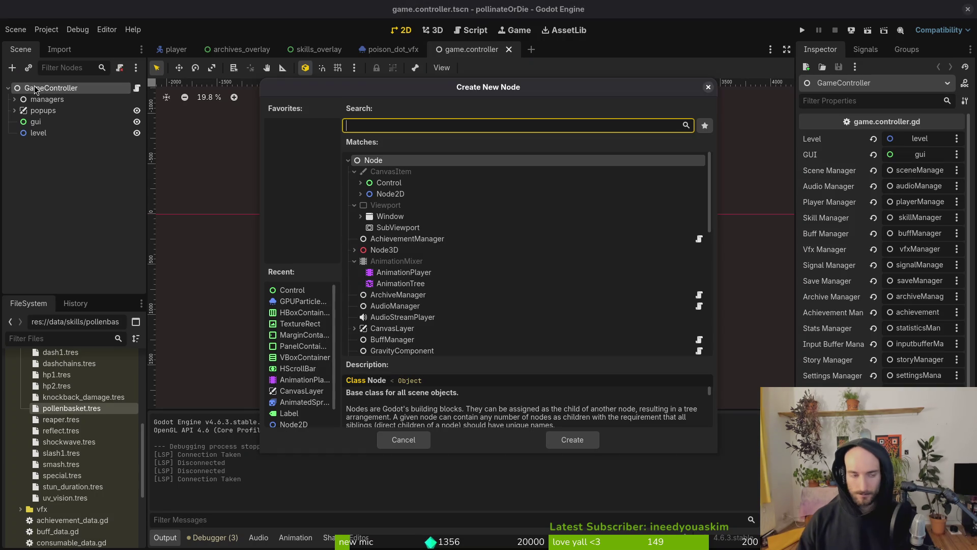
{"action": "type", "text": "timer"}
{"action": "key", "text": "Return"}
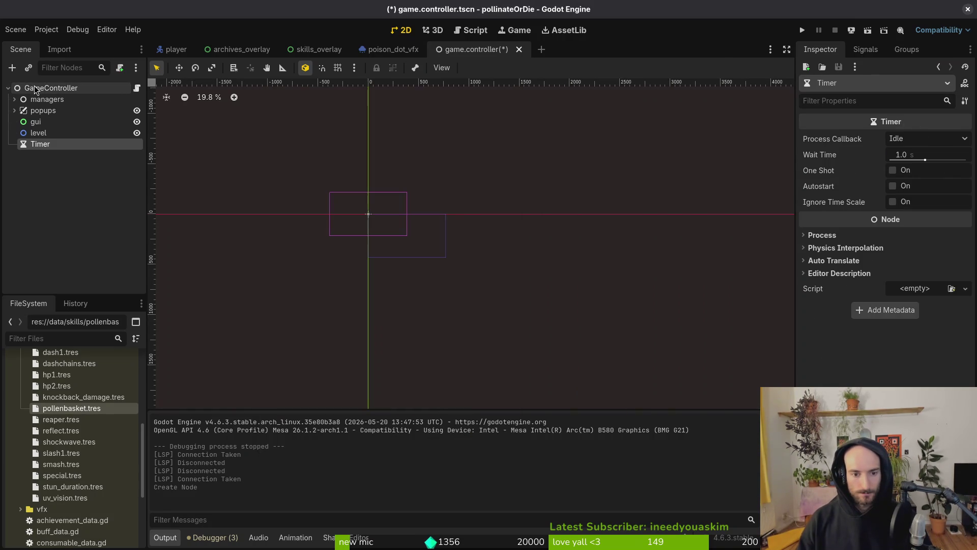
{"action": "mouse_move", "coordinate": [62, 147]}
{"action": "left_mouse_down"}
{"action": "mouse_move", "coordinate": [76, 93]}
{"action": "mouse_move", "coordinate": [68, 100]}
{"action": "left_mouse_up"}
{"action": "key", "text": "Delete"}
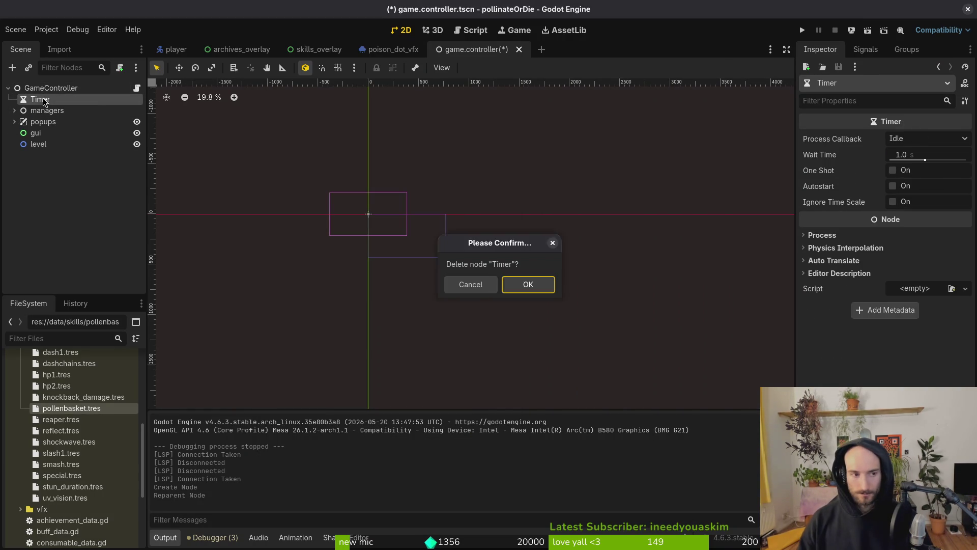
{"action": "key", "text": "Return"}
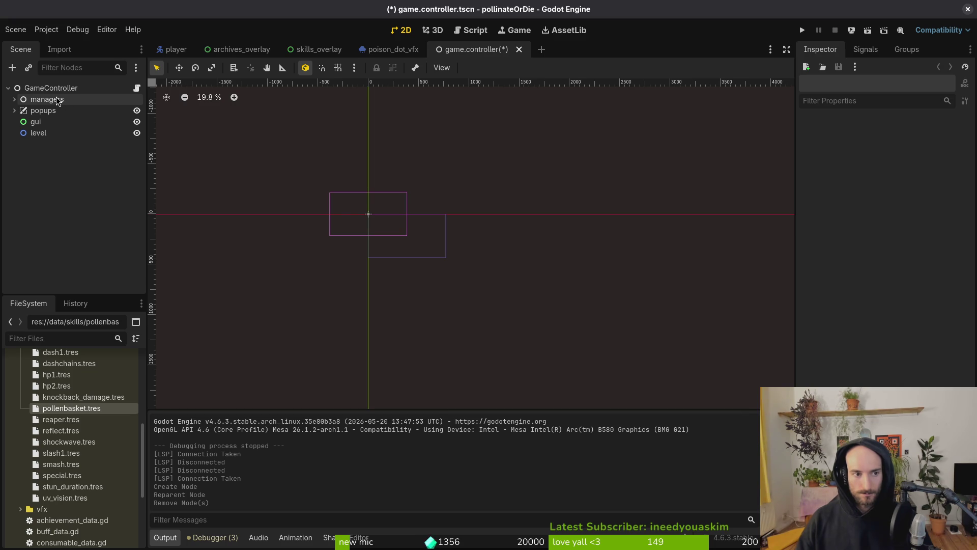
{"action": "key", "text": "ctrl+s"}
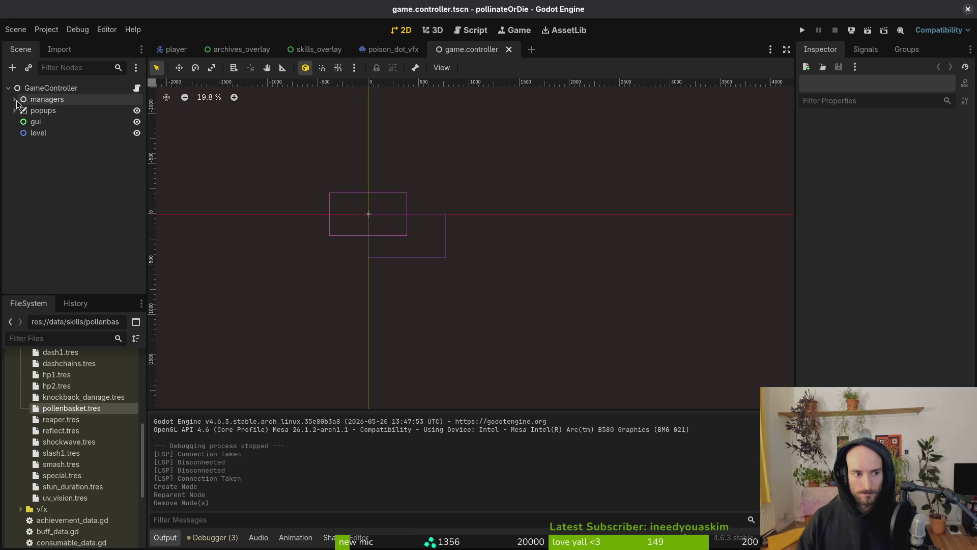
Step: Check the managers node, then add, reposition and remove a second Timer and save again
{"action": "left_click", "coordinate": [16, 100]}
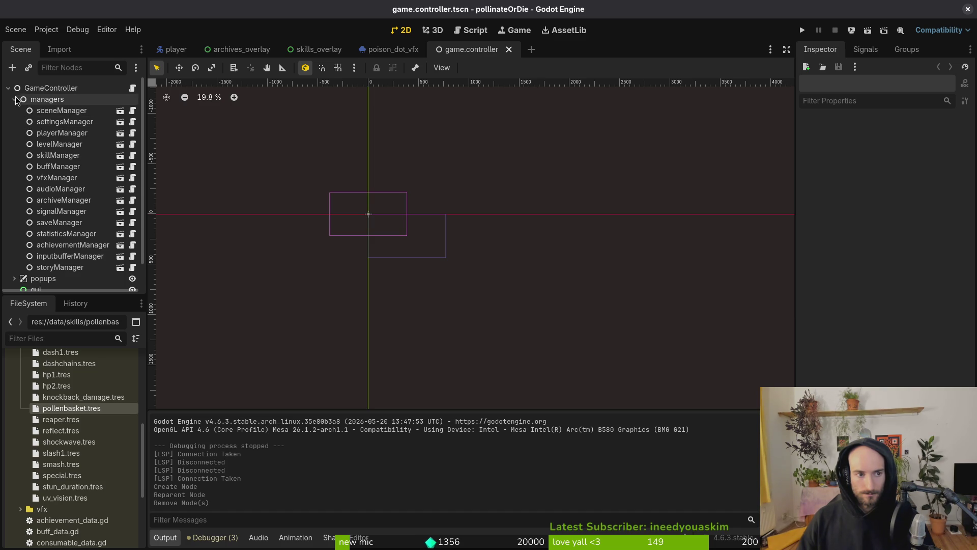
{"action": "left_click", "coordinate": [14, 99]}
{"action": "left_click", "coordinate": [39, 89]}
{"action": "key", "text": "ctrl+a"}
{"action": "type", "text": "ti"}
{"action": "key", "text": "Return"}
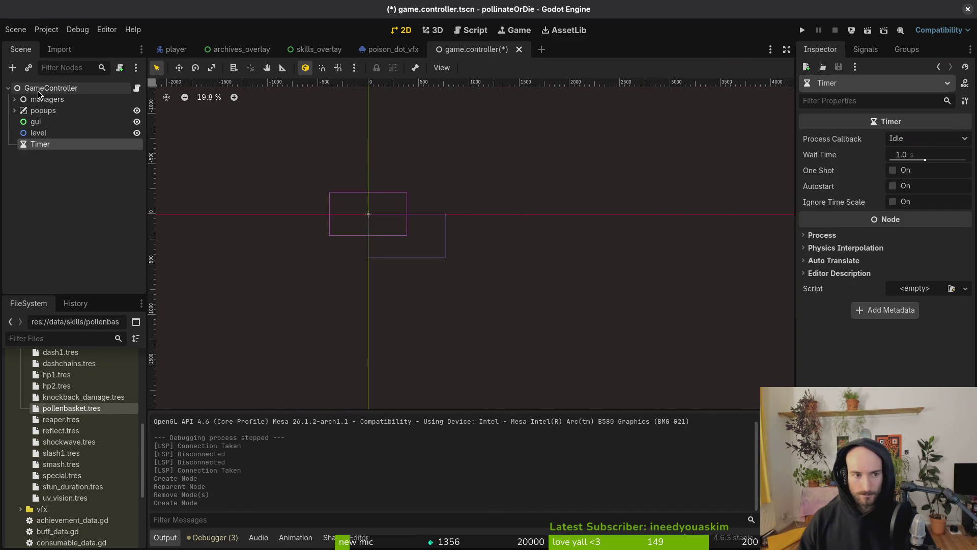
{"action": "left_click_drag", "start_coordinate": [40, 144], "coordinate": [60, 102]}
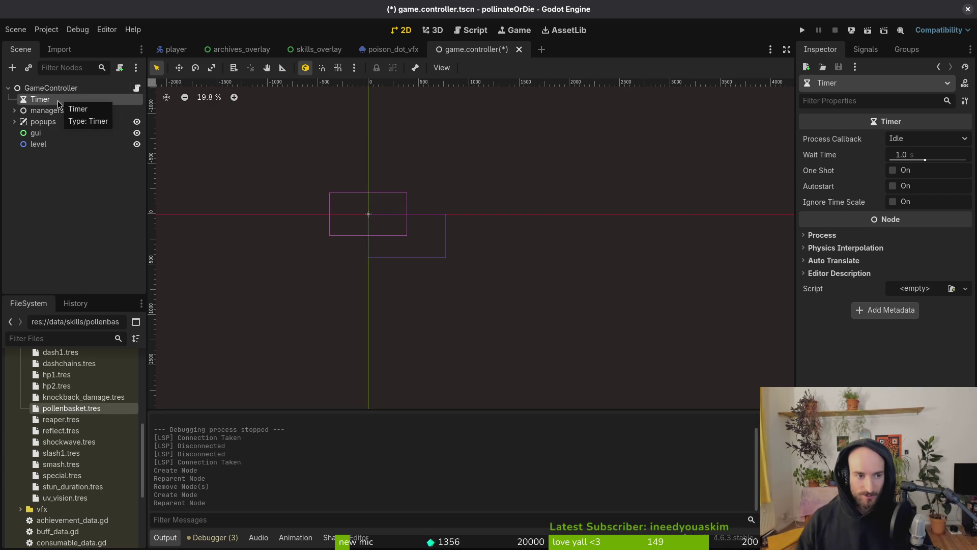
{"action": "double_click", "coordinate": [57, 100]}
{"action": "key", "text": "Escape"}
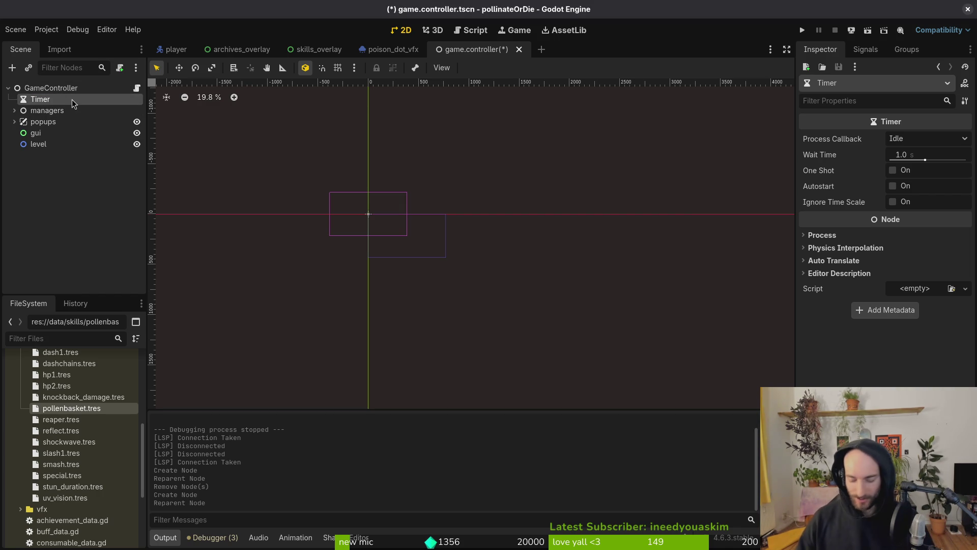
{"action": "key", "text": "Delete"}
{"action": "key", "text": "Return"}
{"action": "key", "text": "ctrl+s"}
Step: Open settings.manager.tscn, add a Timer child named hideMouseTimer, and save the scene
{"action": "key", "text": "alt+shift+o"}
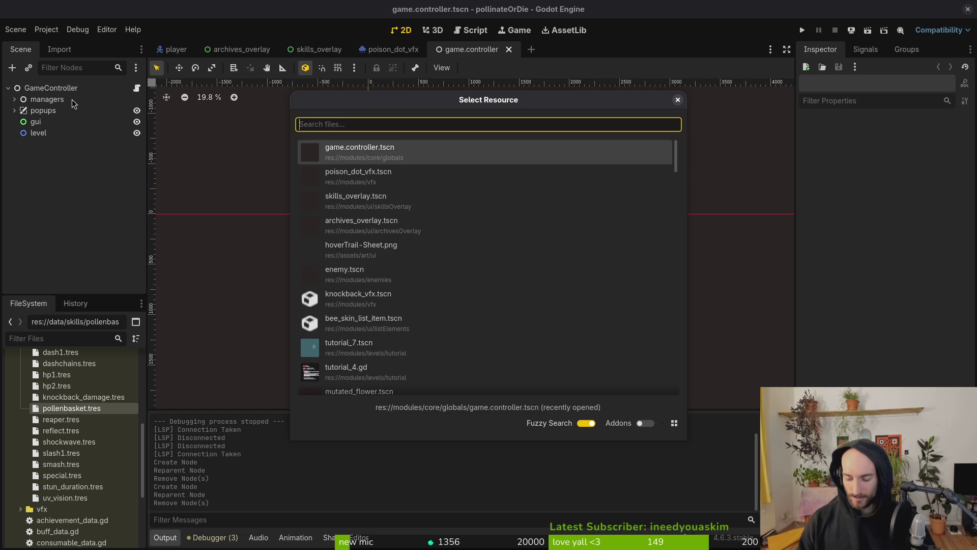
{"action": "type", "text": "settin"}
{"action": "type", "text": "gs.man"}
{"action": "key", "text": "Down"}
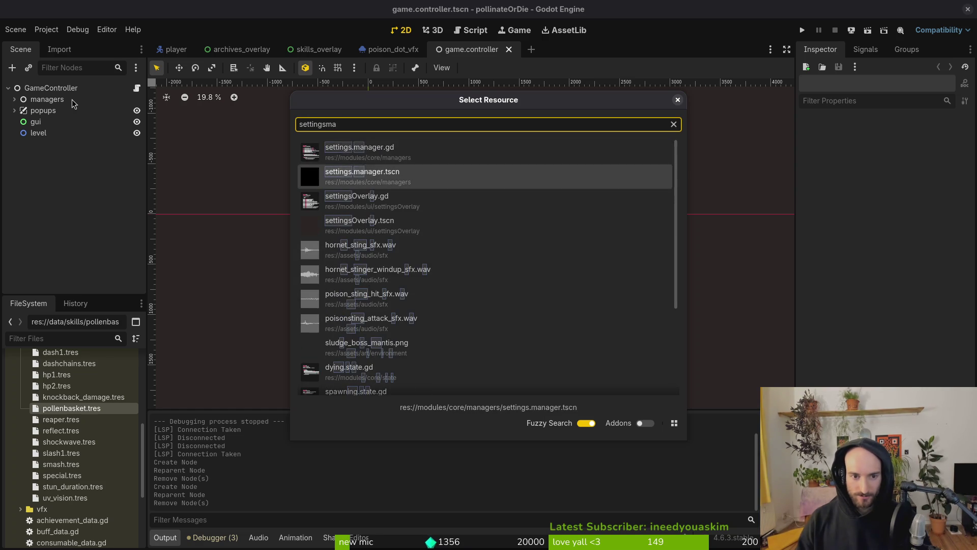
{"action": "key", "text": "Return"}
{"action": "key", "text": "ctrl+a"}
{"action": "key", "text": "Return"}
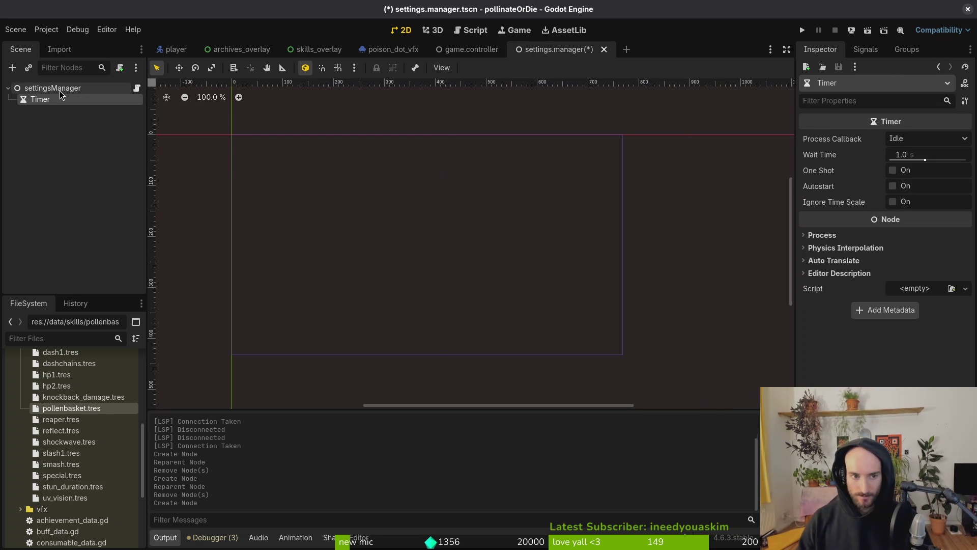
{"action": "key", "text": "F2"}
{"action": "type", "text": "hideMouse"}
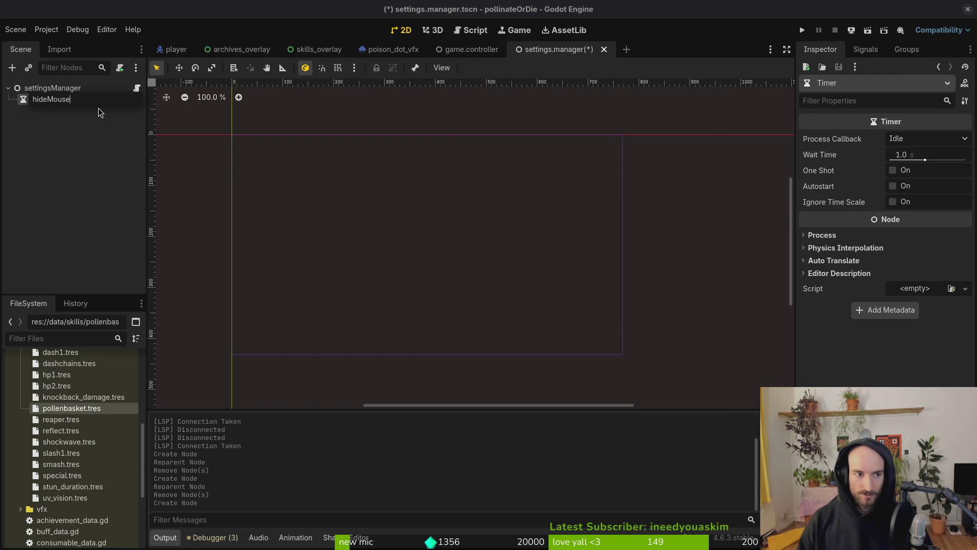
{"action": "key", "text": "Return"}
{"action": "key", "text": "ctrl+s"}
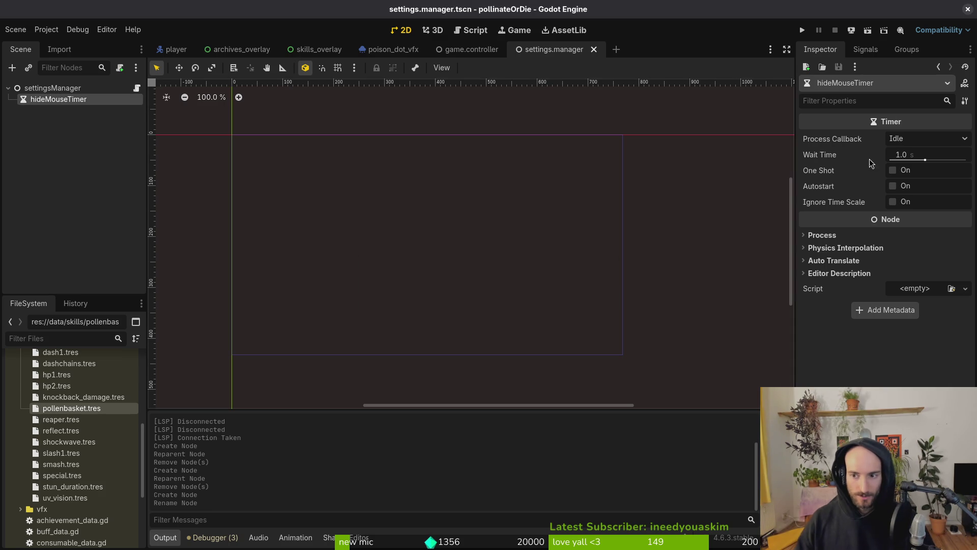
Step: Set hideMouseTimer's Wait Time to 3 seconds, enable One Shot, and save
{"action": "left_click", "coordinate": [921, 155]}
{"action": "type", "text": "2"}
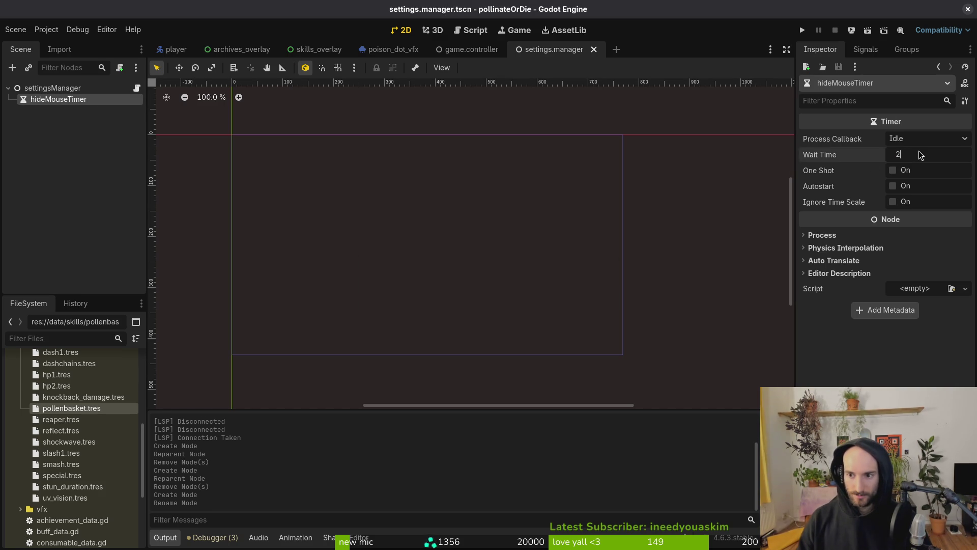
{"action": "key", "text": "BackSpace"}
{"action": "type", "text": "3"}
{"action": "key", "text": "Return"}
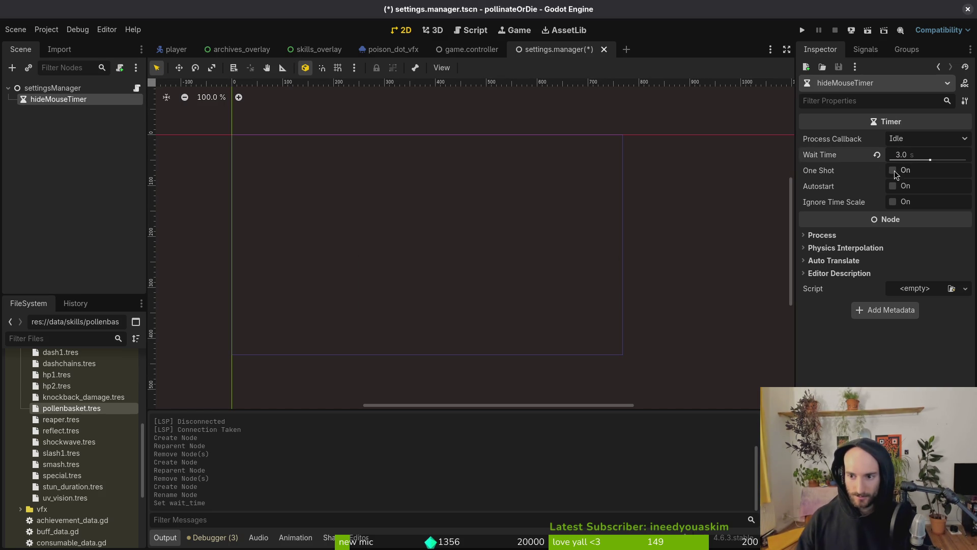
{"action": "left_click", "coordinate": [894, 173]}
{"action": "left_click", "coordinate": [26, 175]}
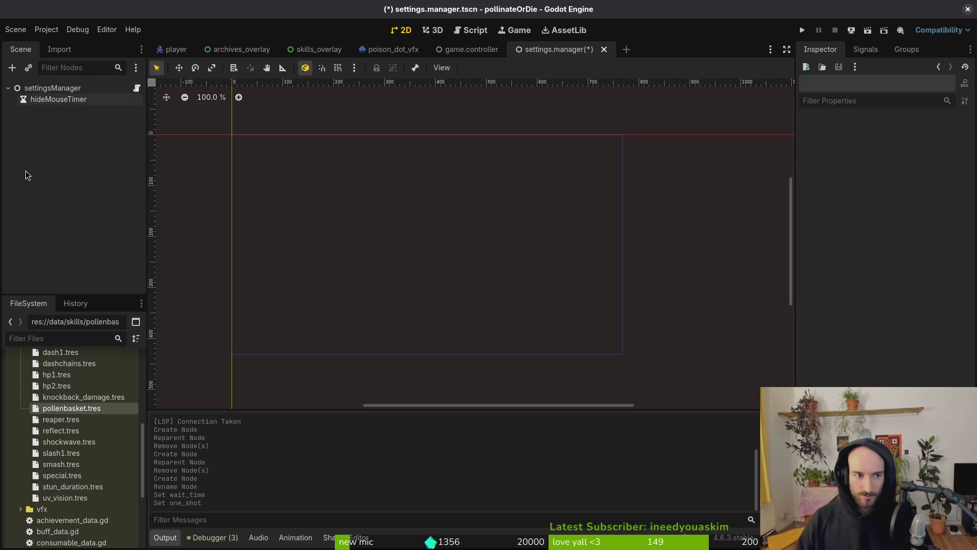
{"action": "key", "text": "ctrl+s"}
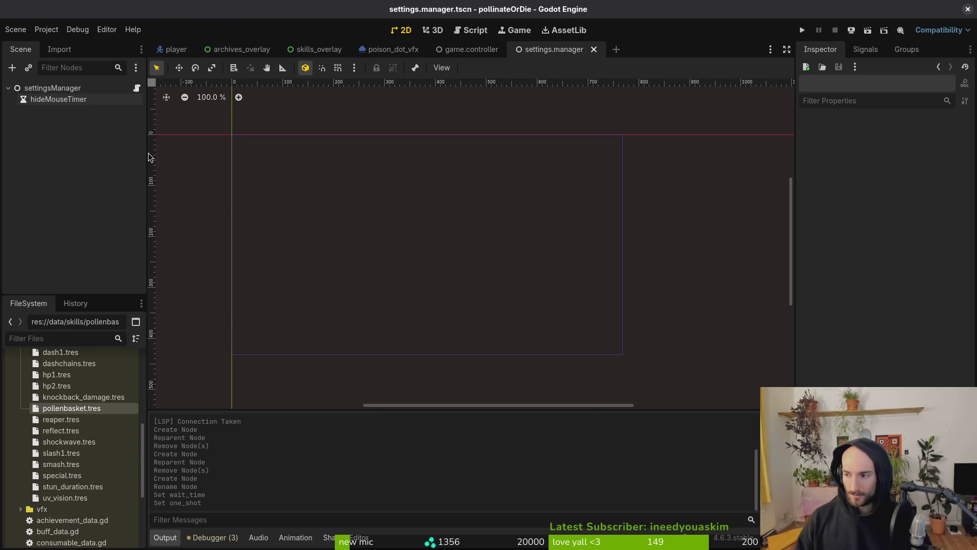
Step: Save game.controller.gd in the Neovim terminal editor
{"action": "key", "text": "alt+Tab"}
{"action": "type", "text": ":w"}
{"action": "key", "text": "Return"}
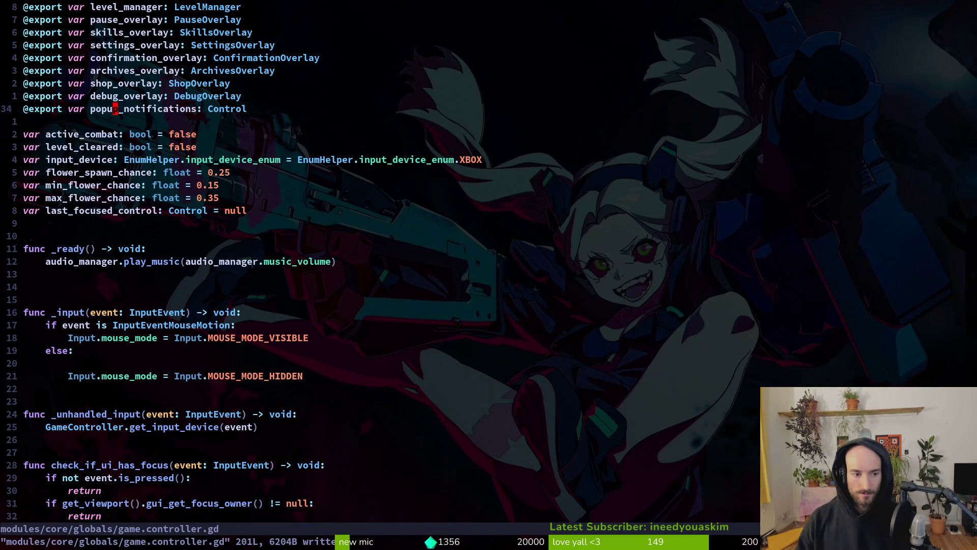
Step: Cut the whole _input function out of game.controller.gd
{"action": "key", "text": "1"}
{"action": "key", "text": "6"}
{"action": "key", "text": "j"}
{"action": "key", "text": "V"}
{"action": "key", "text": "j"}
{"action": "key", "text": "j"}
{"action": "key", "text": "j"}
{"action": "key", "text": "j"}
{"action": "key", "text": "j"}
{"action": "key", "text": "j"}
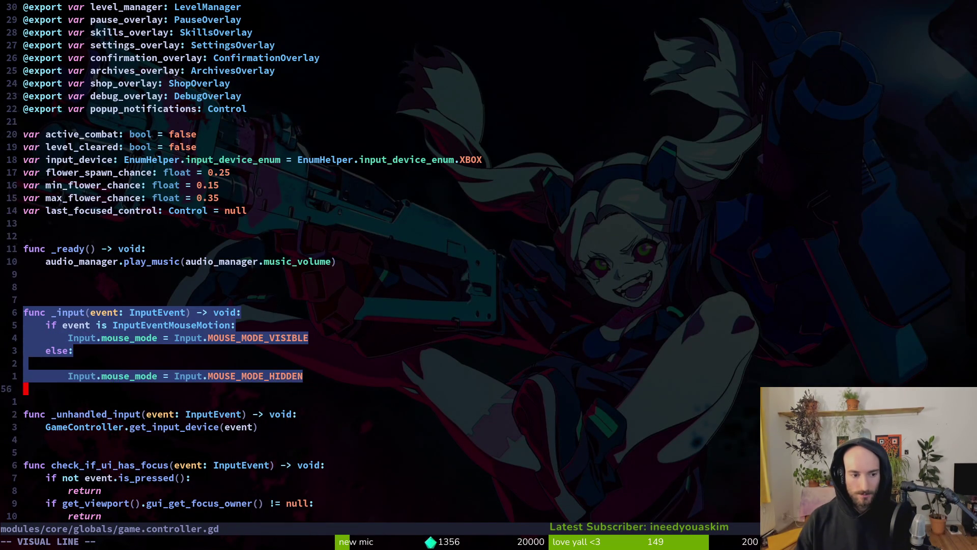
{"action": "key", "text": "d"}
Step: Find settings.manager.gd with the file finder and open it in a vertical split
{"action": "key", "text": "space"}
{"action": "key", "text": "f"}
{"action": "key", "text": "f"}
{"action": "type", "text": "settmana"}
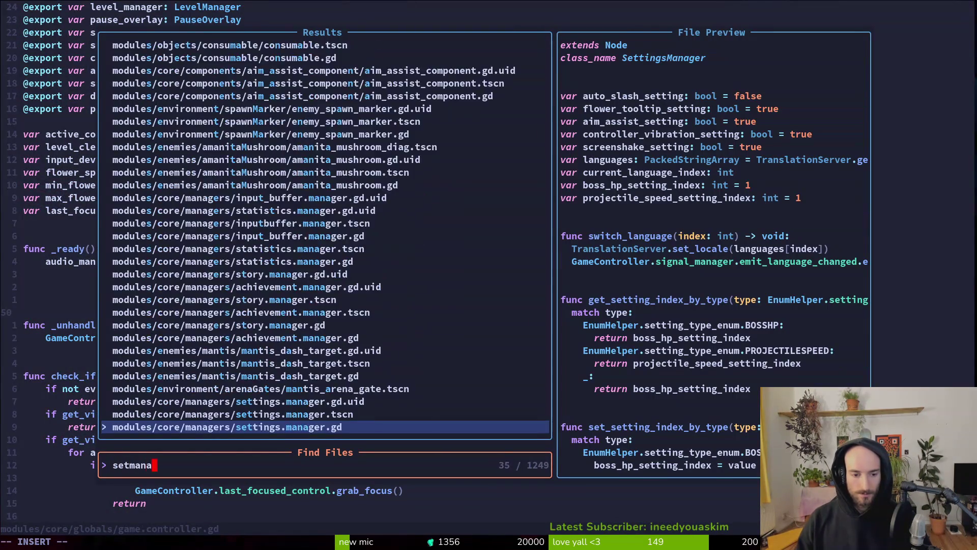
{"action": "key", "text": "ctrl+v"}
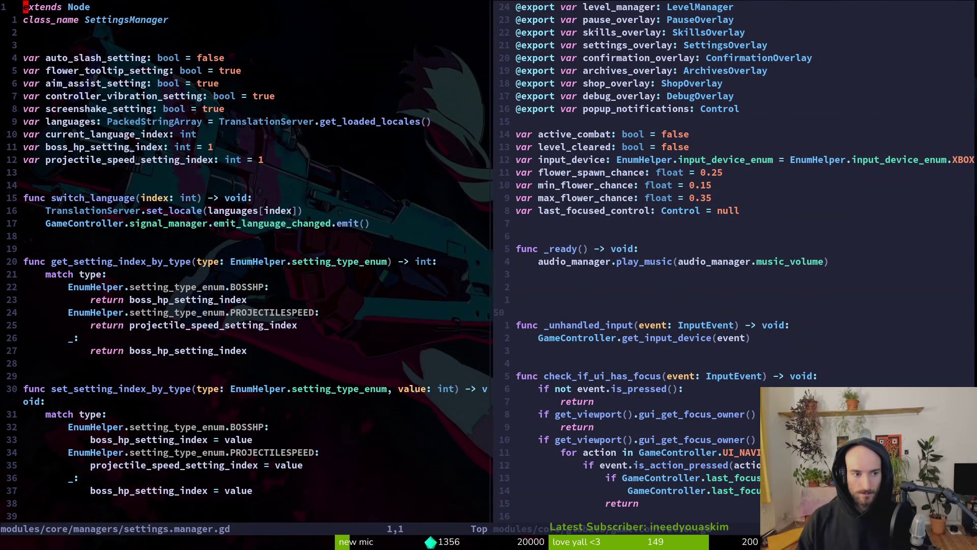
Step: Paste the _input function below the settings variables with blank-line spacing, and save
{"action": "key", "text": "1"}
{"action": "key", "text": "3"}
{"action": "key", "text": "j"}
{"action": "key", "text": "p"}
{"action": "key", "text": "o"}
{"action": "key", "text": "Return"}
{"action": "key", "text": "Escape"}
{"action": "type", "text": ":w"}
{"action": "key", "text": "Return"}
{"action": "key", "text": "k"}
{"action": "key", "text": "k"}
{"action": "key", "text": "k"}
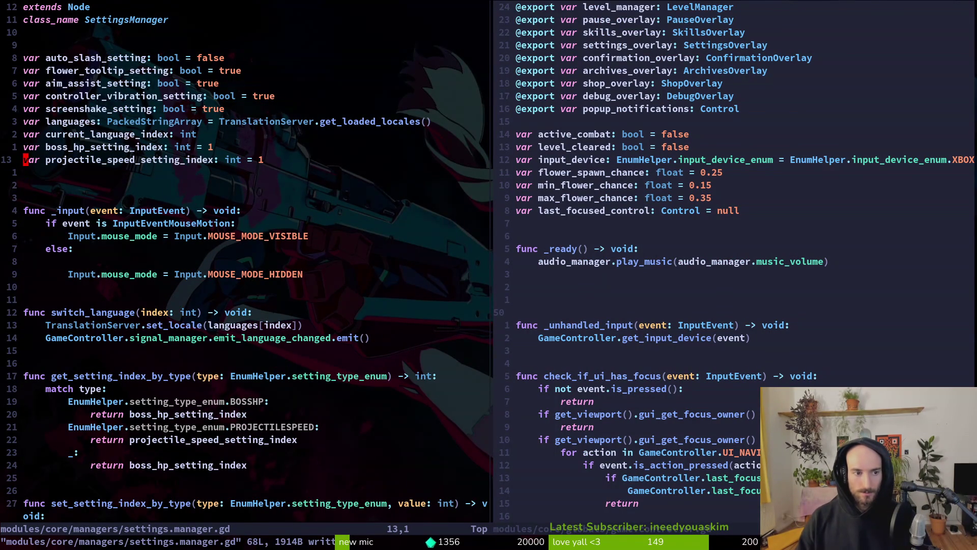
{"action": "key", "text": "k"}
{"action": "key", "text": "k"}
{"action": "key", "text": "k"}
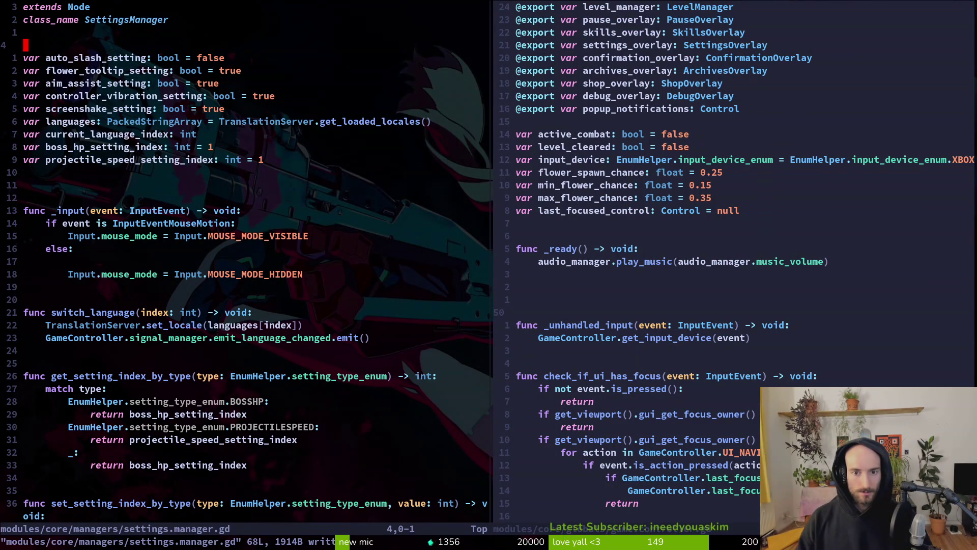
{"action": "key", "text": "o"}
{"action": "type", "text": "3"}
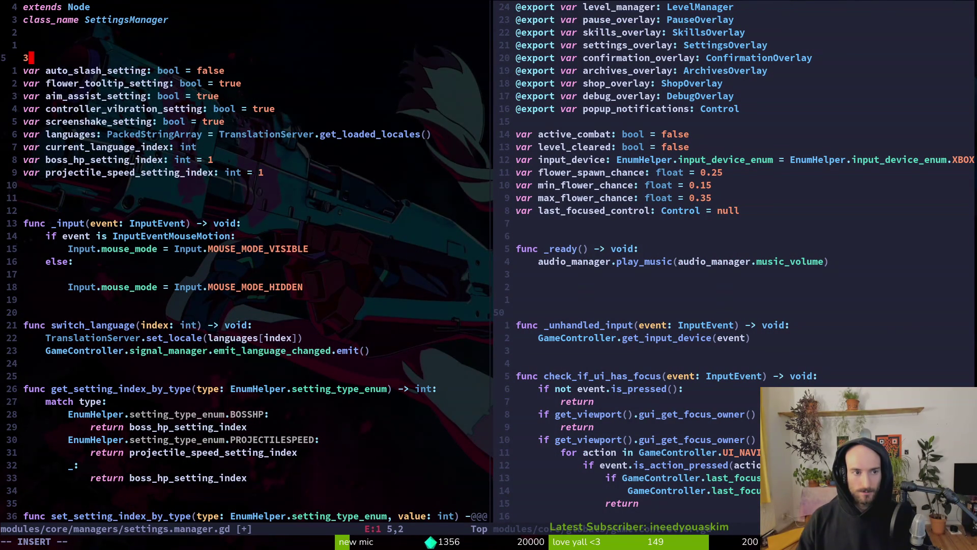
{"action": "key", "text": "BackSpace"}
{"action": "type", "text": "@export v"}
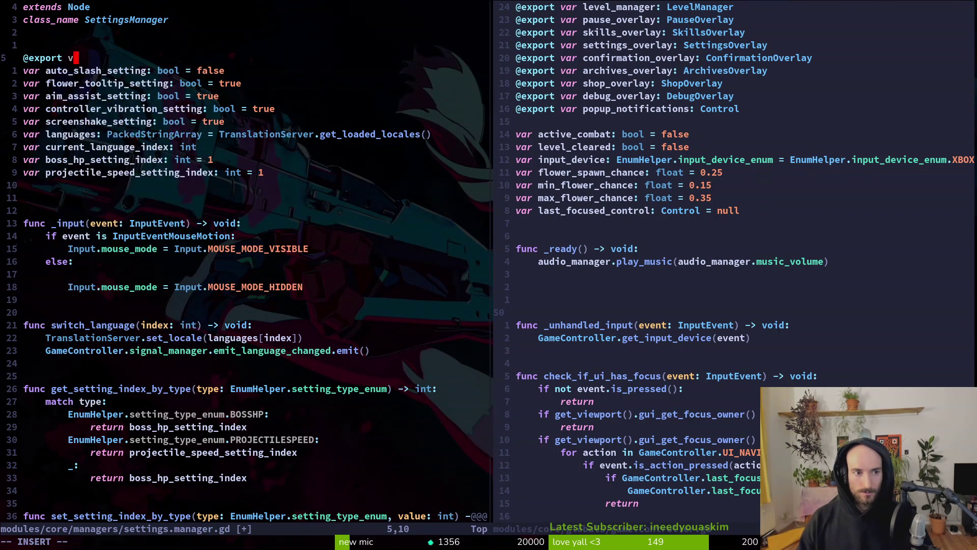
{"action": "type", "text": "ar hide_"}
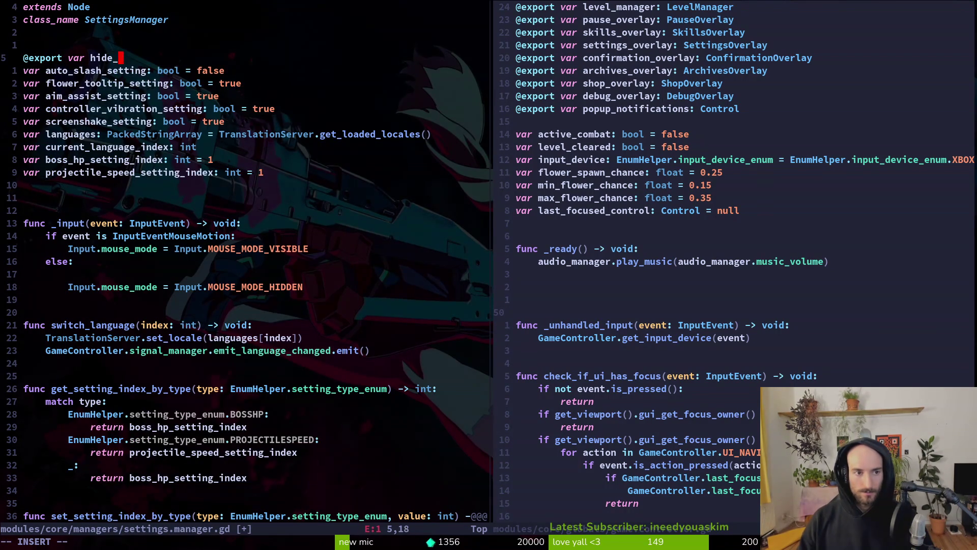
{"action": "type", "text": "mouse_timer: "}
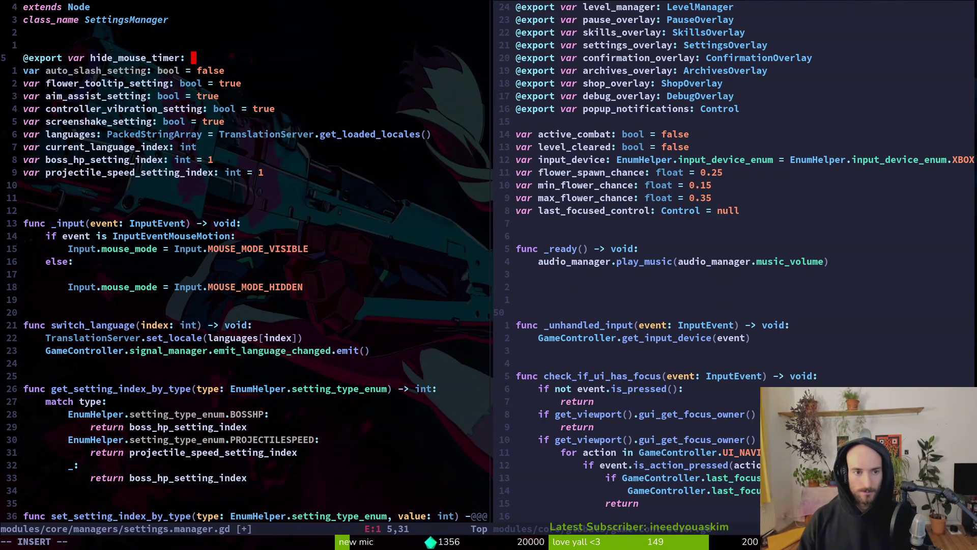
{"action": "type", "text": "Timer"}
{"action": "key", "text": "Escape"}
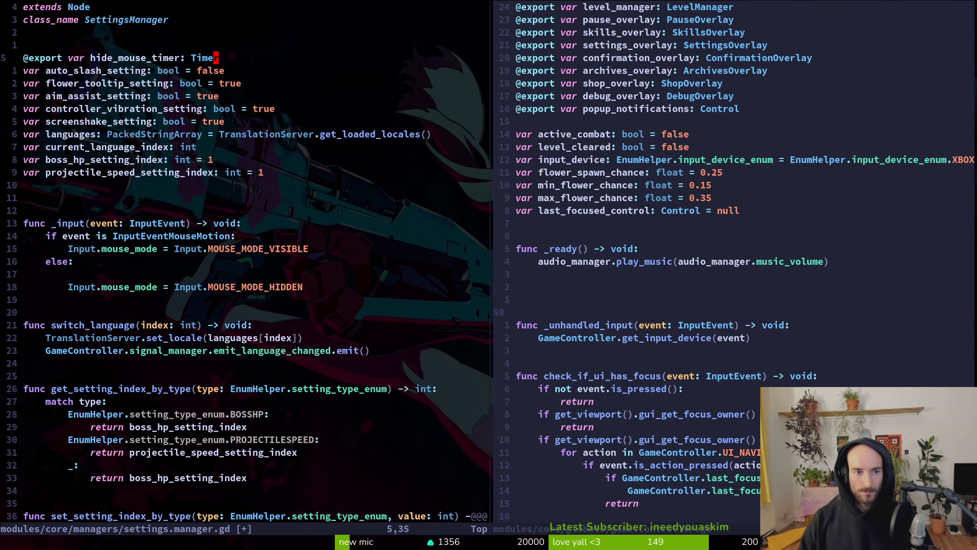
{"action": "key", "text": "ctrl+s"}
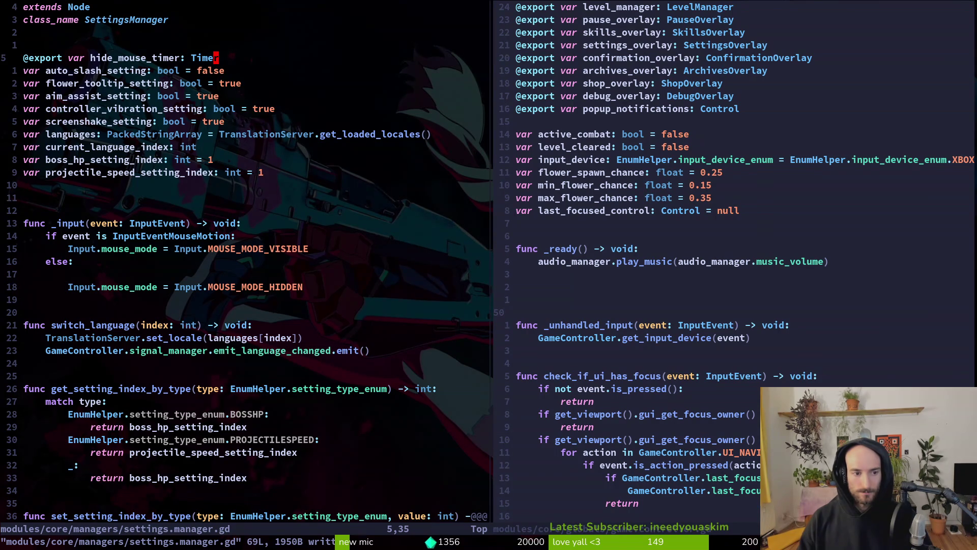
Step: Start hide_mouse_timer in _input's else branch and cut the direct MOUSE_MODE_HIDDEN line
{"action": "key", "text": "1"}
{"action": "key", "text": "4"}
{"action": "key", "text": "j"}
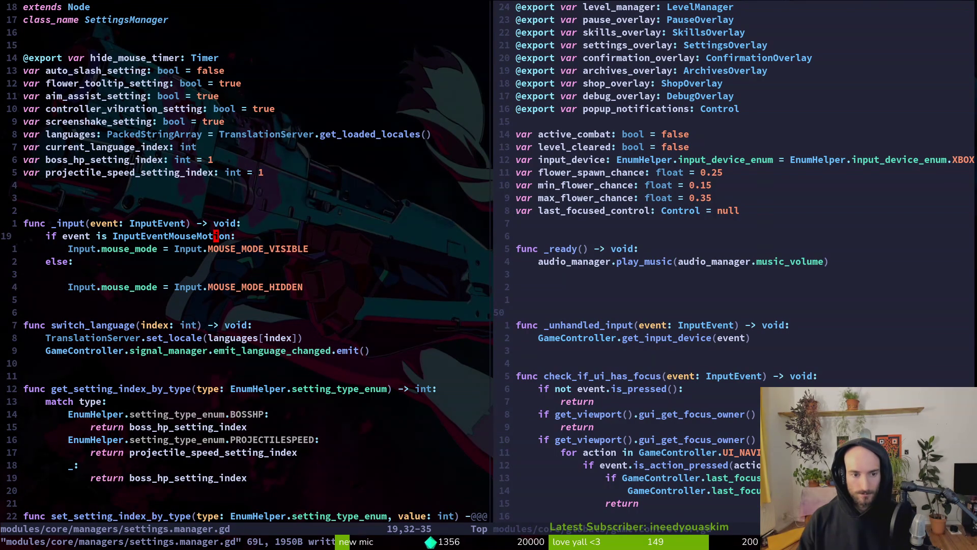
{"action": "key", "text": "j"}
{"action": "key", "text": "j"}
{"action": "type", "text": "o"}
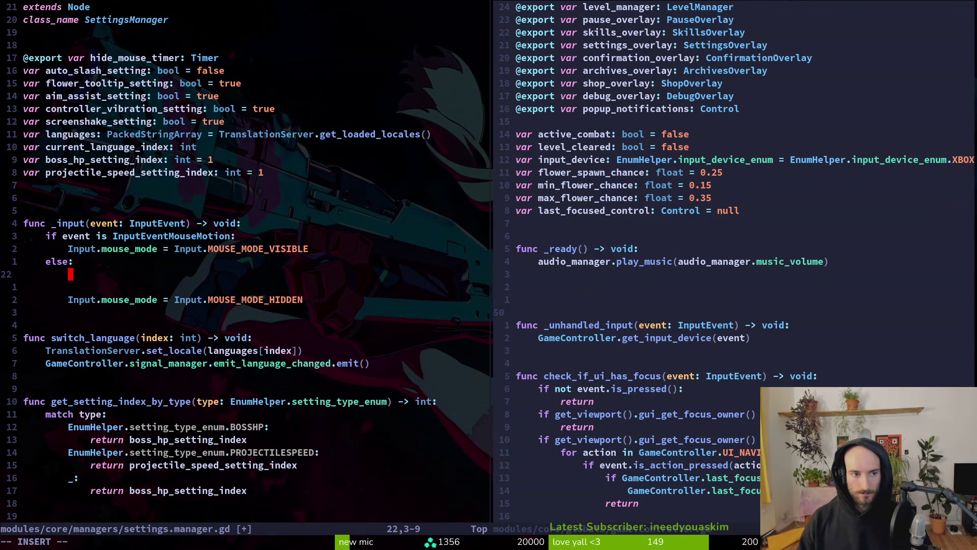
{"action": "type", "text": "ide_mouse_timer.start()"}
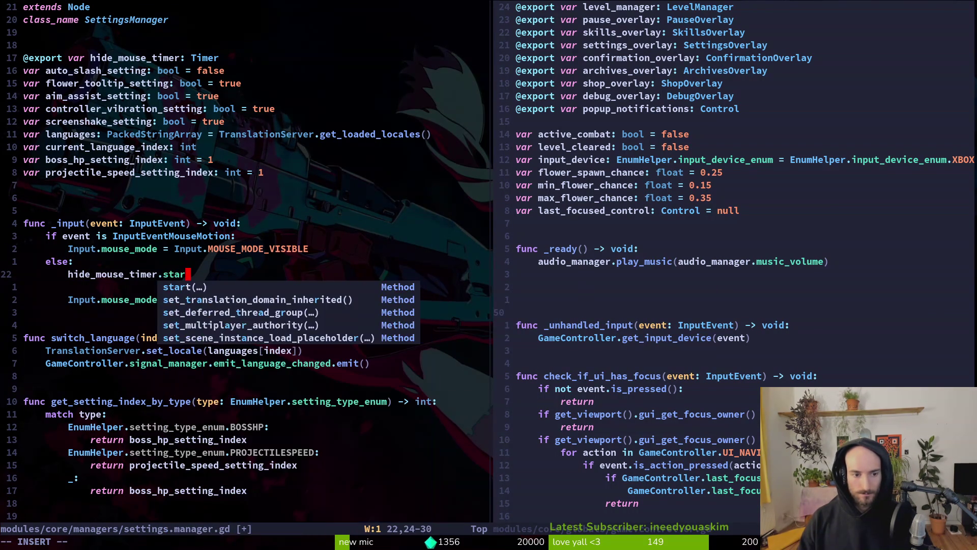
{"action": "key", "text": "Escape"}
{"action": "key", "text": "j"}
{"action": "key", "text": "d"}
{"action": "key", "text": "d"}
{"action": "key", "text": "u"}
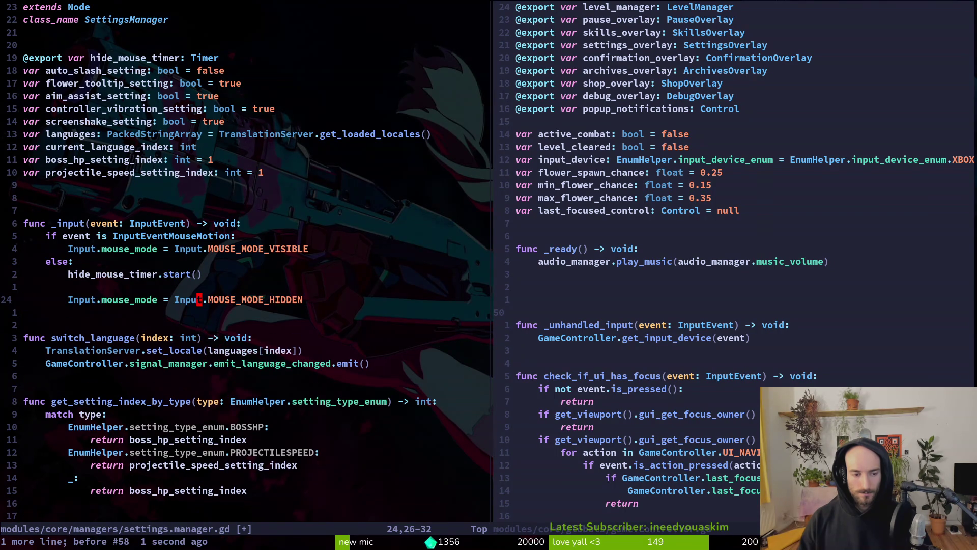
{"action": "key", "text": "d"}
{"action": "key", "text": "d"}
Step: Create func _ready() and begin hide_mouse_timer.timeout.connect(func() with the mouse-hiding line below it
{"action": "key", "text": "k"}
{"action": "key", "text": "k"}
{"action": "key", "text": "k"}
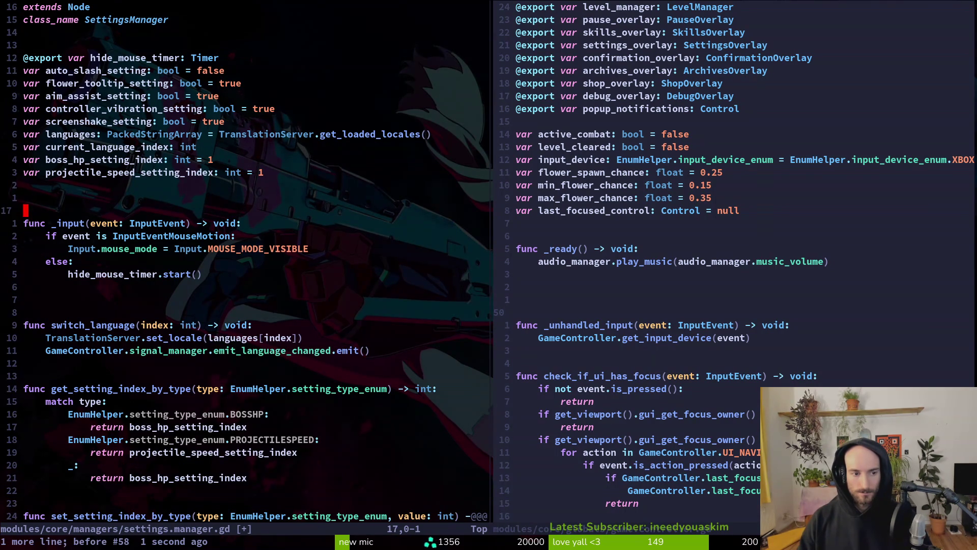
{"action": "type", "text": "O"}
{"action": "type", "text": "nc_"}
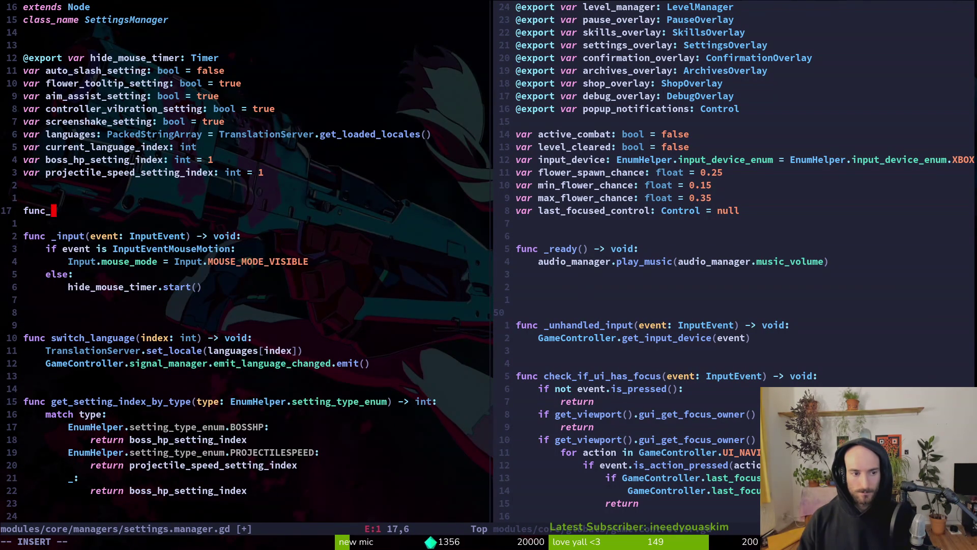
{"action": "type", "text": "read"}
{"action": "key", "text": "Return"}
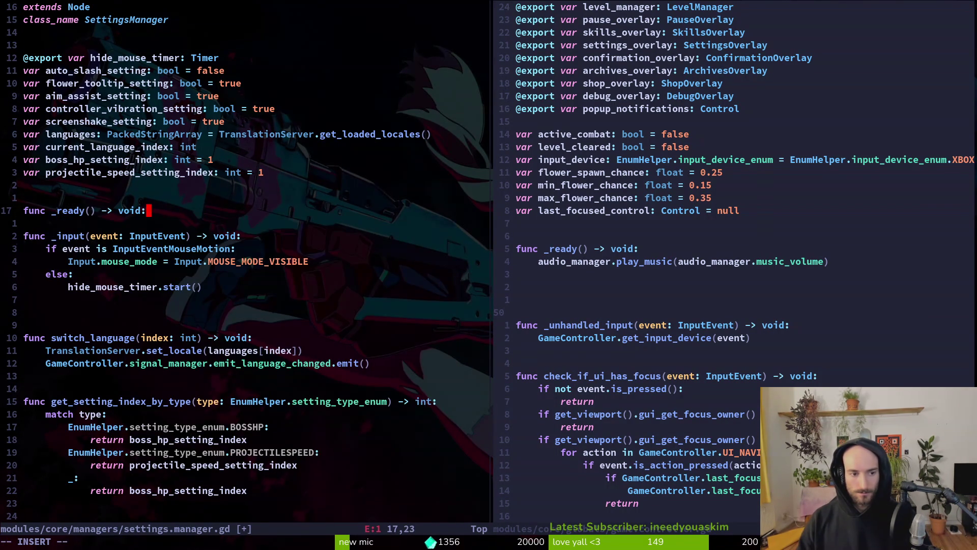
{"action": "key", "text": "Return"}
{"action": "key", "text": "p"}
{"action": "key", "text": "k"}
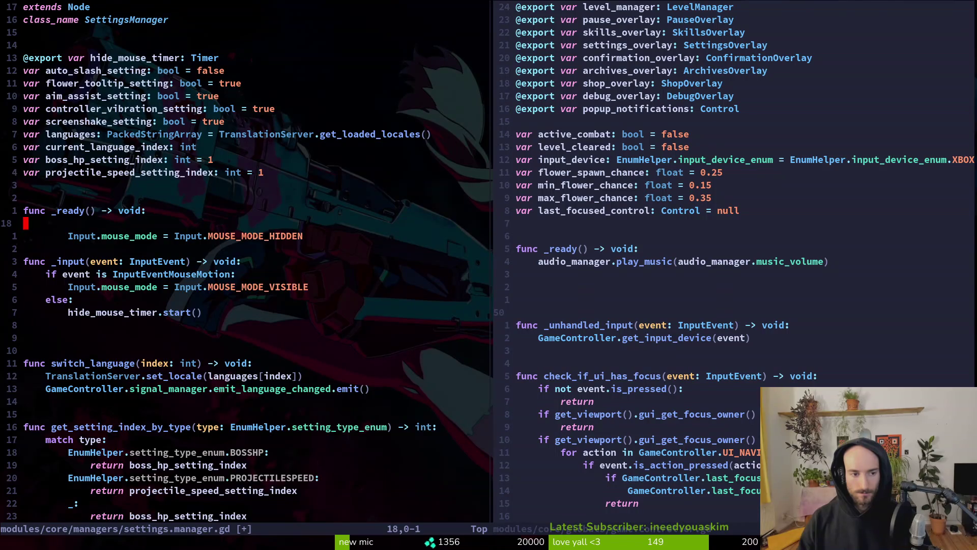
{"action": "type", "text": "o"}
{"action": "type", "text": "hid"}
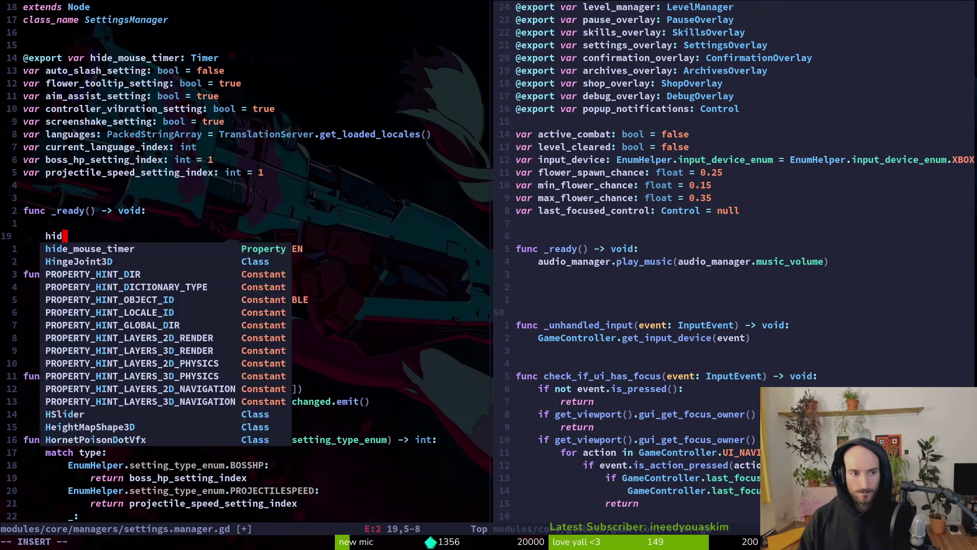
{"action": "key", "text": "Tab"}
{"action": "type", "text": ".con"}
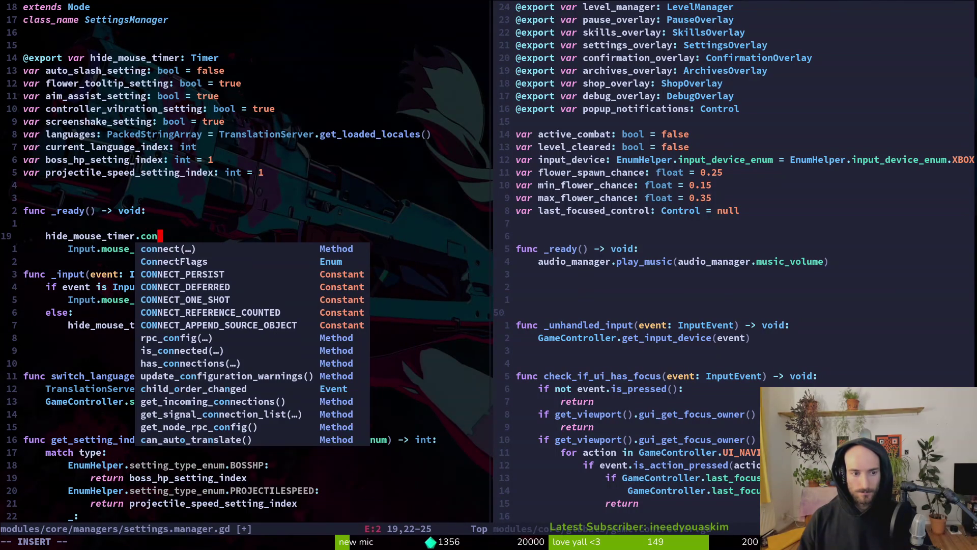
{"action": "key", "text": "BackSpace"}
{"action": "key", "text": "BackSpace"}
{"action": "key", "text": "BackSpace"}
{"action": "type", "text": "ti"}
{"action": "key", "text": "Tab"}
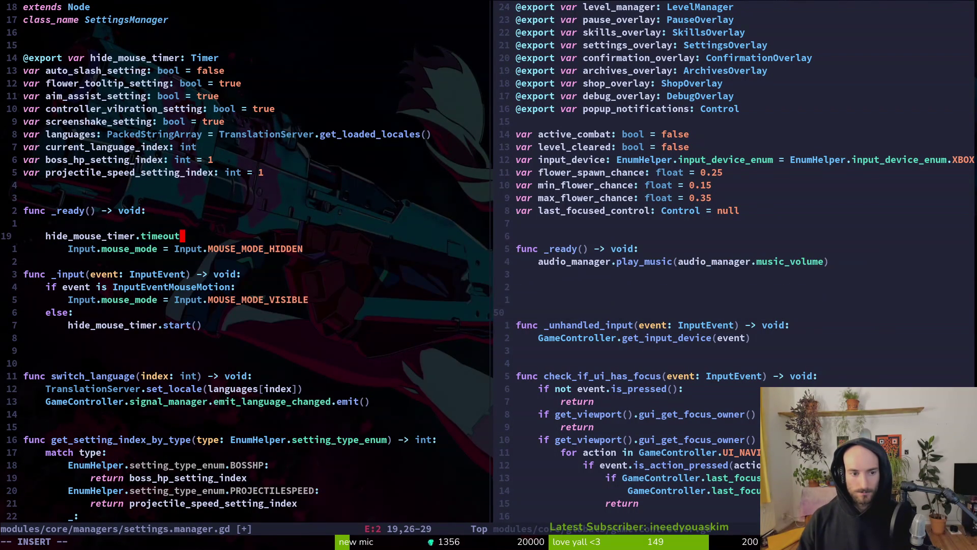
{"action": "type", "text": ".conn"}
{"action": "key", "text": "Tab"}
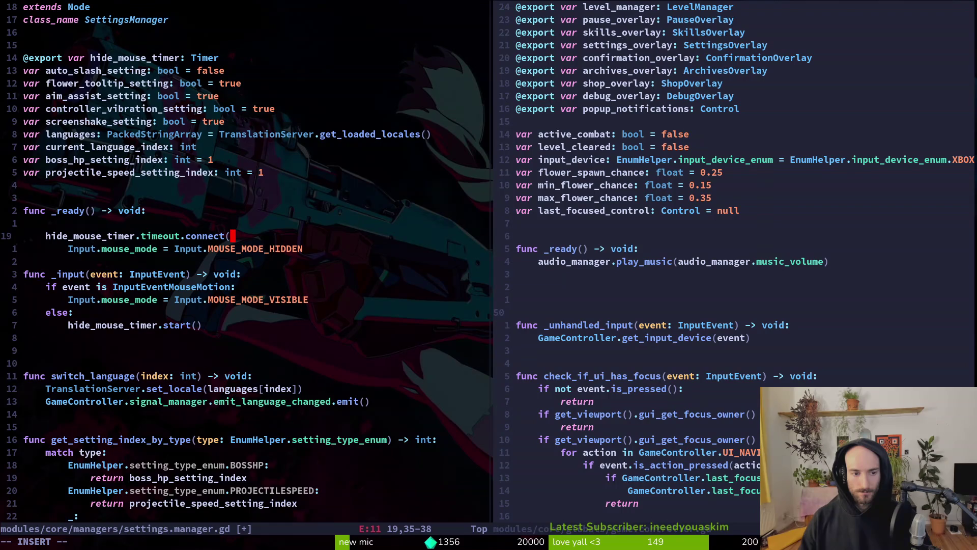
{"action": "type", "text": "func"}
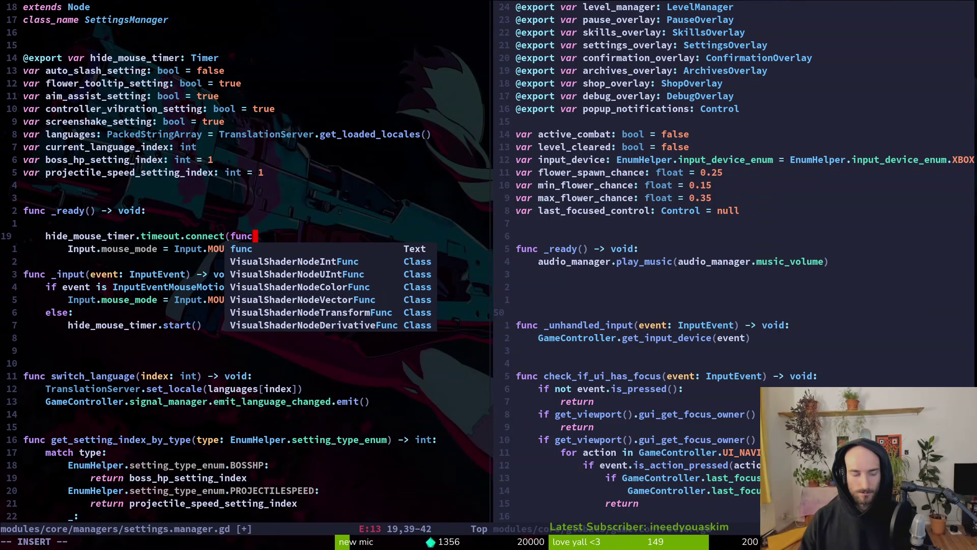
{"action": "type", "text": "()"}
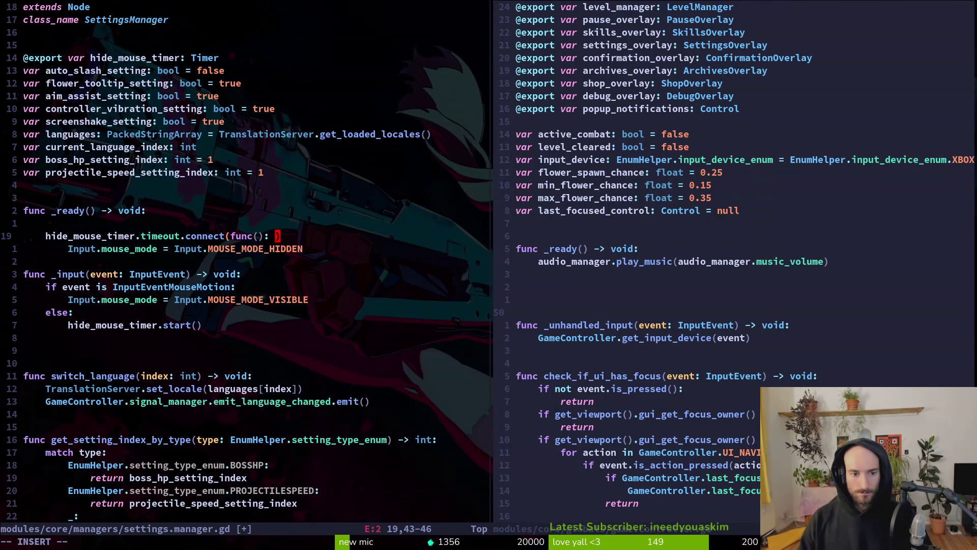
Step: Join the MOUSE_MODE_HIDDEN line into the connect lambda, fix parentheses, remove the blank line, and save
{"action": "key", "text": "Escape"}
{"action": "key", "text": "shift+d"}
{"action": "key", "text": "shift+j"}
{"action": "type", "text": "x"}
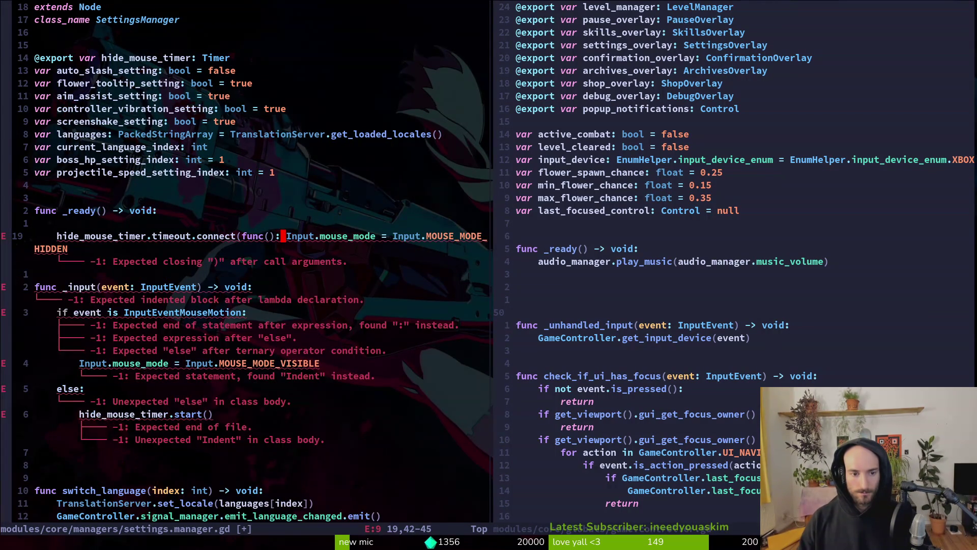
{"action": "type", "text": "a"}
{"action": "key", "text": "Escape"}
{"action": "key", "text": "shift+a"}
{"action": "type", "text": ")"}
{"action": "key", "text": "Escape"}
{"action": "key", "text": "k"}
{"action": "key", "text": "k"}
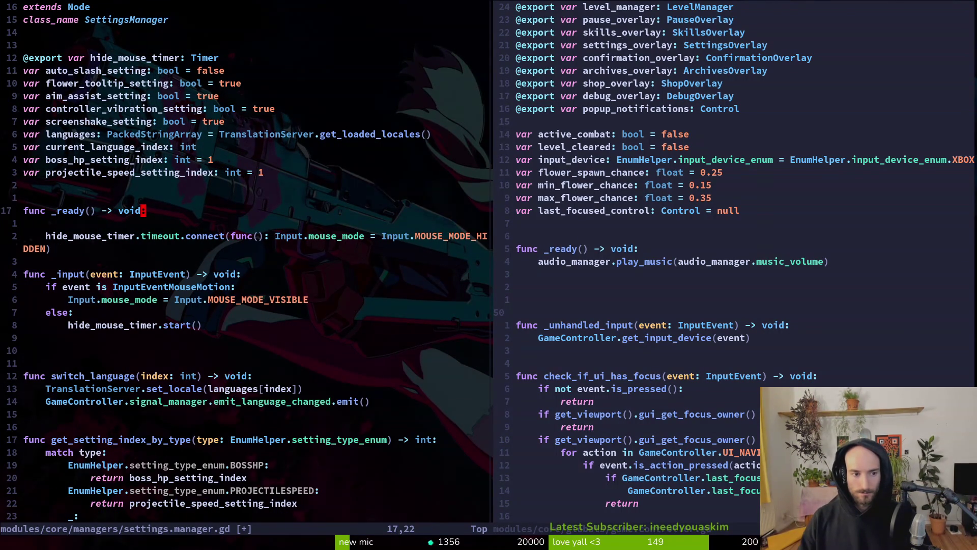
{"action": "key", "text": "j"}
{"action": "key", "text": "d"}
{"action": "key", "text": "d"}
{"action": "type", "text": ":w"}
{"action": "key", "text": "Return"}
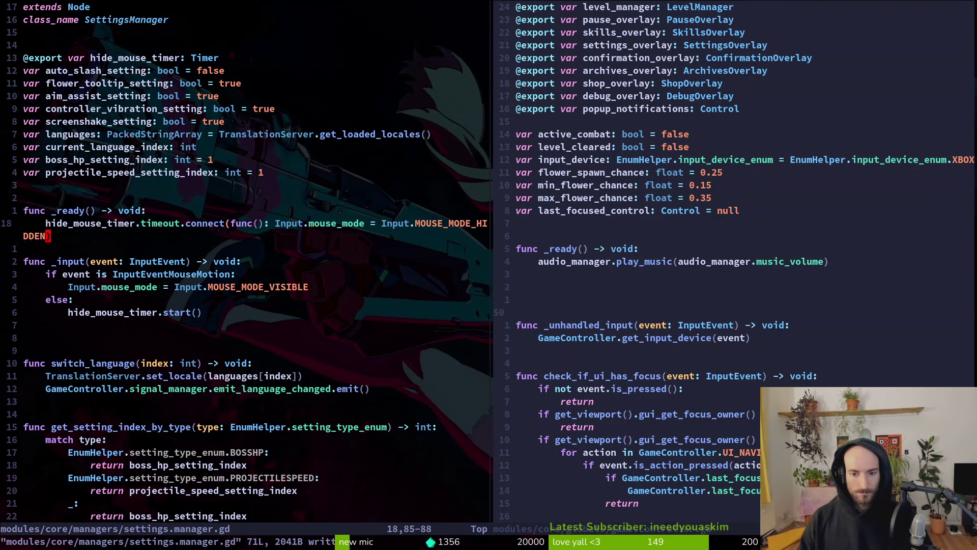
Step: Trim extra blank lines after play_music in game.controller.gd, save and close it, then resave settings.manager.gd
{"action": "key", "text": "ctrl+w"}
{"action": "key", "text": "l"}
{"action": "key", "text": "k"}
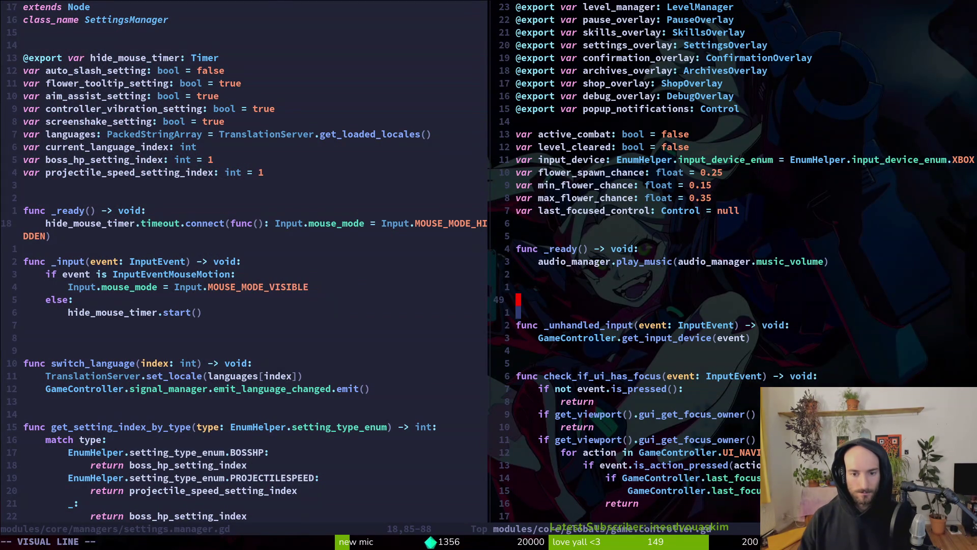
{"action": "type", "text": "djkk:w"}
{"action": "key", "text": "Return"}
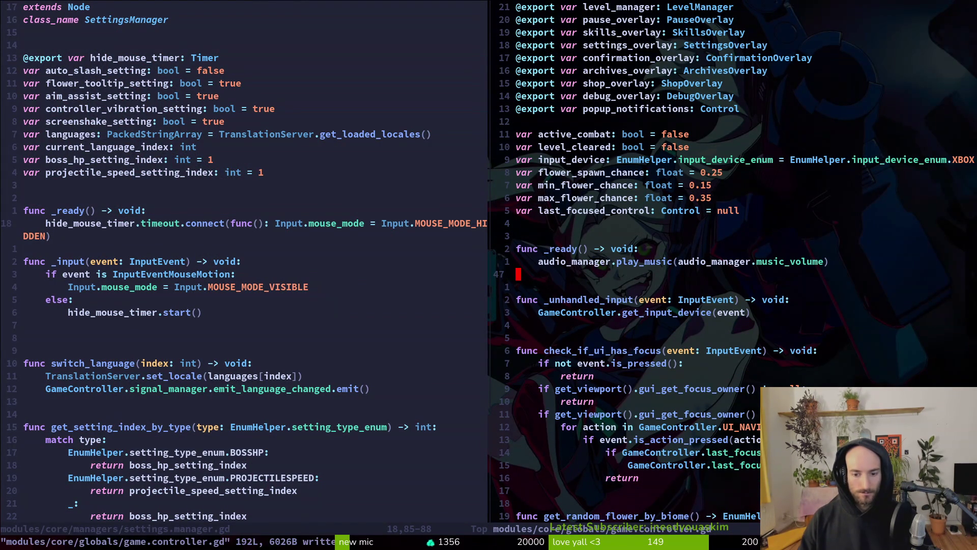
{"action": "type", "text": ":wq"}
{"action": "key", "text": "Return"}
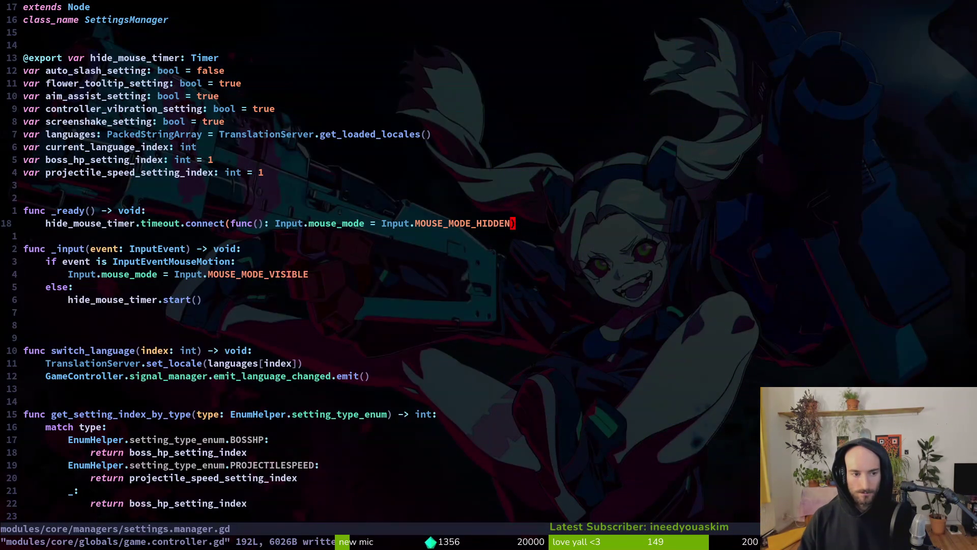
{"action": "type", "text": "j:w"}
{"action": "key", "text": "Return"}
{"action": "key", "text": "j"}
{"action": "key", "text": "j"}
{"action": "key", "text": "j"}
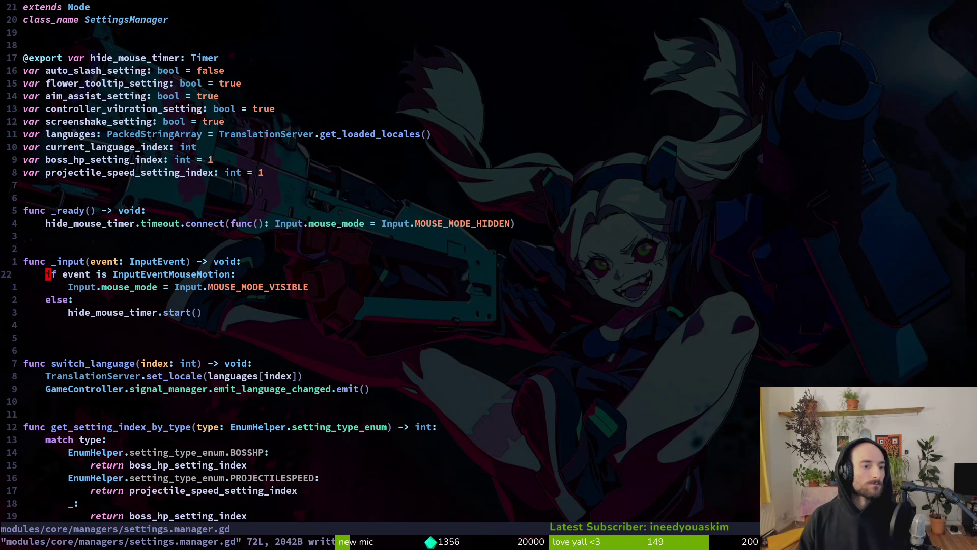
Step: Review the _input function, then run the game from Godot with F5
{"action": "key", "text": "j"}
{"action": "key", "text": "j"}
{"action": "key", "text": "k"}
{"action": "key", "text": "k"}
{"action": "key", "text": "k"}
{"action": "key", "text": "j"}
{"action": "key", "text": "j"}
{"action": "key", "text": "j"}
{"action": "key", "text": "k"}
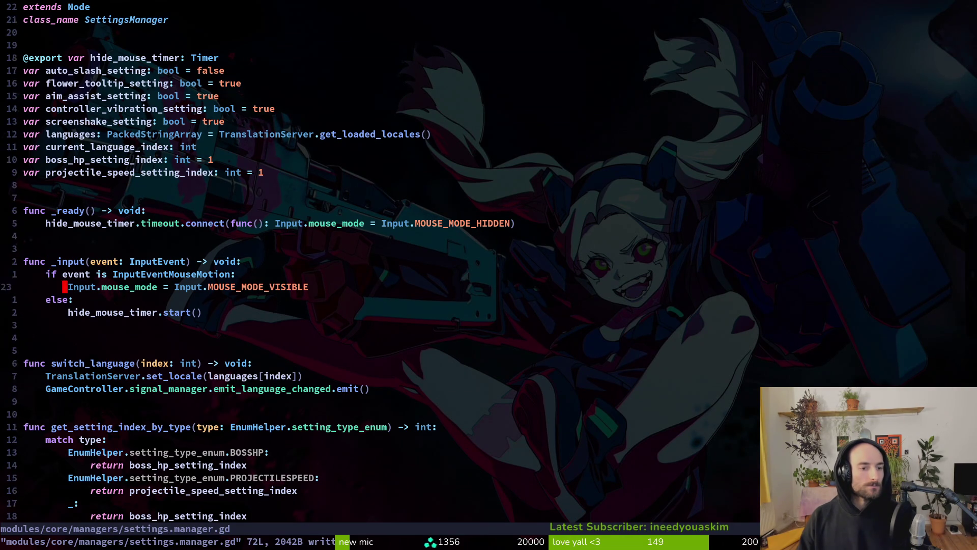
{"action": "key", "text": "k"}
{"action": "key", "text": "j"}
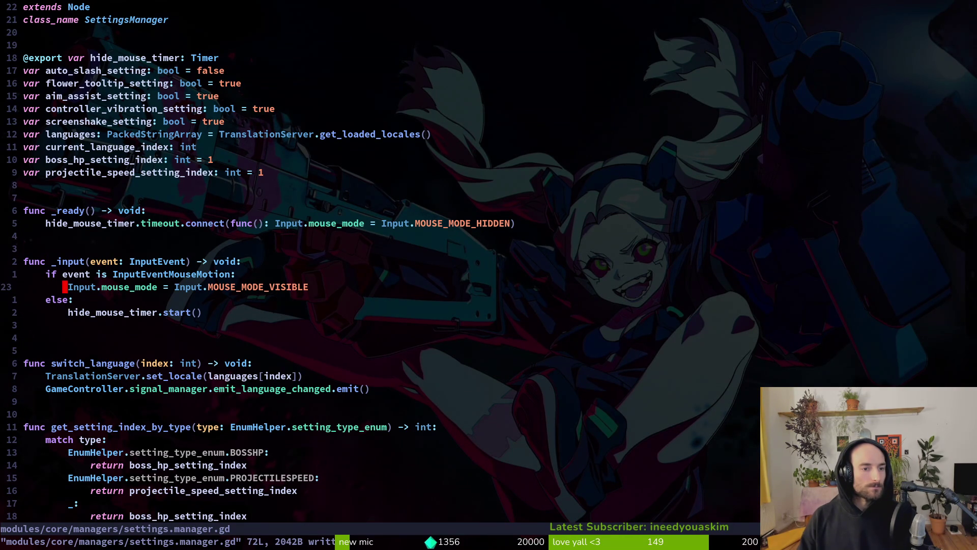
{"action": "key", "text": "alt+Tab"}
{"action": "key", "text": "F5"}
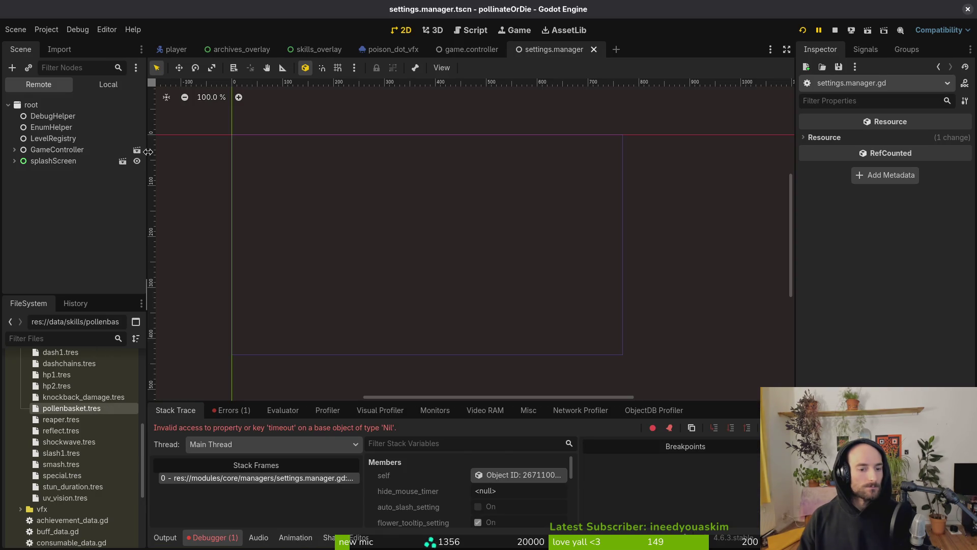
Step: Assign hideMouseTimer to settingsManager's Hide Mouse Timer property and save the scene
{"action": "left_click", "coordinate": [80, 86]}
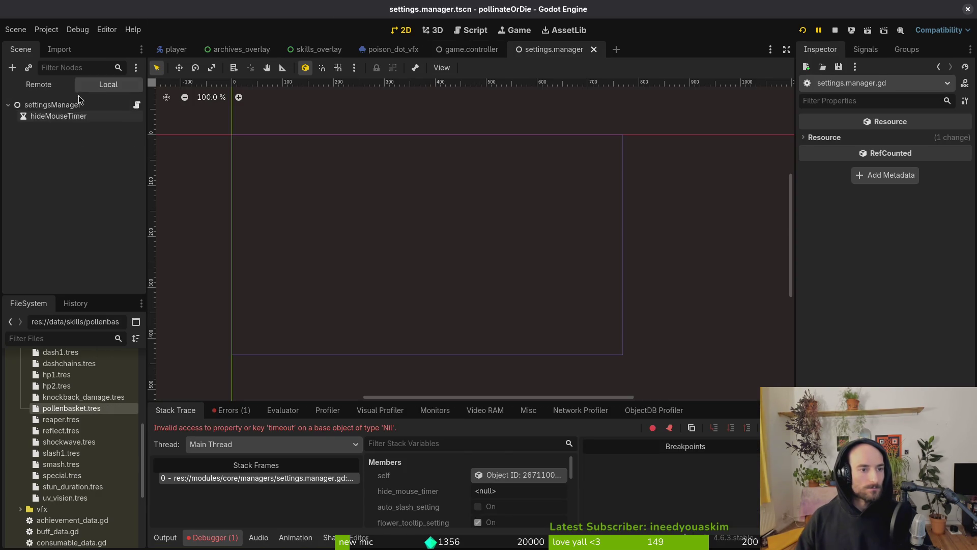
{"action": "left_click", "coordinate": [56, 105]}
{"action": "left_click", "coordinate": [920, 138]}
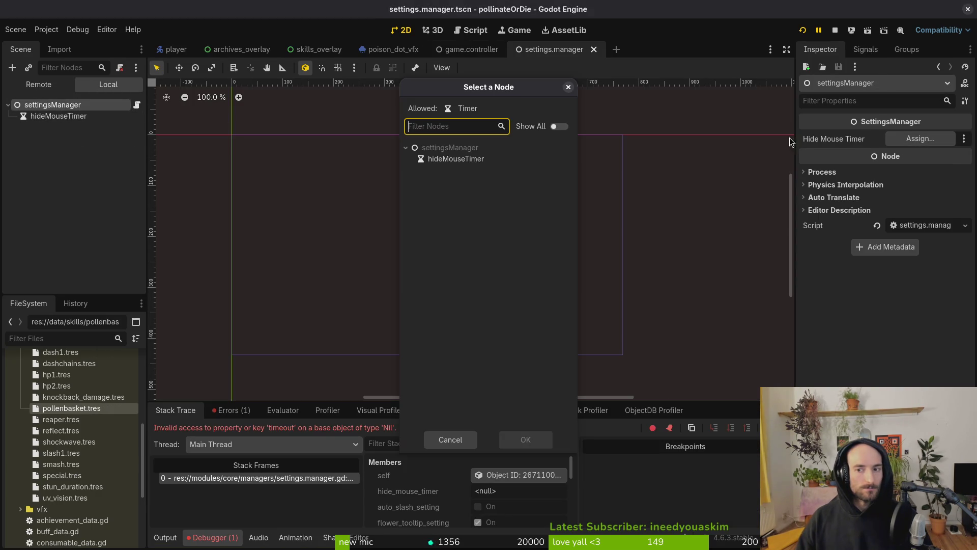
{"action": "left_click", "coordinate": [456, 158]}
{"action": "left_click", "coordinate": [526, 439]}
{"action": "left_click", "coordinate": [801, 31]}
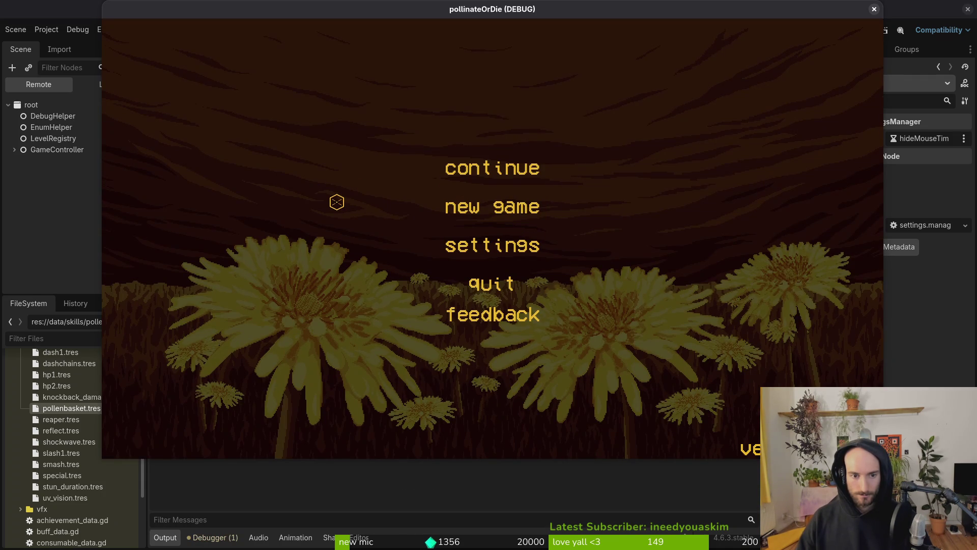
Step: Playtest by continuing the saved game and toggling the skill tree, then return to the terminal
{"action": "left_click", "coordinate": [499, 179]}
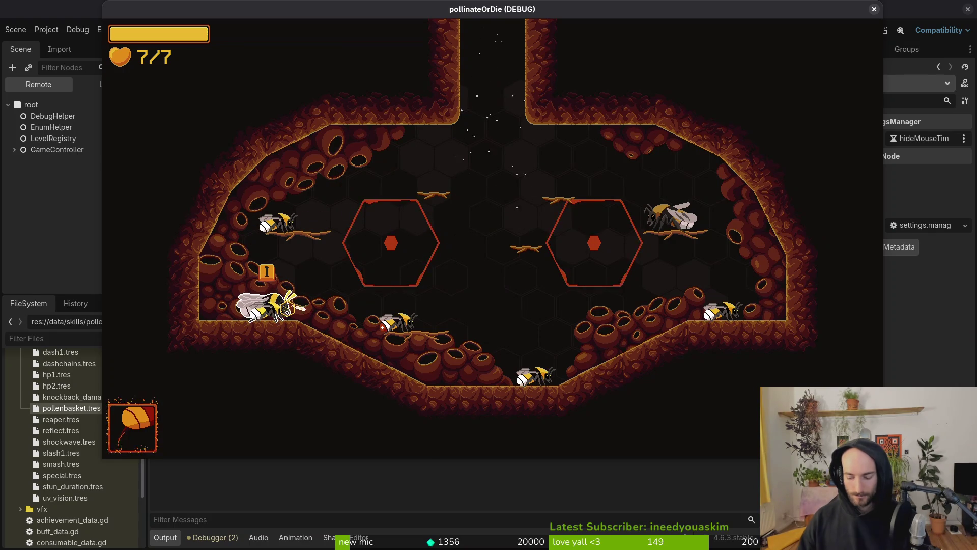
{"action": "key", "text": "i"}
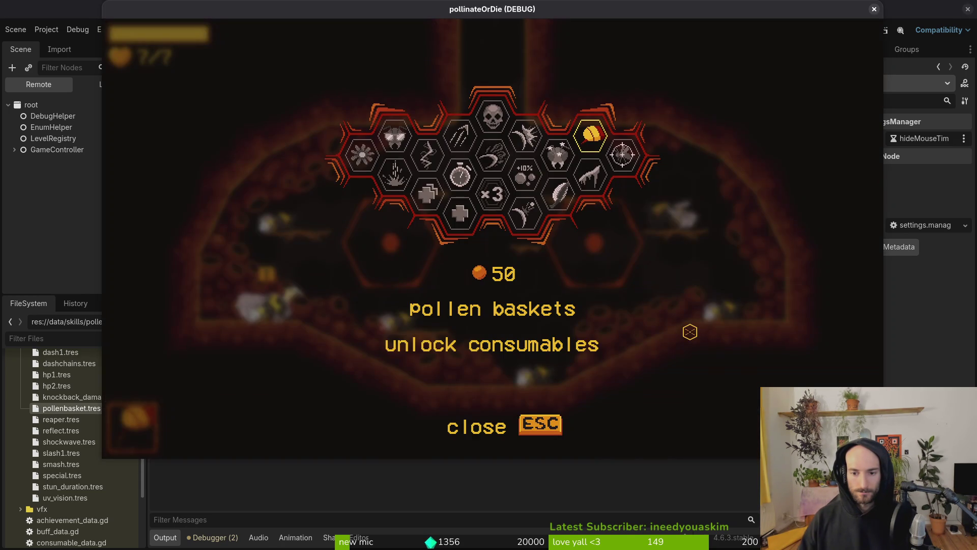
{"action": "key", "text": "Escape"}
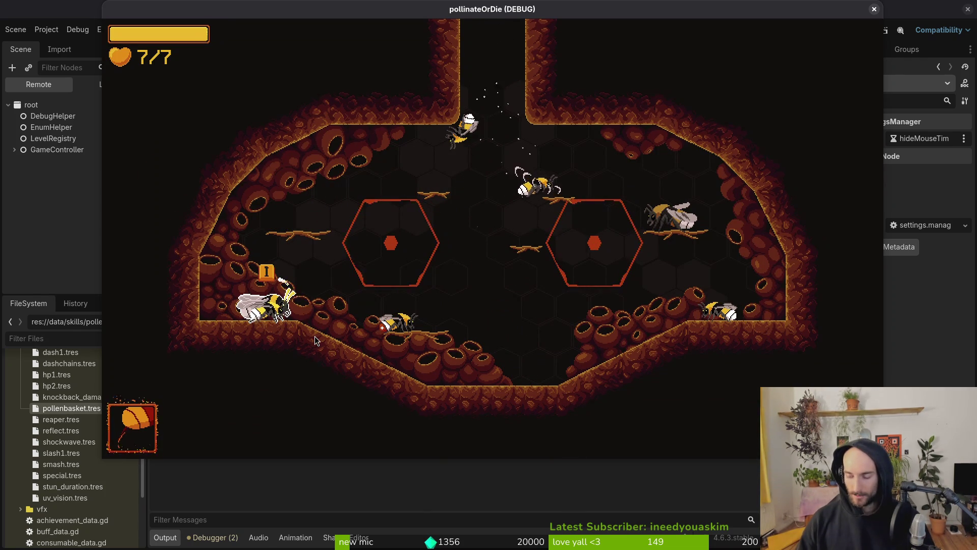
{"action": "key", "text": "alt+Tab"}
Step: Delete the blank line after hide_mouse_timer.start() and save the script
{"action": "key", "text": "k"}
{"action": "key", "text": "k"}
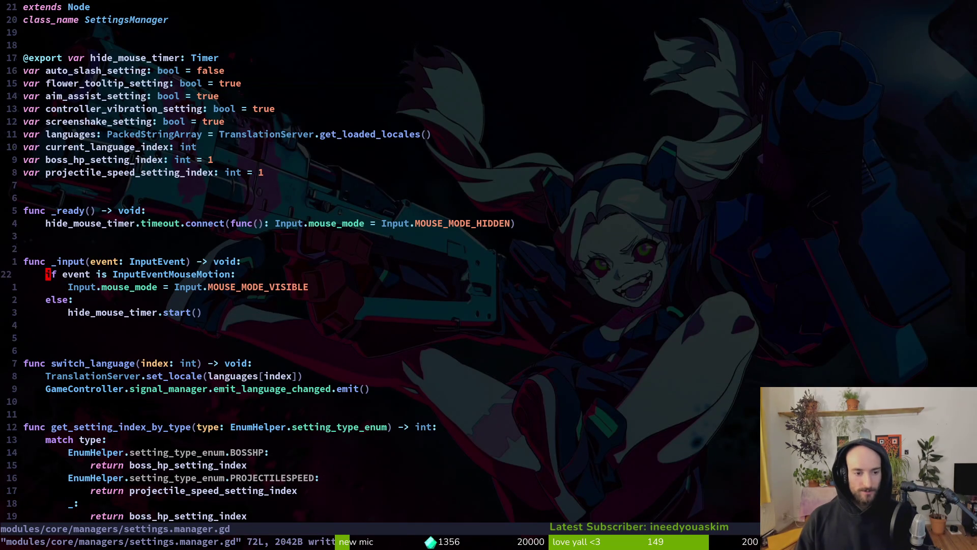
{"action": "key", "text": "j"}
{"action": "key", "text": "j"}
{"action": "key", "text": "j"}
{"action": "key", "text": "j"}
{"action": "key", "text": "j"}
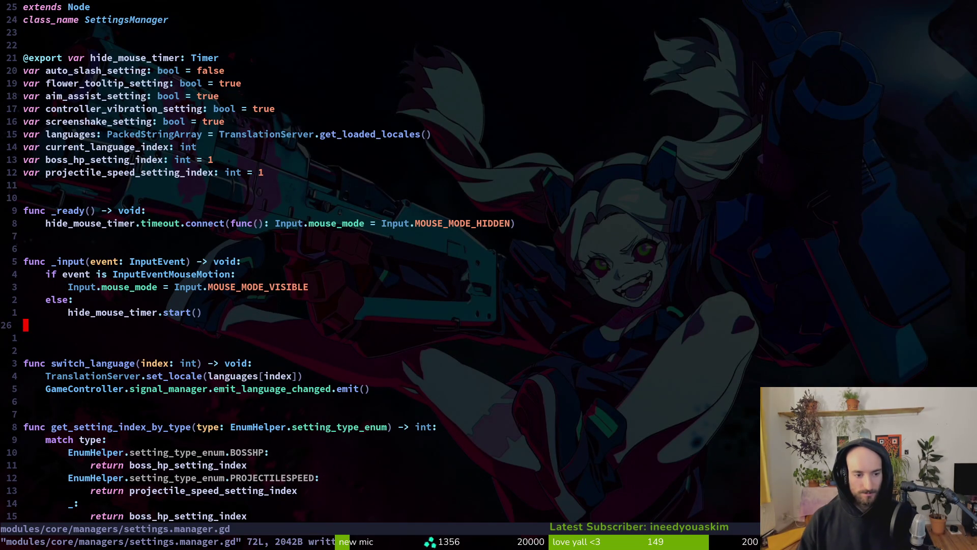
{"action": "key", "text": "d"}
{"action": "key", "text": "d"}
{"action": "key", "text": "colon"}
{"action": "key", "text": "Return"}
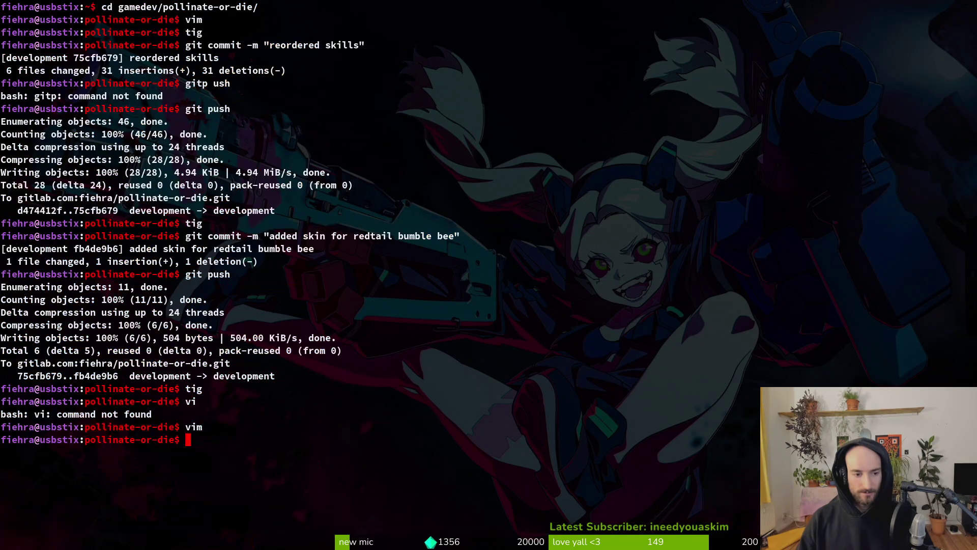
Step: In tig, review and stage the game controller and settings manager changes
{"action": "type", "text": "tig"}
{"action": "key", "text": "Return"}
{"action": "key", "text": "Down"}
{"action": "key", "text": "Down"}
{"action": "key", "text": "Down"}
{"action": "key", "text": "Return"}
{"action": "key", "text": "u"}
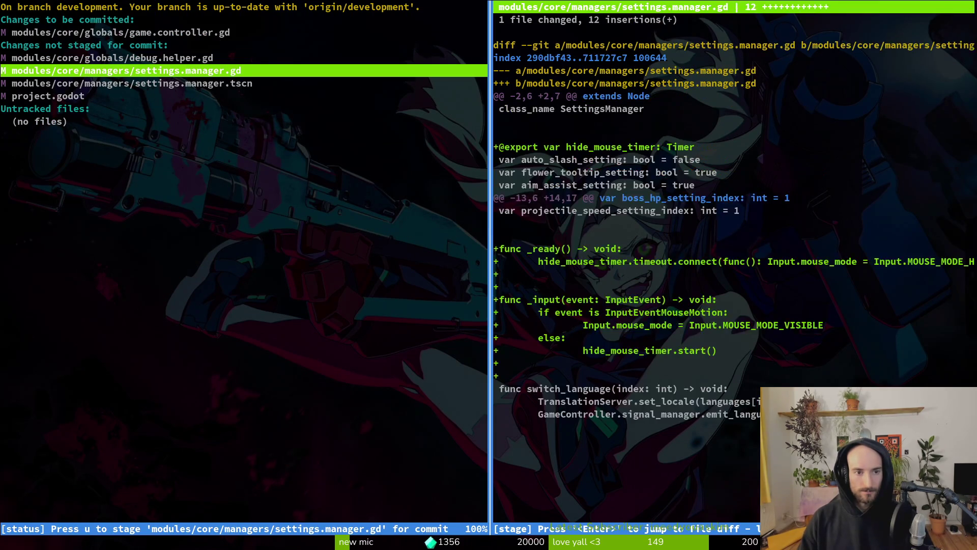
{"action": "key", "text": "u"}
{"action": "key", "text": "Up"}
{"action": "key", "text": "Down"}
{"action": "key", "text": "Q"}
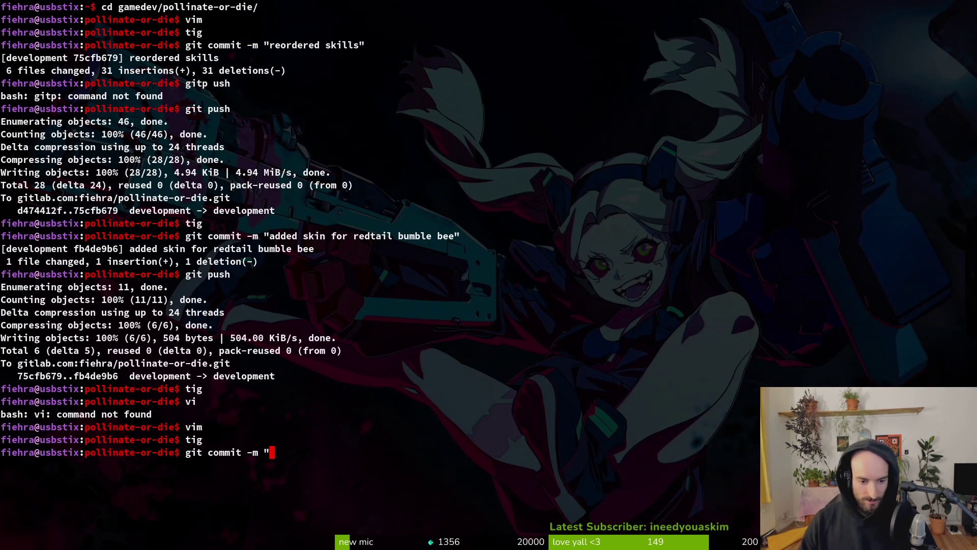
Step: Commit as 'hide mouse when not moving for 3 seconds' and git push to development
{"action": "type", "text": "hide mo"}
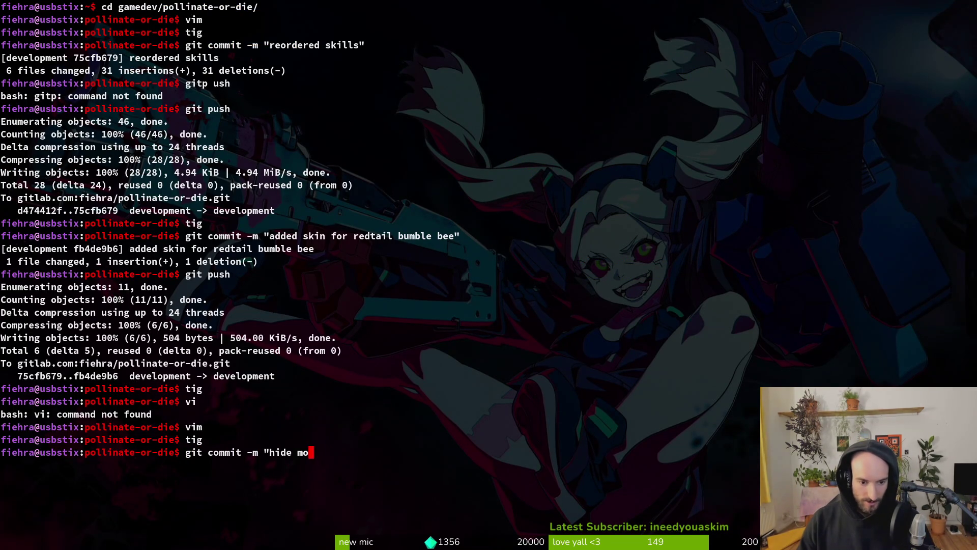
{"action": "type", "text": "use when not moving for "}
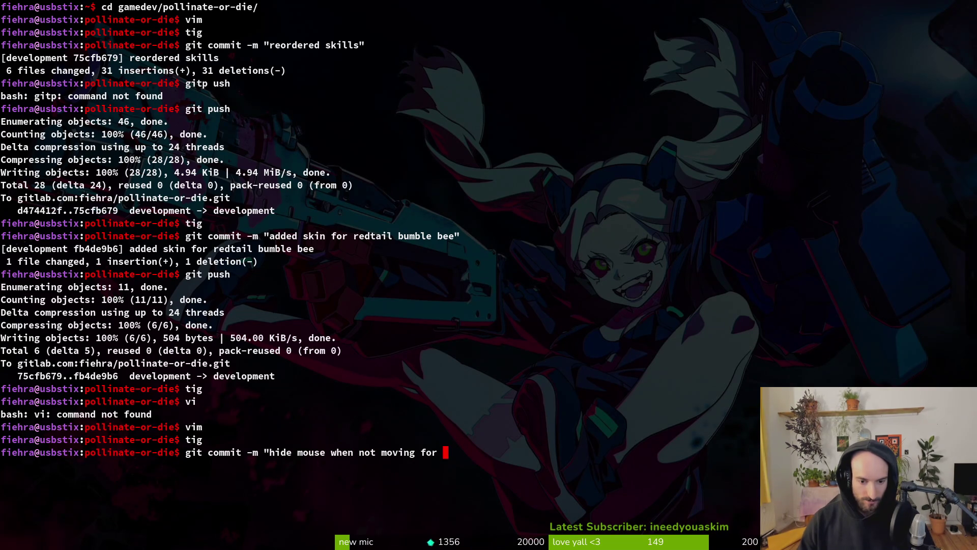
{"action": "type", "text": "3 seconds"}
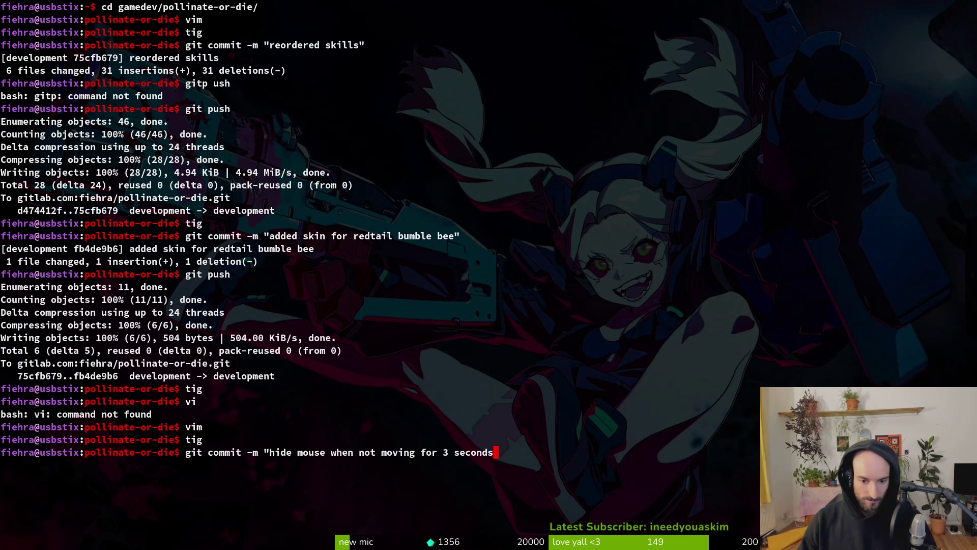
{"action": "type", "text": "\""}
{"action": "key", "text": "Return"}
{"action": "type", "text": "git push"}
{"action": "key", "text": "Return"}
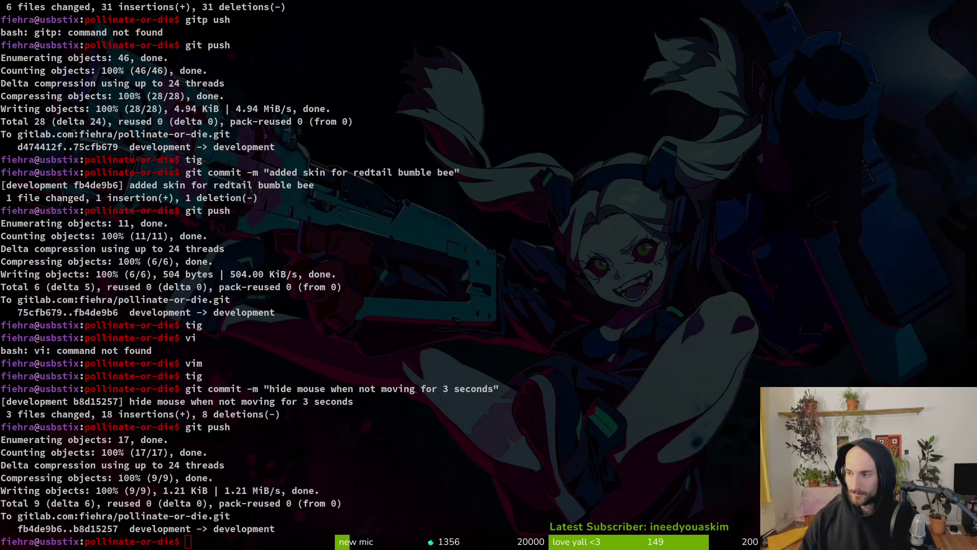
Step: Glance at GitLab, then return to the terminal and clear its output
{"action": "key", "text": "alt+Tab"}
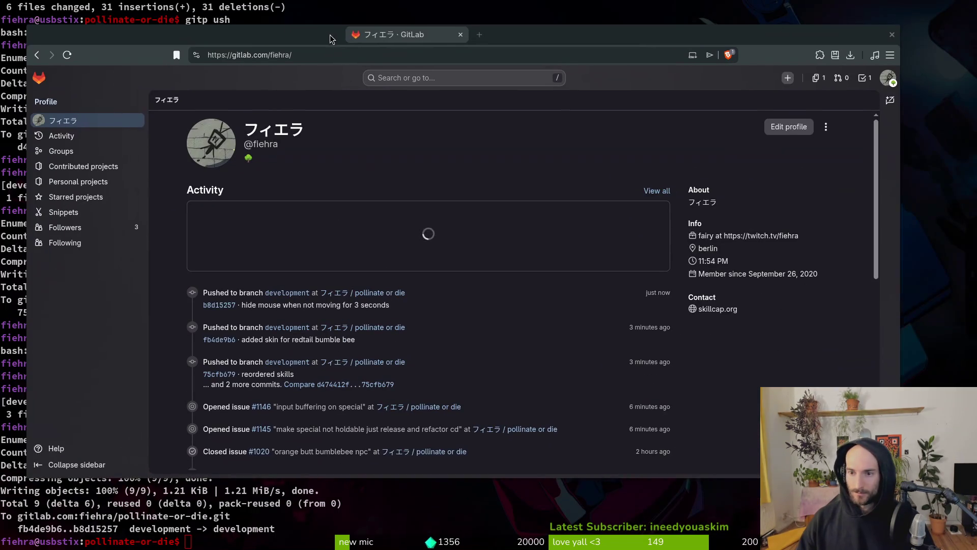
{"action": "key", "text": "alt+Tab"}
{"action": "key", "text": "ctrl+l"}
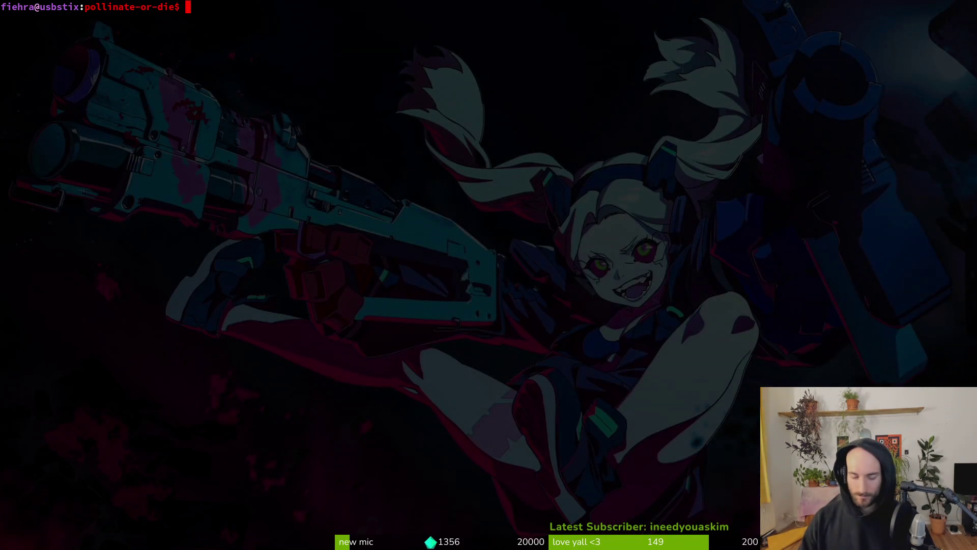
Step: Look over the project's open Work items in GitLab, then close the browser
{"action": "key", "text": "alt+Tab"}
{"action": "mouse_move", "coordinate": [60, 169]}
{"action": "left_mouse_down"}
{"action": "mouse_move", "coordinate": [219, 147]}
{"action": "mouse_move", "coordinate": [92, 155]}
{"action": "left_mouse_up"}
{"action": "left_click", "coordinate": [72, 155]}
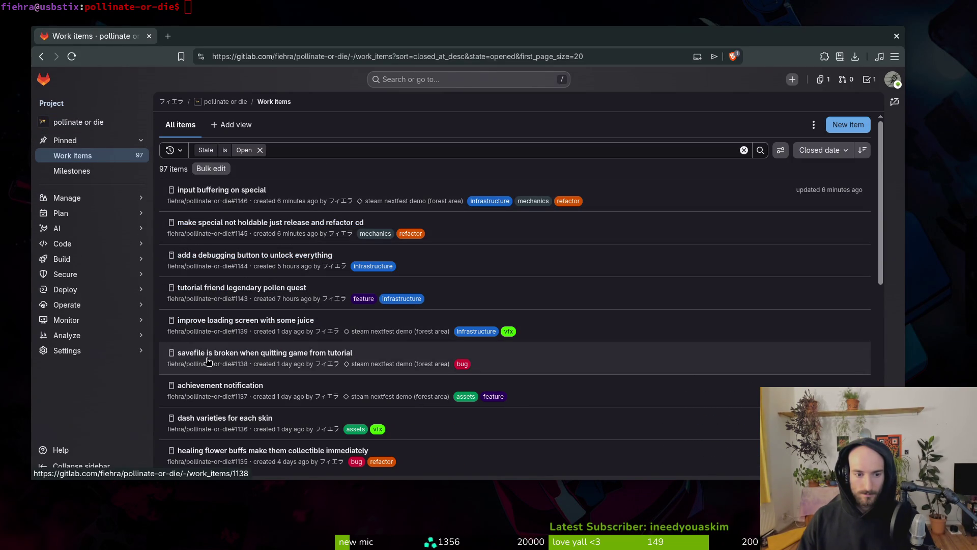
{"action": "mouse_move", "coordinate": [328, 399]}
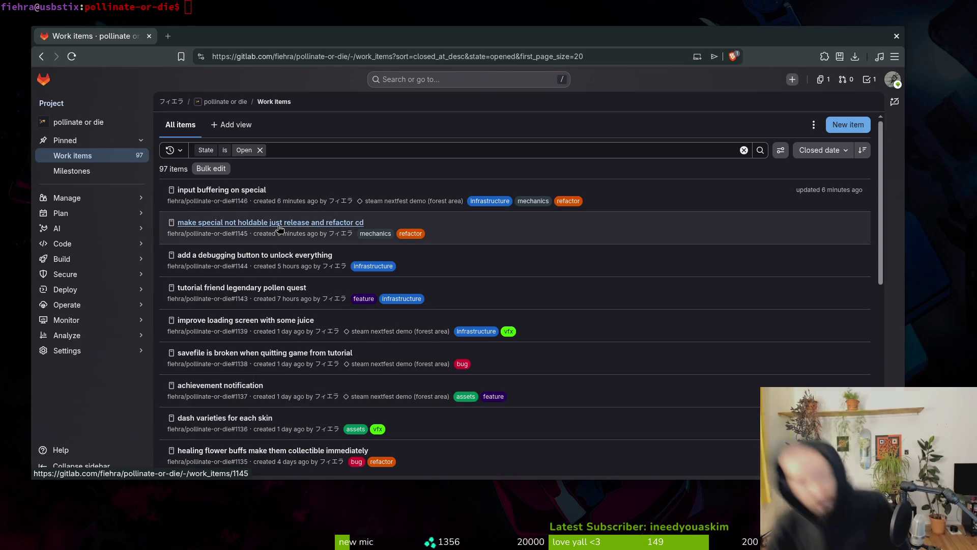
{"action": "key", "text": "ctrl+w"}
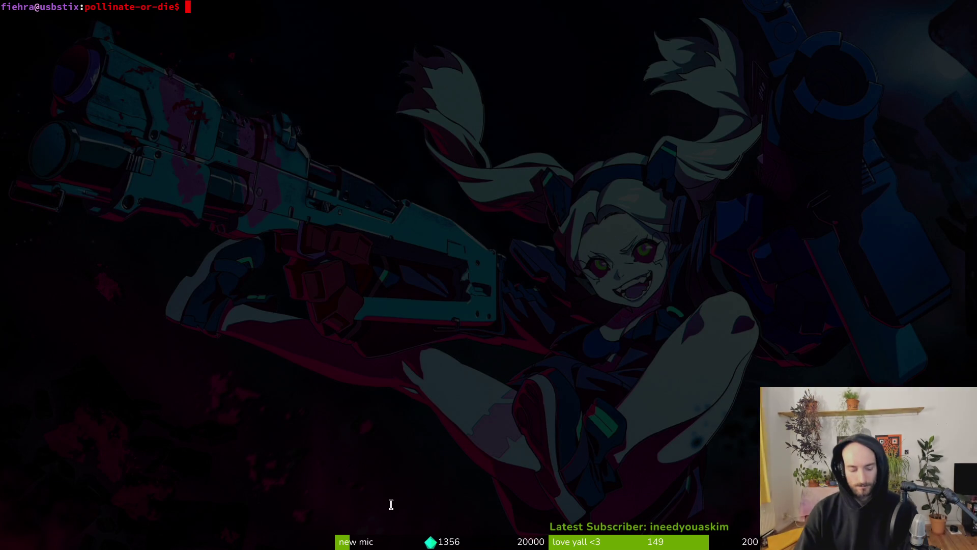
{"action": "key", "text": "Return"}
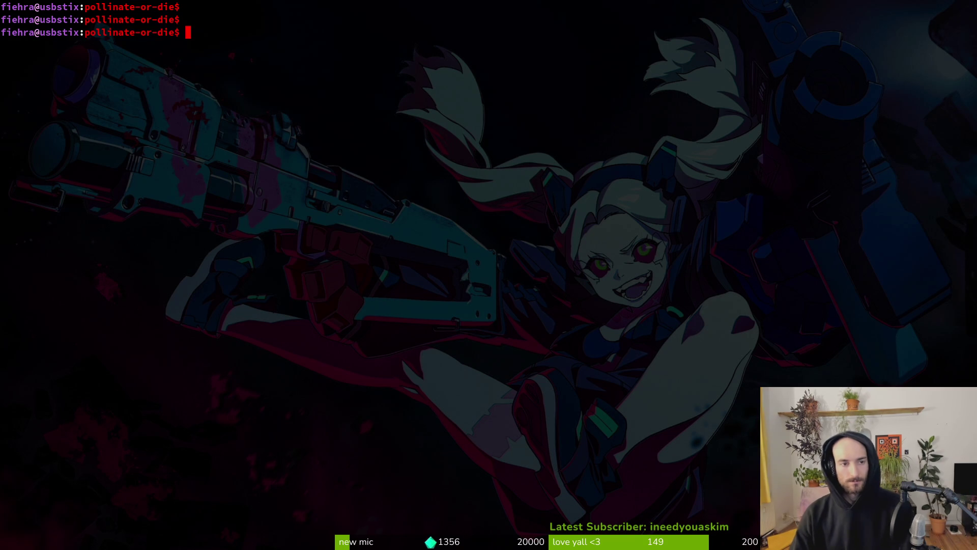
Step: Launch Neovim on the project and open debug.helper.gd via Find Files
{"action": "type", "text": "nvim ."}
{"action": "key", "text": "Return"}
{"action": "key", "text": "space"}
{"action": "key", "text": "f"}
{"action": "key", "text": "f"}
{"action": "type", "text": "debu"}
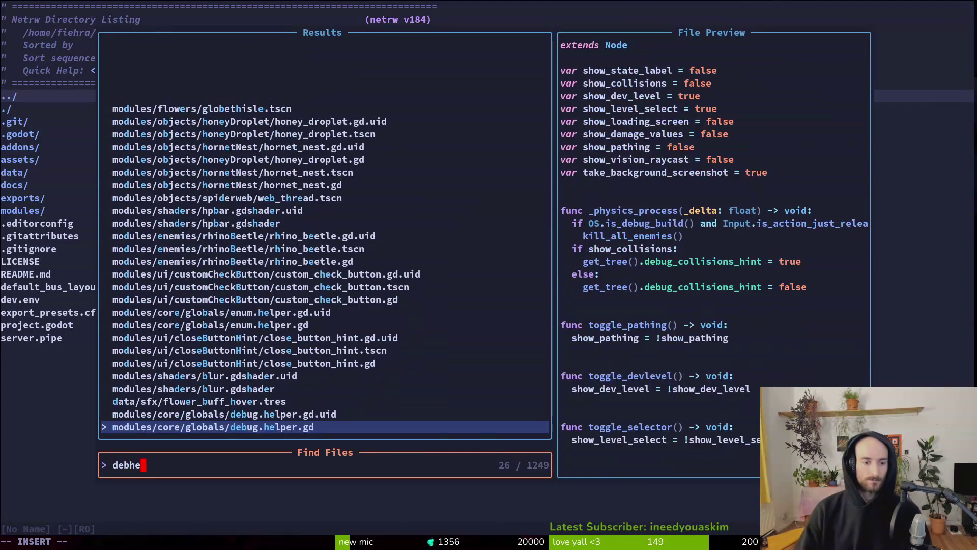
{"action": "key", "text": "Return"}
Step: Add an empty func unlock_everything() -> void: at the end of the file
{"action": "key", "text": "j"}
{"action": "key", "text": "j"}
{"action": "key", "text": "j"}
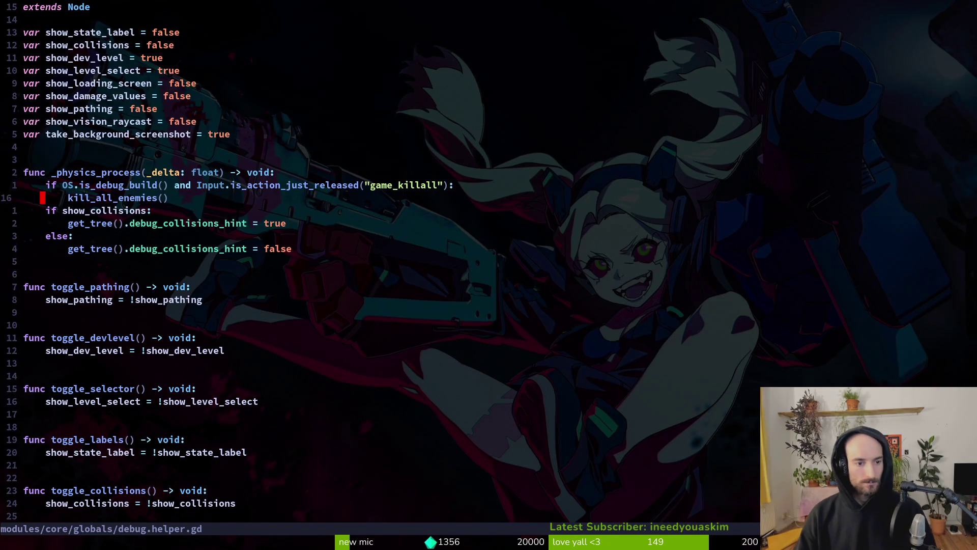
{"action": "key", "text": "o"}
{"action": "key", "text": "Return"}
{"action": "key", "text": "Return"}
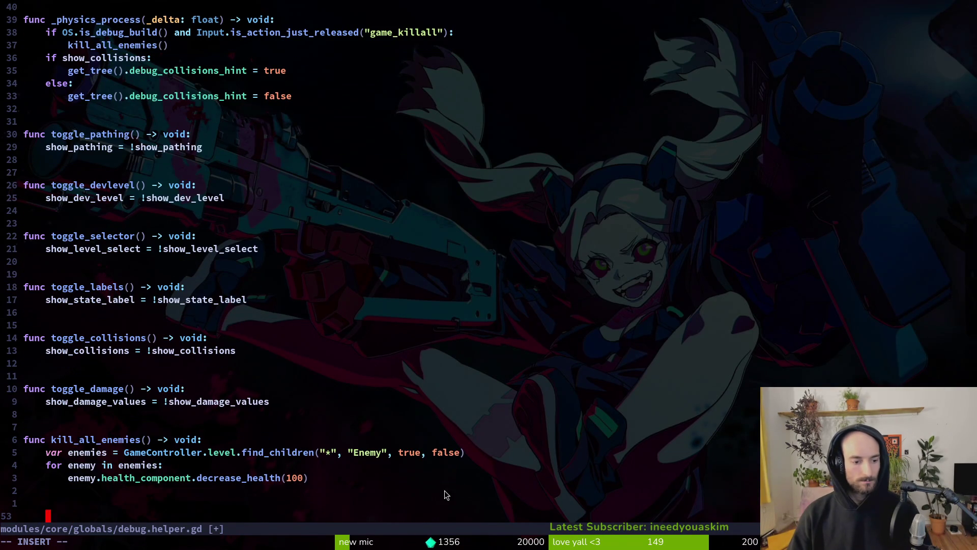
{"action": "type", "text": "func "}
{"action": "type", "text": "_unl"}
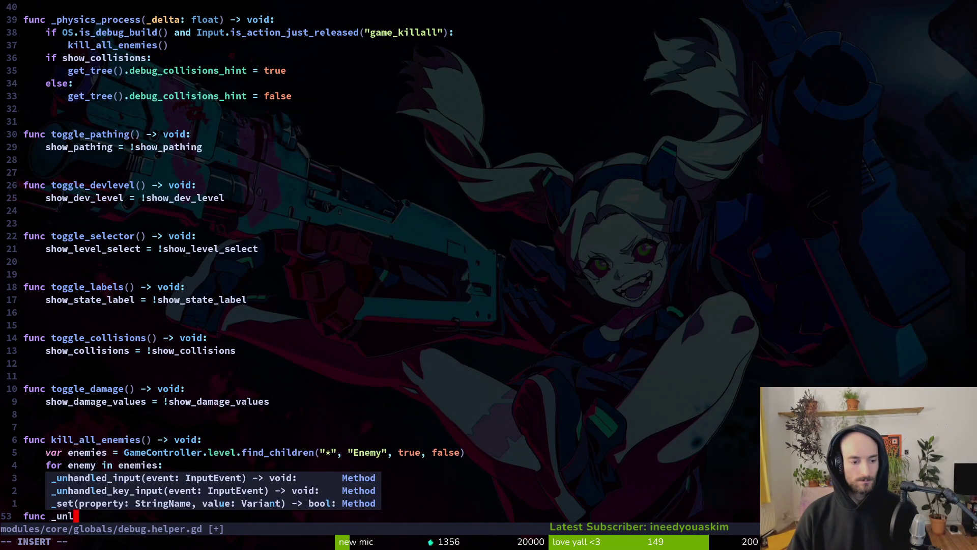
{"action": "type", "text": "ock_everything"}
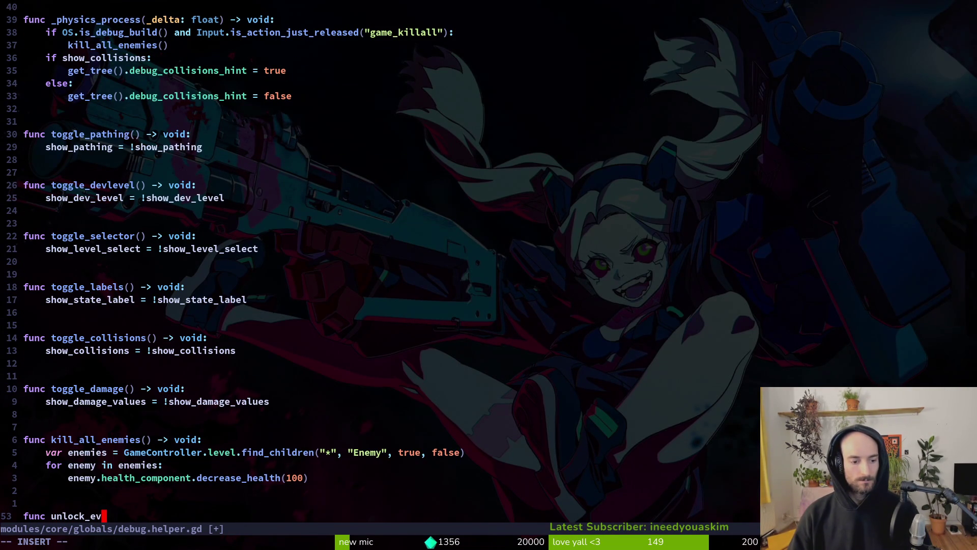
{"action": "type", "text": "() -> "}
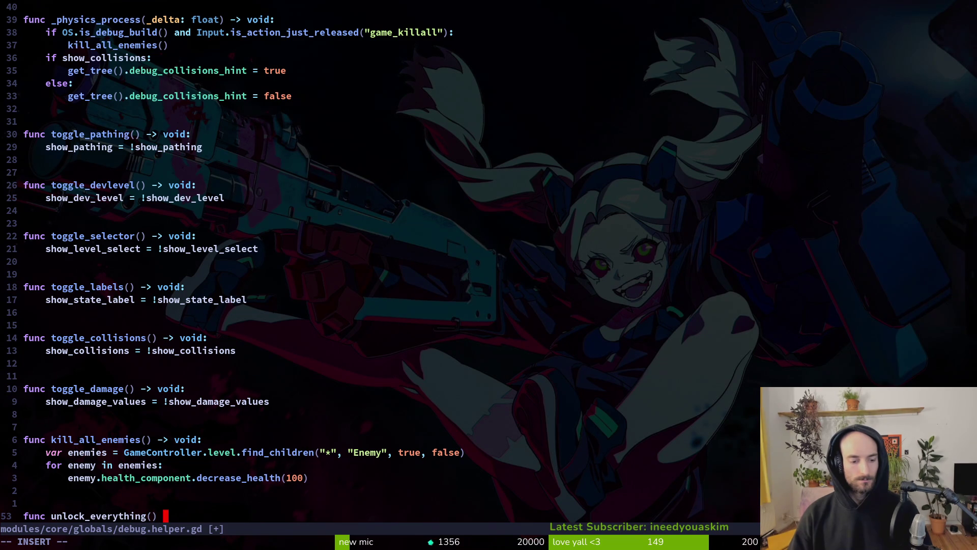
{"action": "type", "text": "void:"}
{"action": "key", "text": "Return"}
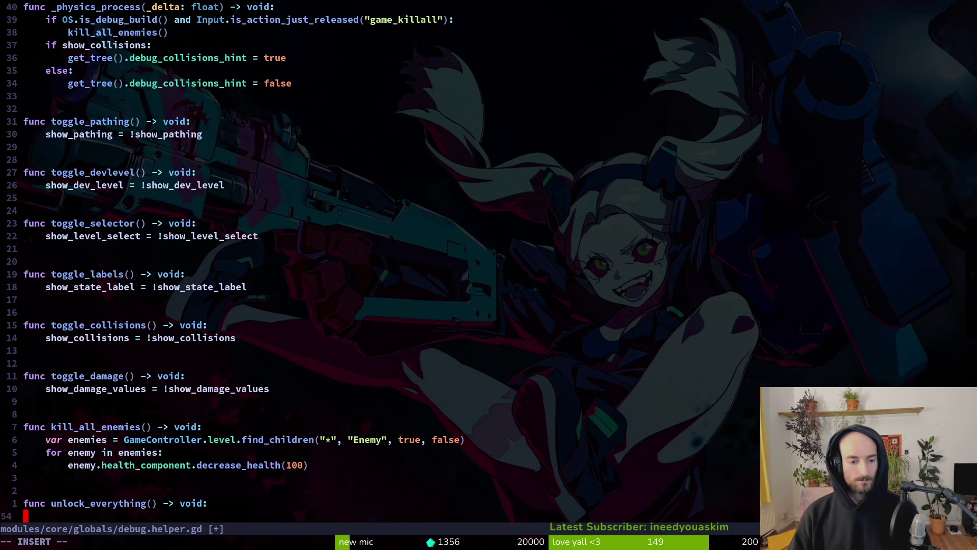
{"action": "key", "text": "Return"}
{"action": "key", "text": "Return"}
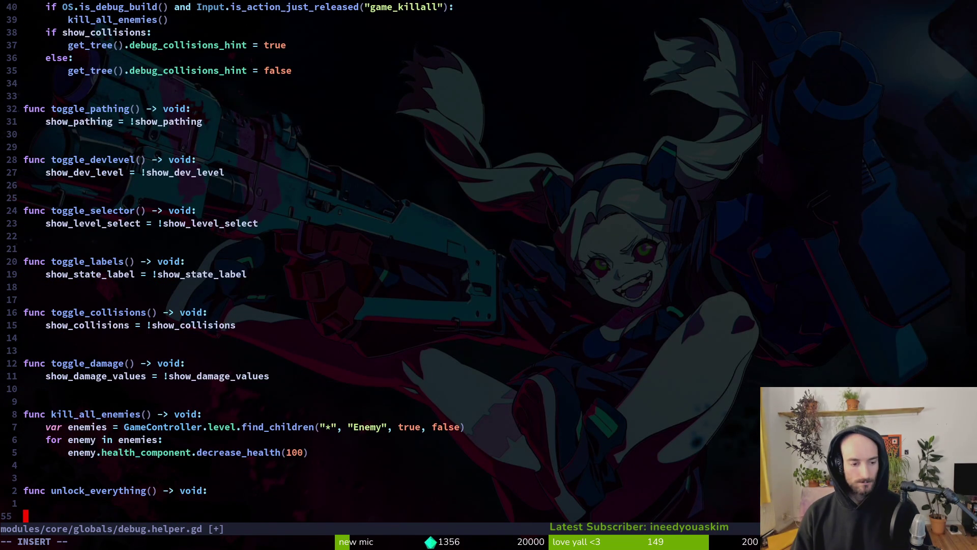
{"action": "key", "text": "Up"}
{"action": "key", "text": "Up"}
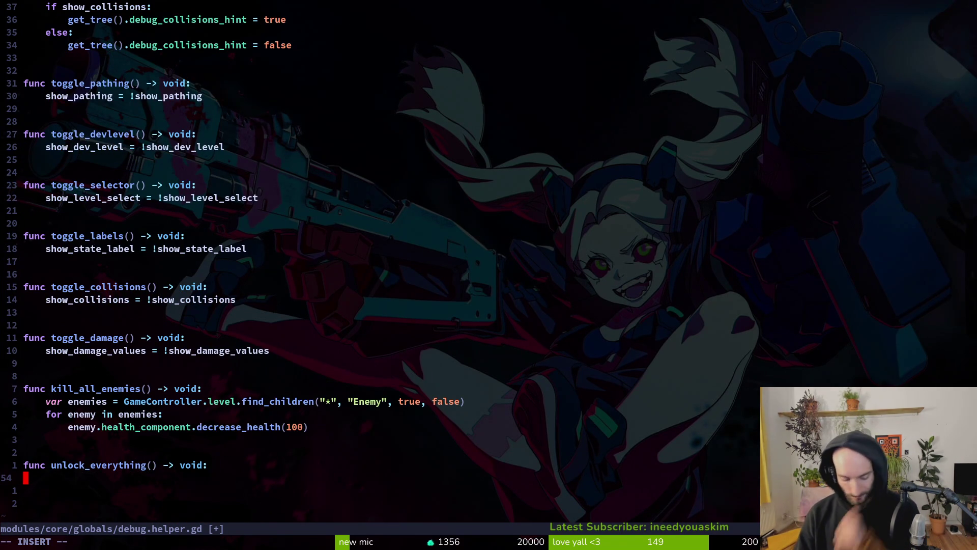
{"action": "key", "text": "Escape"}
{"action": "key", "text": "o"}
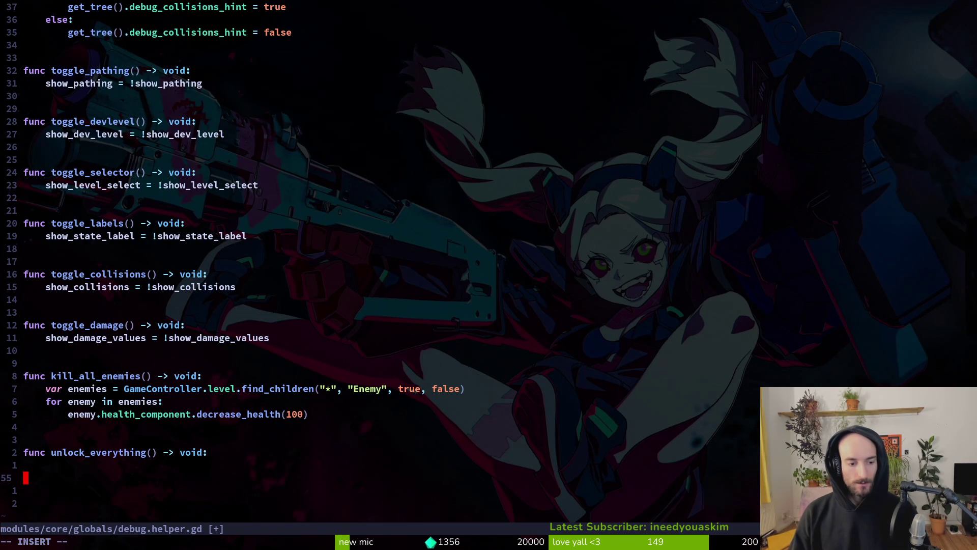
{"action": "key", "text": "Tab"}
{"action": "key", "text": "Escape"}
{"action": "key", "text": "space"}
Step: Find and open achievement.manager.gd with the file search
{"action": "key", "text": "f"}
{"action": "key", "text": "f"}
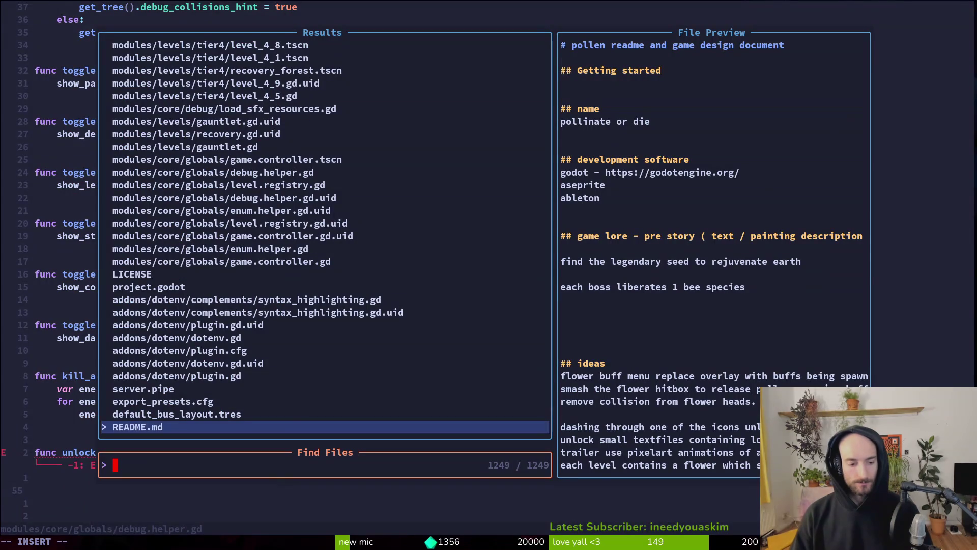
{"action": "type", "text": "ar"}
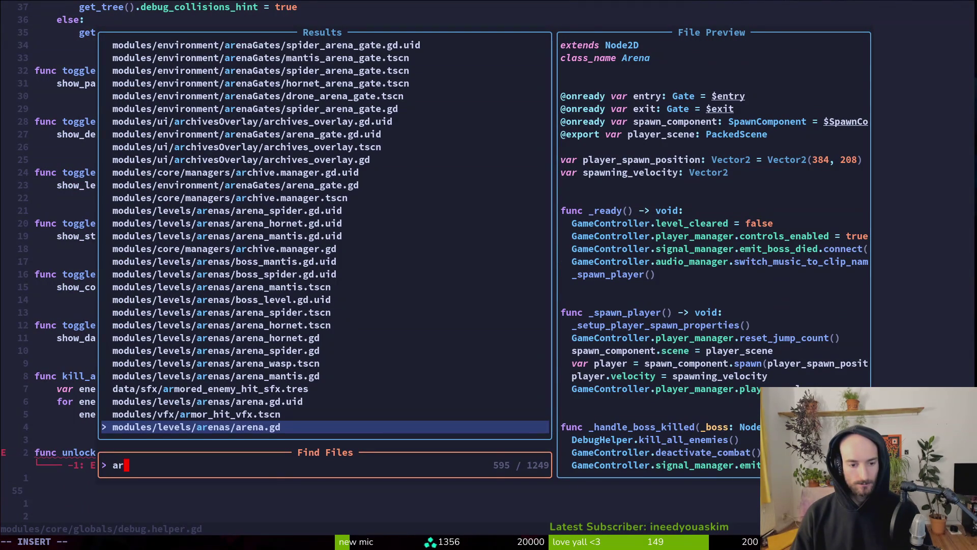
{"action": "type", "text": "ma"}
{"action": "key", "text": "BackSpace"}
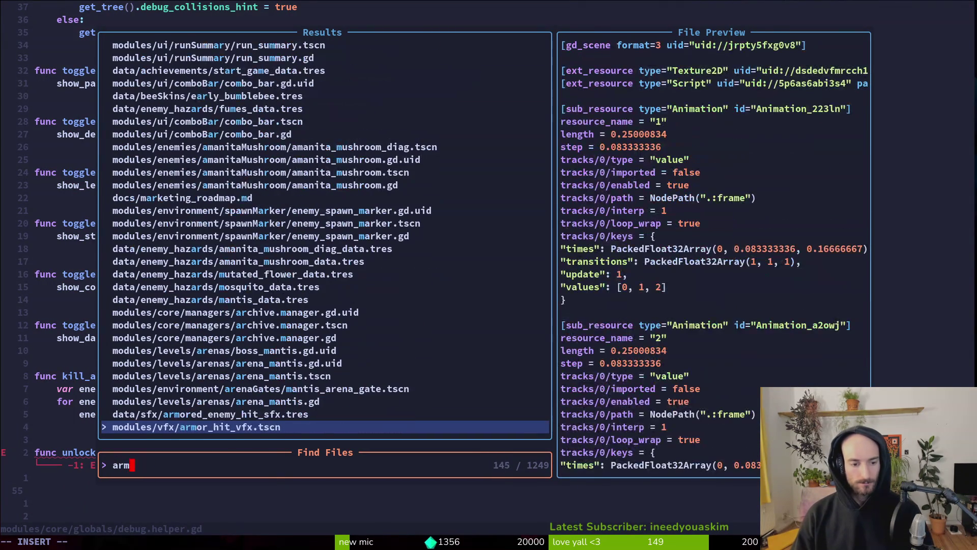
{"action": "type", "text": "manage"}
{"action": "key", "text": "Return"}
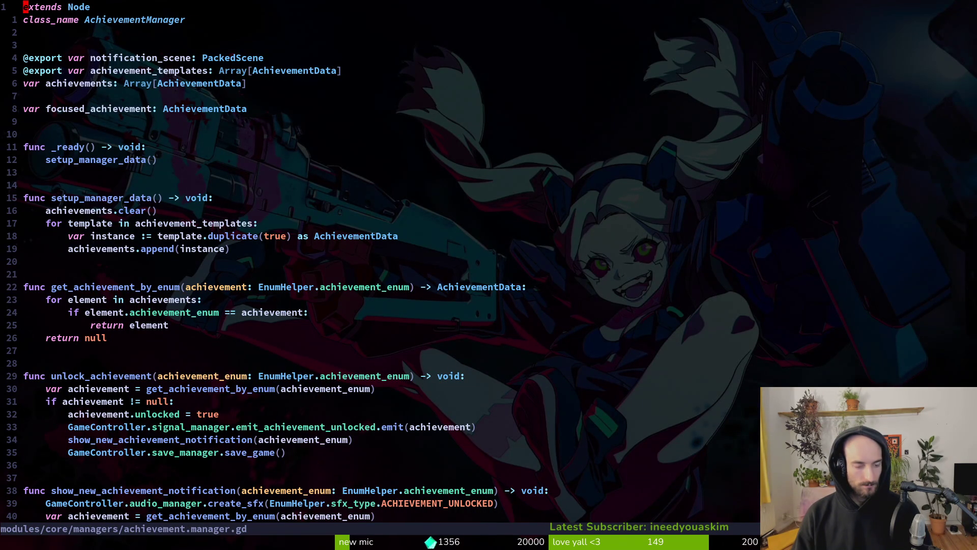
Step: Append func unlock_all_achievements() -> void: and begin its body with a for loop
{"action": "key", "text": "shift+g"}
{"action": "key", "text": "o"}
{"action": "key", "text": "Return"}
{"action": "key", "text": "Return"}
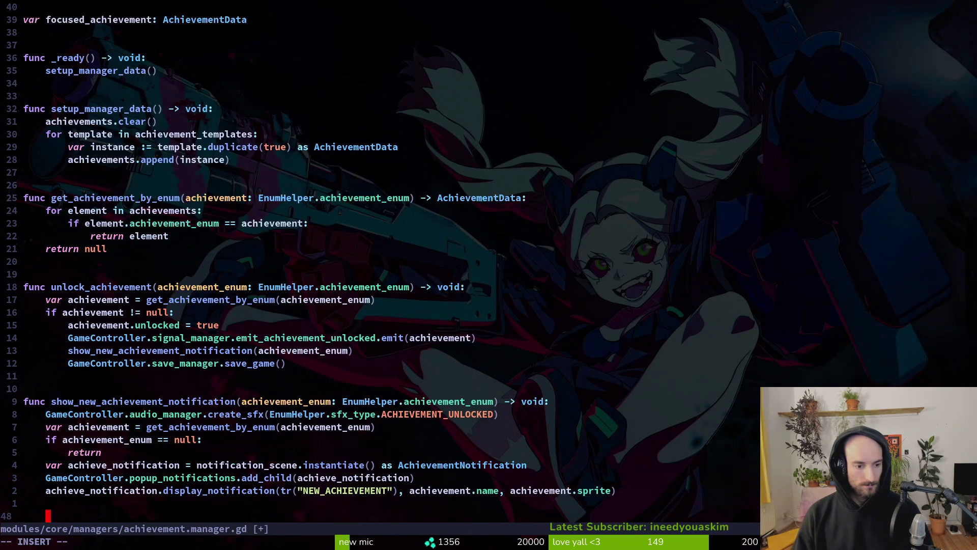
{"action": "type", "text": "func _"}
{"action": "key", "text": "BackSpace"}
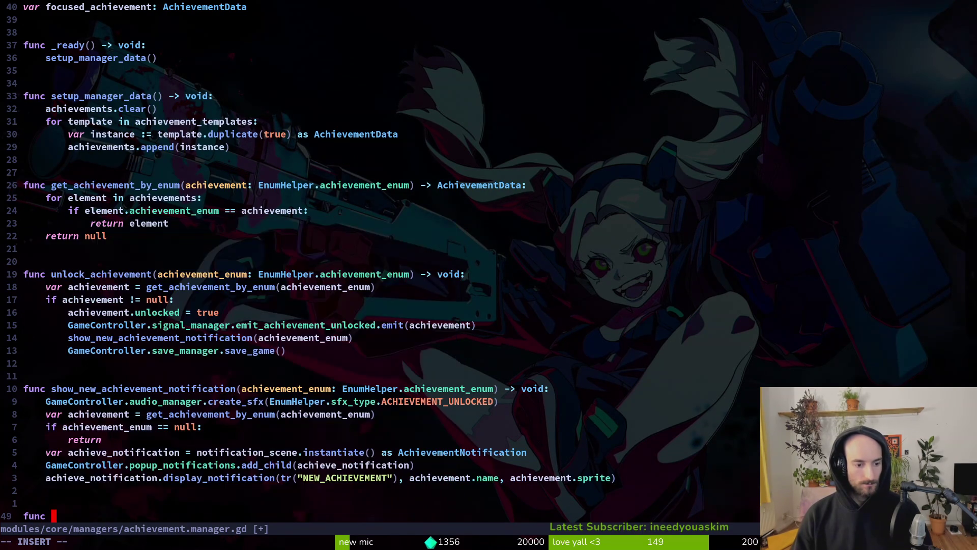
{"action": "type", "text": "unlock_all_achievements"}
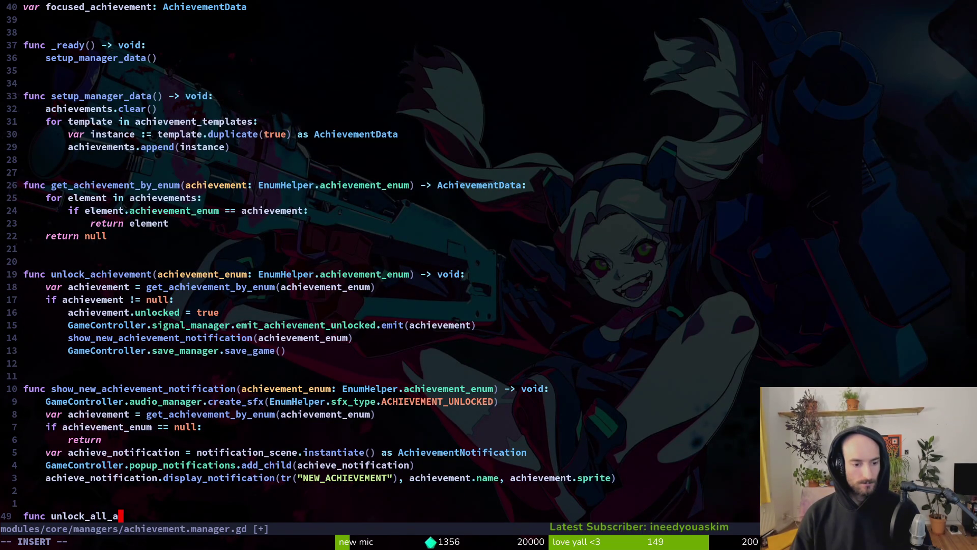
{"action": "type", "text": "() -> v"}
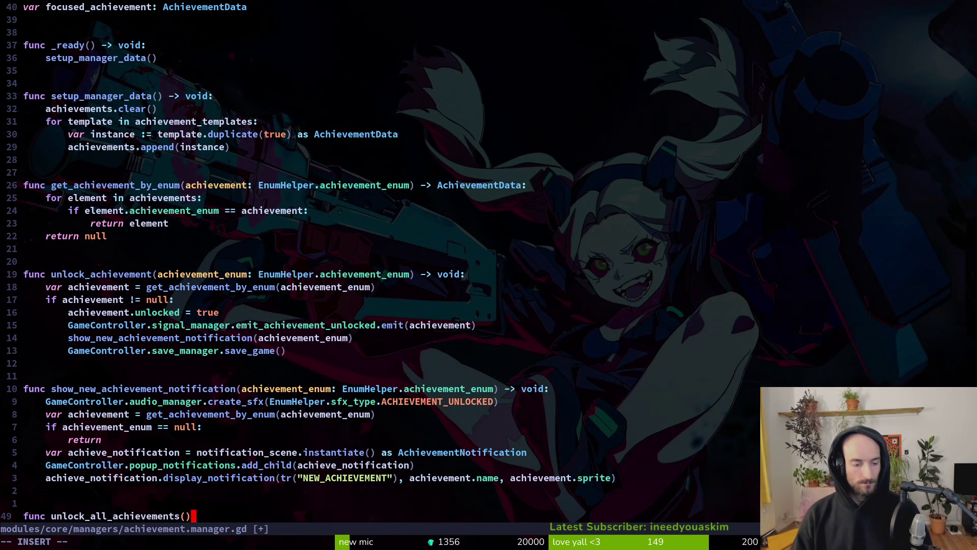
{"action": "type", "text": "oid:"}
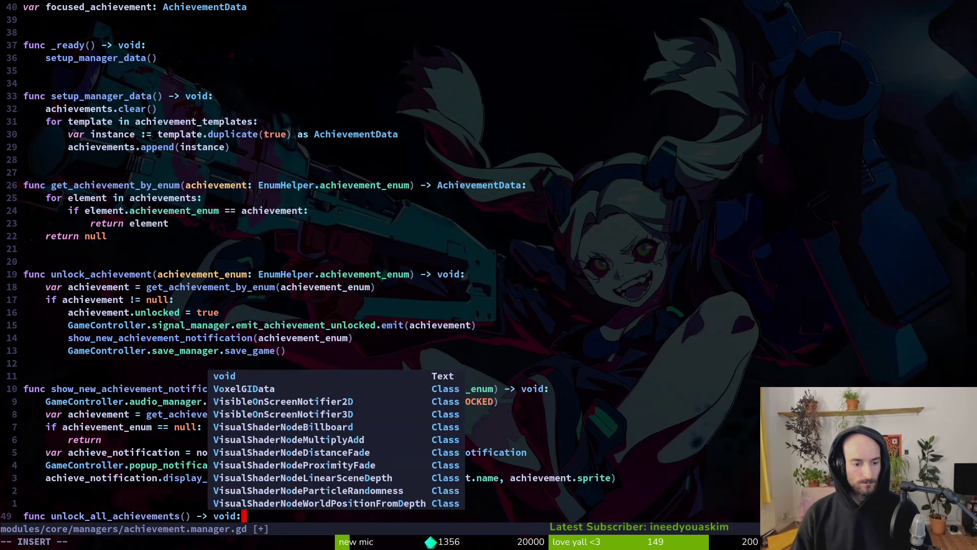
{"action": "key", "text": "Return"}
{"action": "type", "text": "for"}
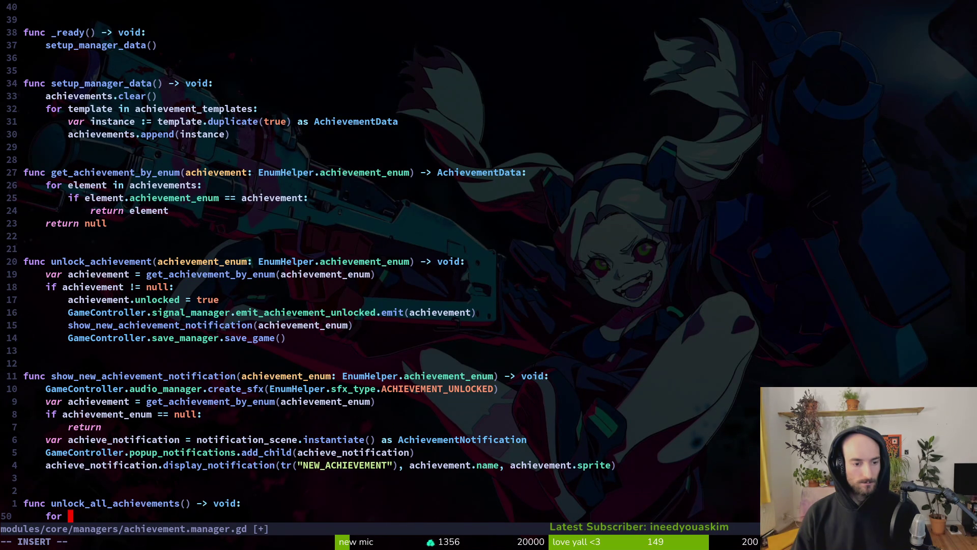
Step: Write a for loop over achievements that sets achievement.unlocked = true in unlock_all_achievements
{"action": "key", "text": "BackSpace"}
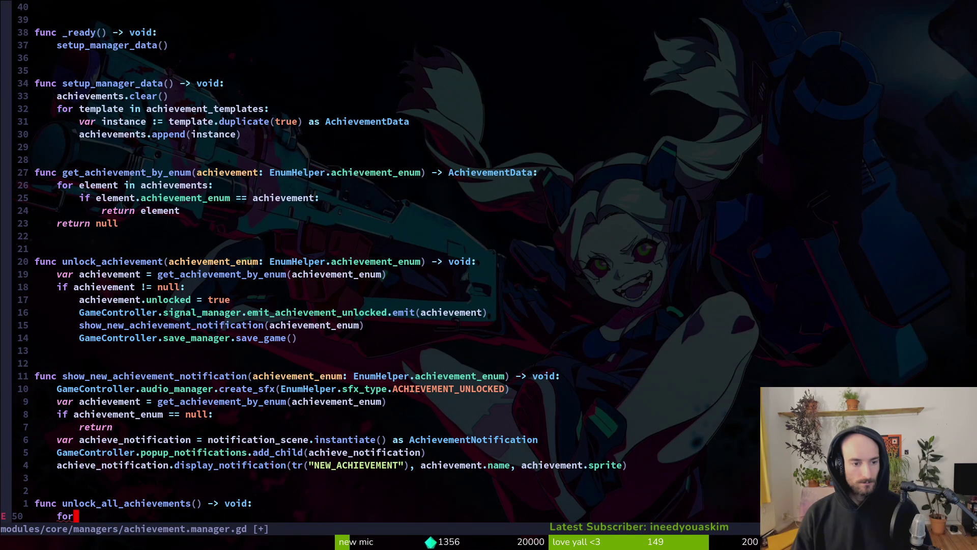
{"action": "scroll", "coordinate": [488, 254], "scroll_direction": "down", "scroll_amount": 2}
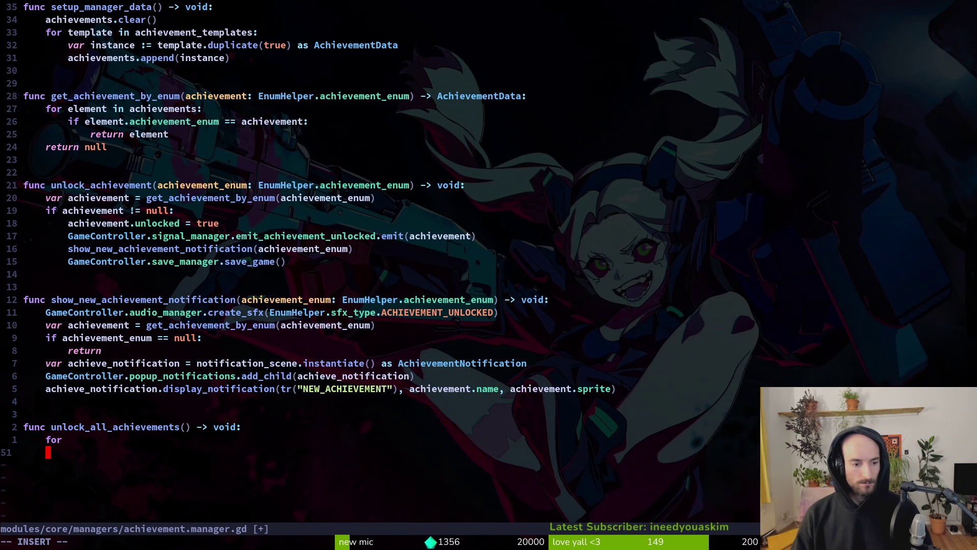
{"action": "type", "text": "achievement "}
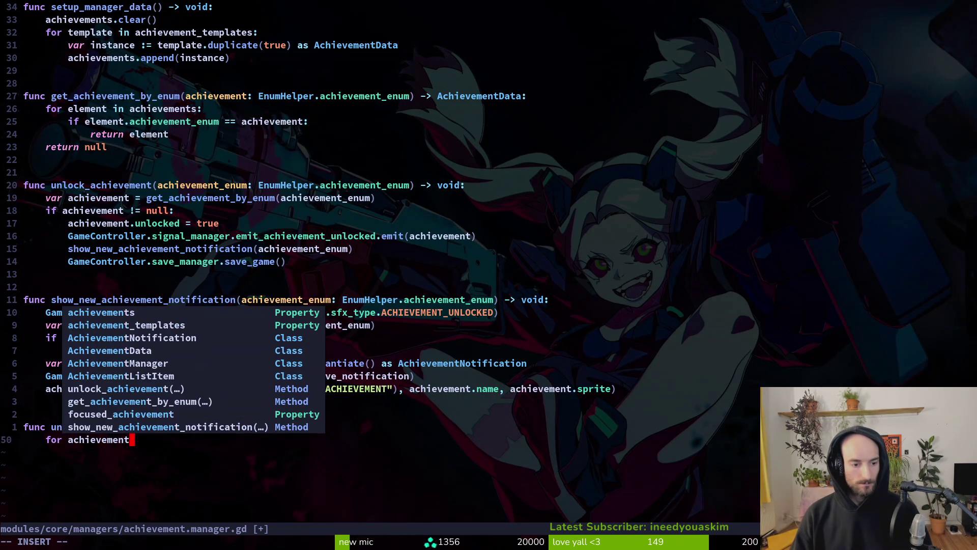
{"action": "type", "text": "in achie"}
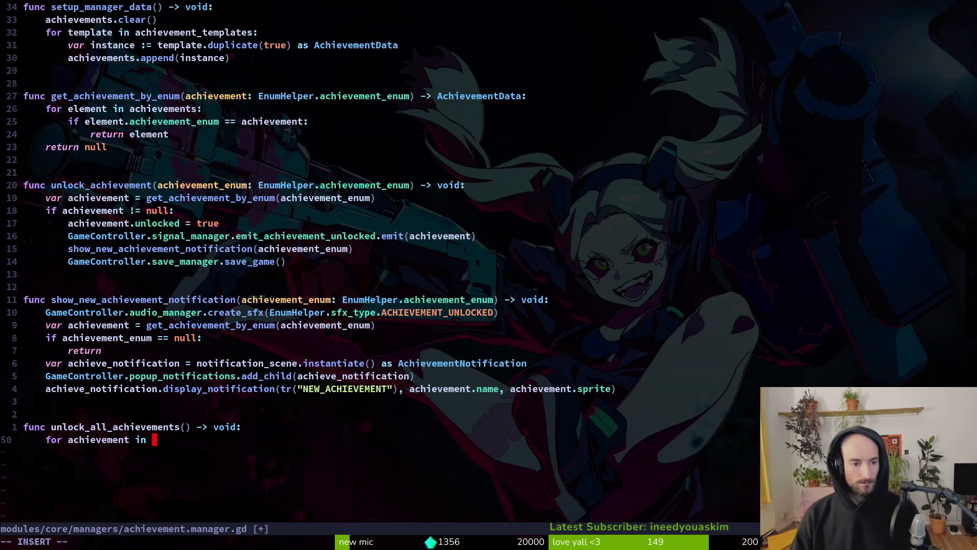
{"action": "key", "text": "Tab"}
{"action": "key", "text": "Return"}
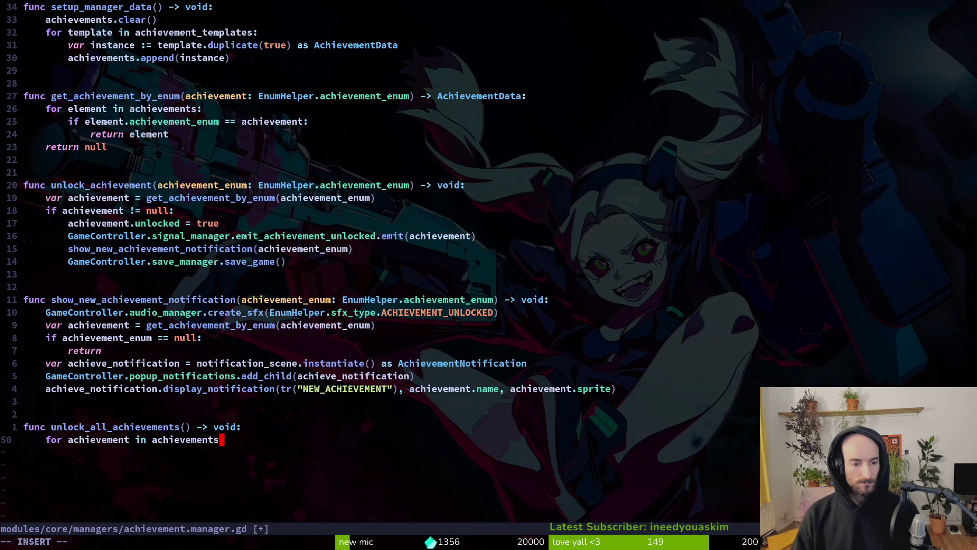
{"action": "type", "text": ":"}
{"action": "key", "text": "Return"}
{"action": "key", "text": "Tab"}
{"action": "type", "text": "achie"}
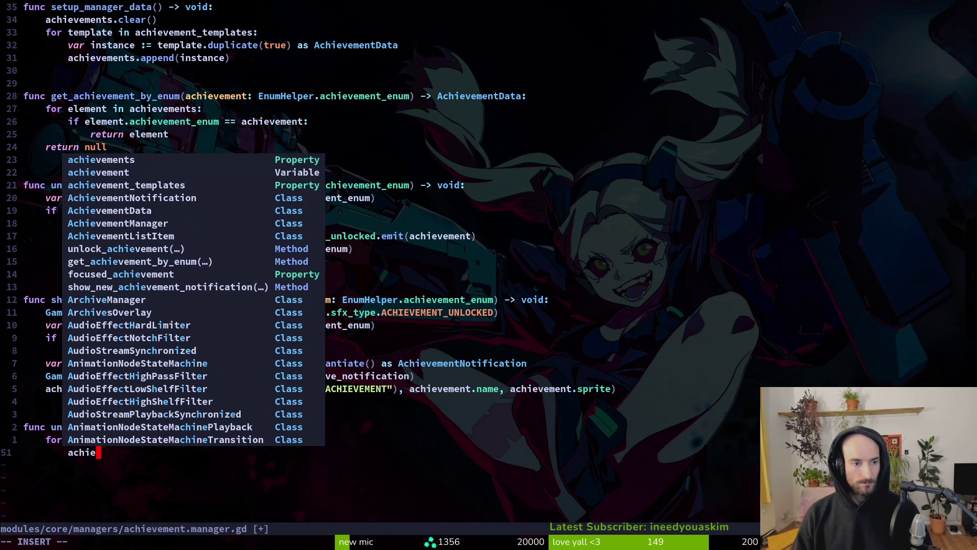
{"action": "key", "text": "Tab"}
{"action": "key", "text": "BackSpace"}
{"action": "type", "text": ".un"}
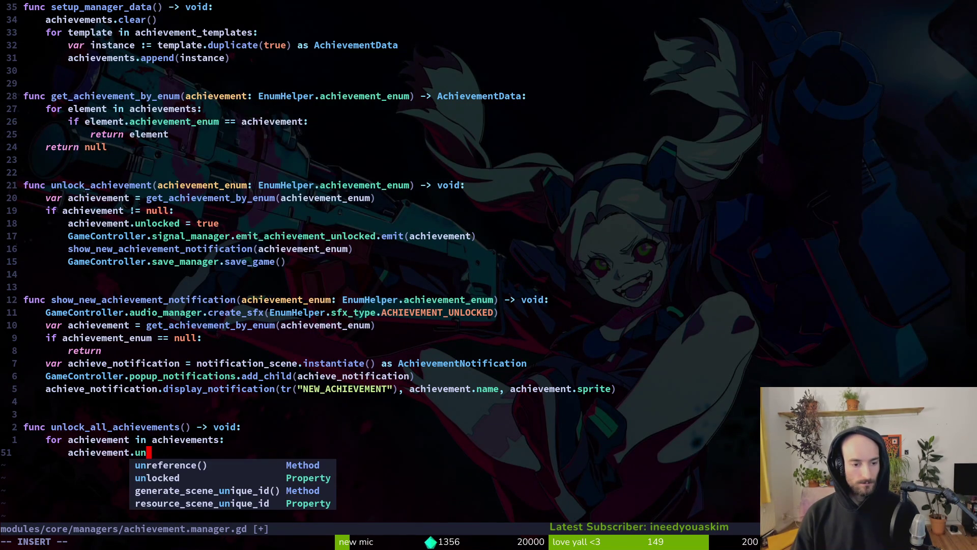
{"action": "key", "text": "Tab"}
{"action": "key", "text": "Tab"}
{"action": "type", "text": "= true"}
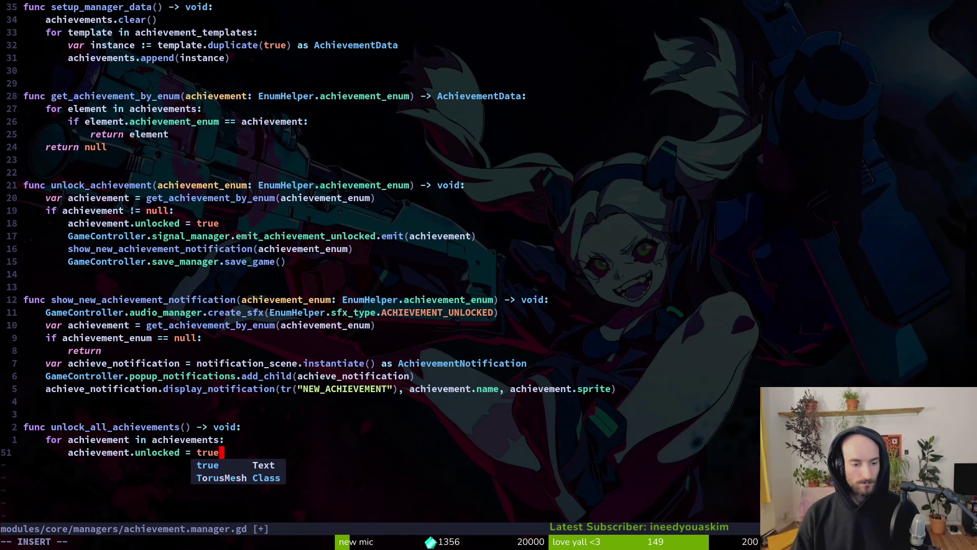
{"action": "key", "text": "Escape"}
Step: Save achievement.manager.gd with :w
{"action": "key", "text": "o"}
{"action": "key", "text": "Escape"}
{"action": "type", "text": ":w"}
{"action": "key", "text": "Return"}
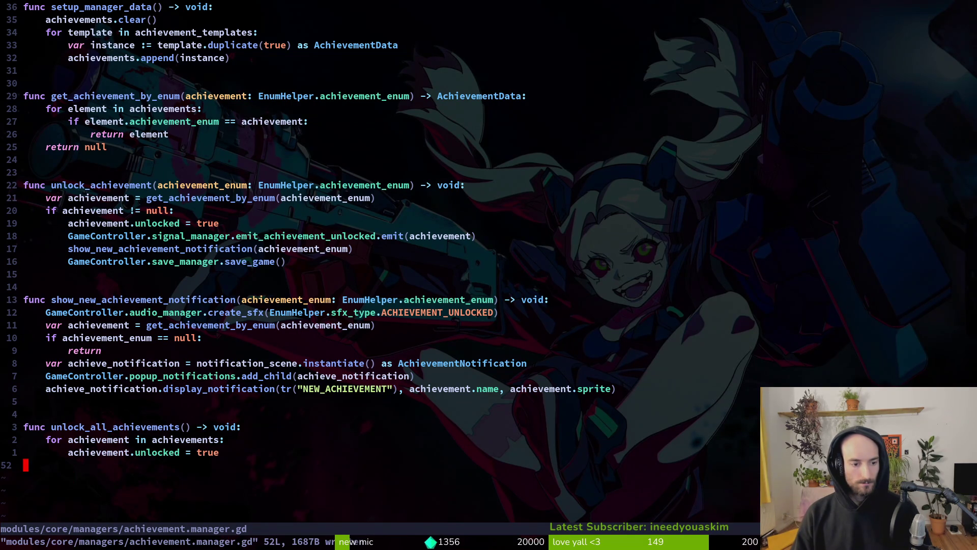
Step: Add GameController.save_manager.save_game() after the loop, remove the extra parenthesis, and save
{"action": "key", "text": "S"}
{"action": "key", "text": "BackSpace"}
{"action": "key", "text": "BackSpace"}
{"action": "key", "text": "BackSpace"}
{"action": "key", "text": "Return"}
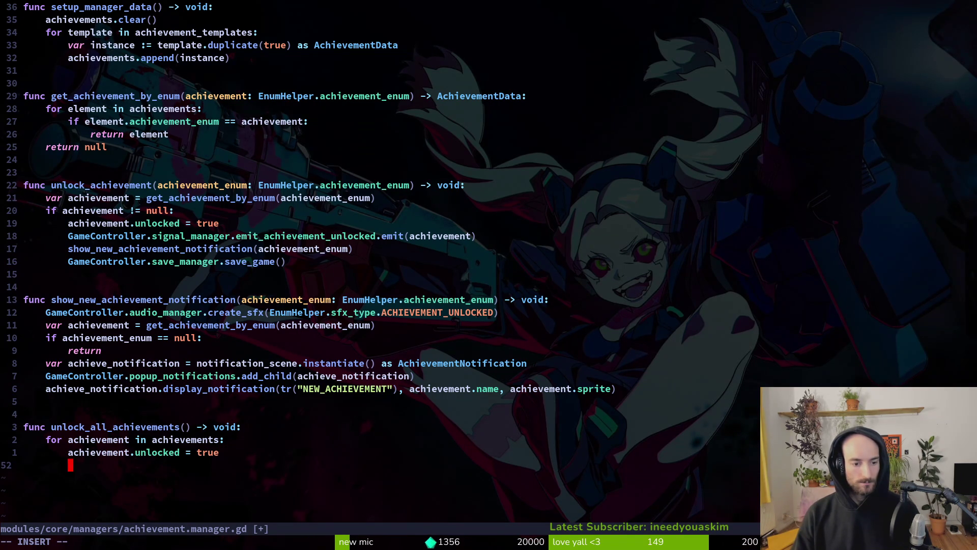
{"action": "key", "text": "BackSpace"}
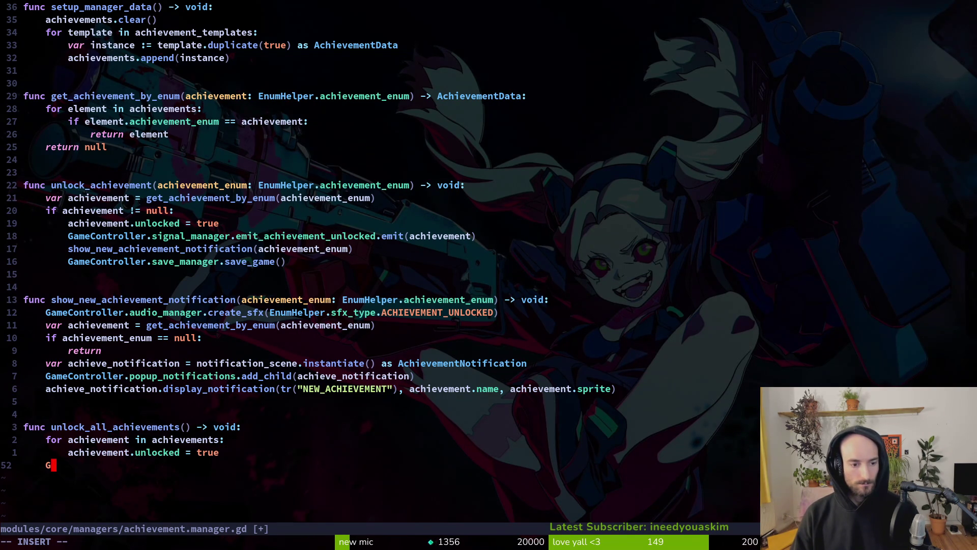
{"action": "type", "text": "GameController.save_manager"}
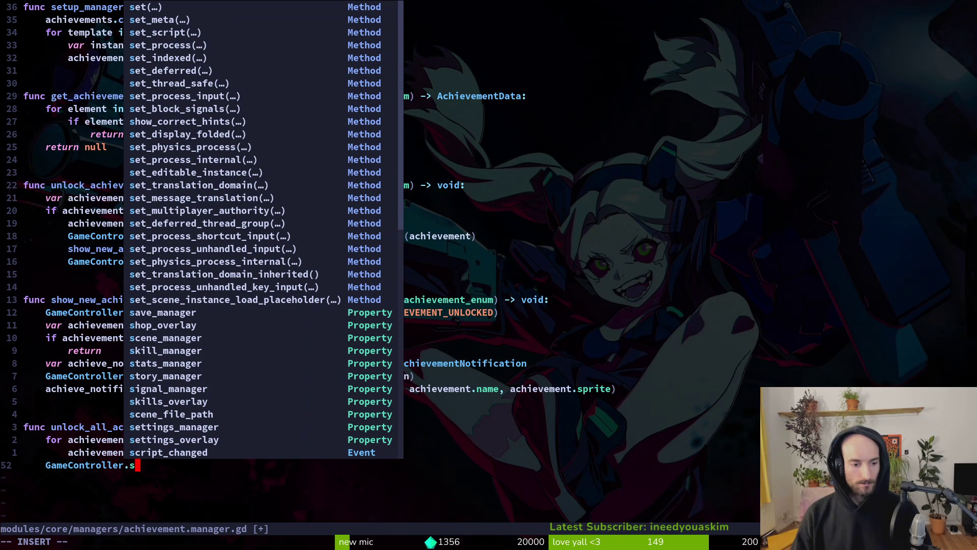
{"action": "type", "text": "."}
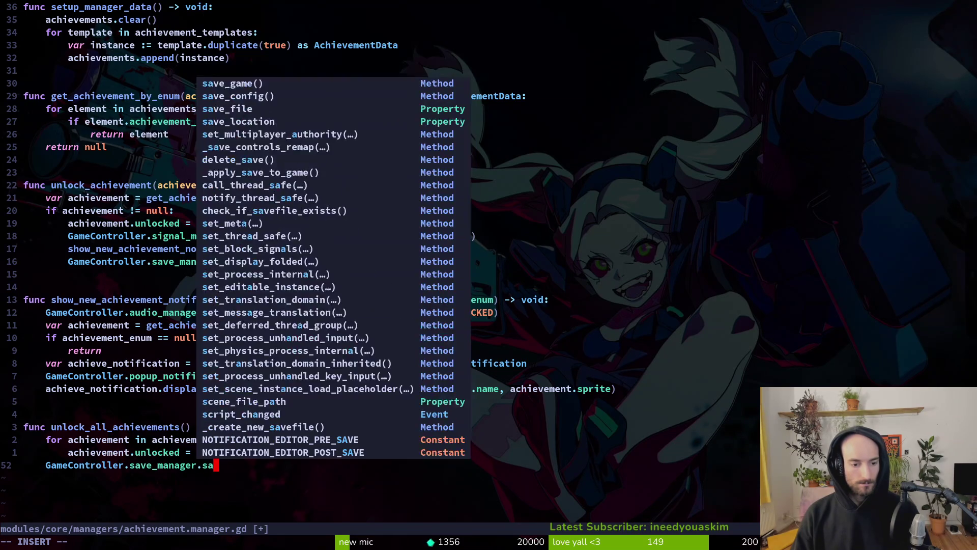
{"action": "type", "text": "sa"}
{"action": "key", "text": "Return"}
{"action": "type", "text": ")"}
{"action": "key", "text": "Escape"}
{"action": "type", "text": "x:w"}
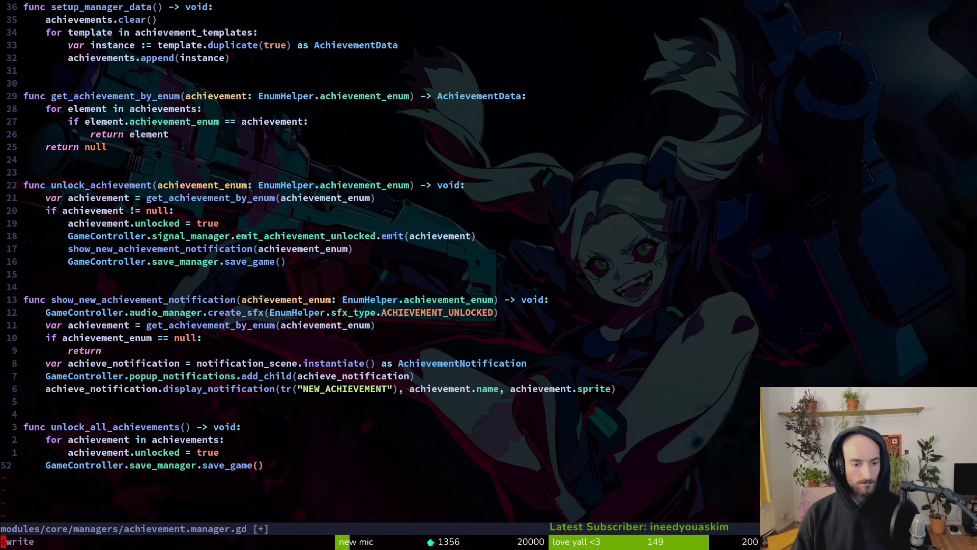
{"action": "key", "text": "Return"}
Step: Switch to debug.helper.gd and begin a GameController. line inside unlock_everything
{"action": "key", "text": "k"}
{"action": "key", "text": "k"}
{"action": "key", "text": "k"}
{"action": "key", "text": "ctrl+6"}
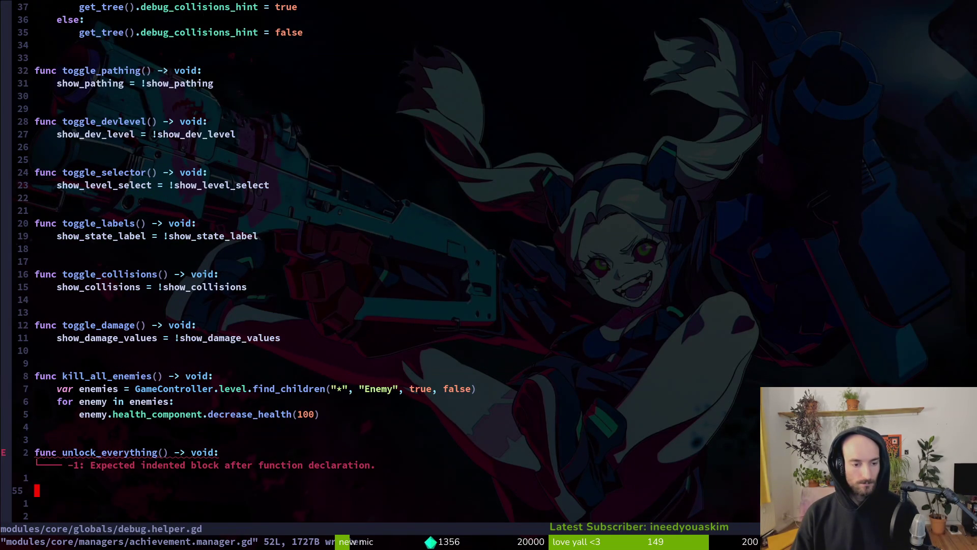
{"action": "key", "text": "k"}
{"action": "key", "text": "k"}
{"action": "key", "text": "o"}
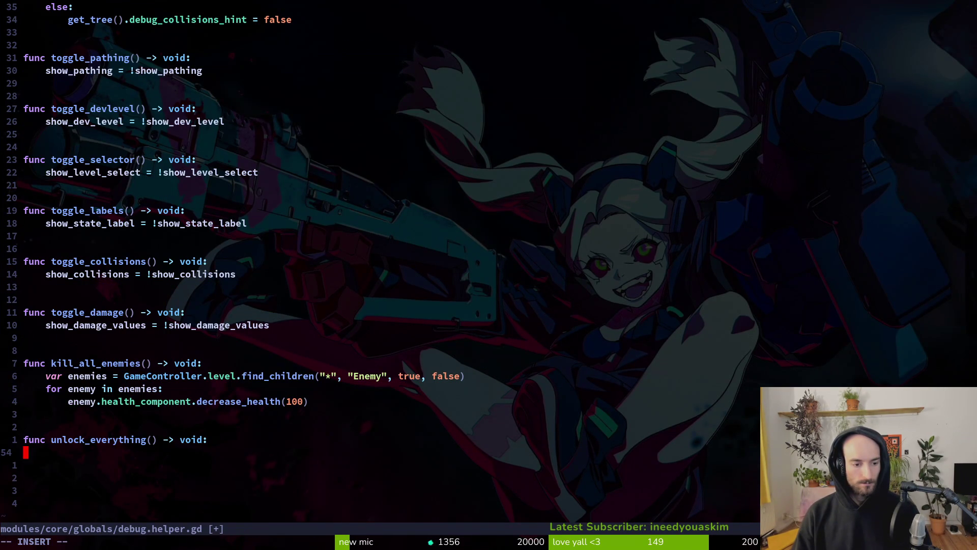
{"action": "key", "text": "Tab"}
{"action": "type", "text": "GameController."}
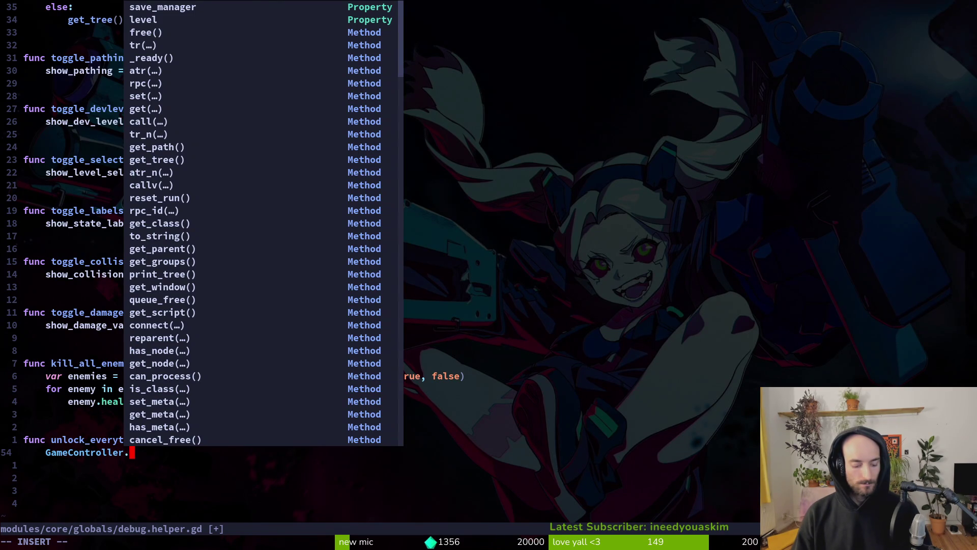
{"action": "key", "text": "Escape"}
{"action": "key", "text": "ctrl+6"}
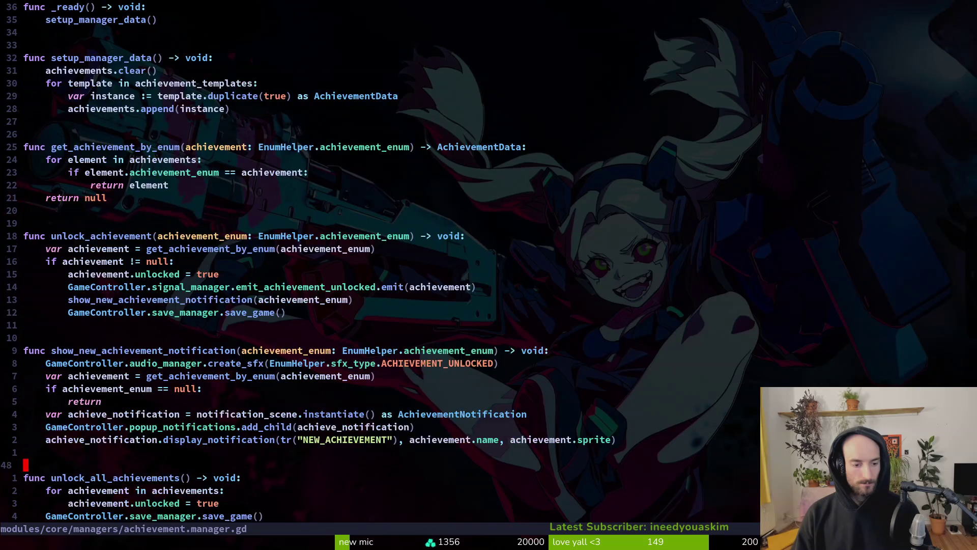
{"action": "key", "text": "ctrl+6"}
Step: Complete the GameController.achievement_manager.unlock_all_achievements() call, save debug.helper.gd, and bring up the file finder
{"action": "type", "text": "aachie"}
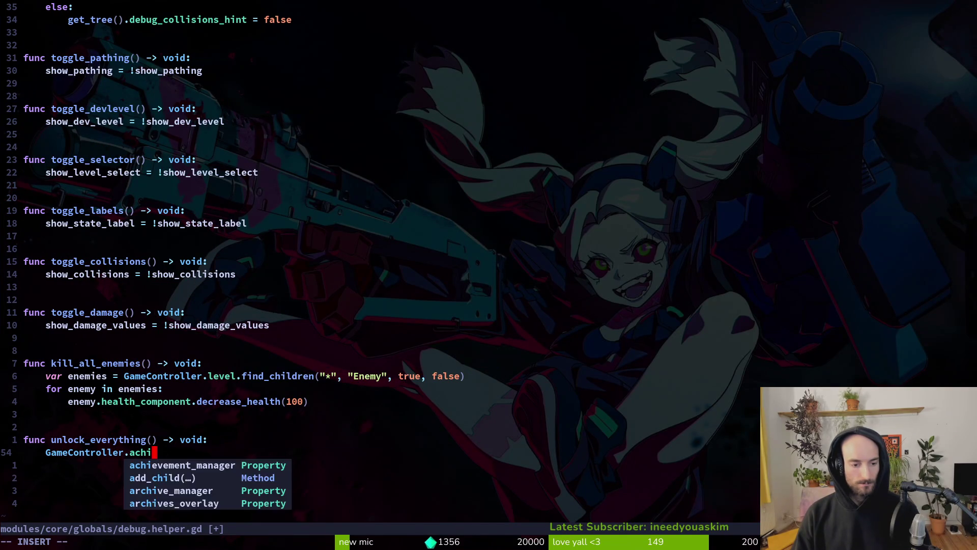
{"action": "key", "text": "Tab"}
{"action": "type", "text": ".un"}
{"action": "key", "text": "Tab"}
{"action": "key", "text": "Tab"}
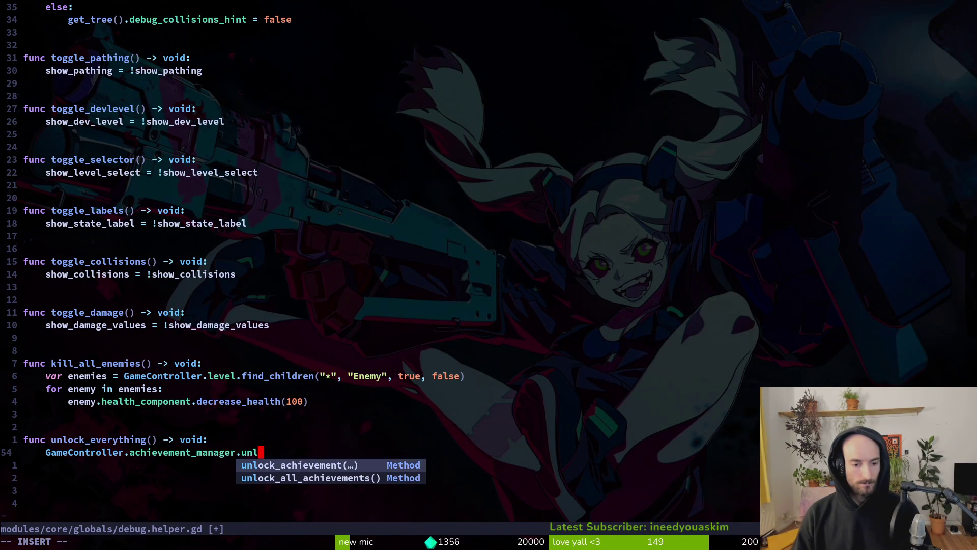
{"action": "key", "text": "Return"}
{"action": "key", "text": "ctrl+s"}
{"action": "key", "text": "space"}
{"action": "key", "text": "f"}
{"action": "key", "text": "f"}
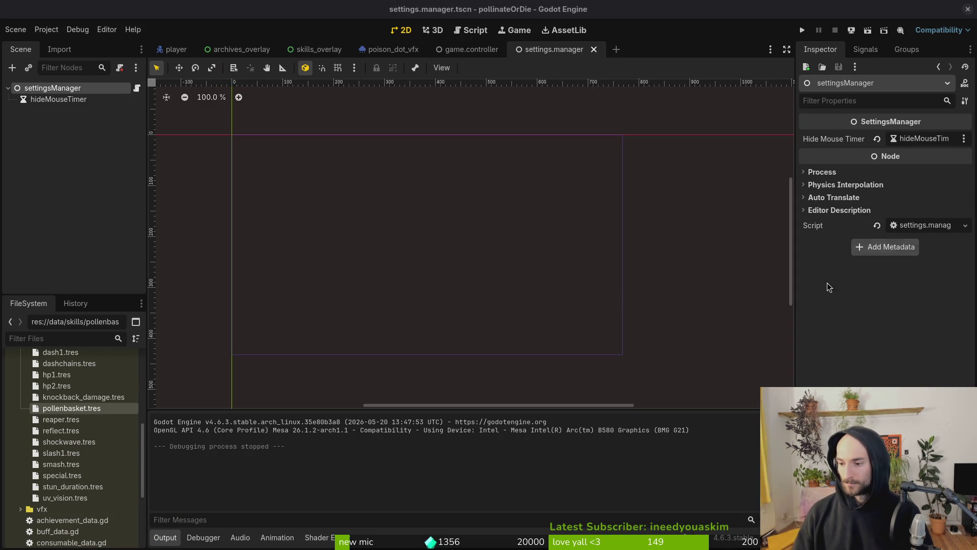
Step: Return to Neovim, close the file finder, and save debug.helper.gd with :w
{"action": "key", "text": "alt+Tab"}
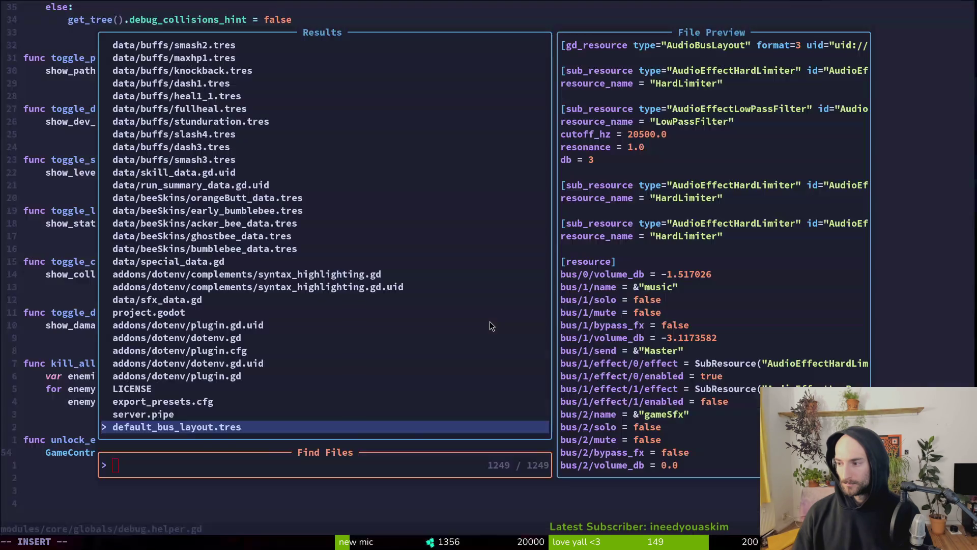
{"action": "key", "text": "Escape"}
{"action": "key", "text": "j"}
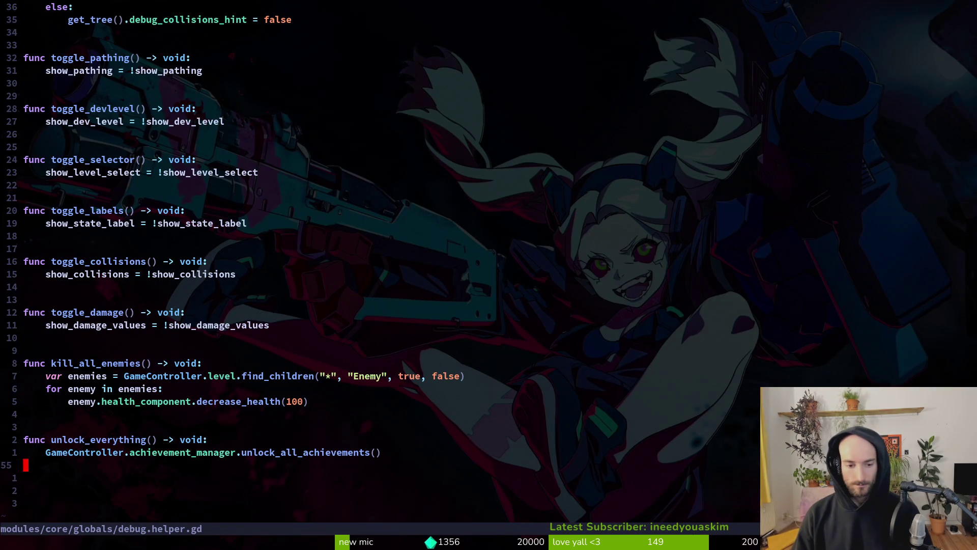
{"action": "key", "text": "j"}
{"action": "key", "text": "k"}
{"action": "key", "text": "k"}
{"action": "type", "text": "k:w"}
{"action": "key", "text": "Return"}
Step: Search the file finder for 'manager' and open buff.manager.gd
{"action": "key", "text": "space"}
{"action": "key", "text": "f"}
{"action": "key", "text": "f"}
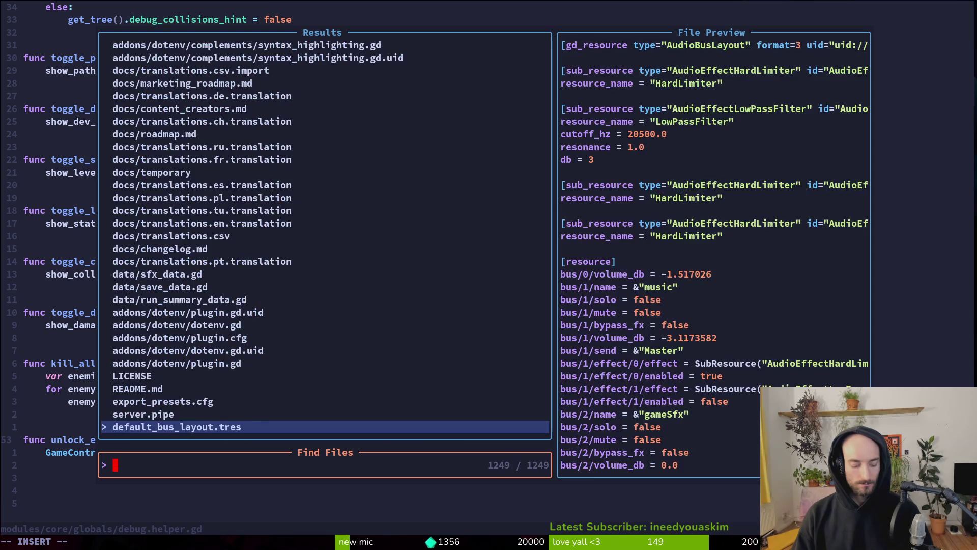
{"action": "type", "text": "manager"}
{"action": "key", "text": "Up"}
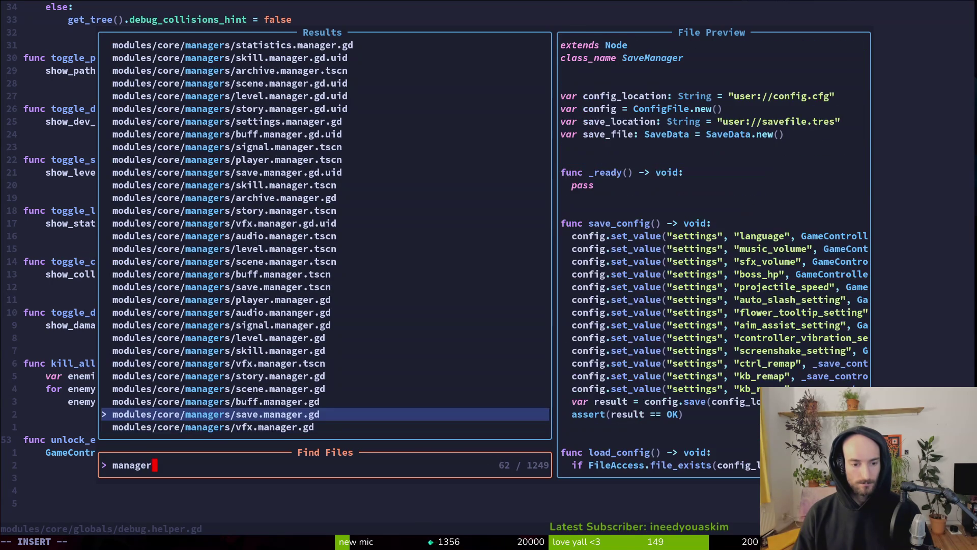
{"action": "key", "text": "Up"}
{"action": "key", "text": "Return"}
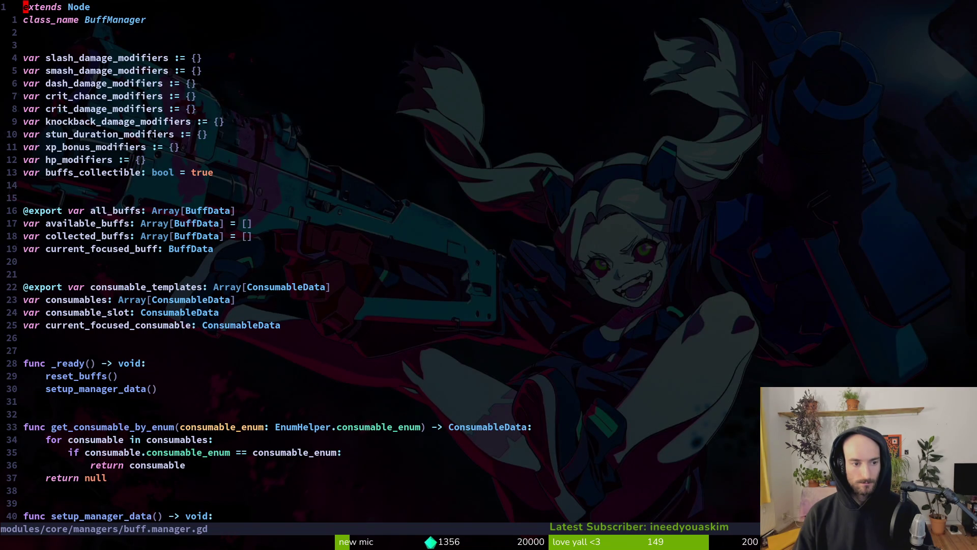
Step: Open skill.manager.gd with the file finder search 'skimana'
{"action": "key", "text": "space"}
{"action": "key", "text": "f"}
{"action": "key", "text": "f"}
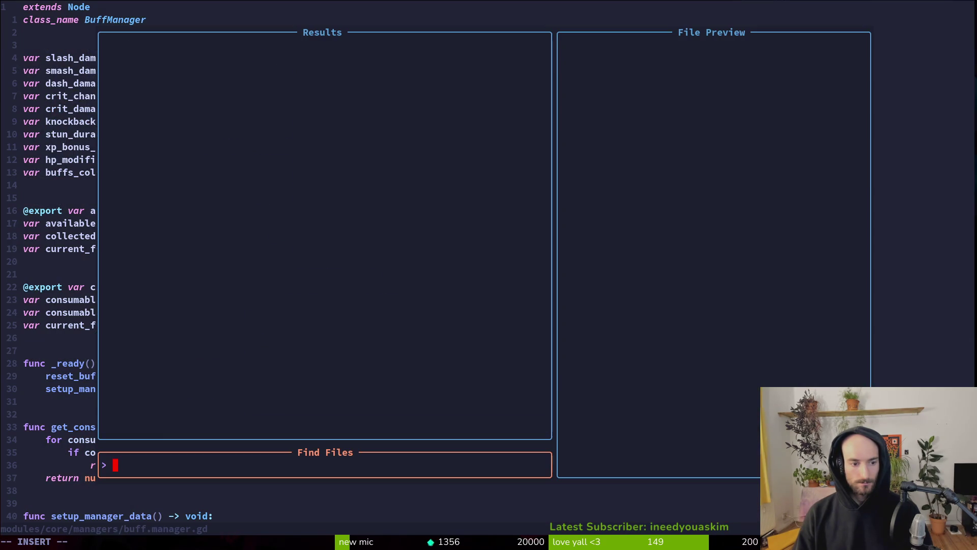
{"action": "type", "text": "skimana"}
{"action": "key", "text": "Return"}
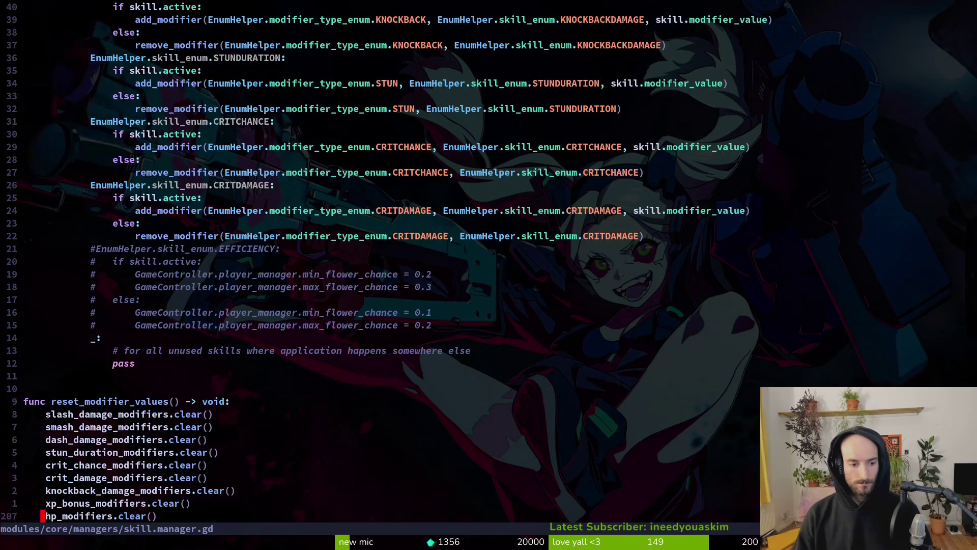
{"action": "scroll", "coordinate": [488, 254], "scroll_direction": "up", "scroll_amount": 10}
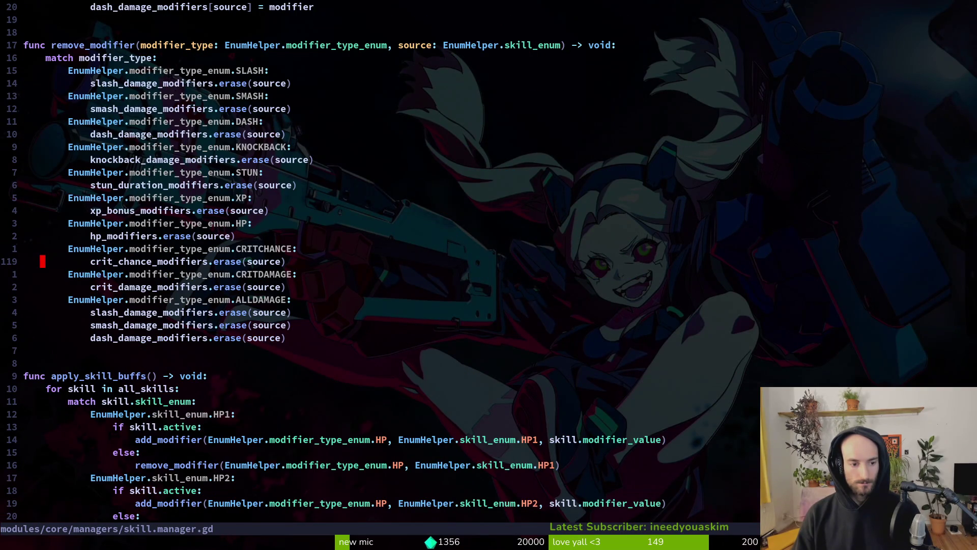
Step: Page down past remove_modifier and apply_skill_buffs to reset_modifier_values at the file's end
{"action": "key", "text": "ctrl+u"}
{"action": "key", "text": "ctrl+u"}
{"action": "key", "text": "ctrl+u"}
{"action": "key", "text": "ctrl+u"}
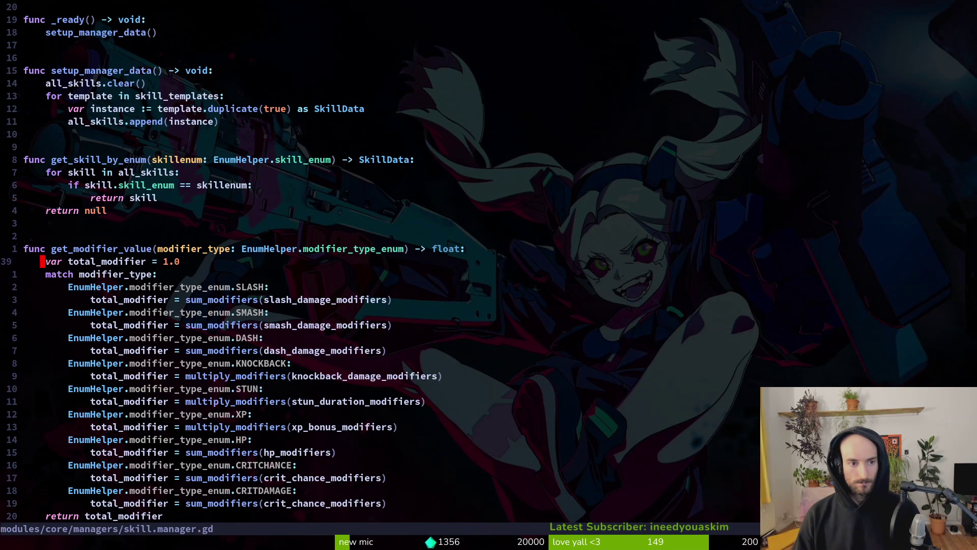
{"action": "key", "text": "ctrl+d"}
{"action": "key", "text": "ctrl+d"}
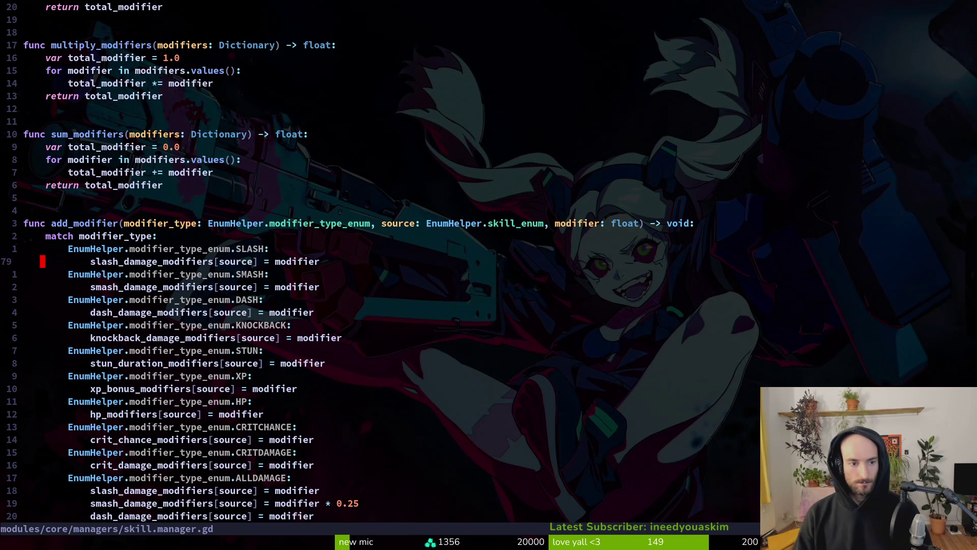
{"action": "key", "text": "ctrl+d"}
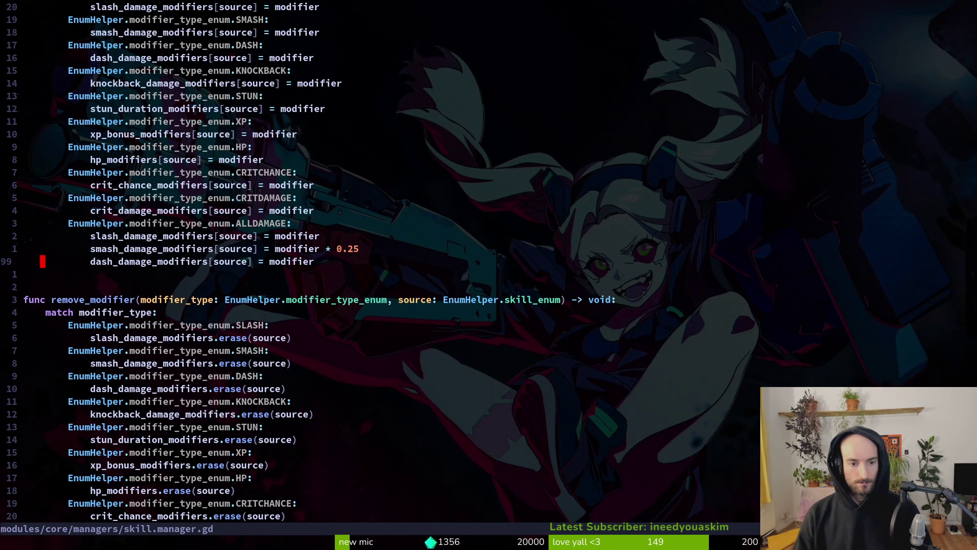
{"action": "key", "text": "ctrl+d"}
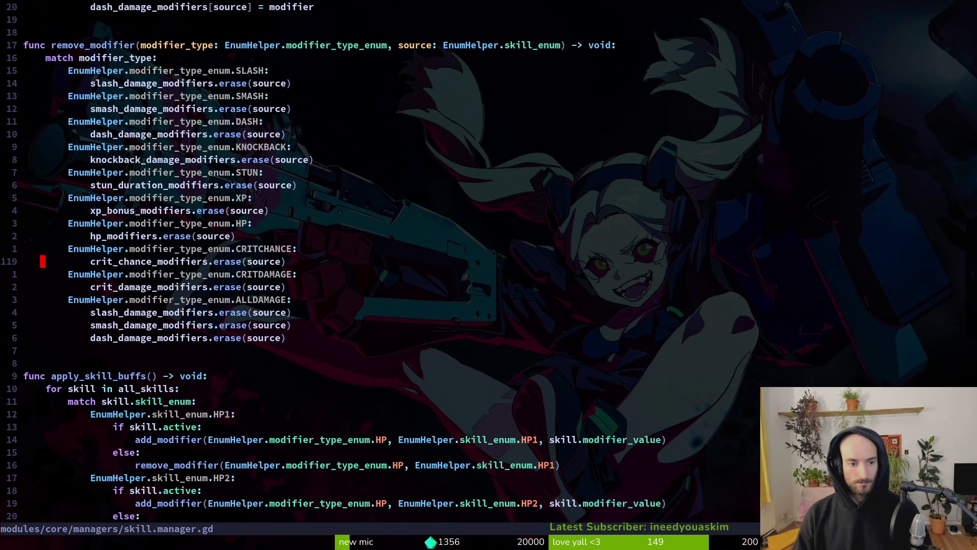
{"action": "key", "text": "ctrl+d"}
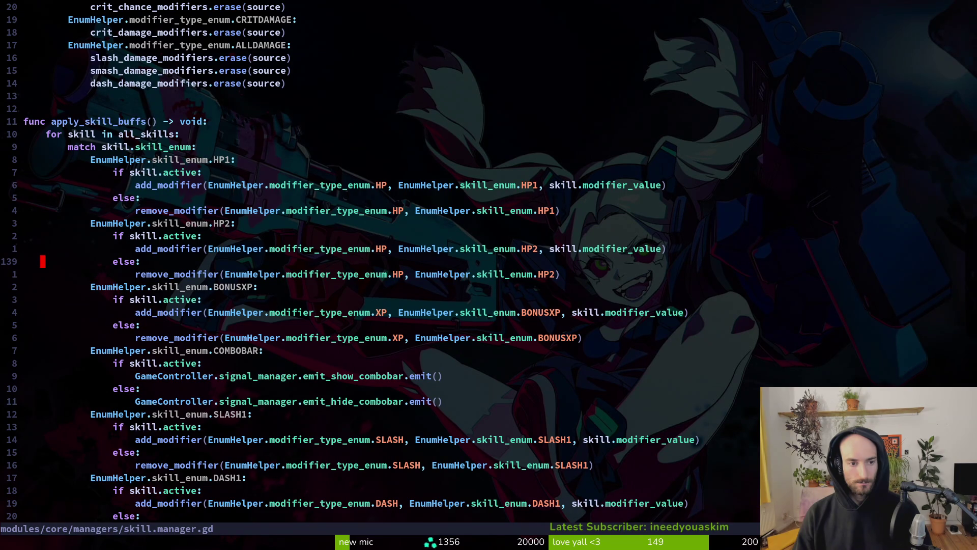
{"action": "key", "text": "ctrl+d"}
{"action": "key", "text": "ctrl+d"}
{"action": "key", "text": "ctrl+d"}
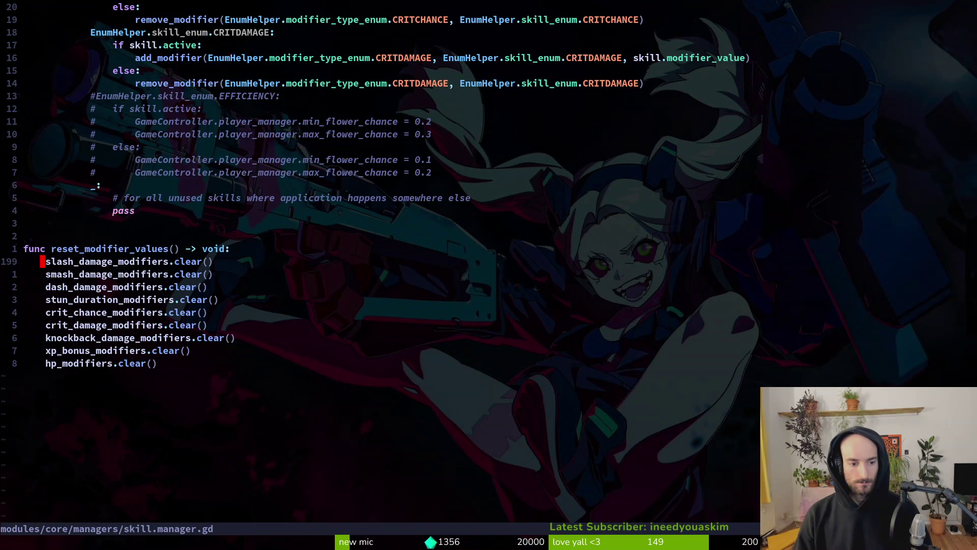
{"action": "key", "text": "space"}
{"action": "key", "text": "f"}
{"action": "key", "text": "f"}
{"action": "type", "text": "skillico"}
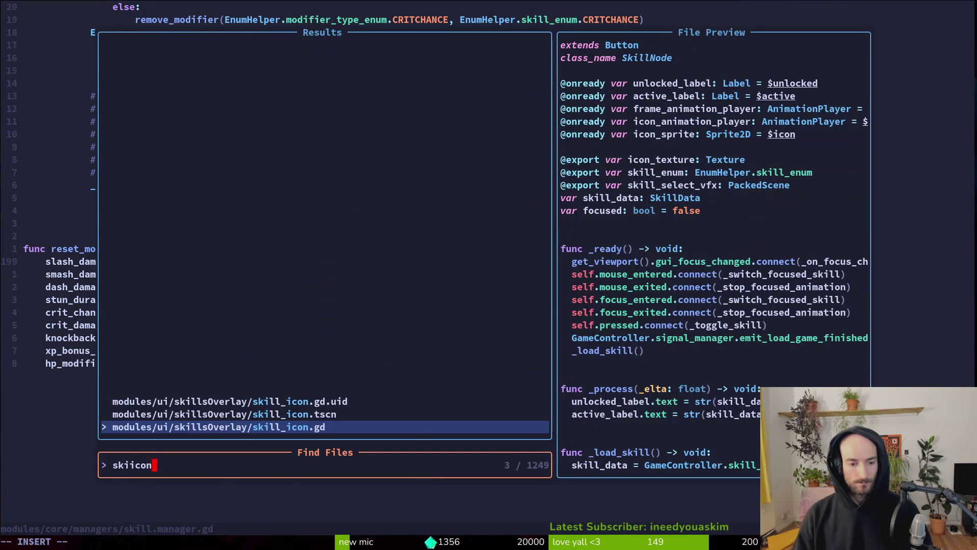
{"action": "key", "text": "Return"}
{"action": "key", "text": "ctrl+d"}
{"action": "key", "text": "ctrl+d"}
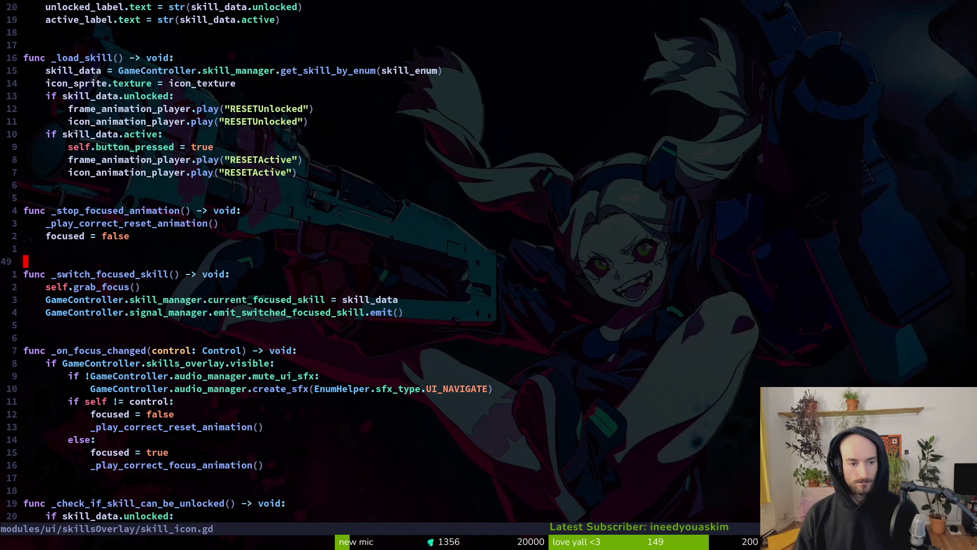
{"action": "key", "text": "ctrl+d"}
{"action": "key", "text": "ctrl+d"}
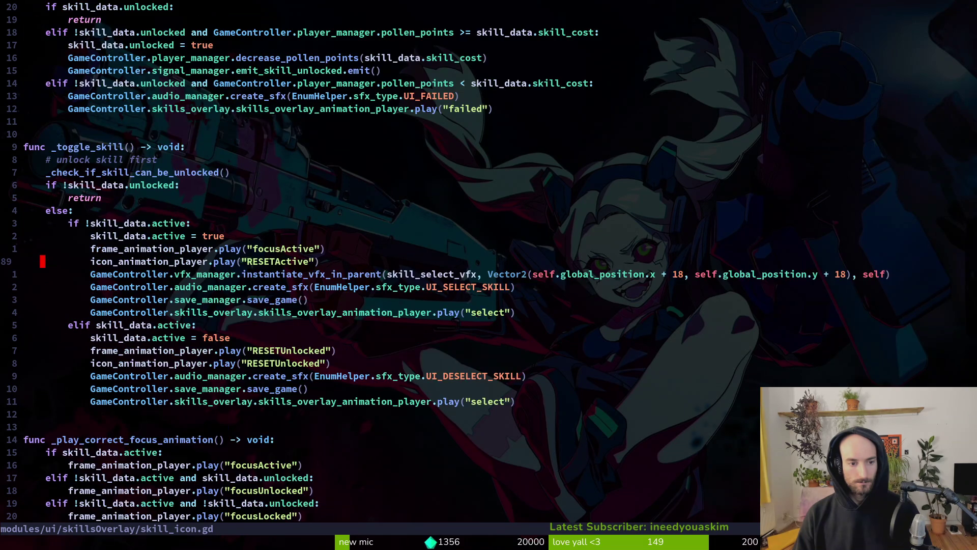
{"action": "key", "text": "ctrl+u"}
{"action": "key", "text": "ctrl+d"}
{"action": "key", "text": "ctrl+u"}
{"action": "key", "text": "ctrl+u"}
{"action": "key", "text": "ctrl+u"}
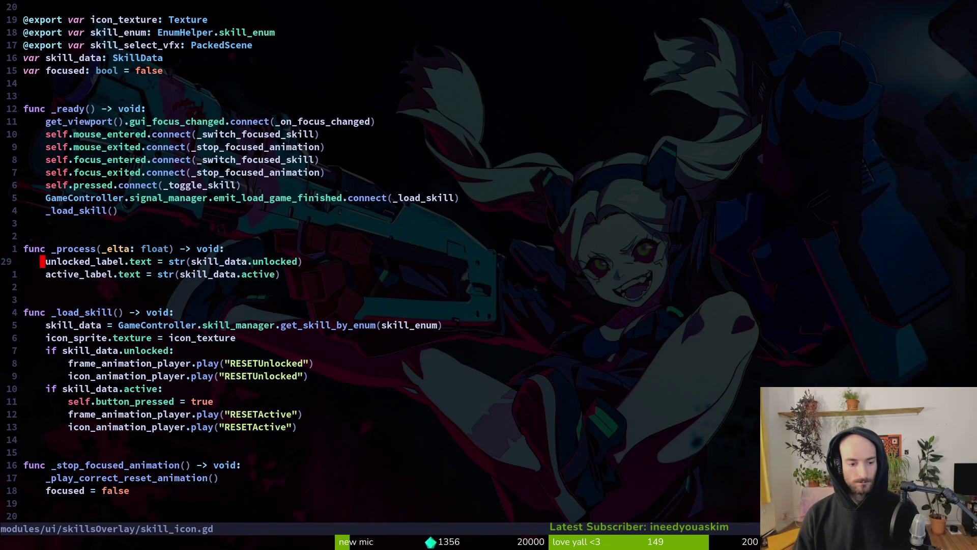
{"action": "key", "text": "ctrl+u"}
{"action": "key", "text": "ctrl+d"}
{"action": "key", "text": "ctrl+d"}
{"action": "key", "text": "ctrl+d"}
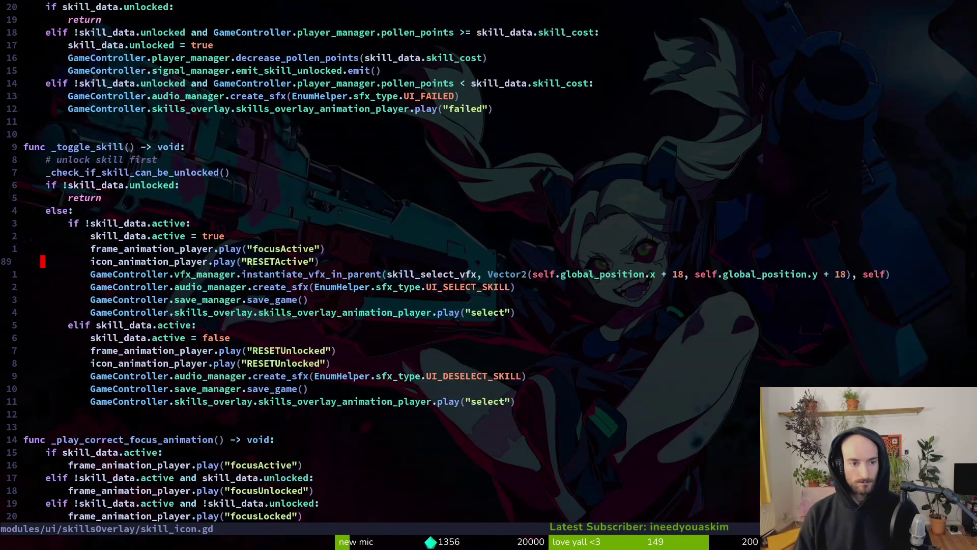
{"action": "key", "text": "ctrl+d"}
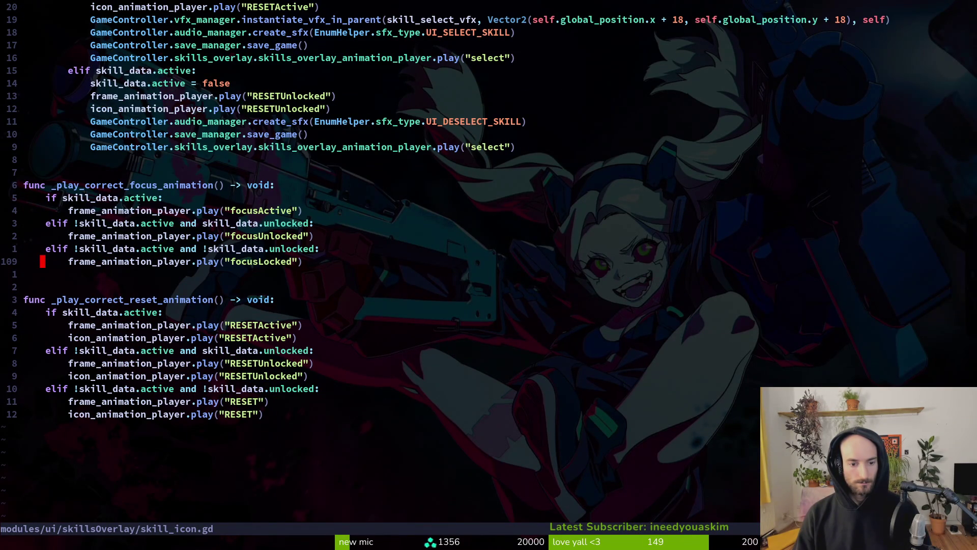
{"action": "key", "text": "ctrl+p"}
{"action": "type", "text": "skilma"}
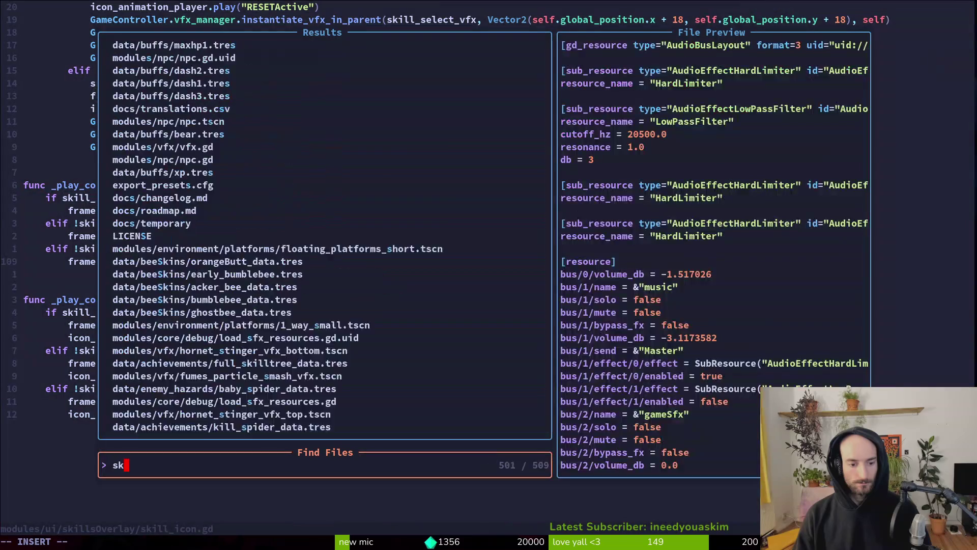
{"action": "key", "text": "Return"}
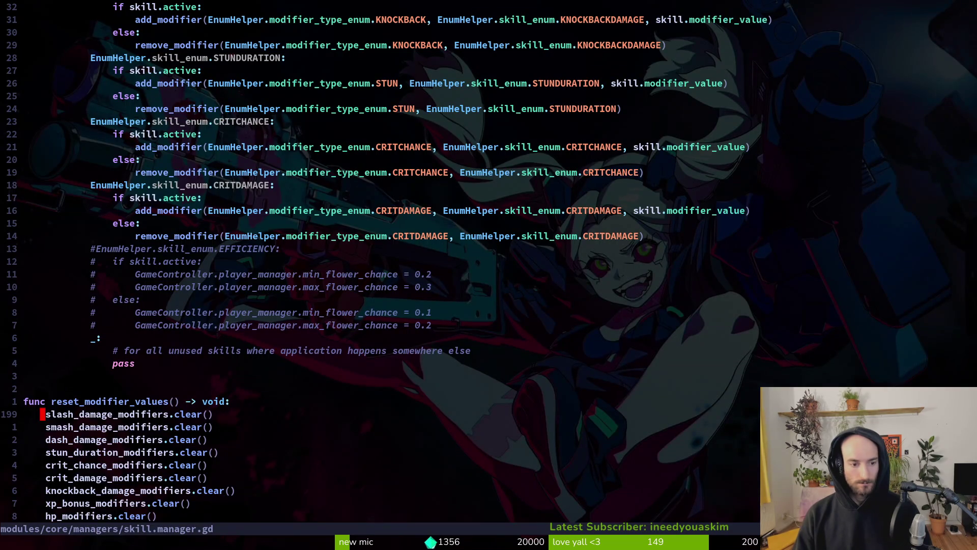
Step: At the end of skill.manager.gd, add the header func unlock_all_skills() -> void:
{"action": "key", "text": "ctrl+u"}
{"action": "key", "text": "ctrl+u"}
{"action": "key", "text": "ctrl+u"}
{"action": "key", "text": "ctrl+u"}
{"action": "key", "text": "ctrl+u"}
{"action": "key", "text": "ctrl+u"}
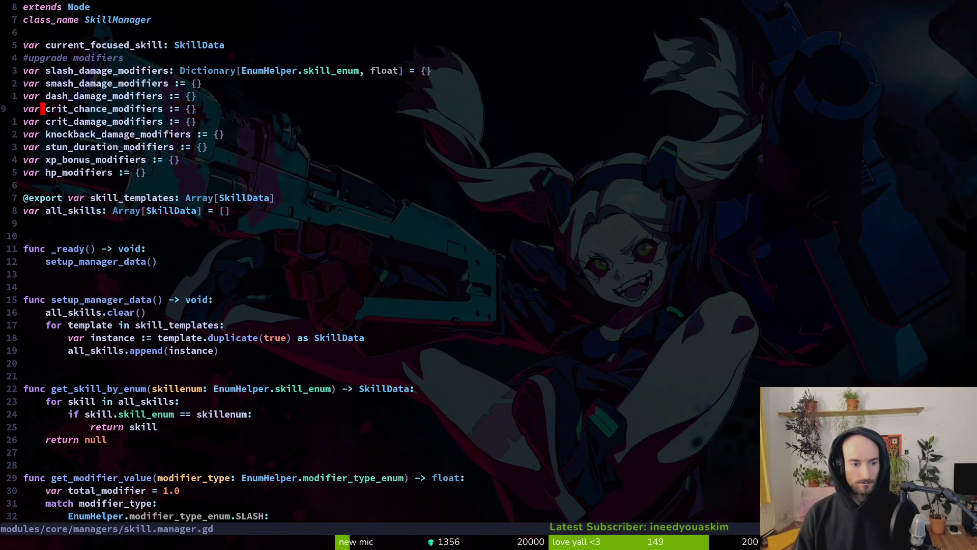
{"action": "key", "text": "ctrl+o"}
{"action": "key", "text": "ctrl+i"}
{"action": "key", "text": "G"}
{"action": "key", "text": "o"}
{"action": "key", "text": "Return"}
{"action": "key", "text": "Return"}
{"action": "type", "text": "f"}
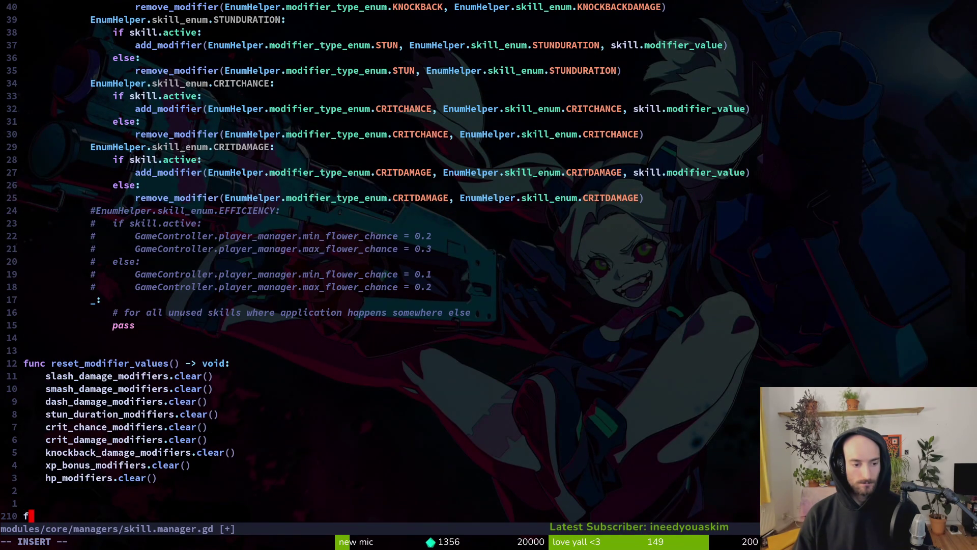
{"action": "type", "text": "unc unlock_"}
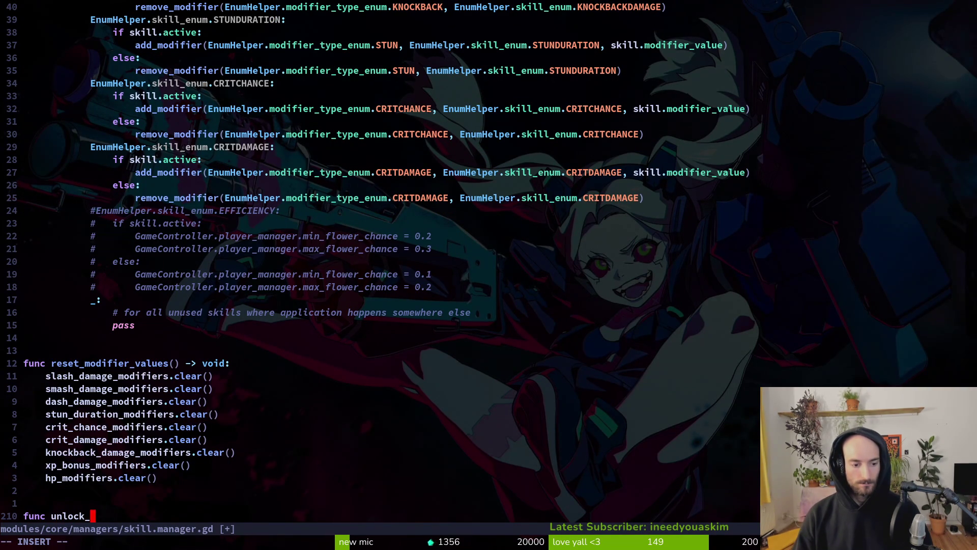
{"action": "type", "text": "all_skills() -> "}
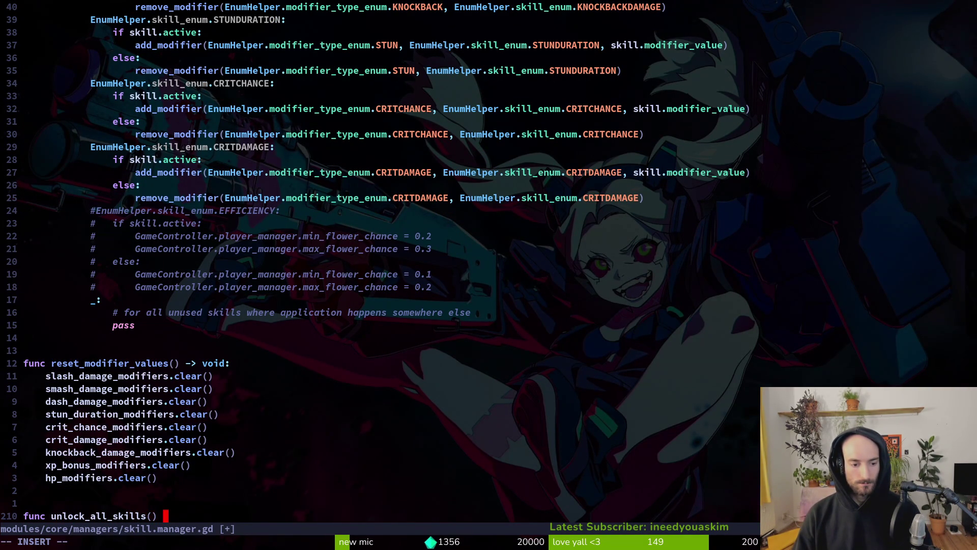
{"action": "type", "text": "void:"}
{"action": "key", "text": "Return"}
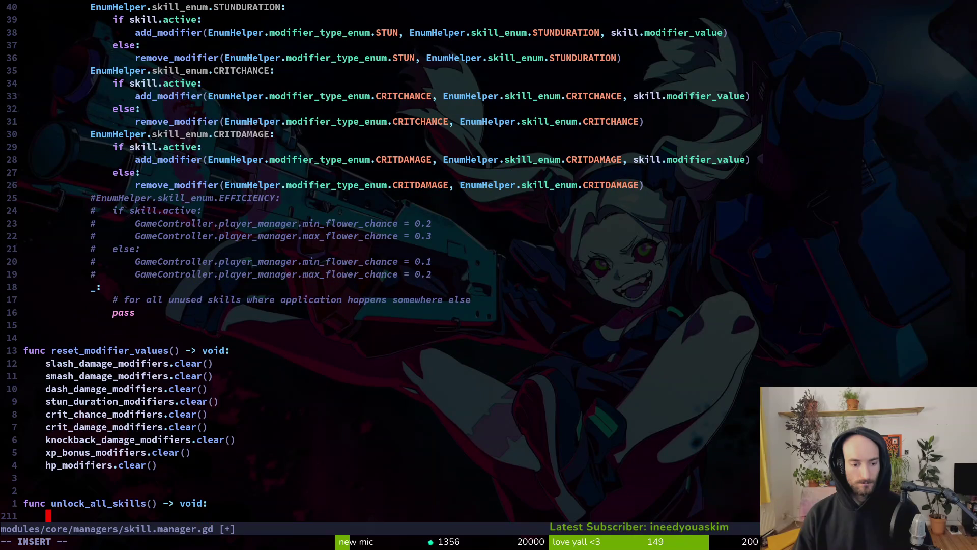
Step: Write the body looping over all_skills and setting skill.unlocked = true
{"action": "type", "text": "for skil"}
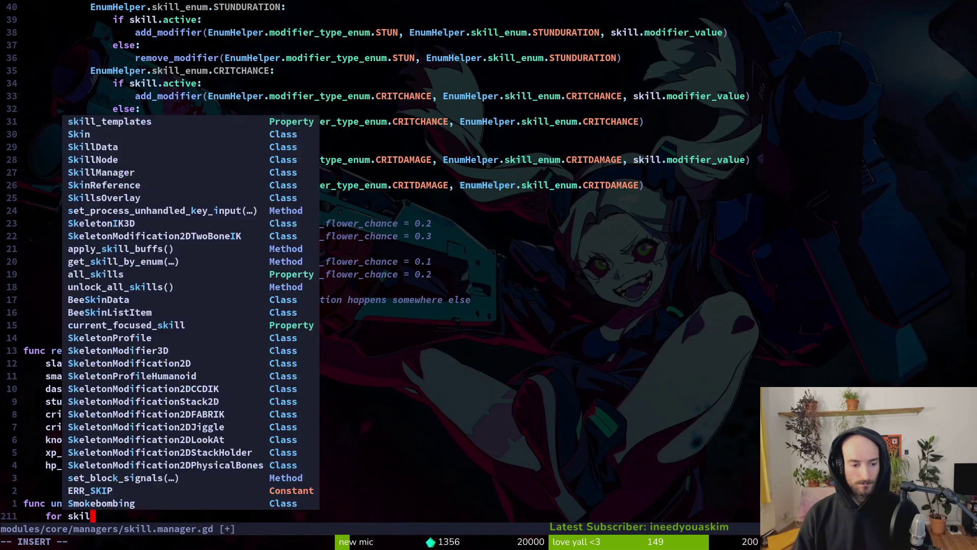
{"action": "type", "text": "l in skil"}
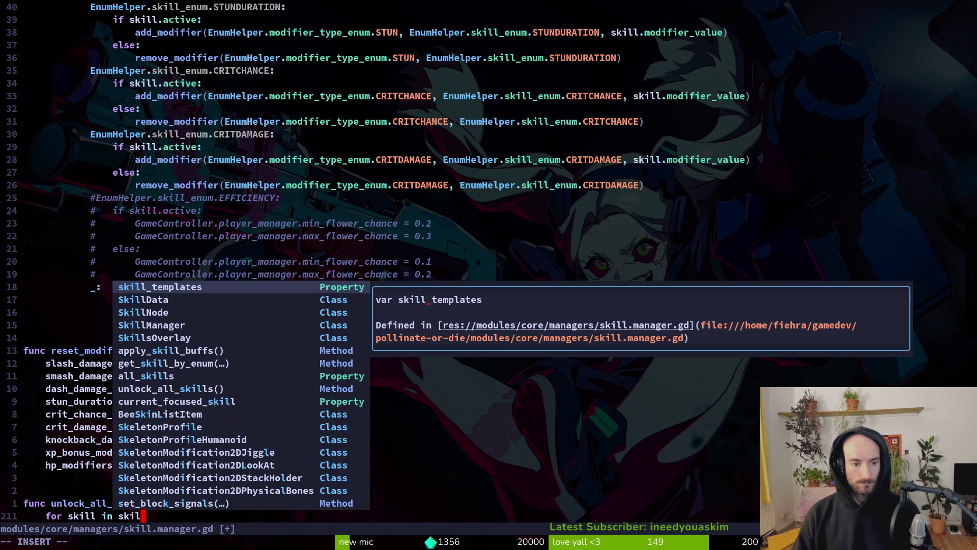
{"action": "key", "text": "Tab"}
{"action": "key", "text": "Tab"}
{"action": "key", "text": "Tab"}
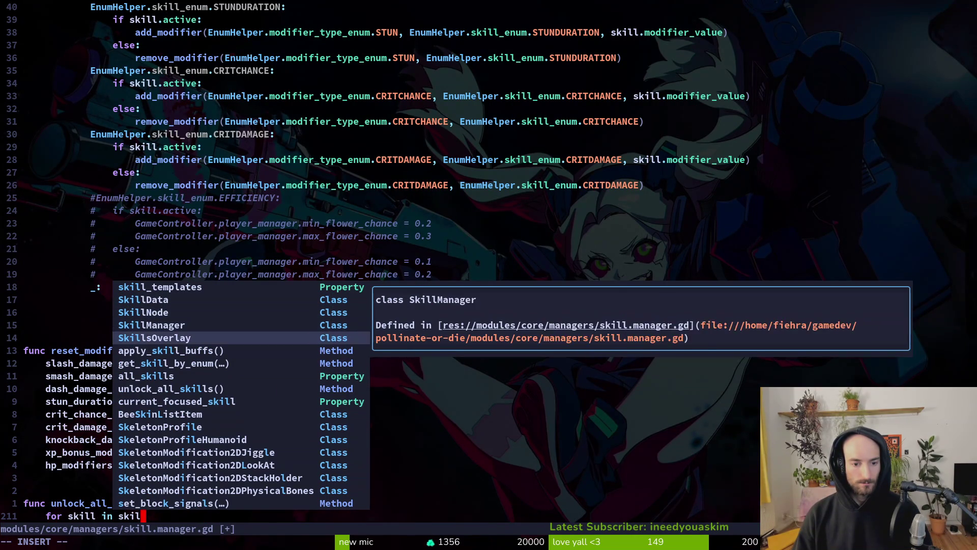
{"action": "key", "text": "Return"}
{"action": "type", "text": ":"}
{"action": "key", "text": "Return"}
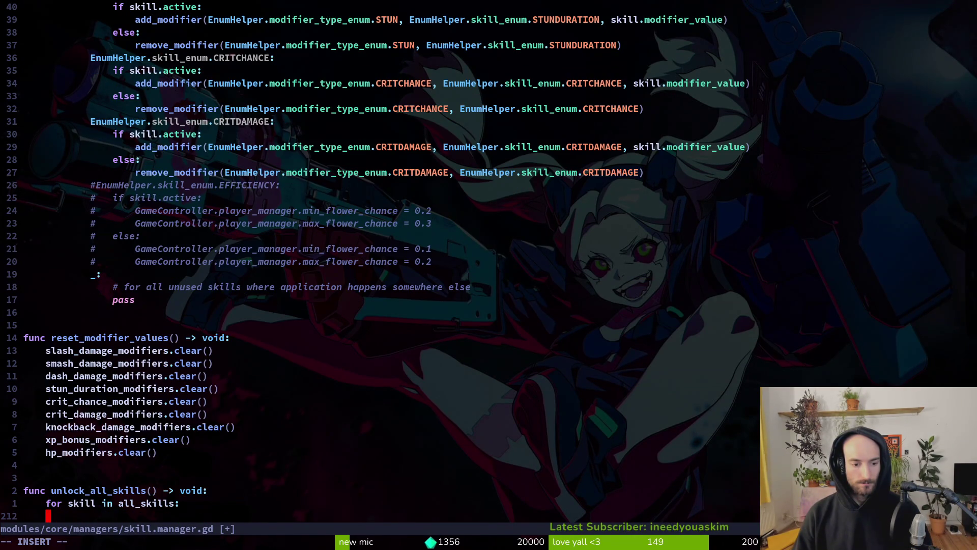
{"action": "type", "text": "skill.un"}
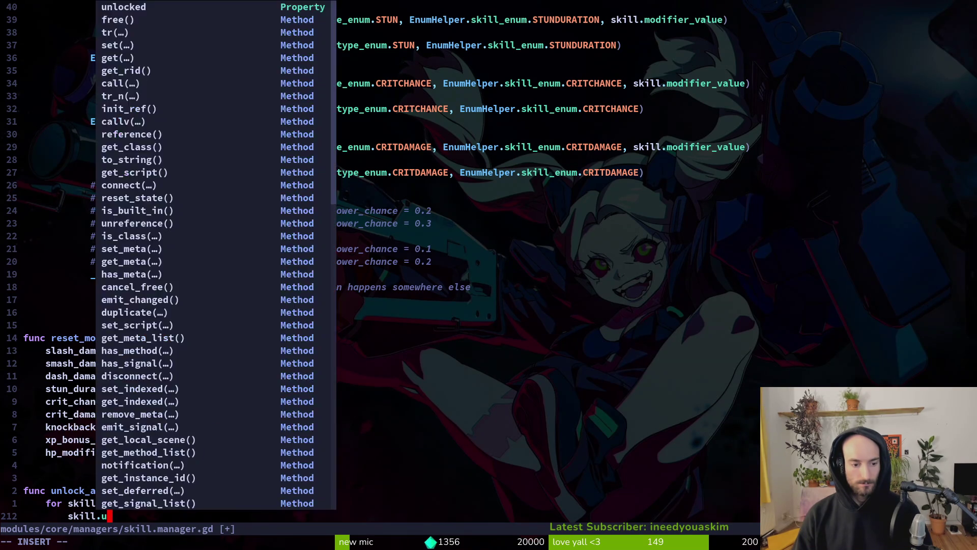
{"action": "key", "text": "Tab"}
{"action": "key", "text": "Return"}
{"action": "type", "text": "= true"}
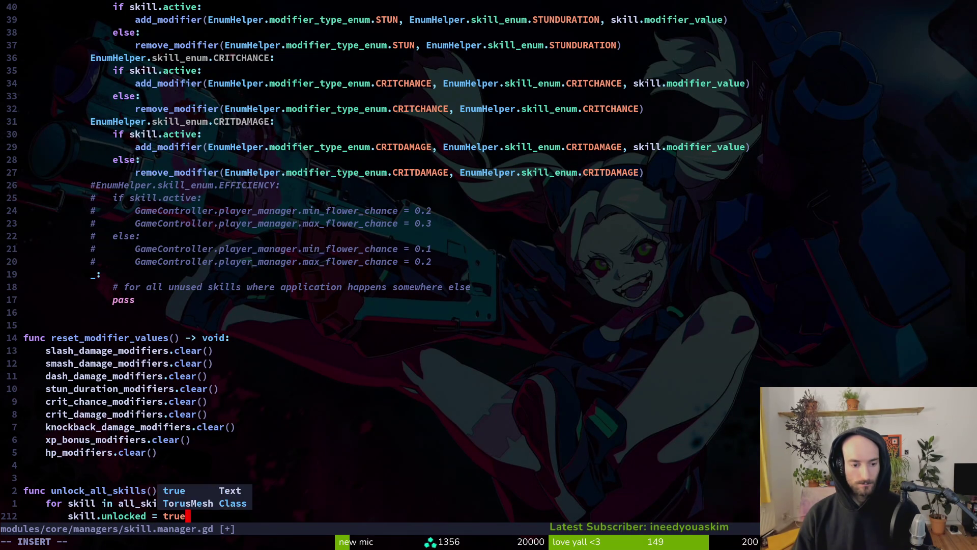
{"action": "key", "text": "Escape"}
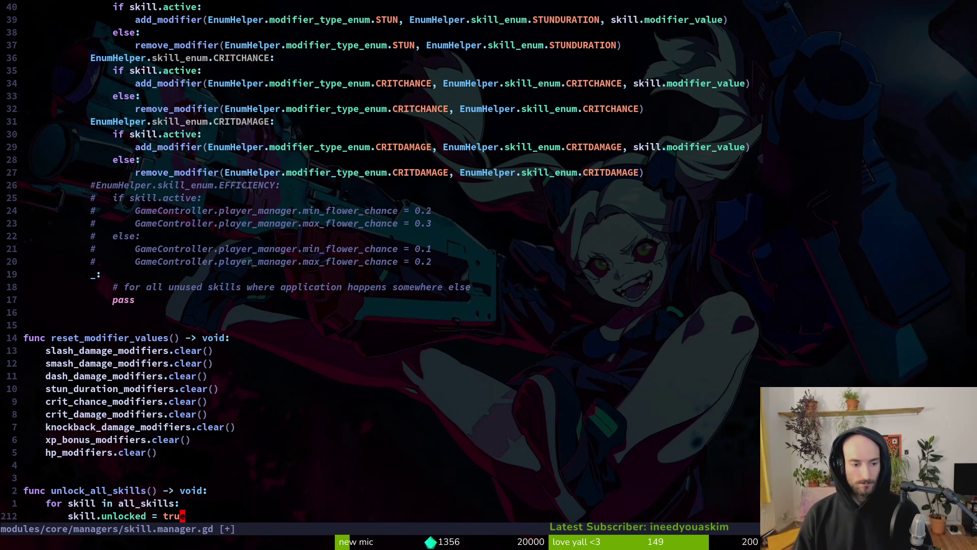
{"action": "key", "text": "ctrl+6"}
{"action": "key", "text": "ctrl+6"}
{"action": "key", "text": "space"}
Step: Copy the save_game() line from achievement.manager.gd in a split into unlock_all_skills and save
{"action": "key", "text": "f"}
{"action": "key", "text": "f"}
{"action": "type", "text": "achieman"}
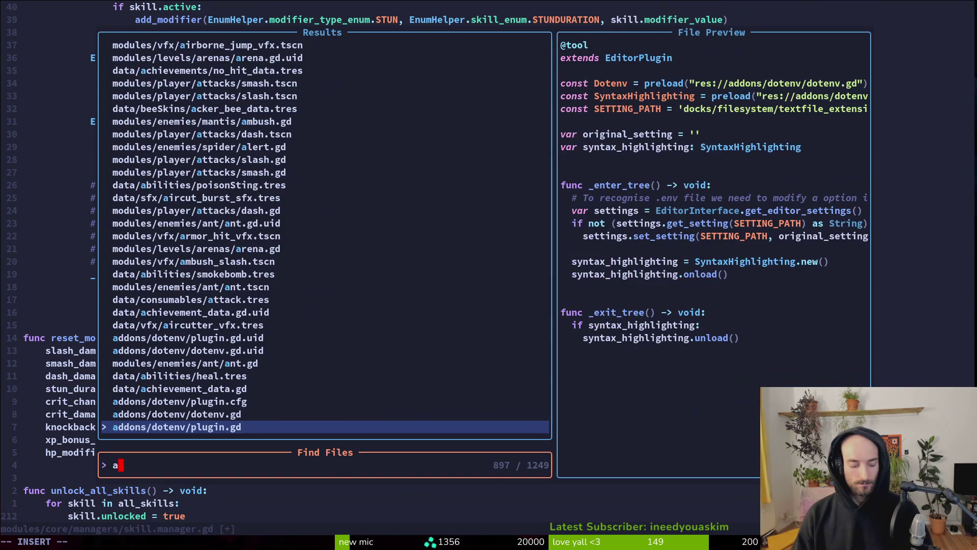
{"action": "key", "text": "ctrl+v"}
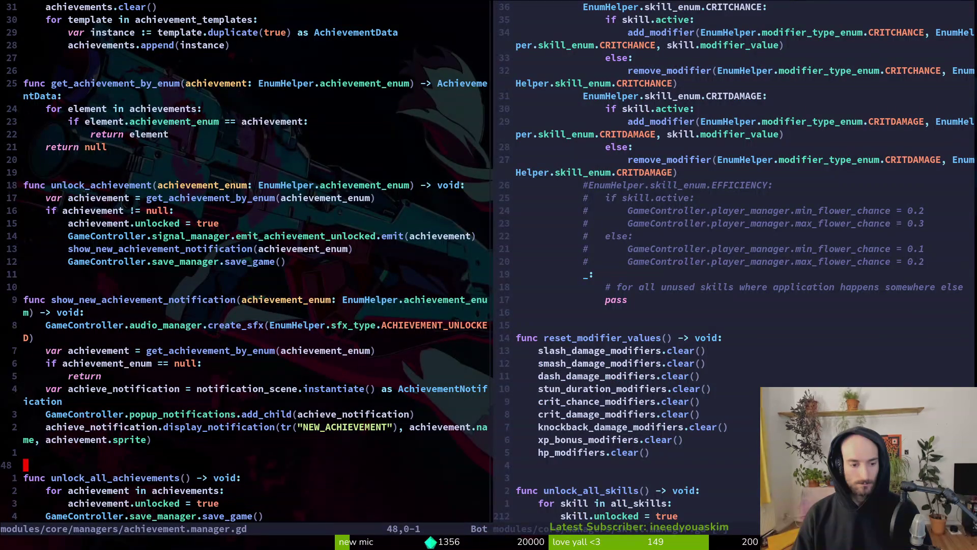
{"action": "key", "text": "j"}
{"action": "key", "text": "j"}
{"action": "key", "text": "j"}
{"action": "key", "text": "y"}
{"action": "key", "text": "y"}
{"action": "key", "text": "ctrl+s"}
{"action": "key", "text": "ctrl+l"}
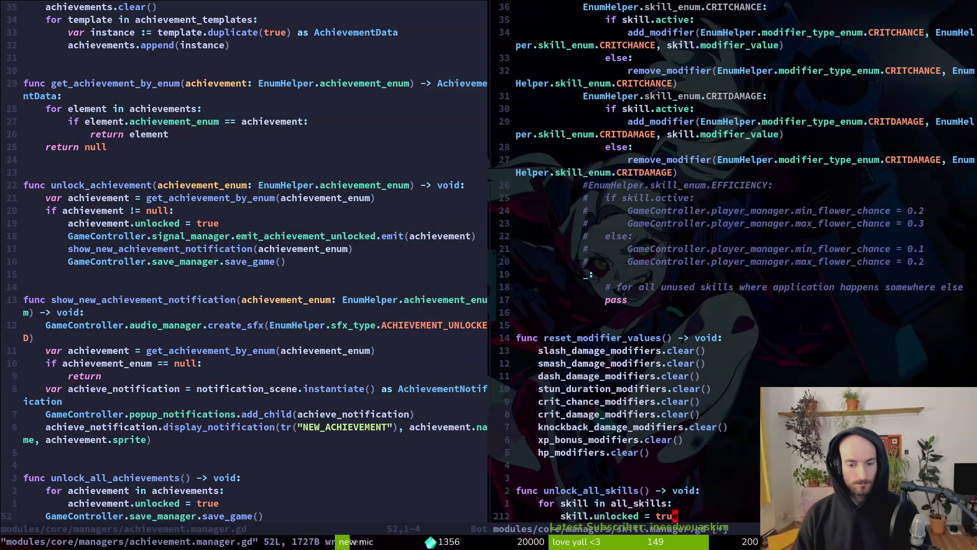
{"action": "key", "text": "p"}
{"action": "key", "text": "ctrl+s"}
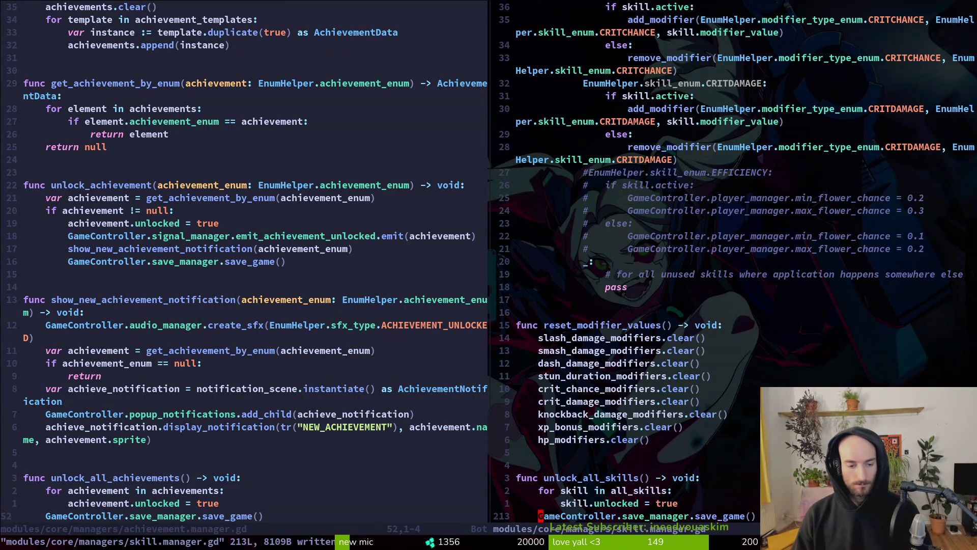
Step: Search the file finder for 'conmana', cancel it, and save skill.manager.gd again
{"action": "key", "text": "space"}
{"action": "key", "text": "f"}
{"action": "key", "text": "f"}
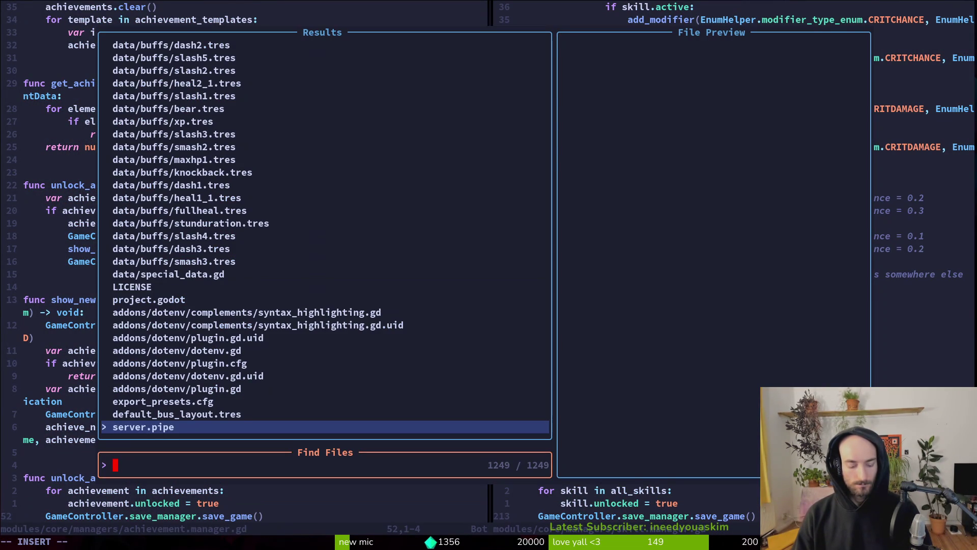
{"action": "type", "text": "conmana"}
{"action": "key", "text": "BackSpace"}
{"action": "key", "text": "BackSpace"}
{"action": "key", "text": "BackSpace"}
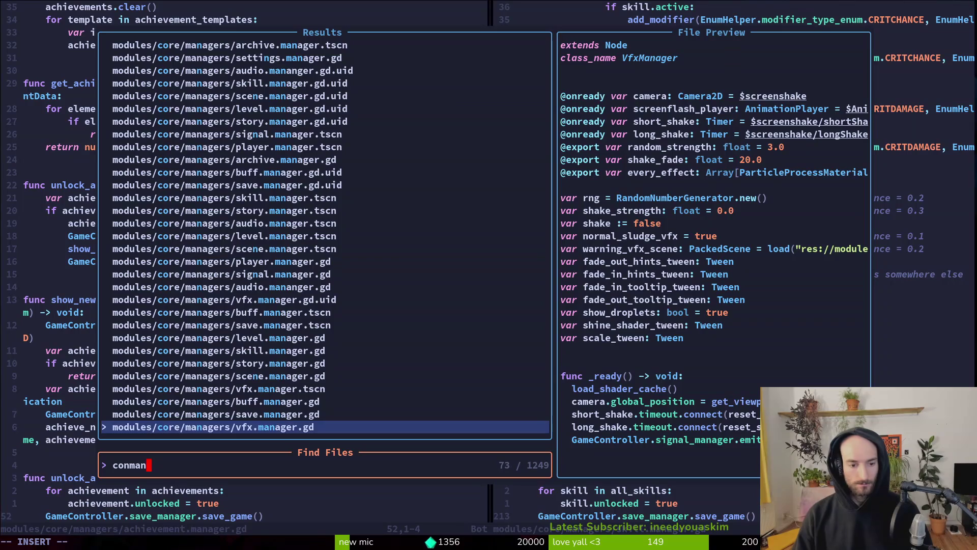
{"action": "key", "text": "Escape"}
{"action": "key", "text": "Escape"}
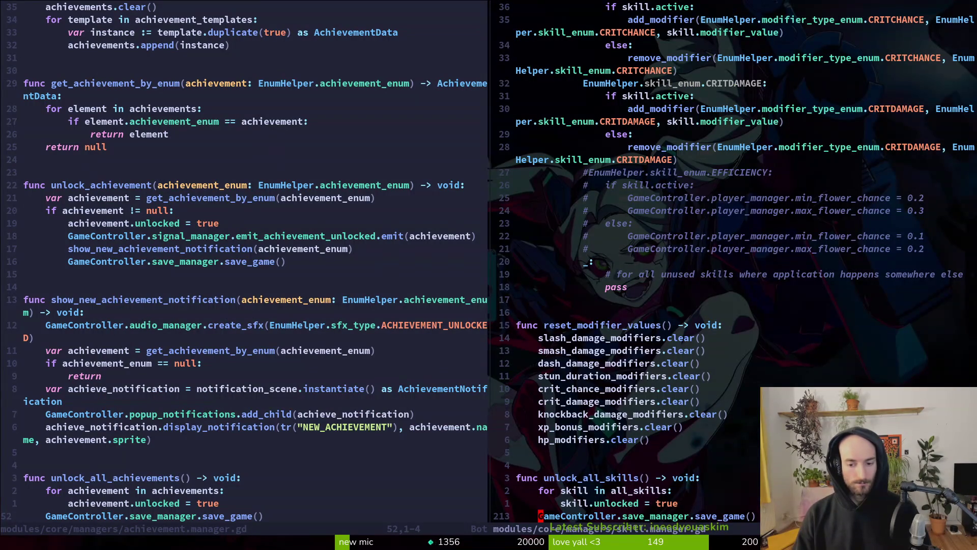
{"action": "key", "text": "ctrl+s"}
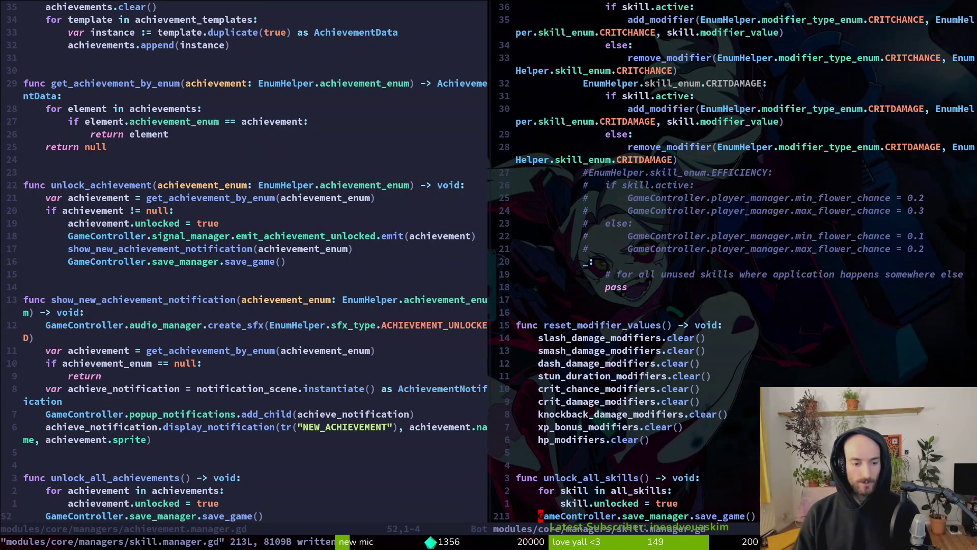
{"action": "key", "text": "space"}
Step: Open player.manager.gd and add the header func unlock_all_bees() -> void: at the end
{"action": "key", "text": "f"}
{"action": "key", "text": "f"}
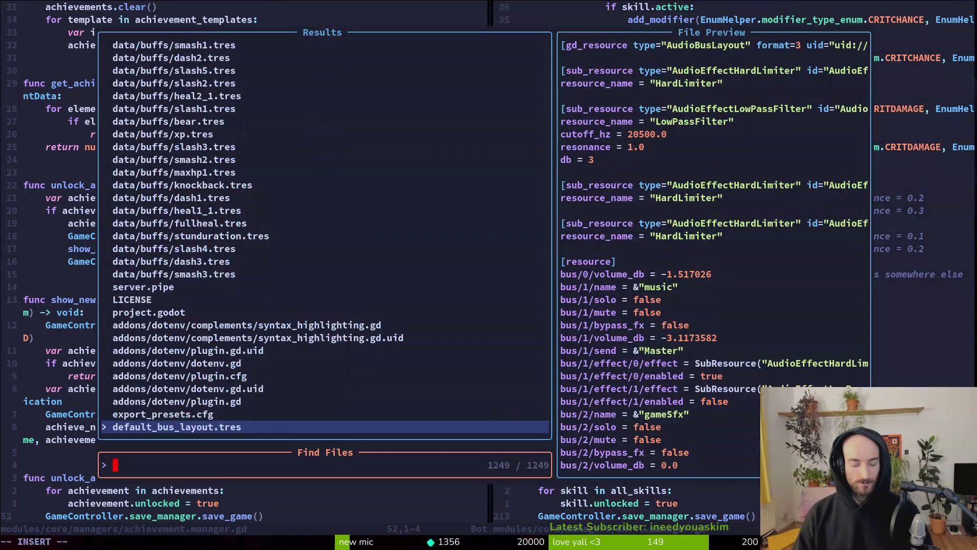
{"action": "type", "text": "plamana"}
{"action": "key", "text": "Return"}
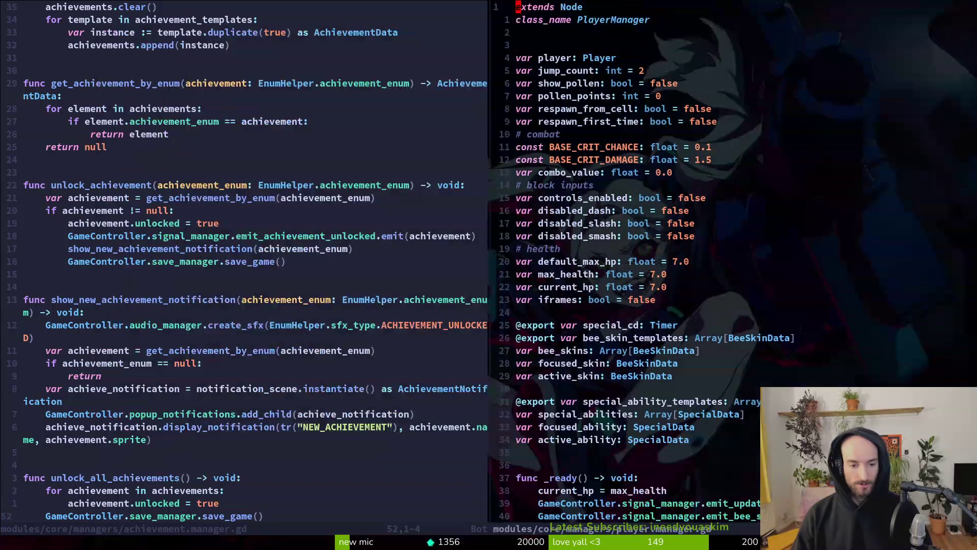
{"action": "key", "text": "o"}
{"action": "key", "text": "Return"}
{"action": "key", "text": "Return"}
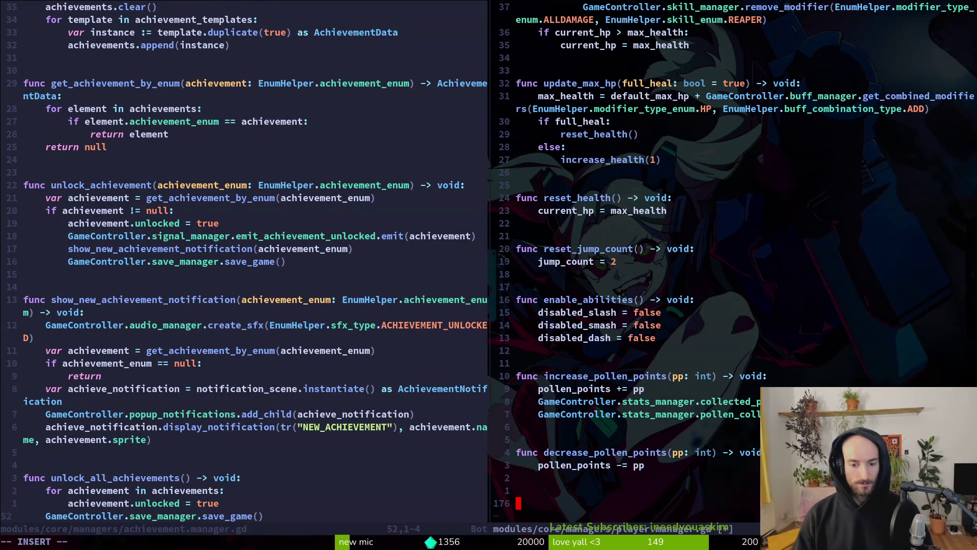
{"action": "type", "text": "un"}
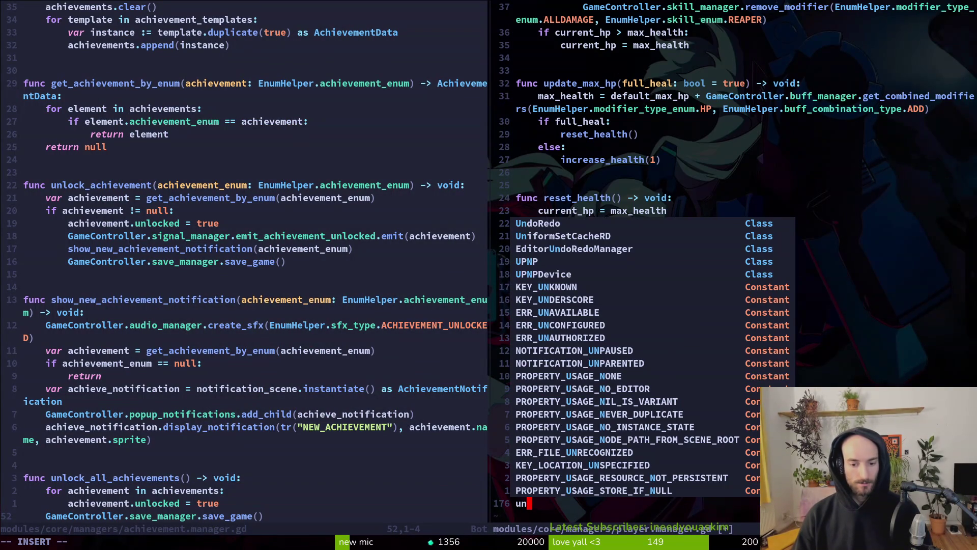
{"action": "key", "text": "BackSpace"}
{"action": "key", "text": "BackSpace"}
{"action": "type", "text": "func unlock_"}
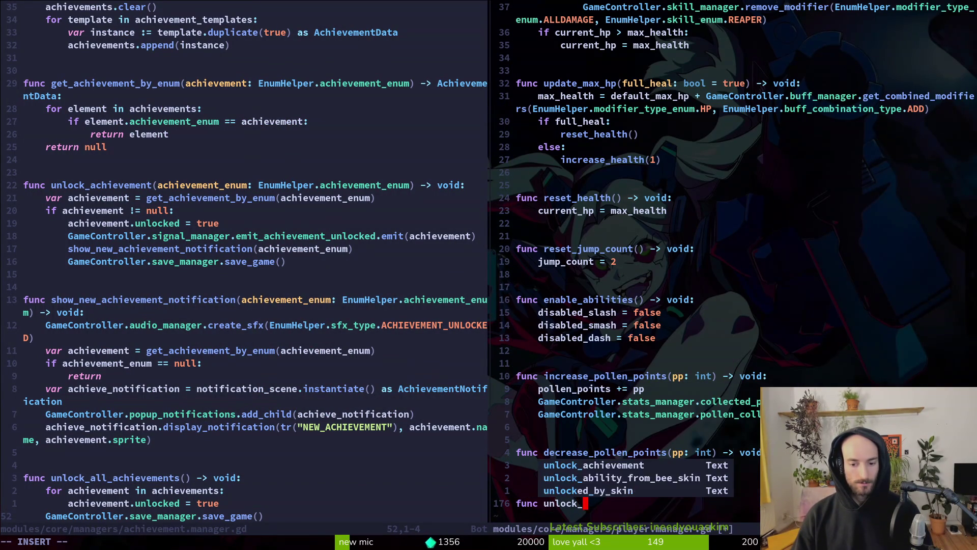
{"action": "type", "text": "all_bees() -> "}
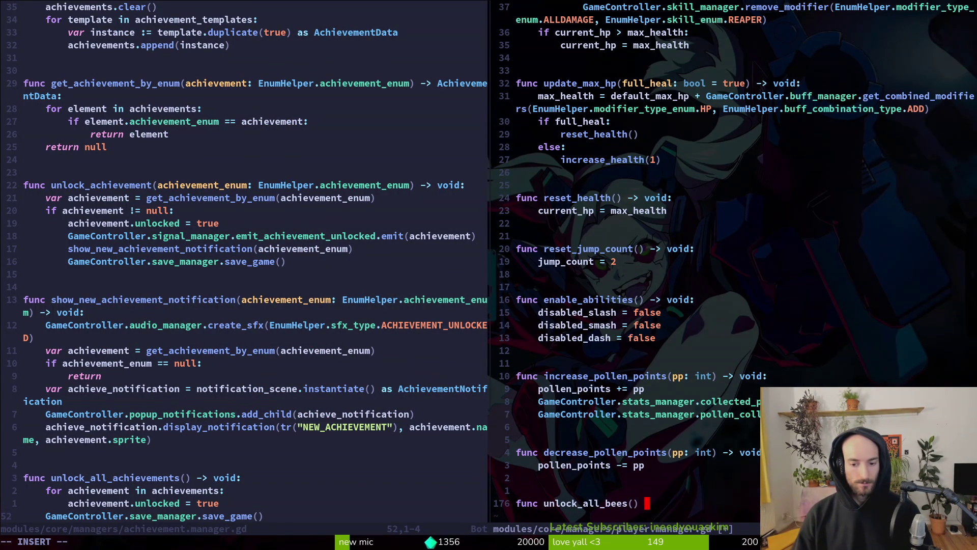
{"action": "type", "text": "void:"}
{"action": "key", "text": "Return"}
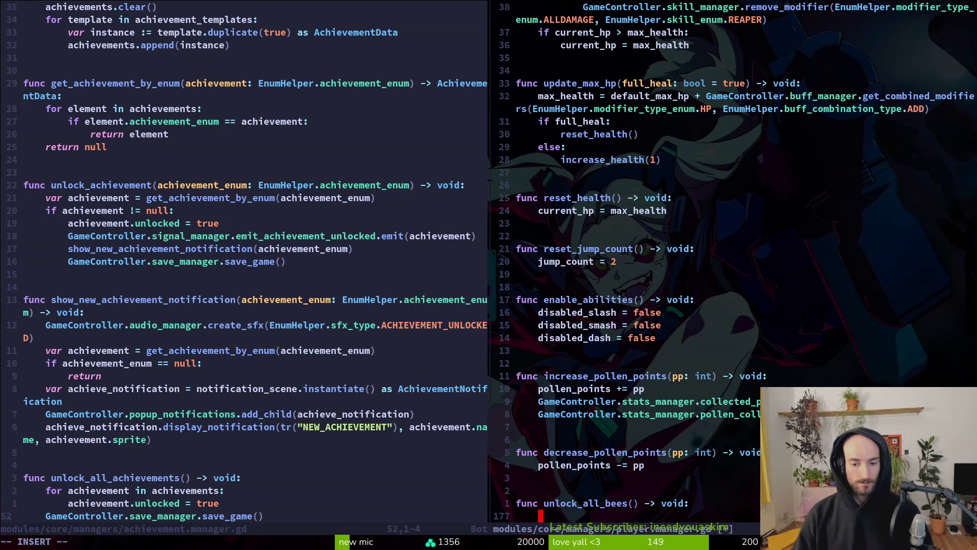
Step: Loop over bee_skins setting bee.unlocked = true, paste save_game() from clipboard history, and save
{"action": "type", "text": "for "}
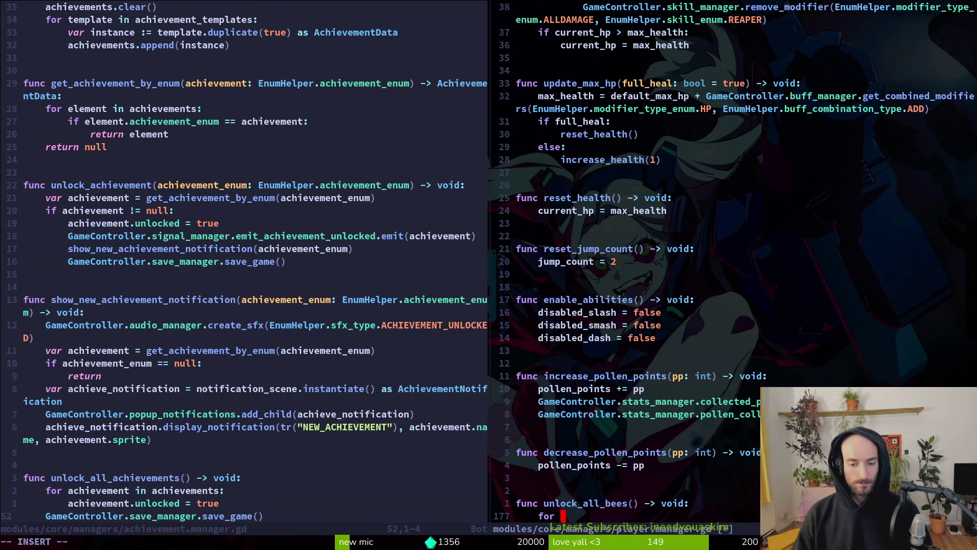
{"action": "type", "text": "bee in bee"}
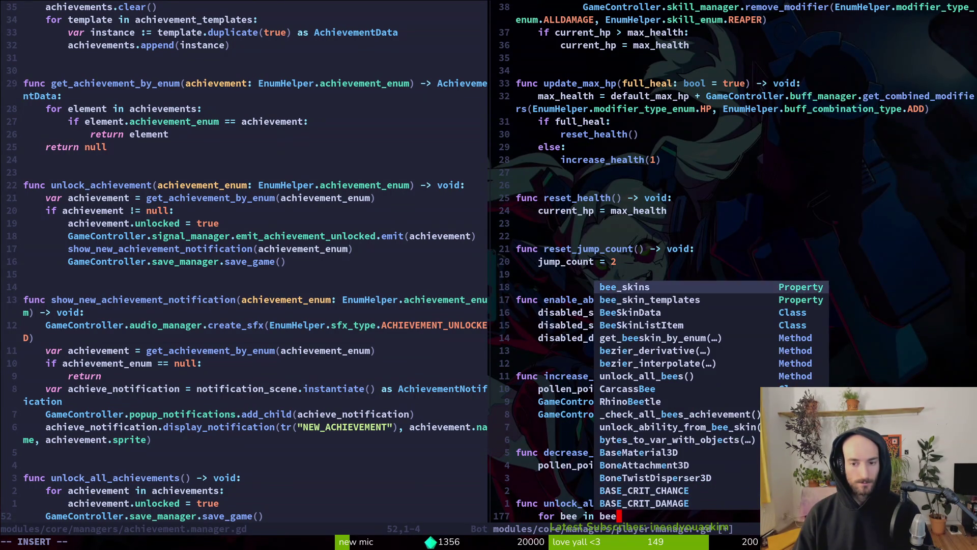
{"action": "key", "text": "Return"}
{"action": "key", "text": "Return"}
{"action": "type", "text": "b"}
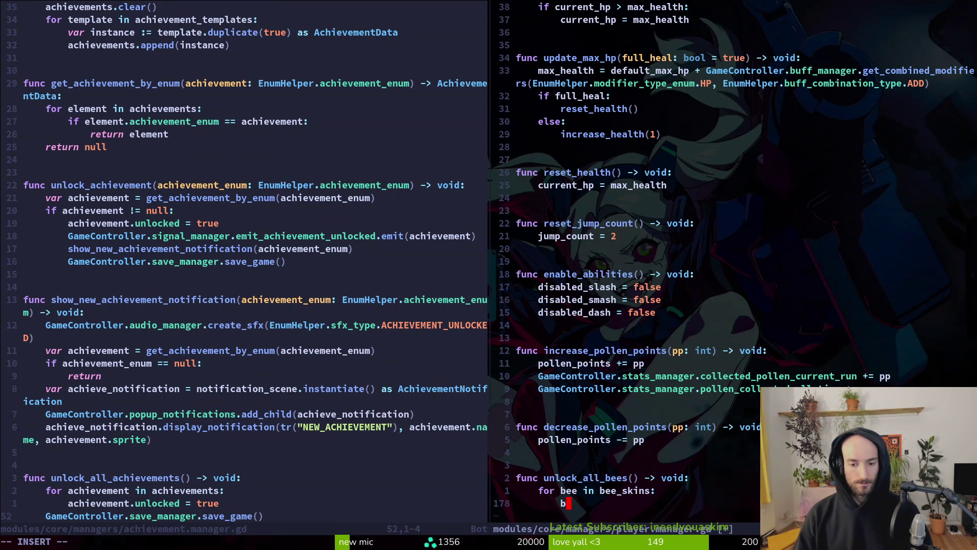
{"action": "type", "text": "ee.un"}
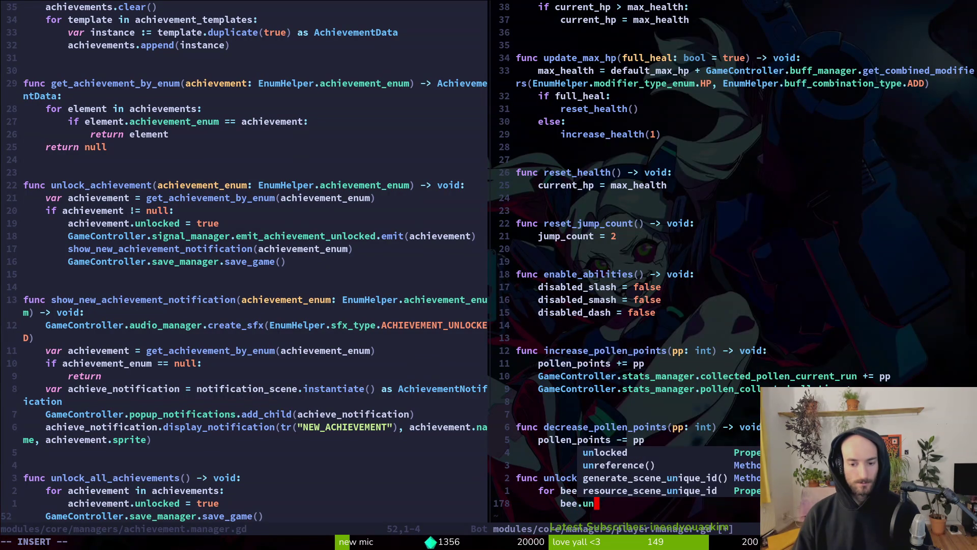
{"action": "key", "text": "Return"}
{"action": "type", "text": "= true"}
{"action": "key", "text": "Escape"}
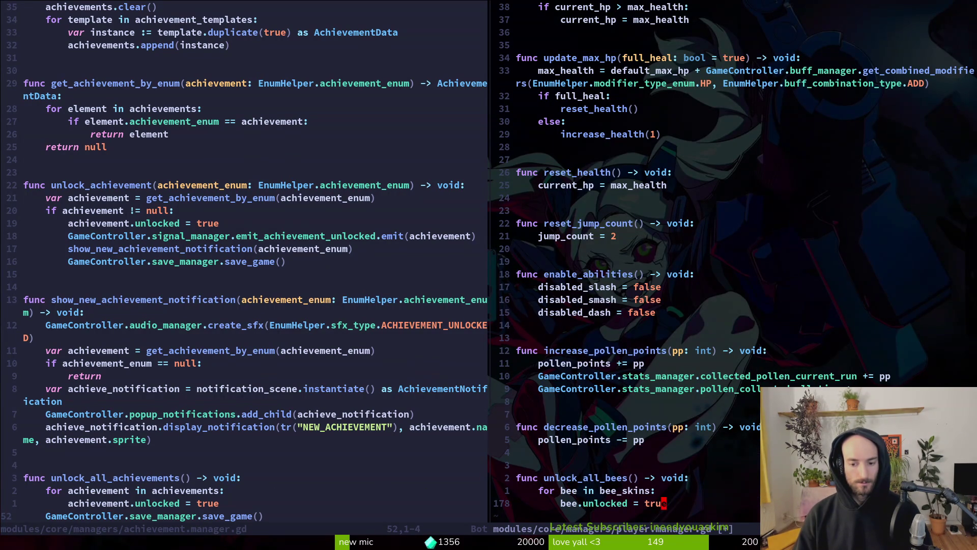
{"action": "key", "text": "super+v"}
{"action": "key", "text": "Return"}
{"action": "key", "text": "p"}
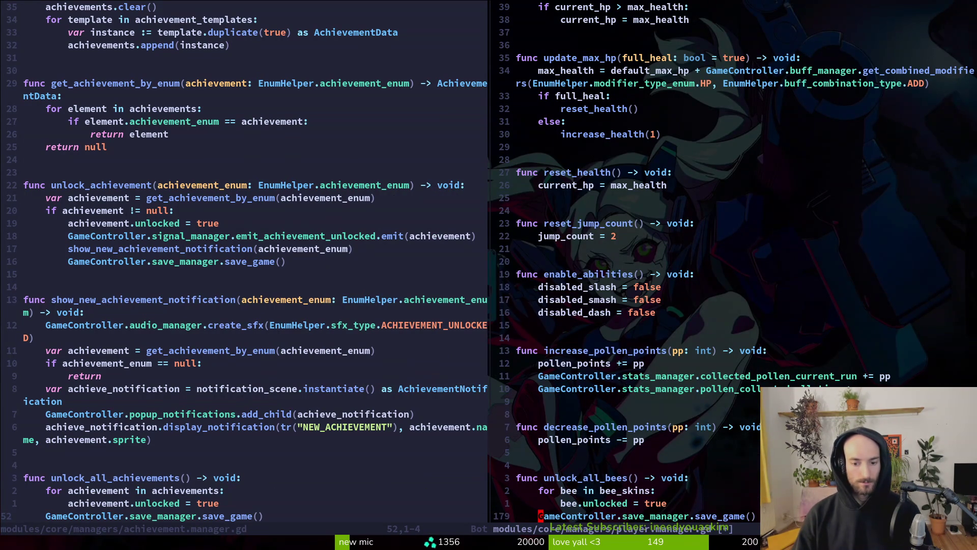
{"action": "key", "text": "ctrl+s"}
{"action": "key", "text": "space"}
Step: Open debug.helper.gd through the project file finder
{"action": "key", "text": "f"}
{"action": "key", "text": "f"}
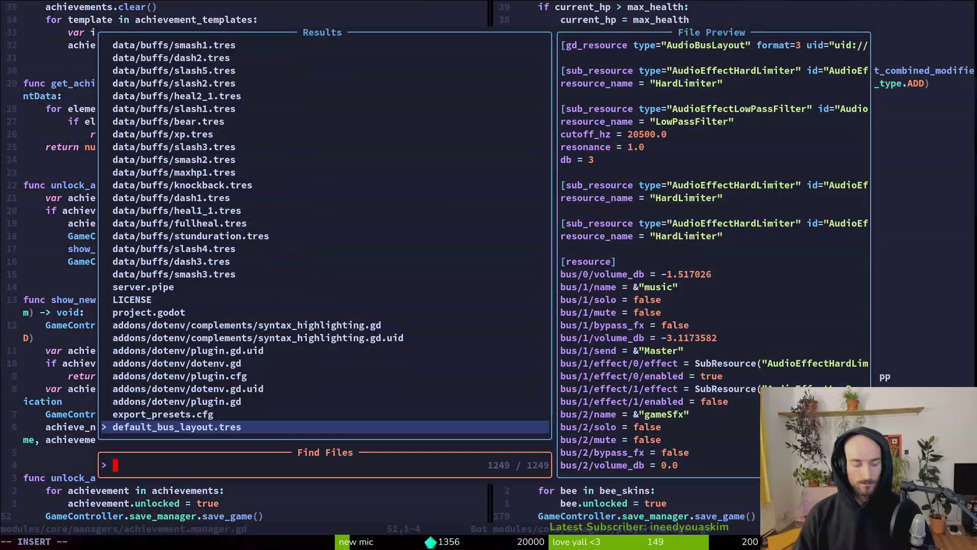
{"action": "type", "text": "debug"}
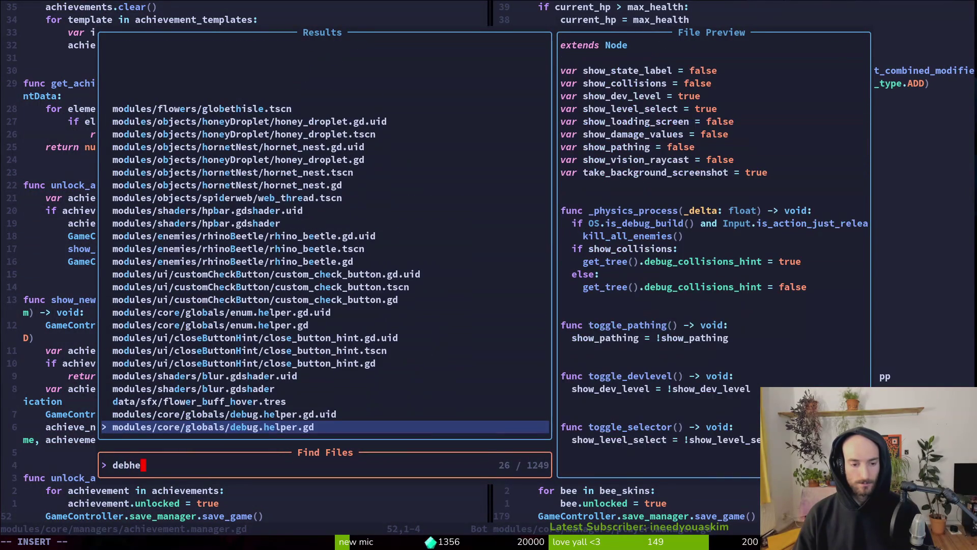
{"action": "key", "text": "Return"}
Step: Duplicate the unlock_all_achievements line twice and change the middle copy to player_manager
{"action": "key", "text": "j"}
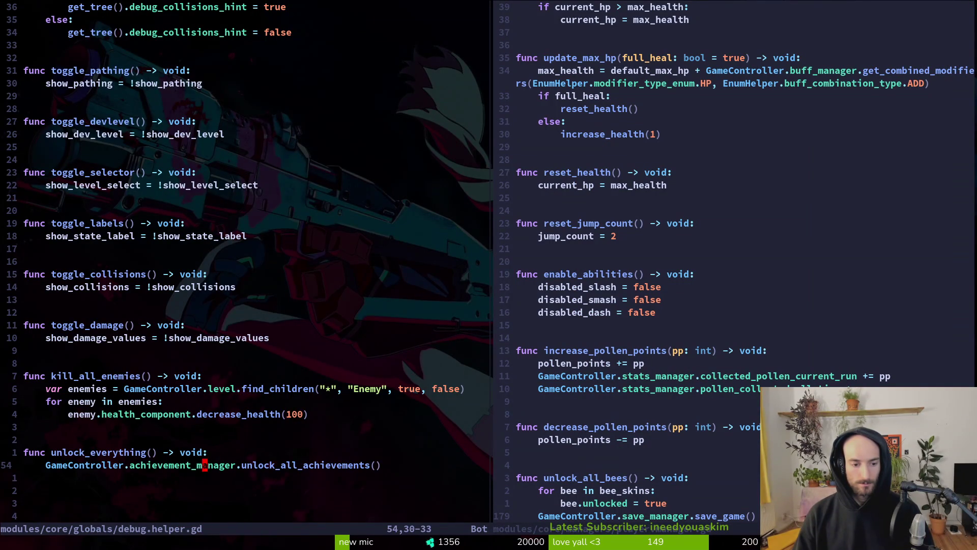
{"action": "key", "text": "y"}
{"action": "key", "text": "y"}
{"action": "key", "text": "p"}
{"action": "key", "text": "p"}
{"action": "key", "text": "k"}
{"action": "key", "text": "f"}
{"action": "key", "text": "period"}
{"action": "type", "text": "lcw"}
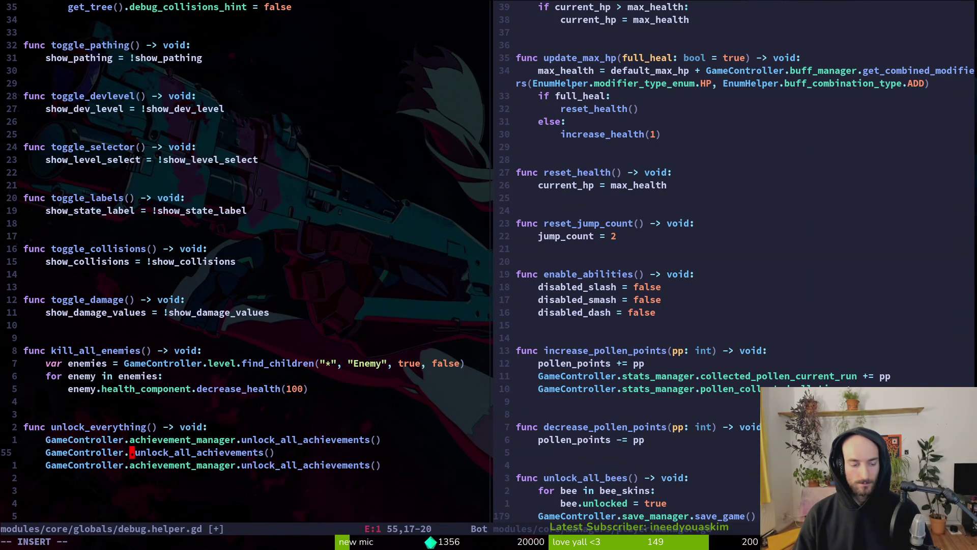
{"action": "type", "text": "plmnaa"}
{"action": "key", "text": "Return"}
{"action": "key", "text": "BackSpace"}
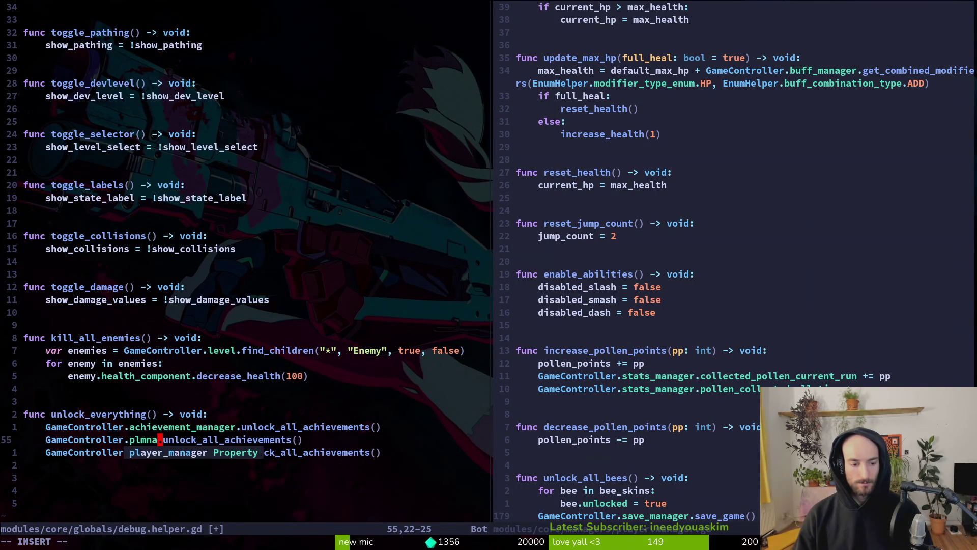
{"action": "key", "text": "Return"}
{"action": "key", "text": "Escape"}
{"action": "key", "text": "k"}
{"action": "key", "text": "j"}
{"action": "key", "text": "j"}
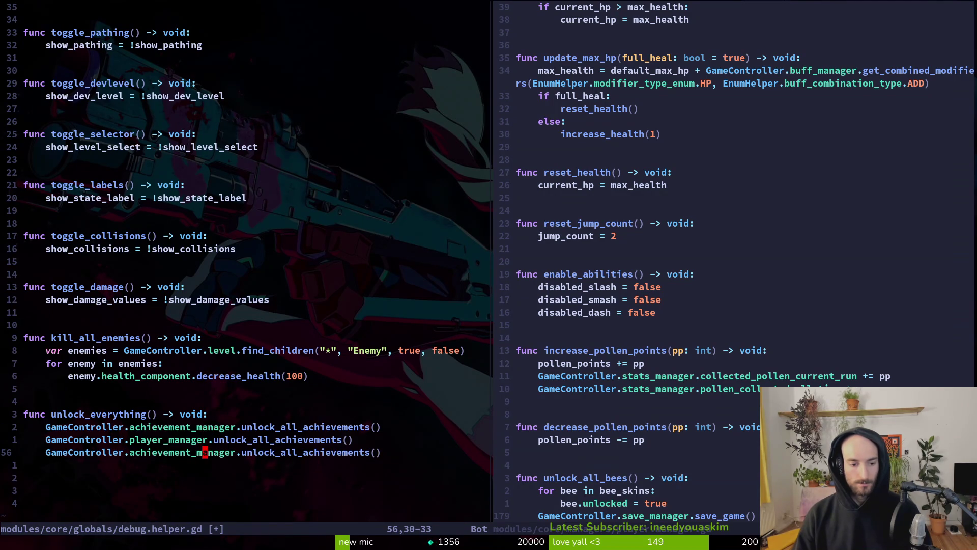
Step: Make the copies call skill_manager.unlock_all_skills() and player_manager.unlock_all_bees()
{"action": "type", "text": "ciw"}
{"action": "type", "text": "skill_manager"}
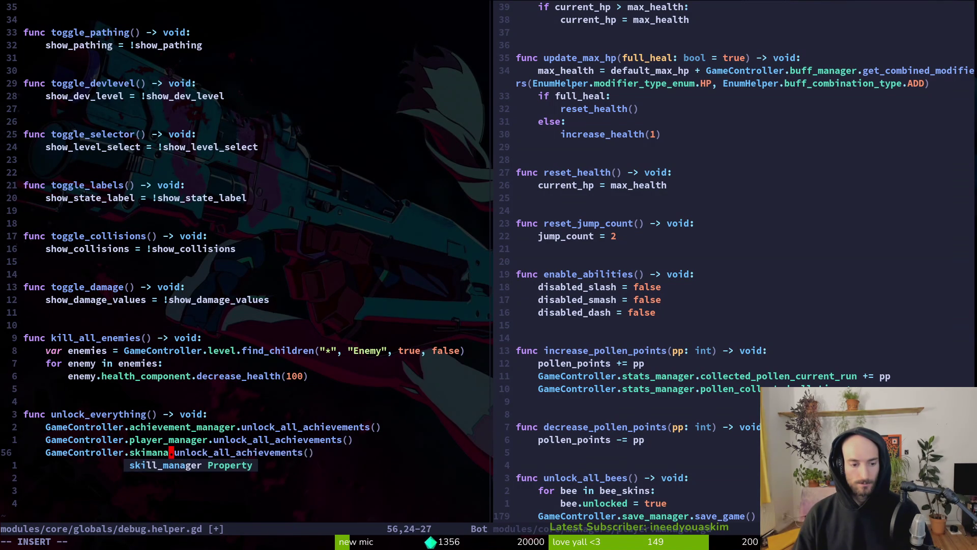
{"action": "key", "text": "Escape"}
{"action": "type", "text": "ciwunlock_a"}
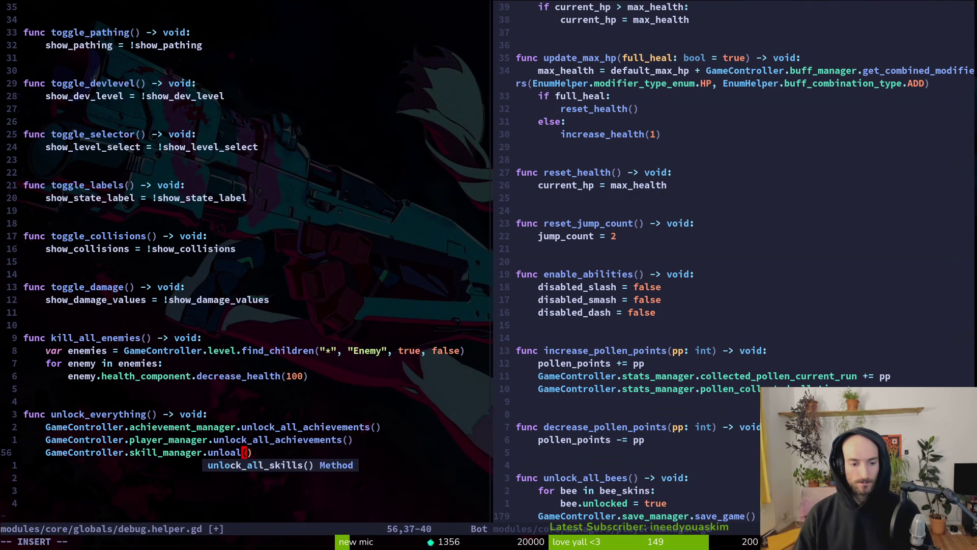
{"action": "key", "text": "Return"}
{"action": "key", "text": "Escape"}
{"action": "type", "text": "kciw"}
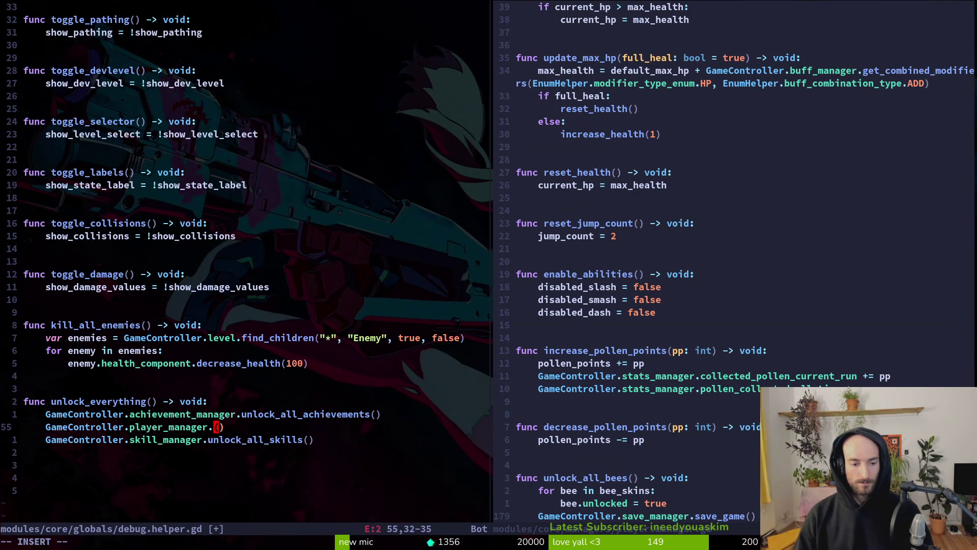
{"action": "type", "text": "una"}
{"action": "key", "text": "Return"}
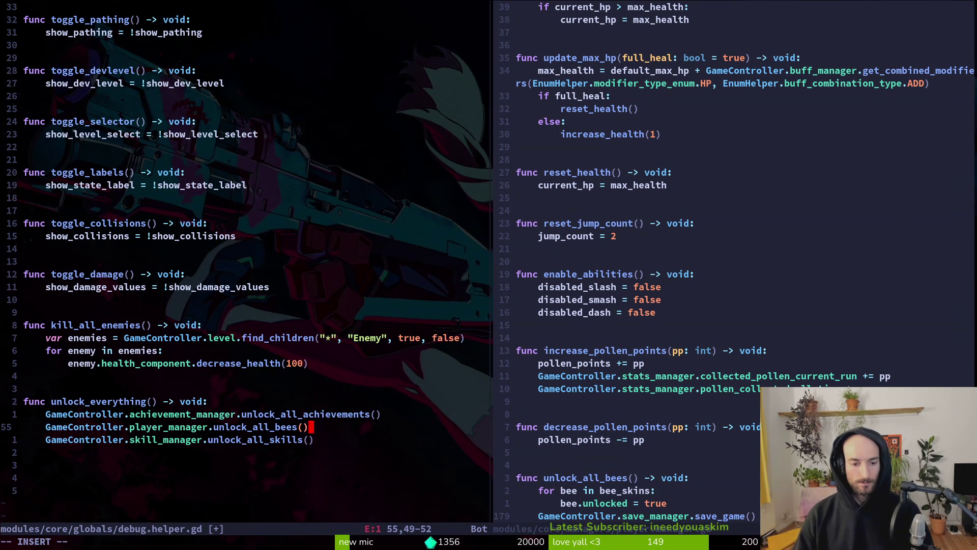
{"action": "key", "text": "Escape"}
Step: Save and close debug.helper.gd with :wq
{"action": "type", "text": ":Wq"}
{"action": "key", "text": "Return"}
{"action": "type", "text": ":wq"}
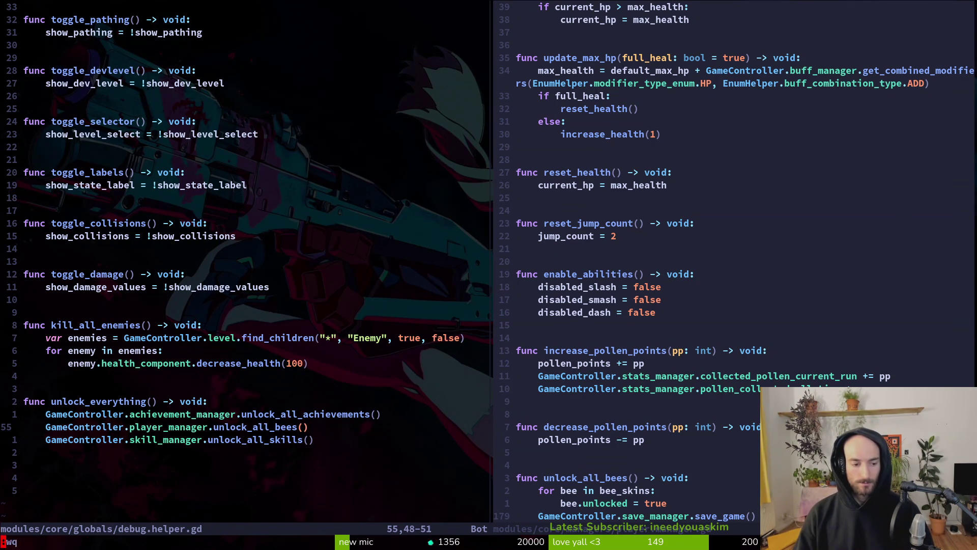
{"action": "key", "text": "Return"}
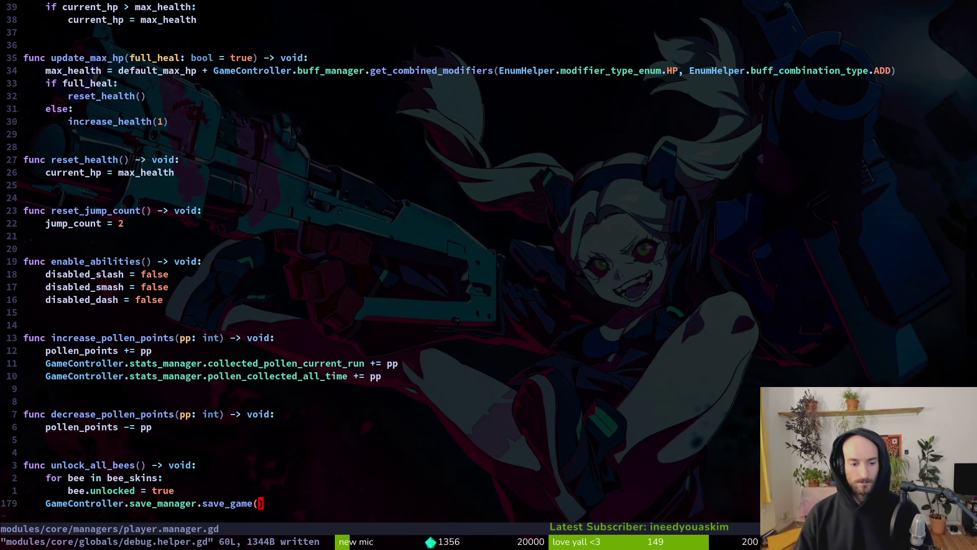
Step: Save and quit player.manager.gd and run the project from the Godot editor
{"action": "type", "text": ":wq"}
{"action": "key", "text": "Return"}
{"action": "key", "text": "alt+Tab"}
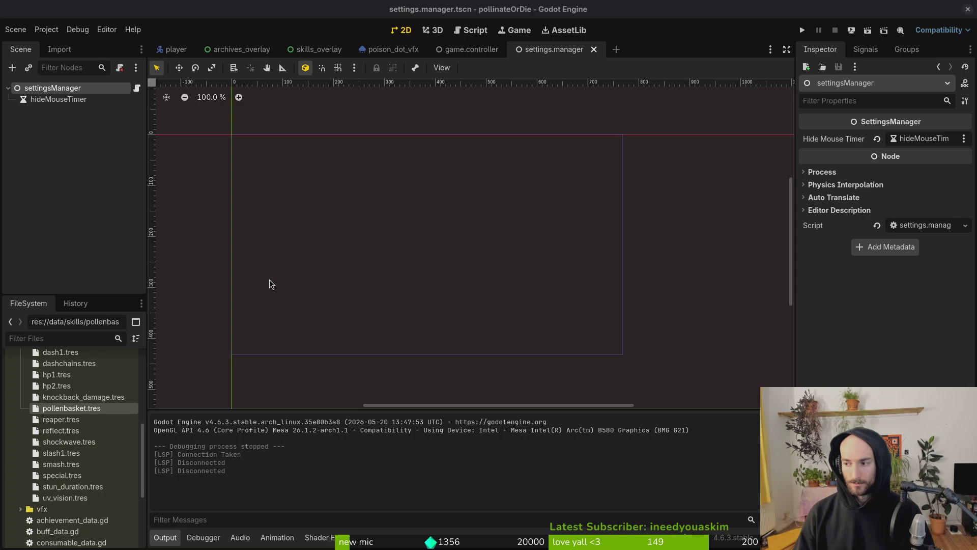
{"action": "key", "text": "F5"}
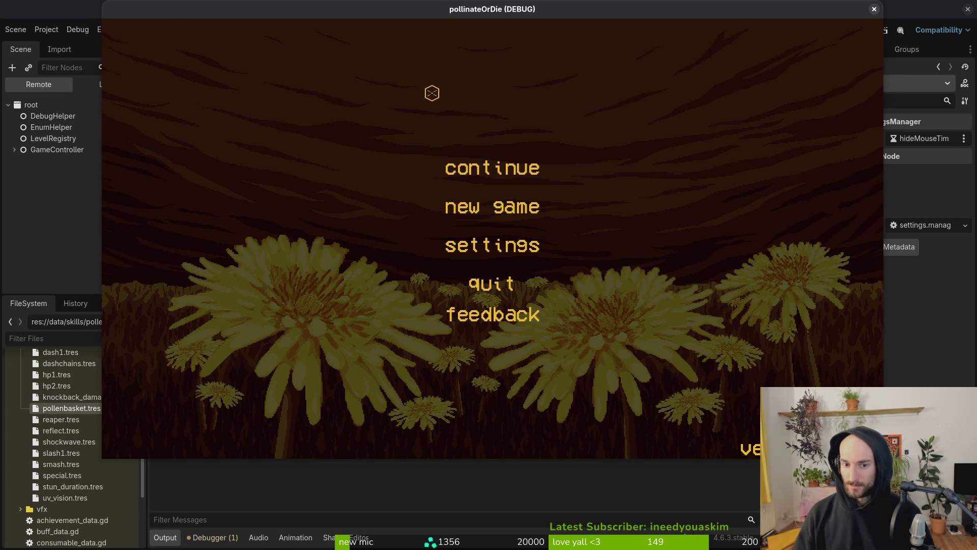
Step: Continue the saved game and fly the player bee around the level
{"action": "left_click", "coordinate": [544, 178]}
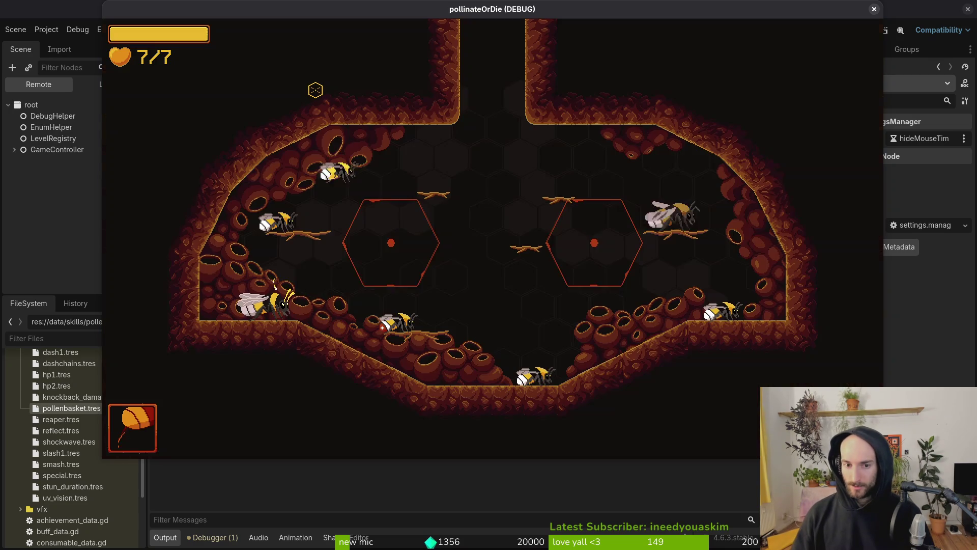
{"action": "key", "text": "s"}
{"action": "key", "text": "d"}
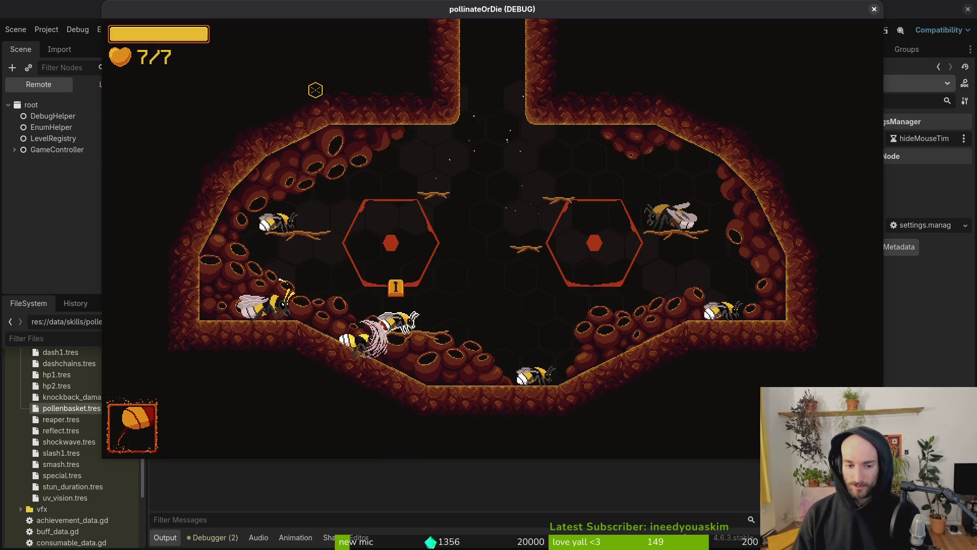
{"action": "key", "text": "a"}
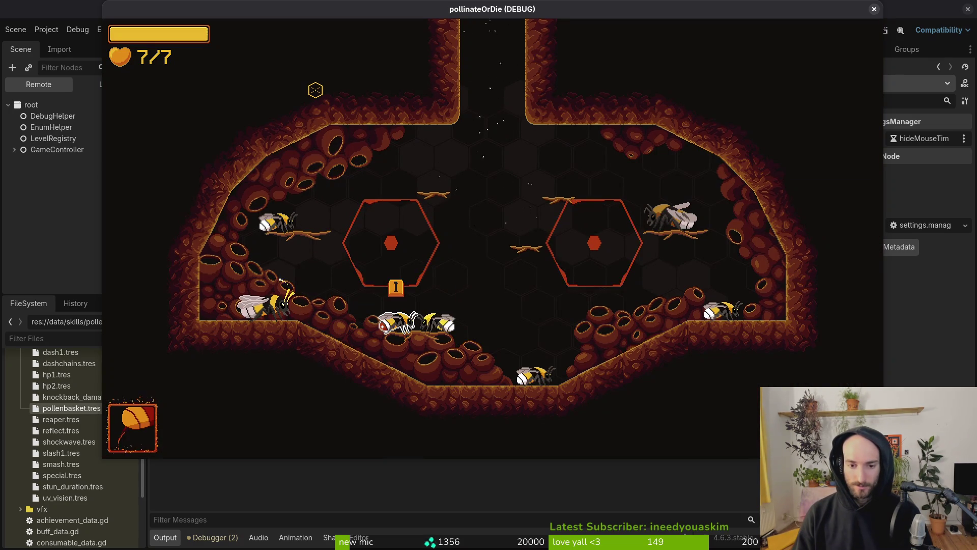
{"action": "key", "text": "d"}
{"action": "key", "text": "s"}
{"action": "key", "text": "a"}
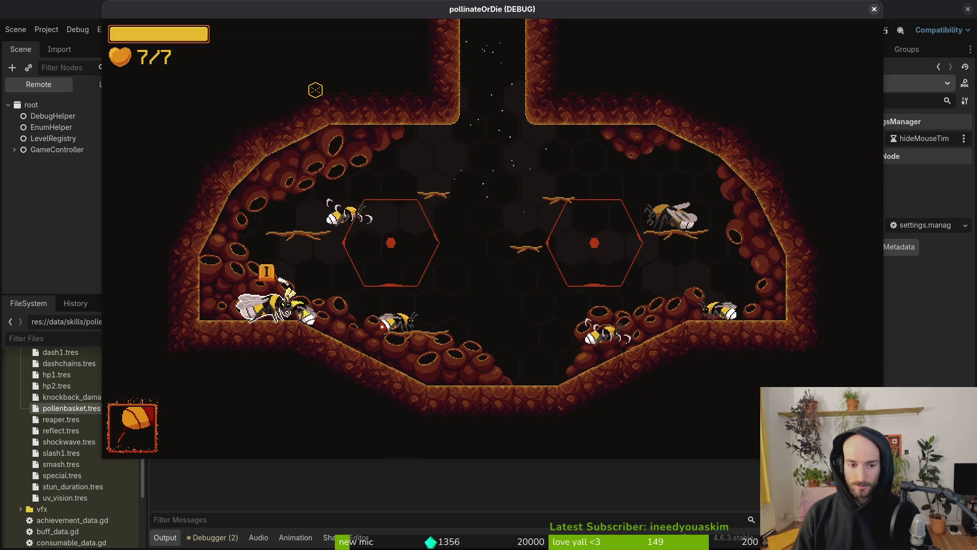
Step: Check the skill tree and pause menu, then open the editor's resource quick-open search
{"action": "key", "text": "Tab"}
{"action": "key", "text": "Escape"}
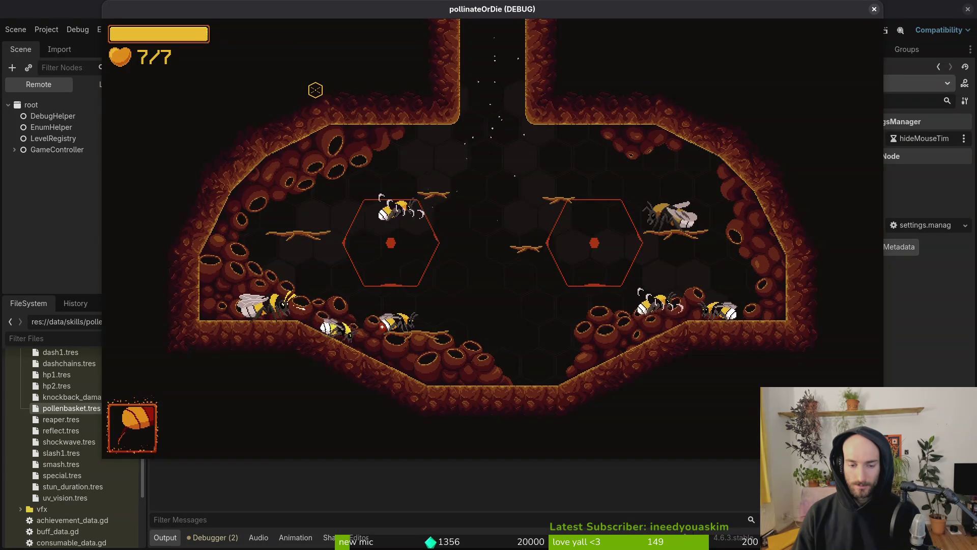
{"action": "key", "text": "Escape"}
{"action": "key", "text": "Down"}
{"action": "key", "text": "Down"}
{"action": "key", "text": "Escape"}
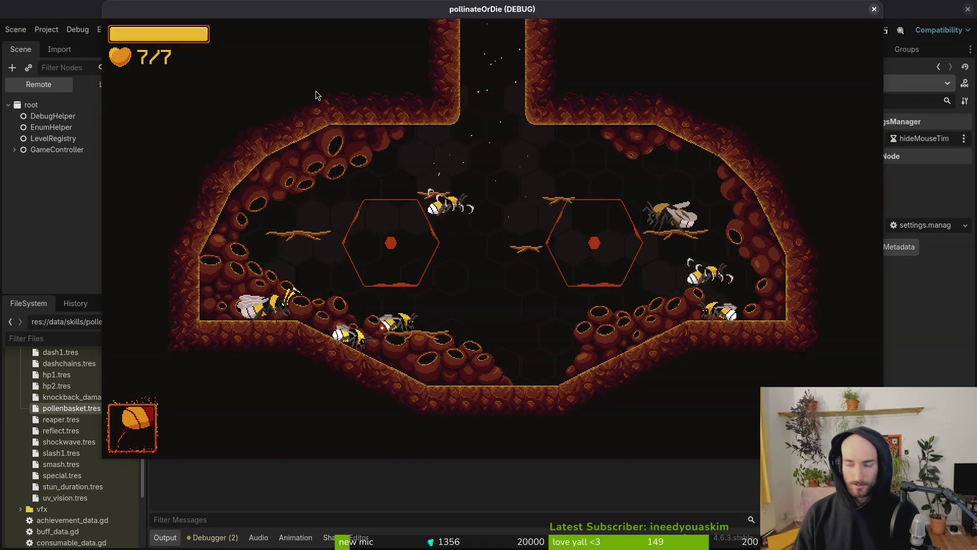
{"action": "key", "text": "alt+Tab"}
{"action": "key", "text": "alt+shift+o"}
Step: Open the debug_overlay scene and collapse the pathing, statelabels, collisions and other branches
{"action": "type", "text": "settings"}
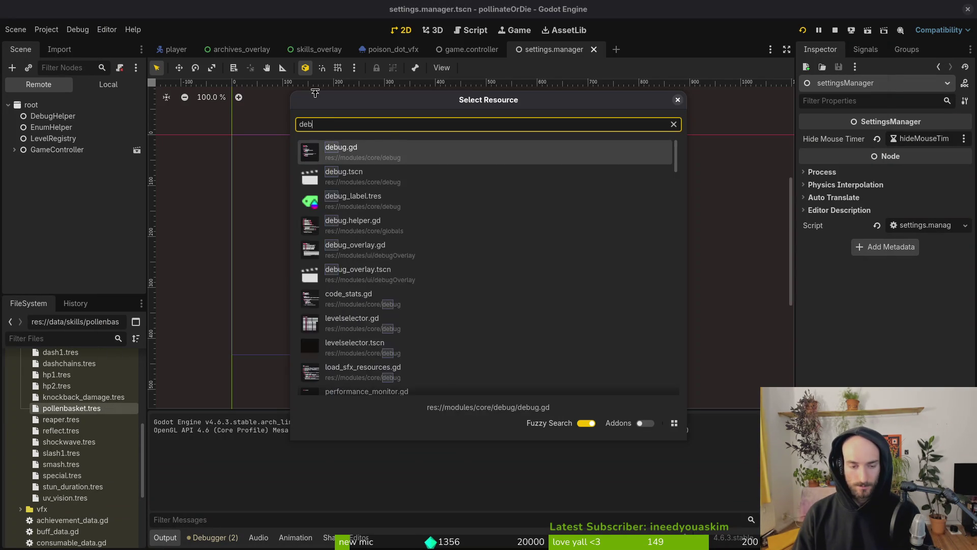
{"action": "key", "text": "Escape"}
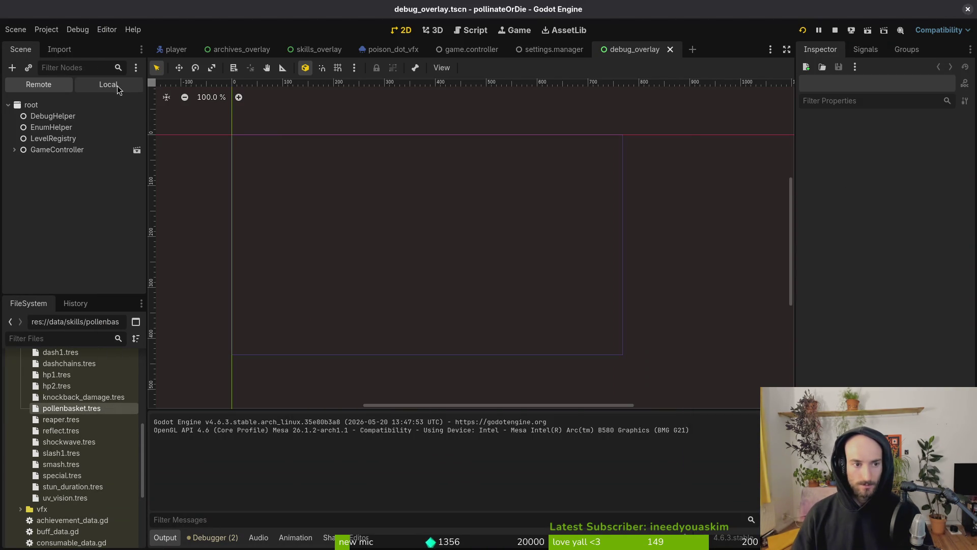
{"action": "left_click", "coordinate": [108, 83]}
{"action": "left_click", "coordinate": [32, 175]}
{"action": "left_click", "coordinate": [32, 187]}
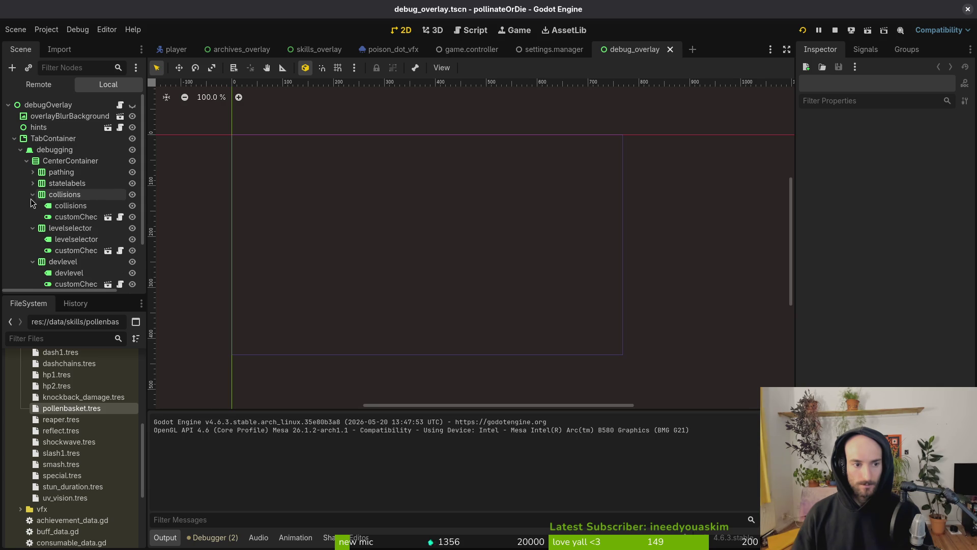
{"action": "left_click", "coordinate": [31, 199]}
{"action": "left_click", "coordinate": [32, 217]}
{"action": "left_click", "coordinate": [32, 206]}
{"action": "left_click", "coordinate": [32, 217]}
{"action": "left_click", "coordinate": [32, 228]}
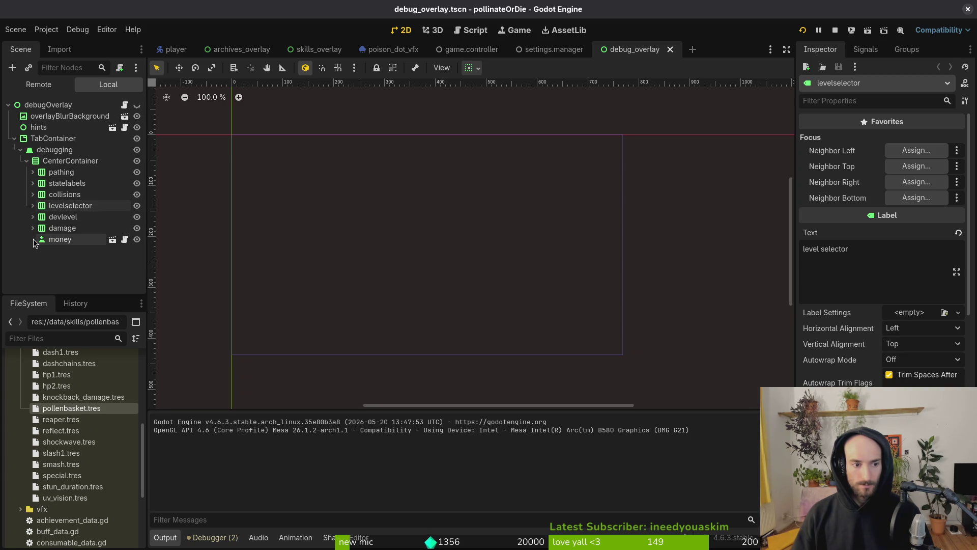
Step: Copy the money button into CenterContainer and rename the copy to unlock
{"action": "left_click", "coordinate": [60, 239]}
{"action": "key", "text": "ctrl+c"}
{"action": "left_click", "coordinate": [70, 161]}
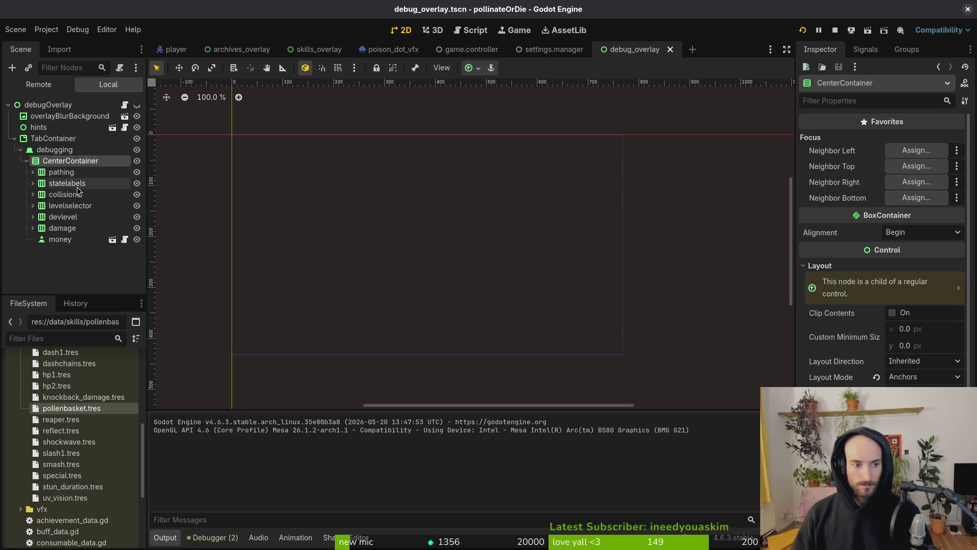
{"action": "key", "text": "ctrl+v"}
{"action": "key", "text": "F2"}
{"action": "type", "text": "un"}
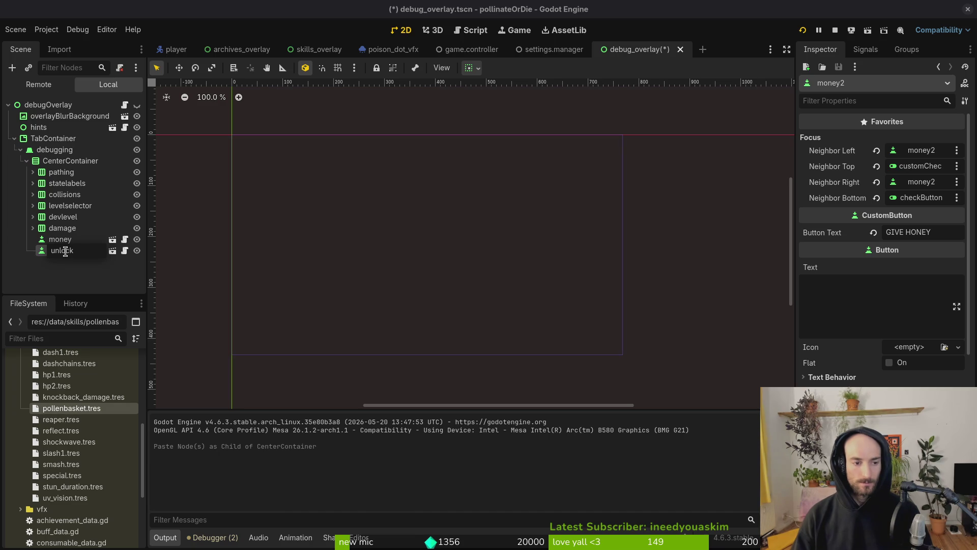
{"action": "key", "text": "Return"}
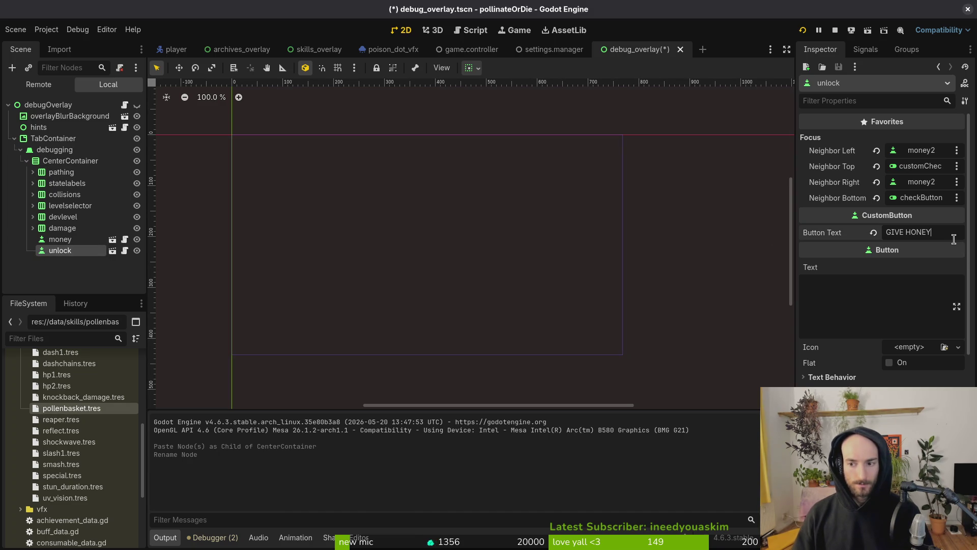
Step: Label the unlock button UNLOCK ALL, then start adding a new node under CenterContainer
{"action": "left_click", "coordinate": [953, 237]}
{"action": "type", "text": "UNLOCK ALL"}
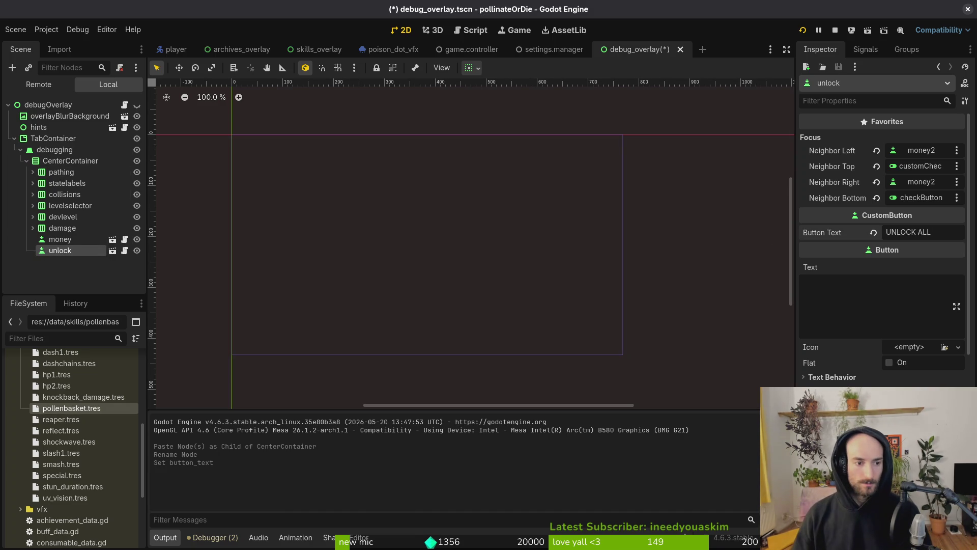
{"action": "left_click", "coordinate": [63, 228]}
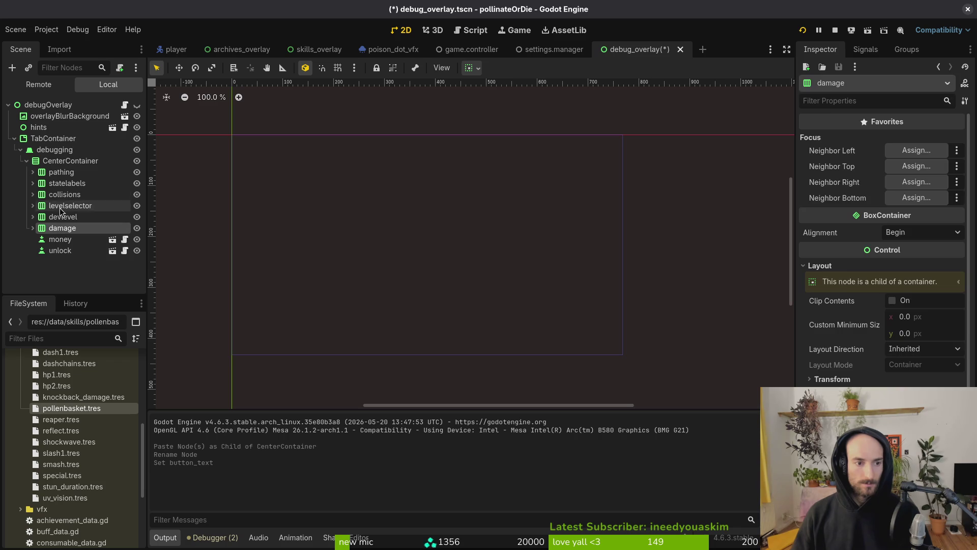
{"action": "left_click", "coordinate": [62, 166]}
{"action": "key", "text": "ctrl+a"}
{"action": "key", "text": "BackSpace"}
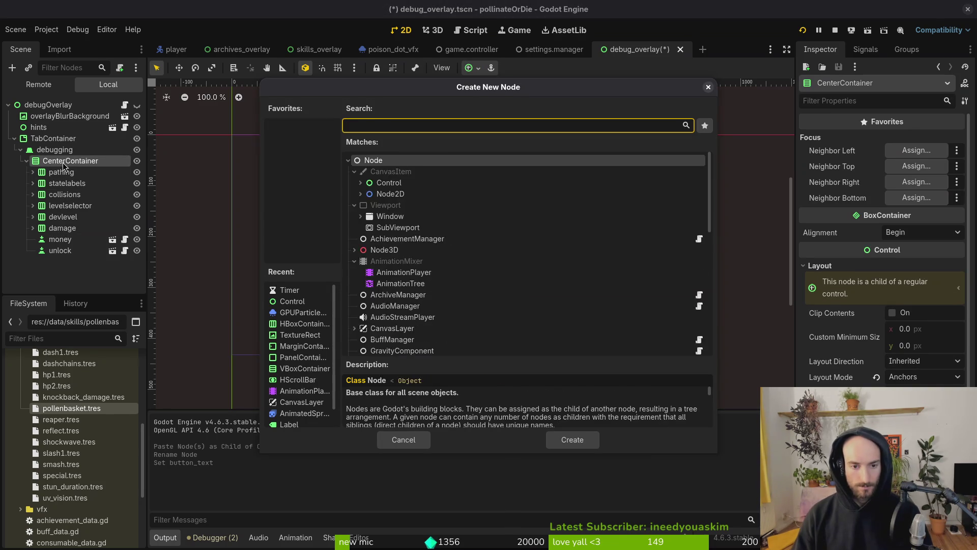
Step: Add a VBoxContainer under CenterContainer, then delete it again
{"action": "type", "text": "vbo"}
{"action": "key", "text": "Return"}
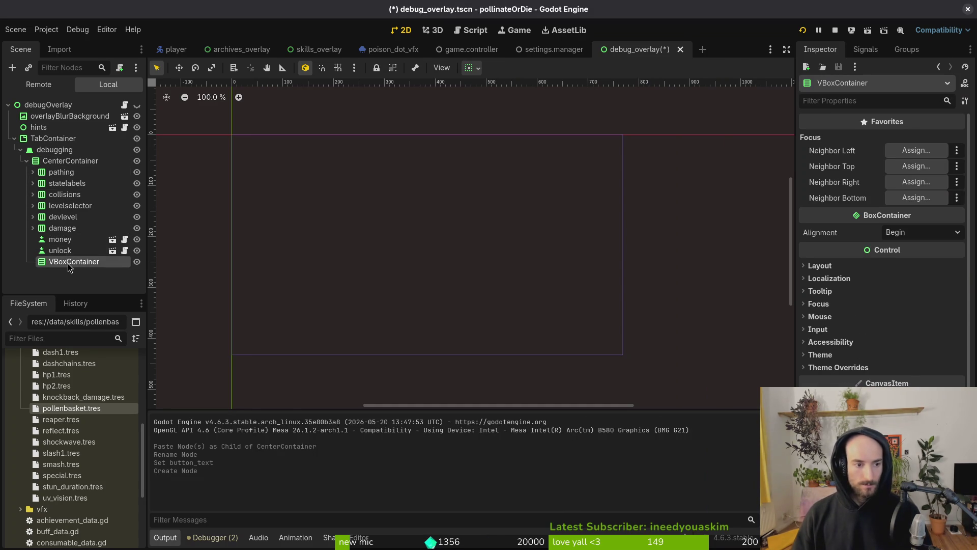
{"action": "right_click", "coordinate": [70, 266]}
{"action": "left_click", "coordinate": [135, 390]}
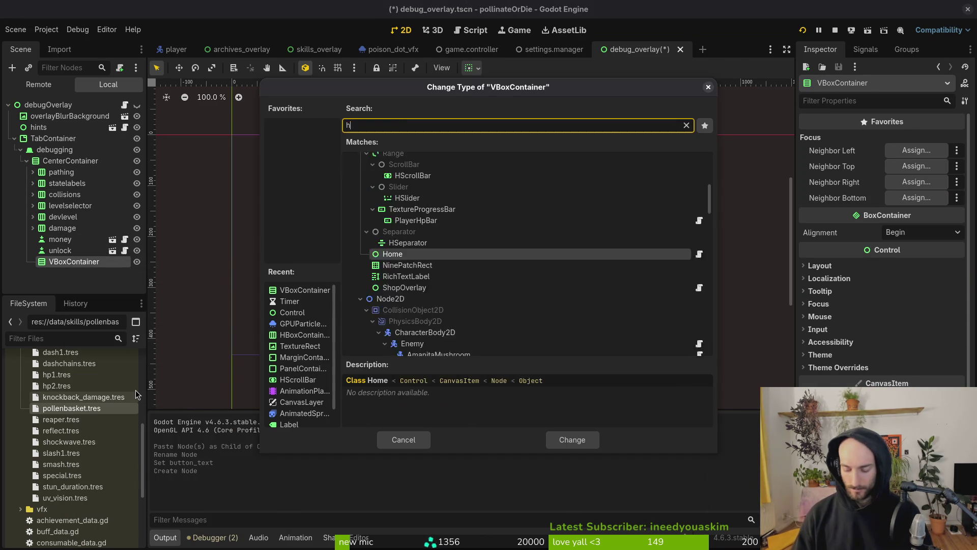
{"action": "key", "text": "Escape"}
{"action": "key", "text": "Delete"}
{"action": "key", "text": "Return"}
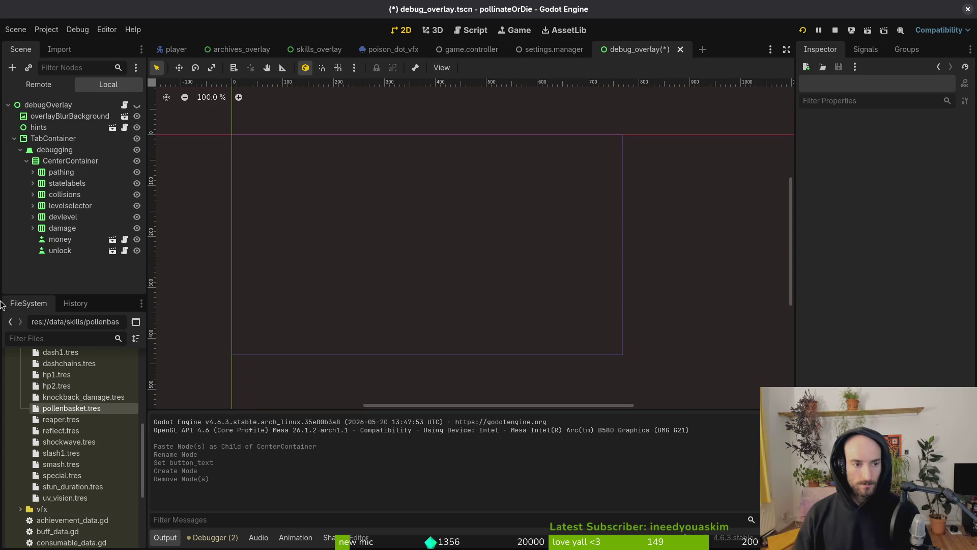
Step: Add an HBoxContainer under CenterContainer and move money and unlock into it
{"action": "left_click", "coordinate": [76, 162]}
{"action": "key", "text": "ctrl+a"}
{"action": "type", "text": "hbox"}
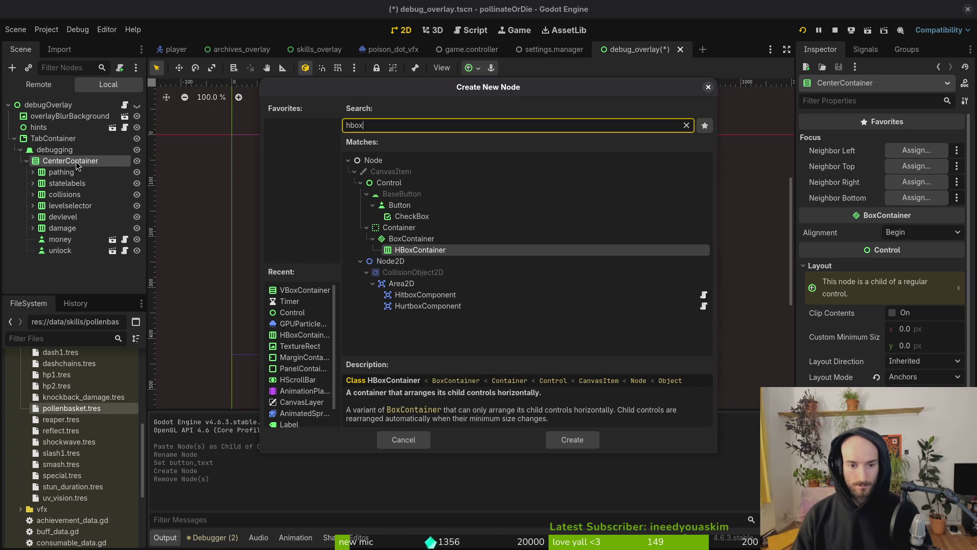
{"action": "key", "text": "Return"}
{"action": "left_click", "coordinate": [76, 239]}
{"action": "left_click", "coordinate": [74, 250], "text": "shift"}
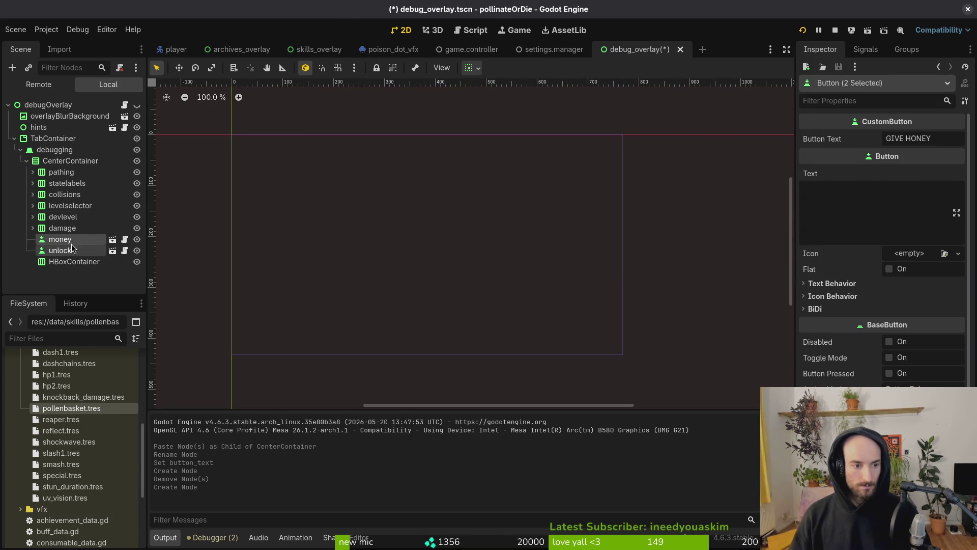
{"action": "left_click_drag", "start_coordinate": [73, 250], "coordinate": [57, 264]}
Step: Set the HBoxContainer's alignment to Center and save the scene
{"action": "left_click", "coordinate": [74, 239]}
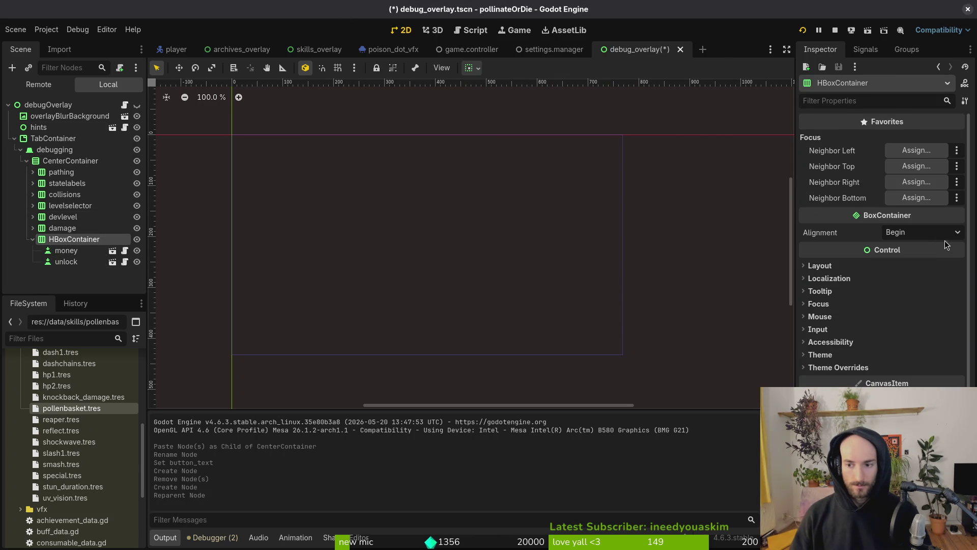
{"action": "left_click", "coordinate": [923, 232]}
{"action": "left_click", "coordinate": [898, 259]}
{"action": "key", "text": "ctrl+s"}
{"action": "left_click", "coordinate": [66, 261]}
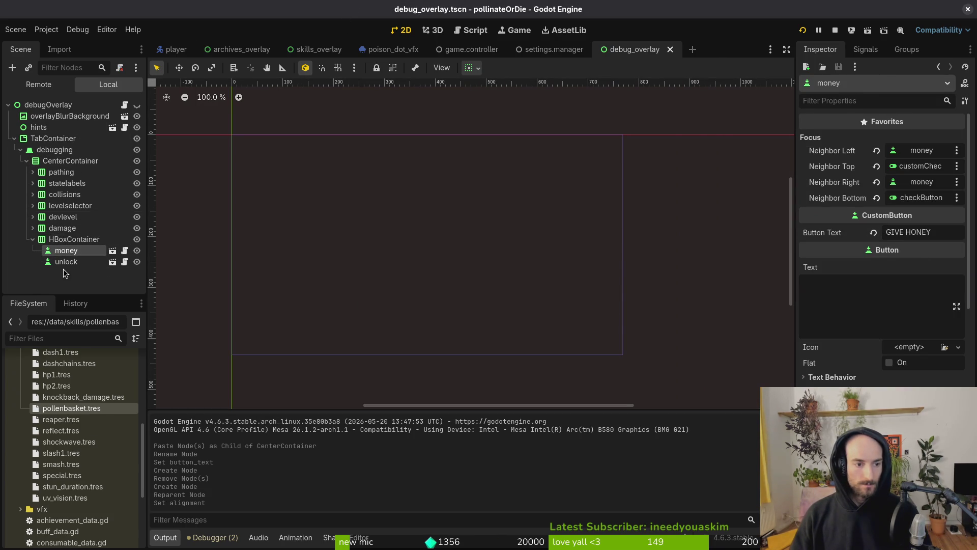
Step: Set money's right focus neighbour to unlock
{"action": "left_click", "coordinate": [60, 252]}
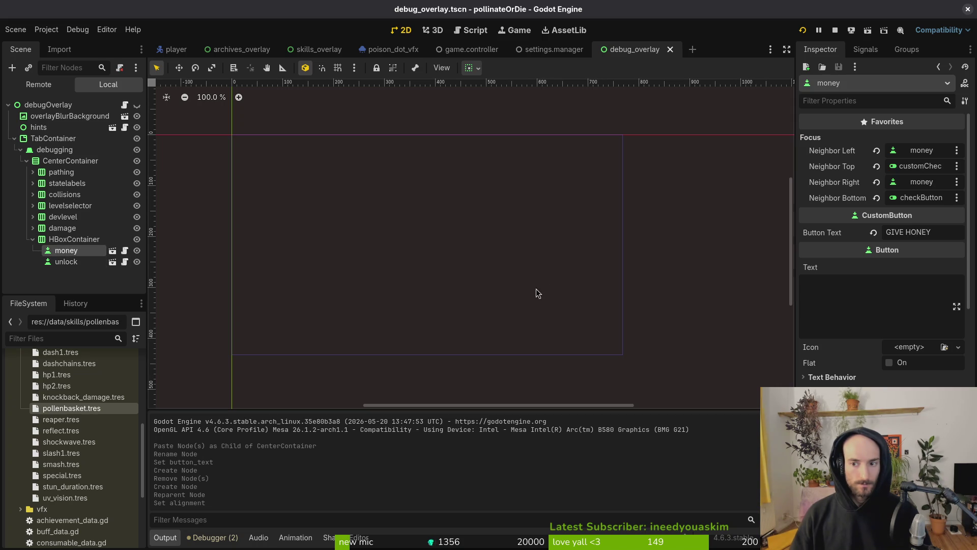
{"action": "left_click", "coordinate": [937, 184]}
{"action": "scroll", "coordinate": [489, 356], "scroll_direction": "down", "scroll_amount": 1}
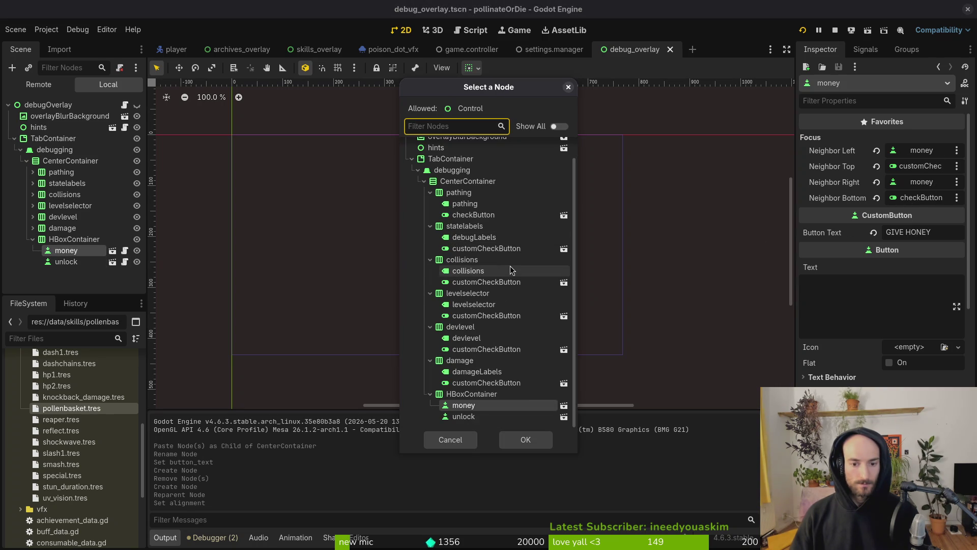
{"action": "left_click", "coordinate": [463, 416]}
{"action": "left_click", "coordinate": [525, 440]}
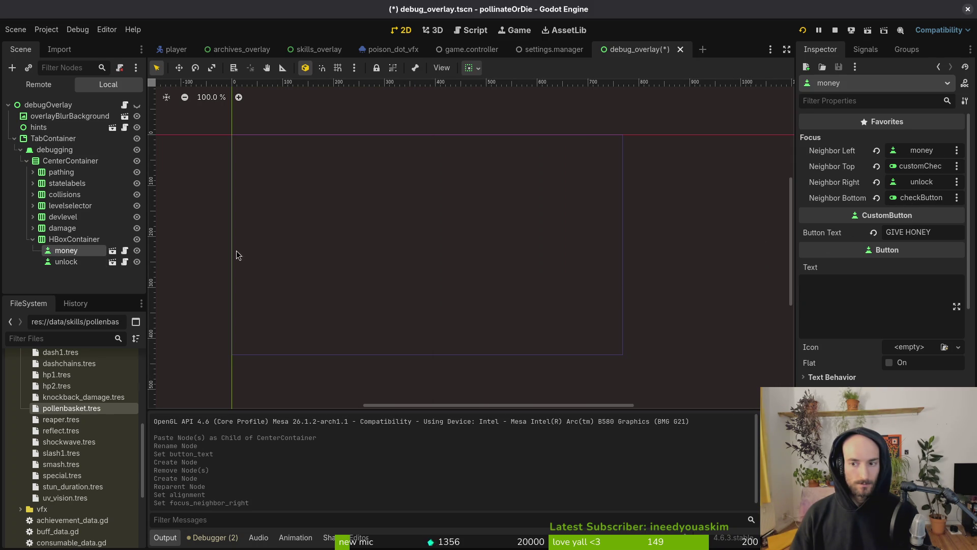
Step: Set unlock's left and right focus neighbours to money
{"action": "left_click", "coordinate": [67, 261]}
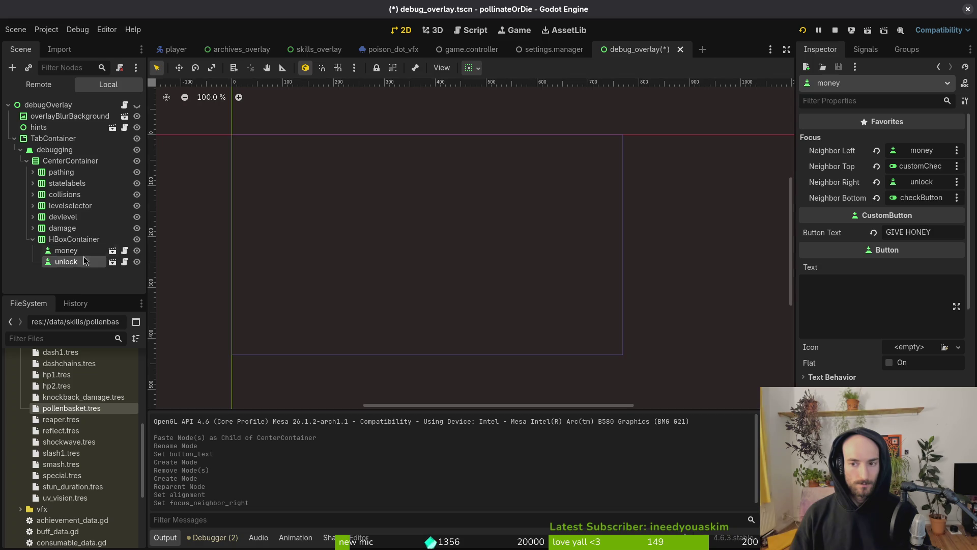
{"action": "left_click", "coordinate": [914, 152]}
{"action": "scroll", "coordinate": [489, 356], "scroll_direction": "down", "scroll_amount": 1}
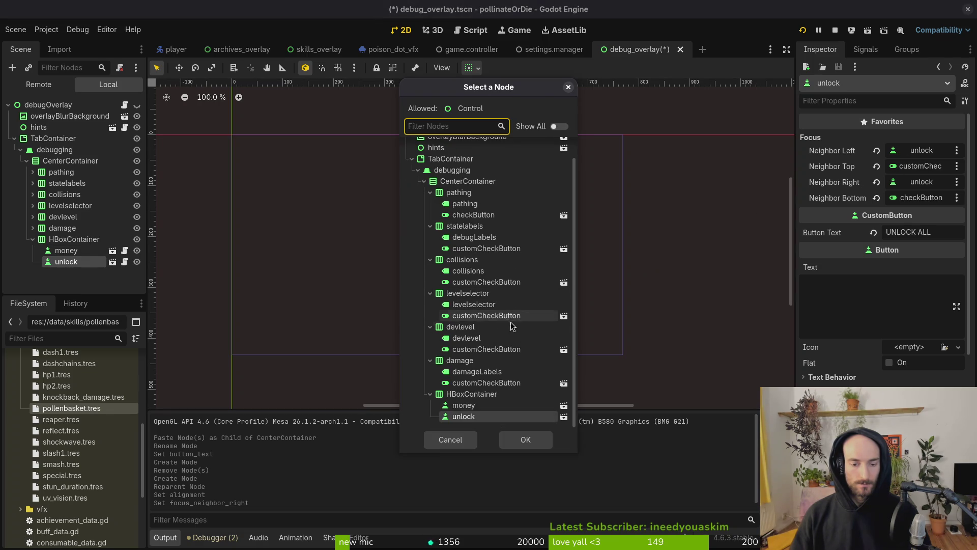
{"action": "left_click", "coordinate": [526, 440]}
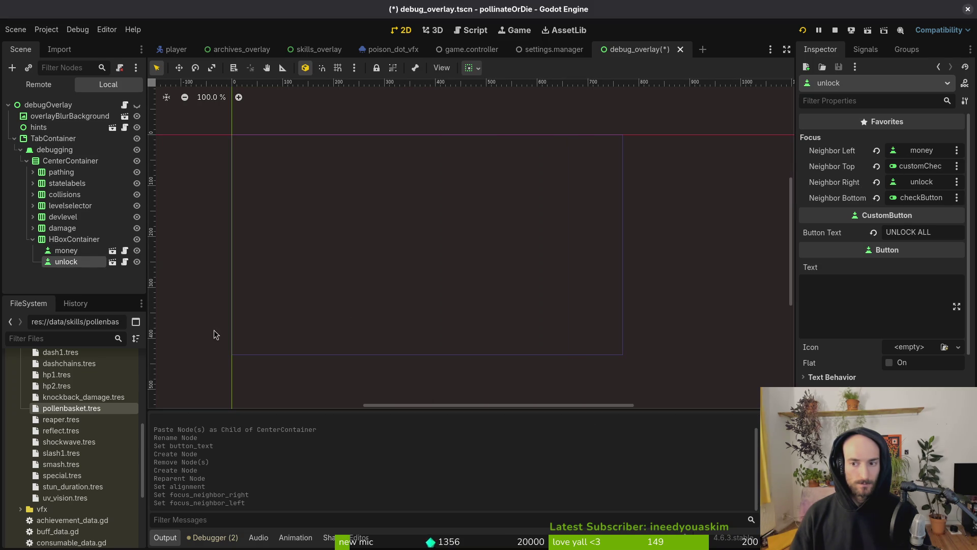
{"action": "left_click", "coordinate": [921, 182]}
{"action": "scroll", "coordinate": [488, 306], "scroll_direction": "down", "scroll_amount": 5}
{"action": "left_click", "coordinate": [463, 405]}
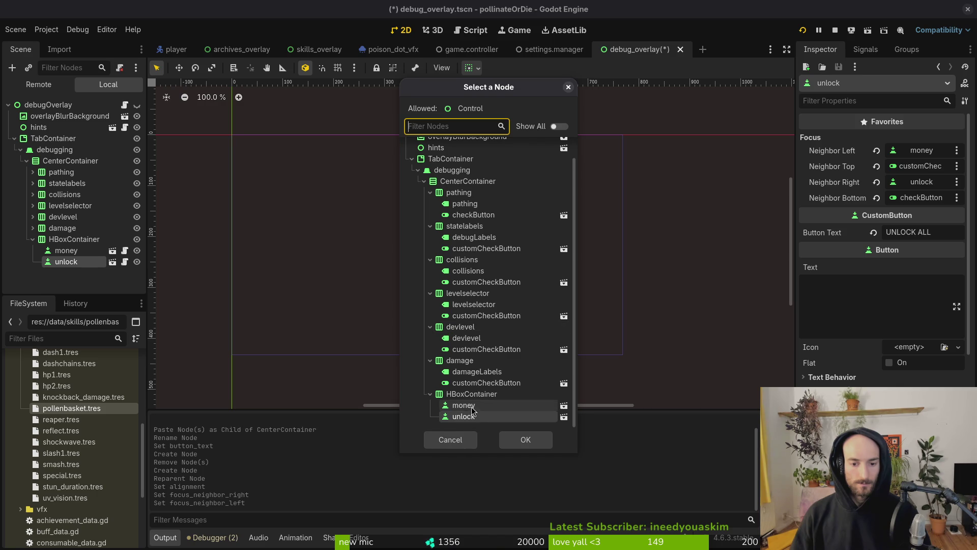
{"action": "left_click", "coordinate": [524, 439]}
Step: Set money's left focus neighbour to unlock and save the scene
{"action": "left_click", "coordinate": [66, 250]}
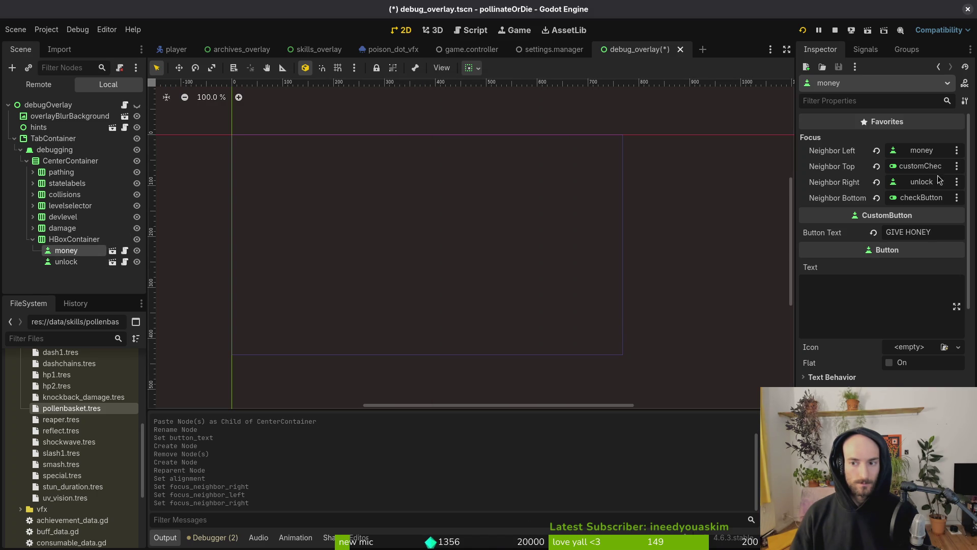
{"action": "left_click", "coordinate": [919, 151]}
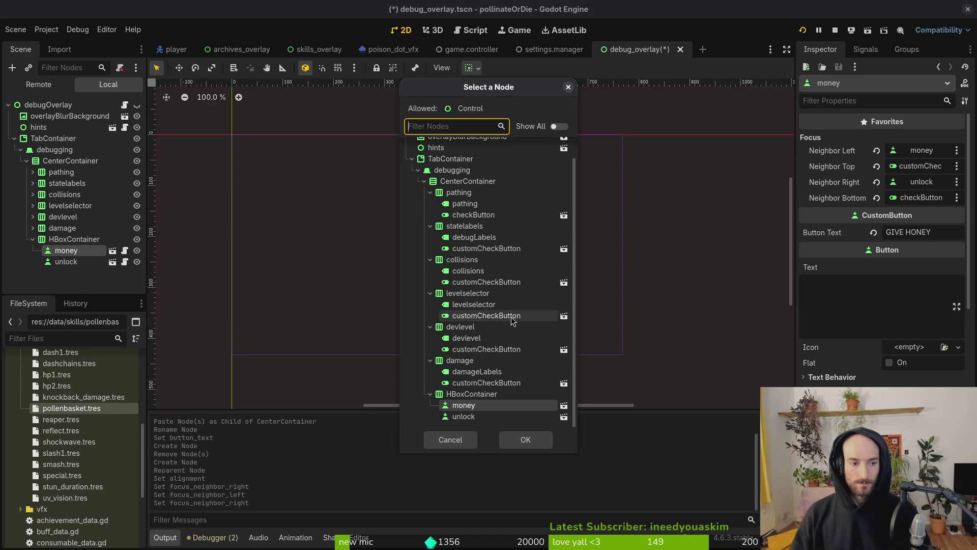
{"action": "left_click", "coordinate": [501, 416]}
{"action": "left_click", "coordinate": [524, 441]}
{"action": "key", "text": "ctrl+s"}
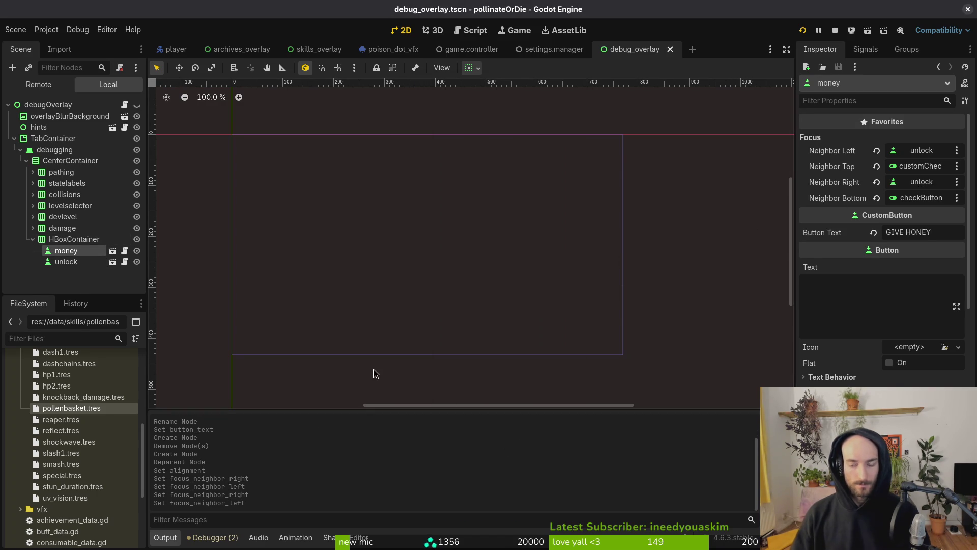
Step: Collapse and re-expand the HBoxContainer branch, then save debug_overlay again
{"action": "left_click", "coordinate": [32, 239]}
{"action": "left_click", "coordinate": [61, 240]}
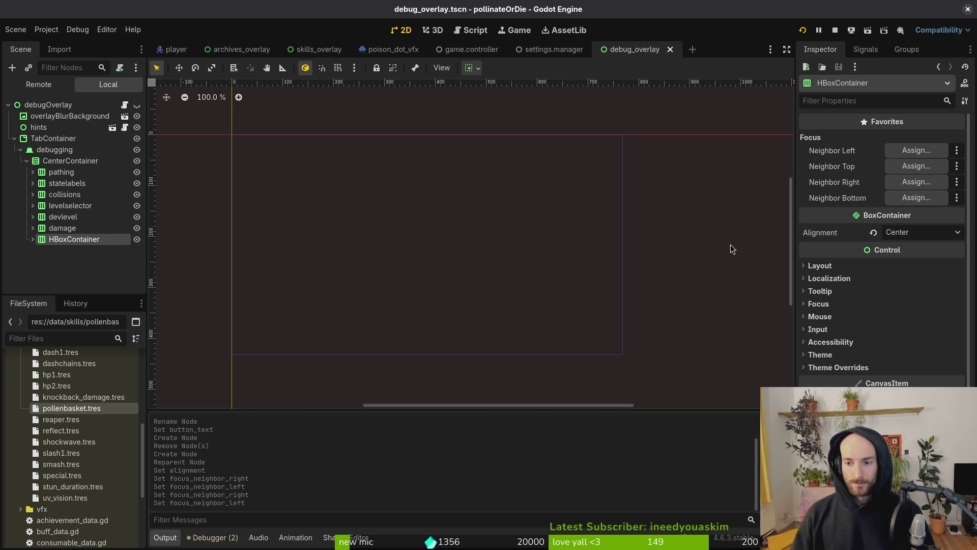
{"action": "left_click", "coordinate": [33, 239]}
{"action": "key", "text": "ctrl+s"}
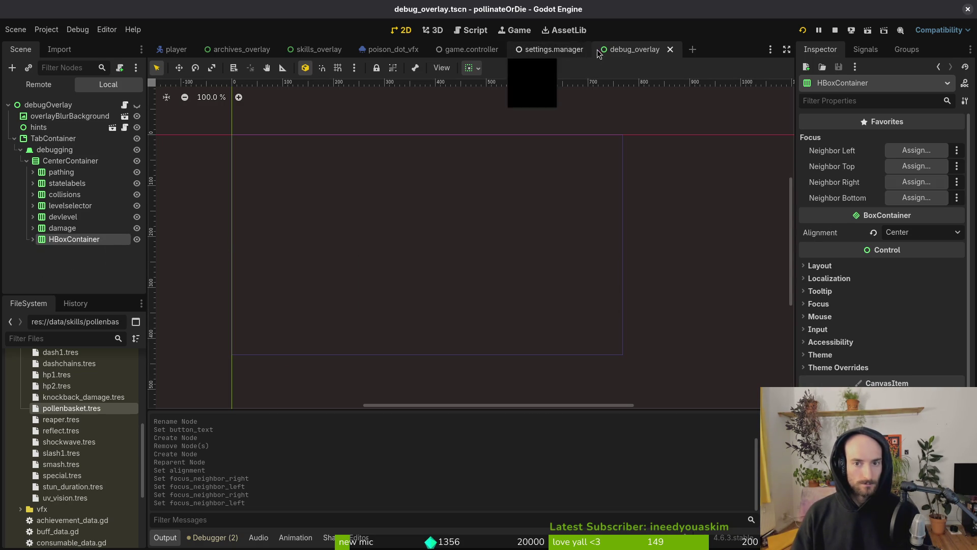
Step: Open debug_overlay.gd in Neovim through the project file finder
{"action": "key", "text": "alt+Tab"}
{"action": "key", "text": "alt+Tab"}
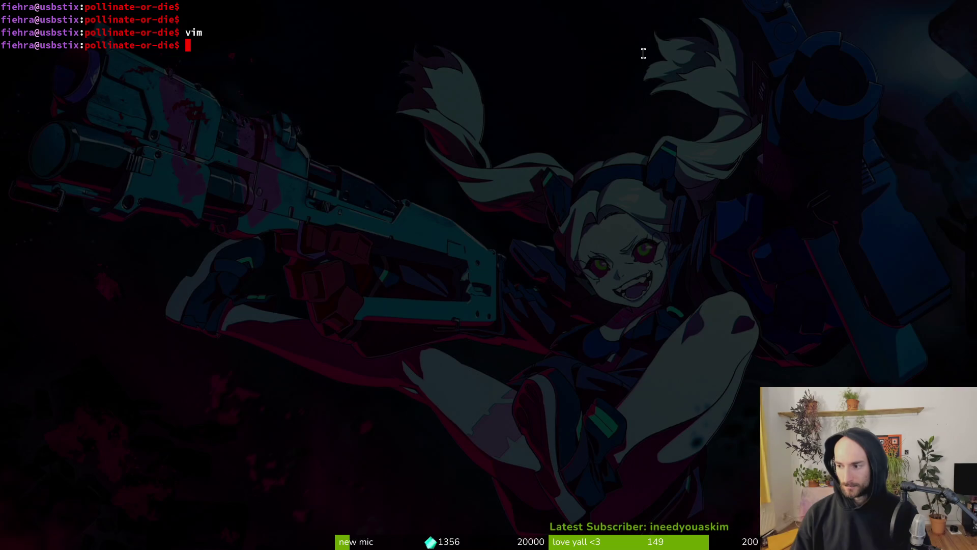
{"action": "type", "text": "devim"}
{"action": "key", "text": "Return"}
{"action": "key", "text": "space"}
{"action": "type", "text": "pfdegover"}
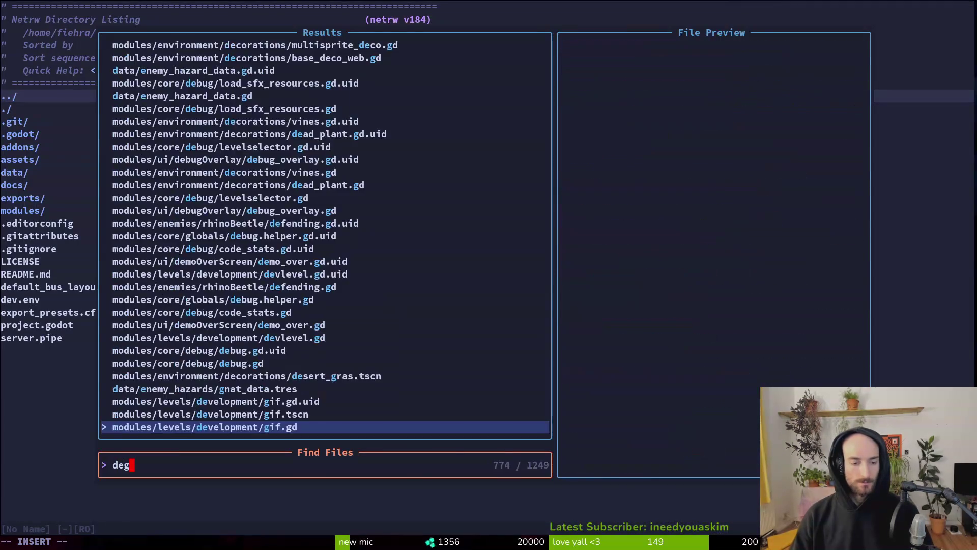
{"action": "key", "text": "Return"}
{"action": "key", "text": "alt+Tab"}
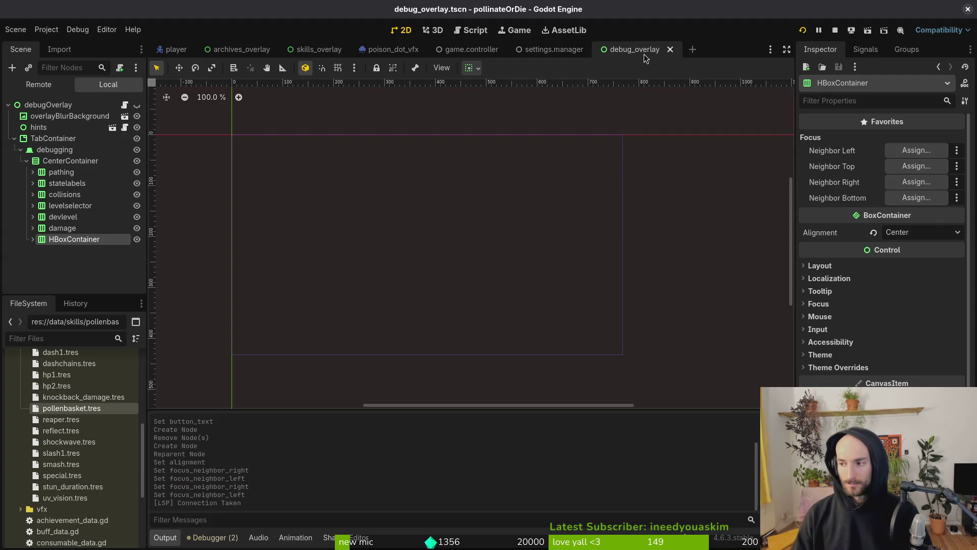
{"action": "key", "text": "alt+Tab"}
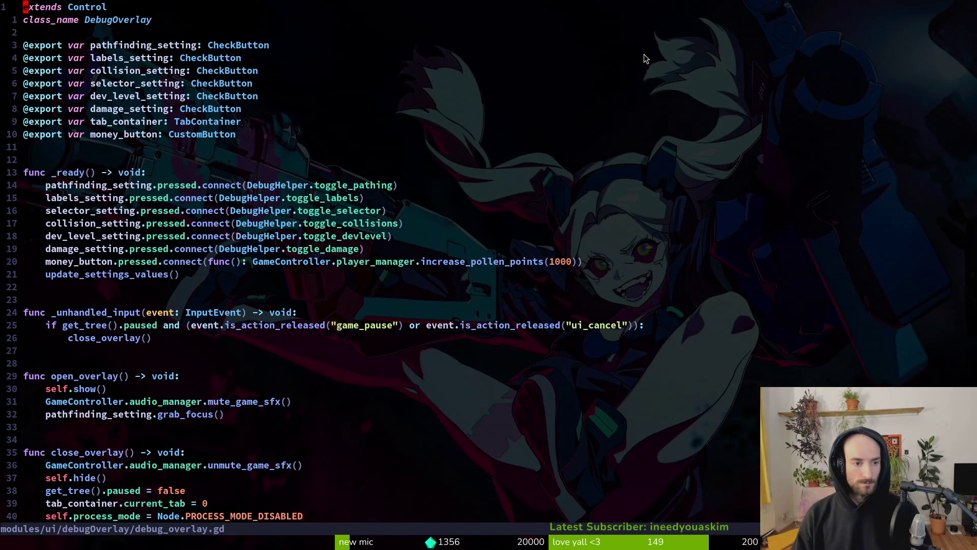
Step: Duplicate the money_button connect line on line 20 and rename the copy to unlock_button
{"action": "key", "text": "2"}
{"action": "key", "text": "0"}
{"action": "key", "text": "j"}
{"action": "key", "text": "y"}
{"action": "key", "text": "y"}
{"action": "key", "text": "p"}
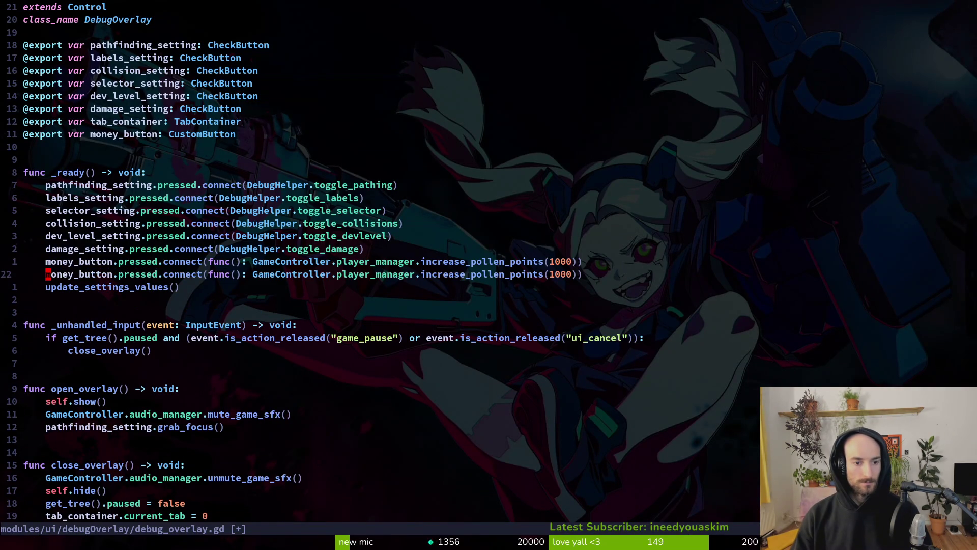
{"action": "type", "text": "cw"}
{"action": "type", "text": "unlock"}
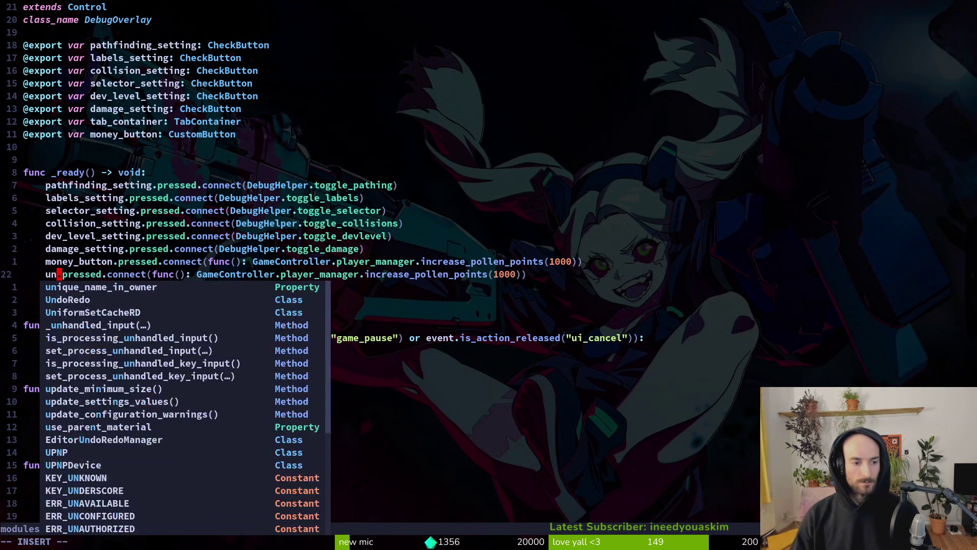
{"action": "type", "text": "_button"}
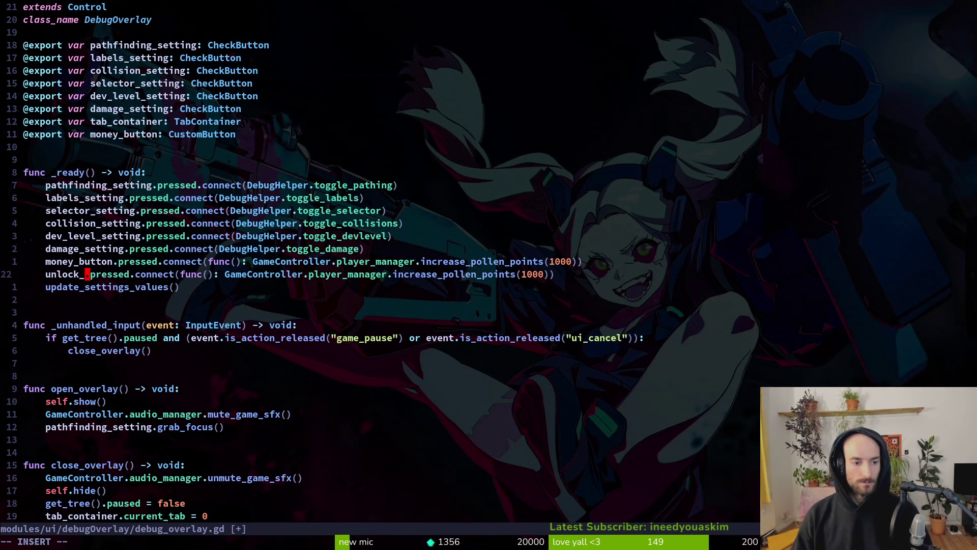
{"action": "key", "text": "Escape"}
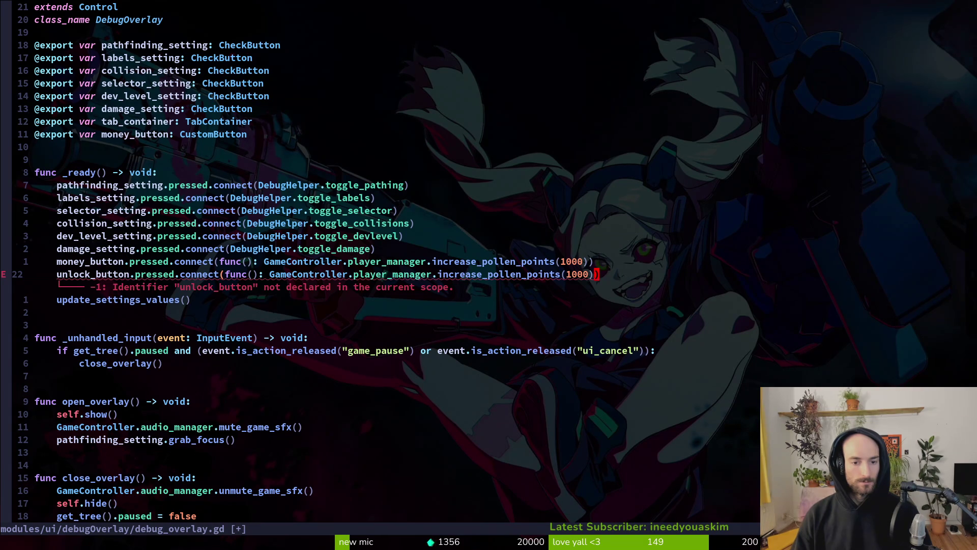
Step: Replace the copied line's pollen-points call with an unlock method name
{"action": "key", "text": "b"}
{"action": "key", "text": "c"}
{"action": "key", "text": "w"}
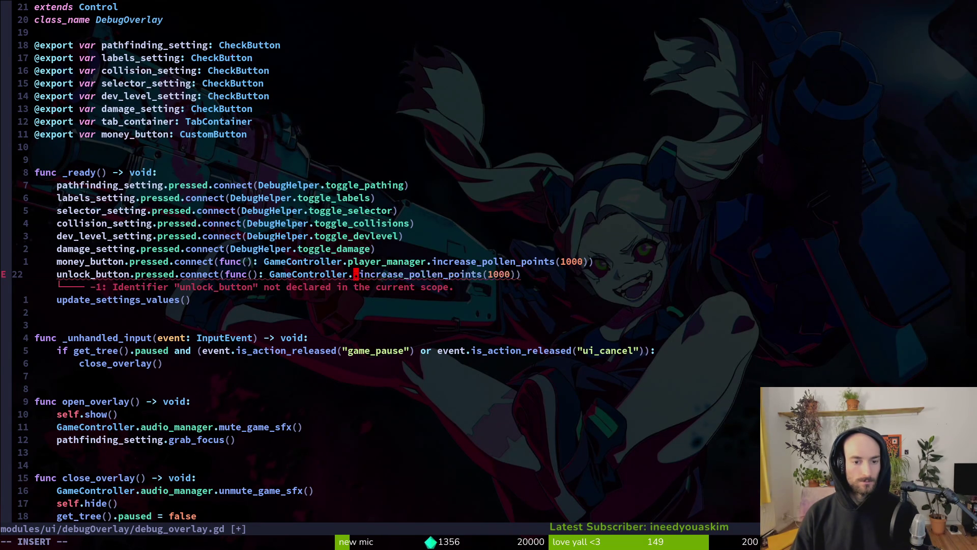
{"action": "key", "text": "Delete"}
{"action": "key", "text": "Delete"}
{"action": "key", "text": "Delete"}
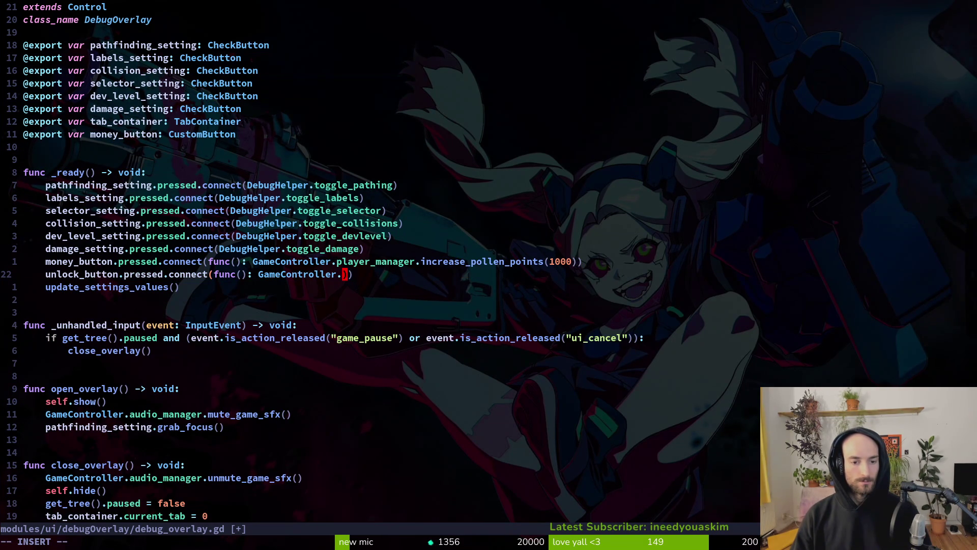
{"action": "type", "text": "un"}
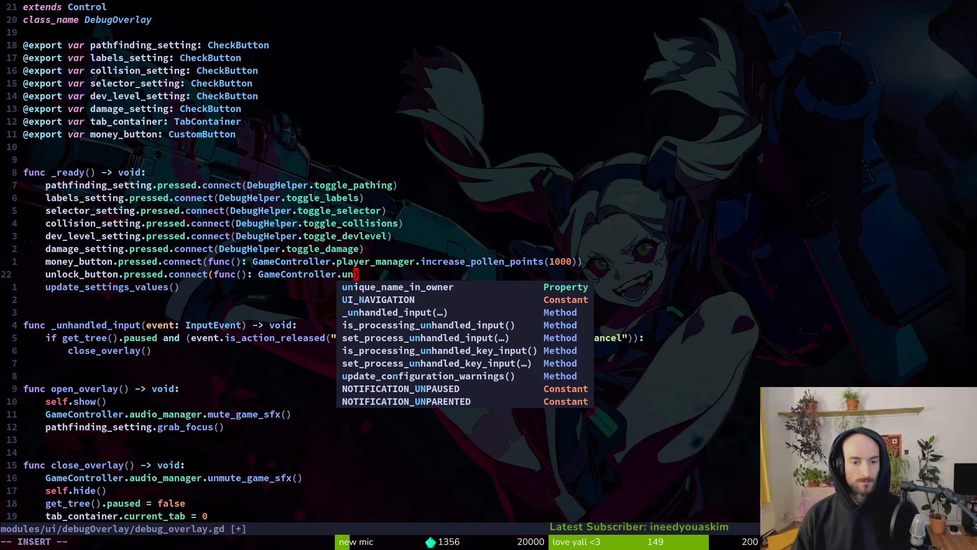
{"action": "key", "text": "BackSpace"}
{"action": "key", "text": "BackSpace"}
{"action": "type", "text": "setm"}
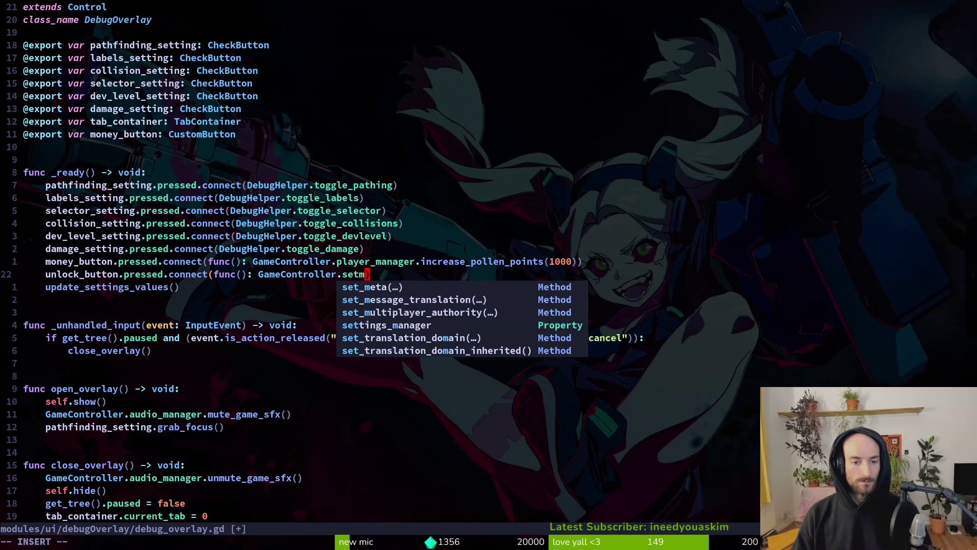
{"action": "key", "text": "BackSpace"}
{"action": "key", "text": "BackSpace"}
{"action": "key", "text": "BackSpace"}
{"action": "type", "text": "unl"}
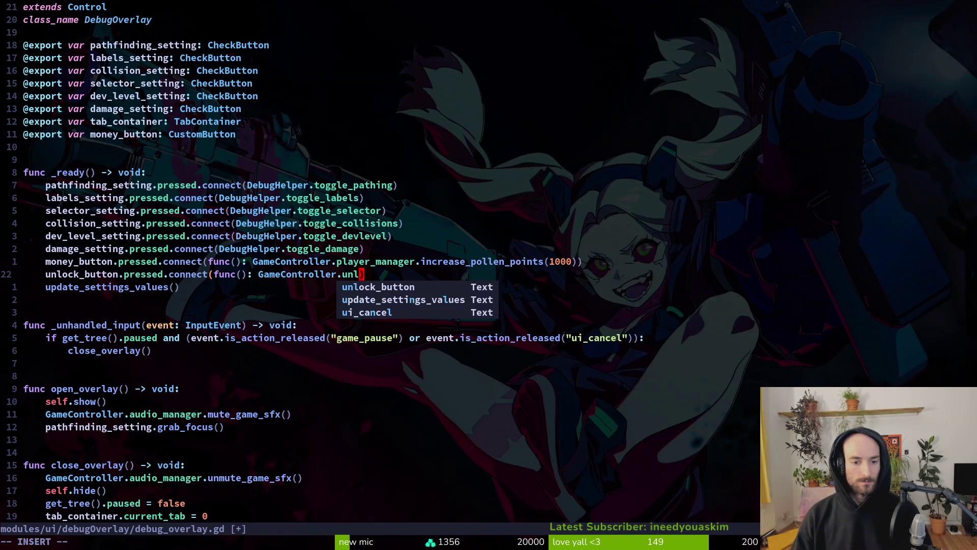
{"action": "type", "text": "oc"}
{"action": "key", "text": "Escape"}
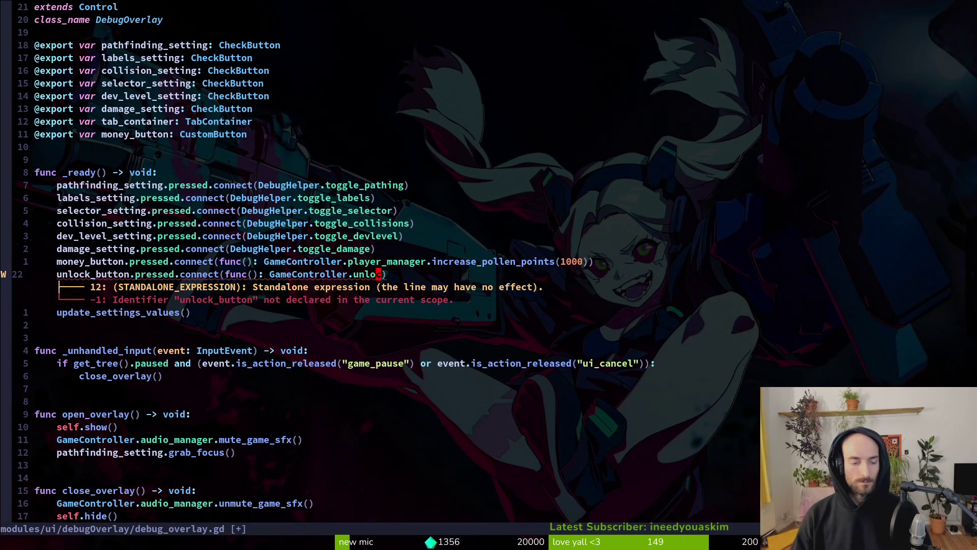
Step: Change the call target from GameController to DebugHelper
{"action": "key", "text": "space"}
{"action": "key", "text": "f"}
{"action": "key", "text": "f"}
{"action": "key", "text": "Escape"}
{"action": "key", "text": "c"}
{"action": "key", "text": "i"}
{"action": "key", "text": "w"}
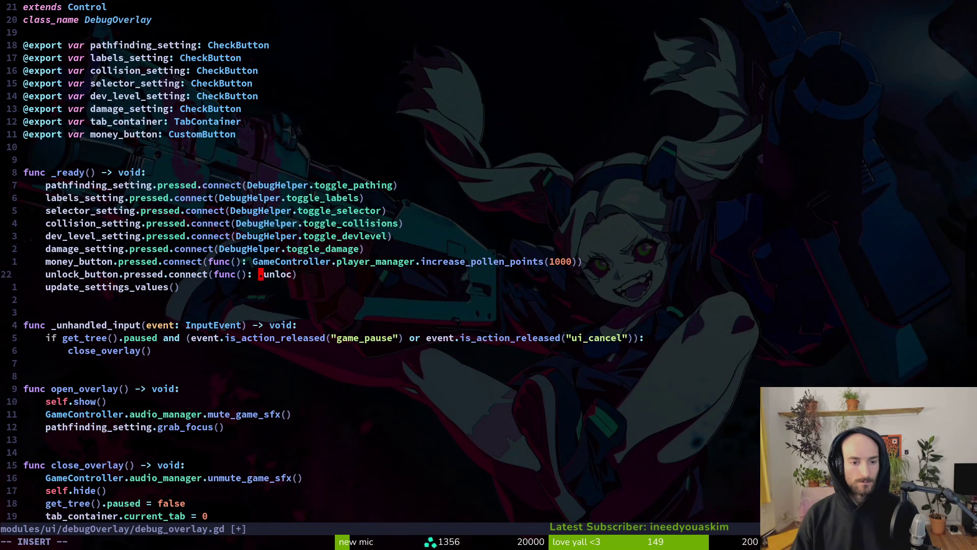
{"action": "type", "text": "DebugHelper"}
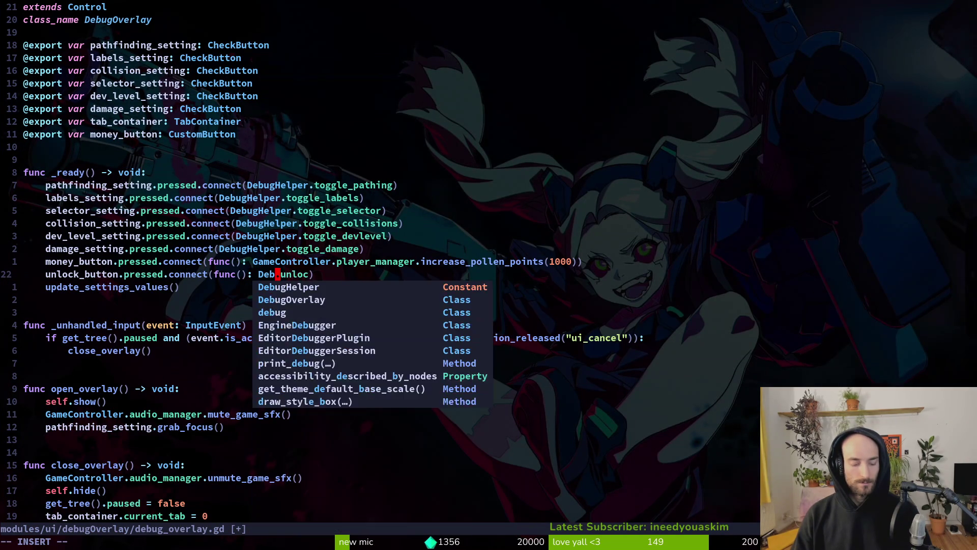
{"action": "key", "text": "Escape"}
Step: Complete the call as DebugHelper.unlock_everything() and save with :w
{"action": "key", "text": "e"}
{"action": "key", "text": "a"}
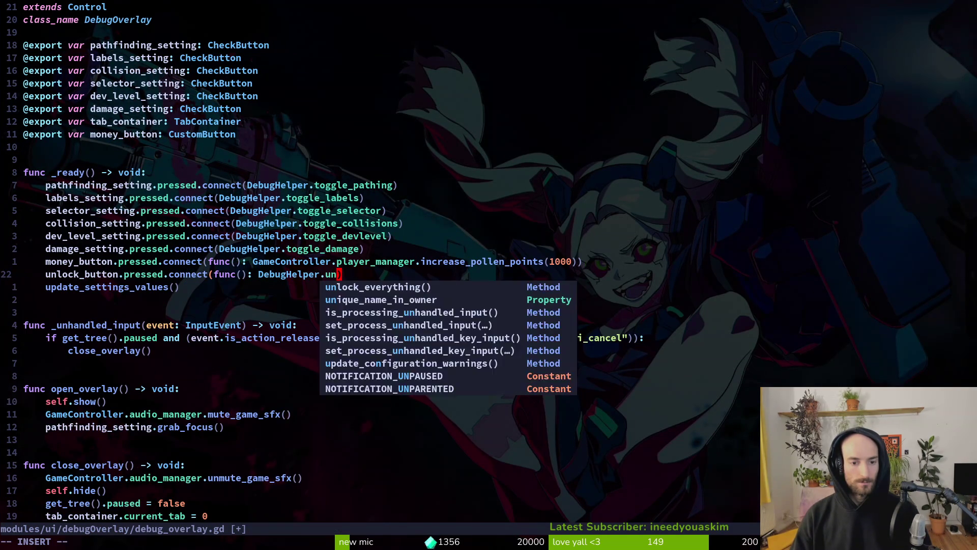
{"action": "key", "text": "Return"}
{"action": "key", "text": "Escape"}
{"action": "type", "text": ":w"}
{"action": "key", "text": "Return"}
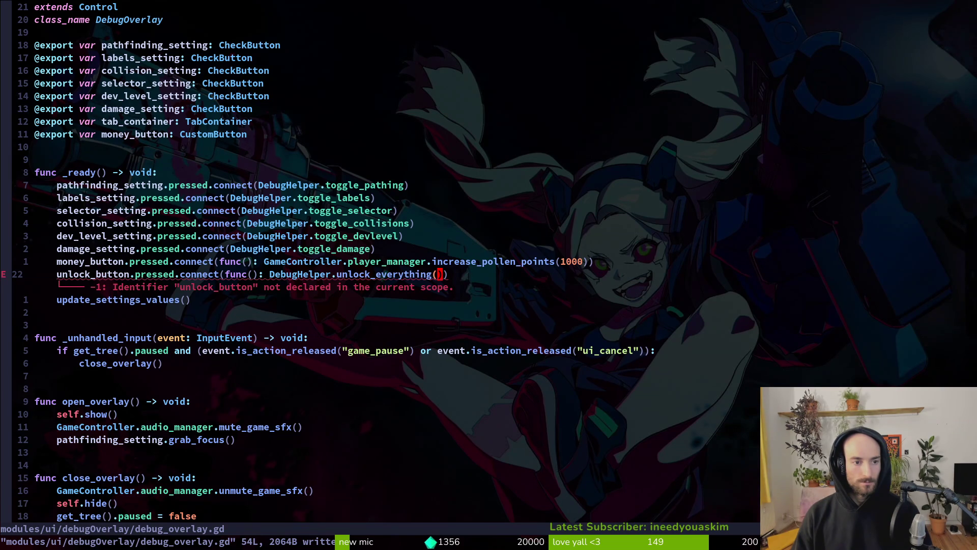
Step: Duplicate the money_button export declaration as unlock_button and save the script
{"action": "key", "text": "1"}
{"action": "key", "text": "1"}
{"action": "key", "text": "k"}
{"action": "key", "text": "y"}
{"action": "key", "text": "y"}
{"action": "key", "text": "p"}
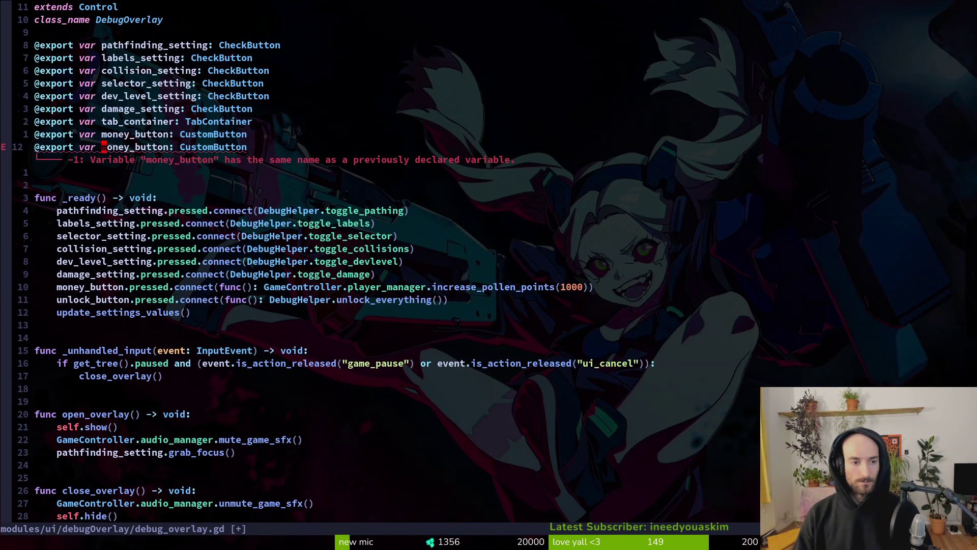
{"action": "key", "text": "c"}
{"action": "key", "text": "i"}
{"action": "key", "text": "w"}
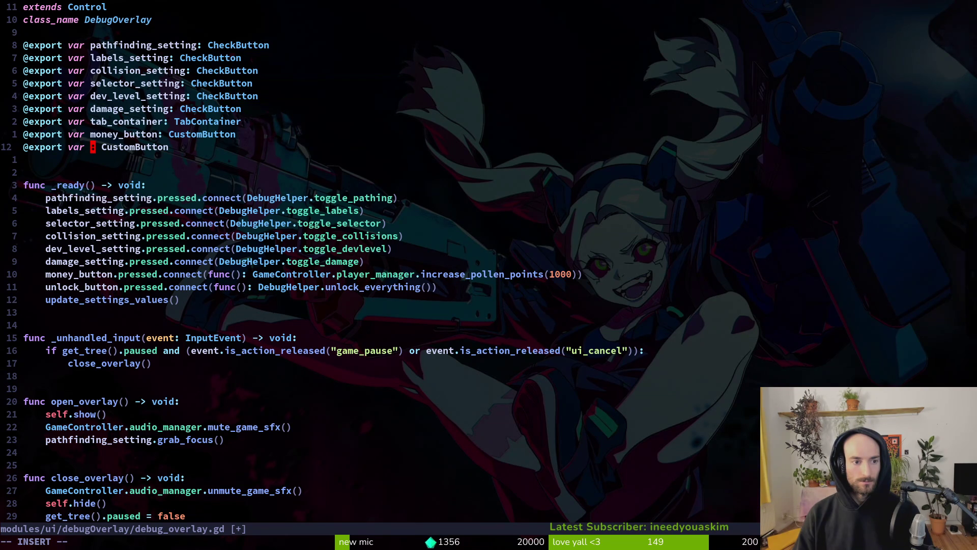
{"action": "type", "text": "unlock_"}
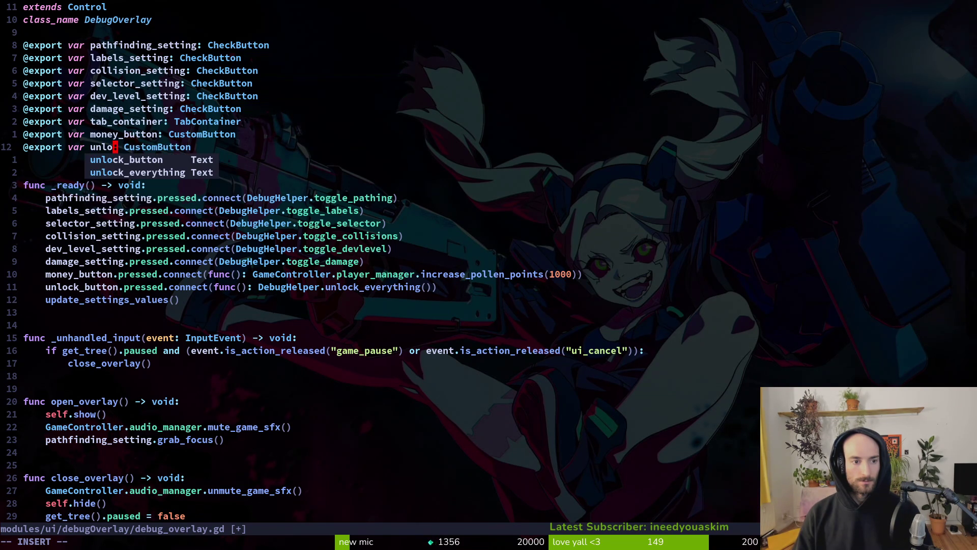
{"action": "type", "text": "button"}
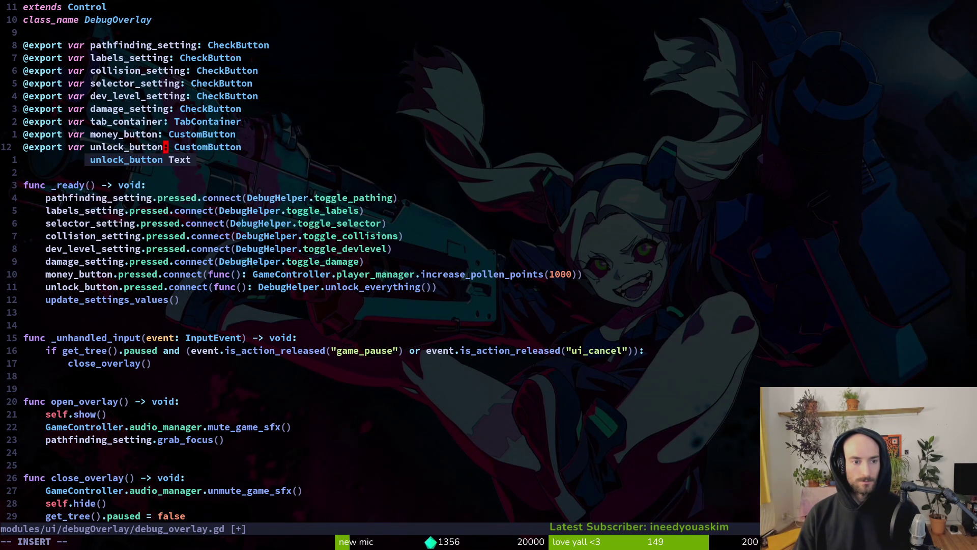
{"action": "key", "text": "Escape"}
{"action": "type", "text": ":write"}
{"action": "key", "text": "Return"}
{"action": "key", "text": "alt+Tab"}
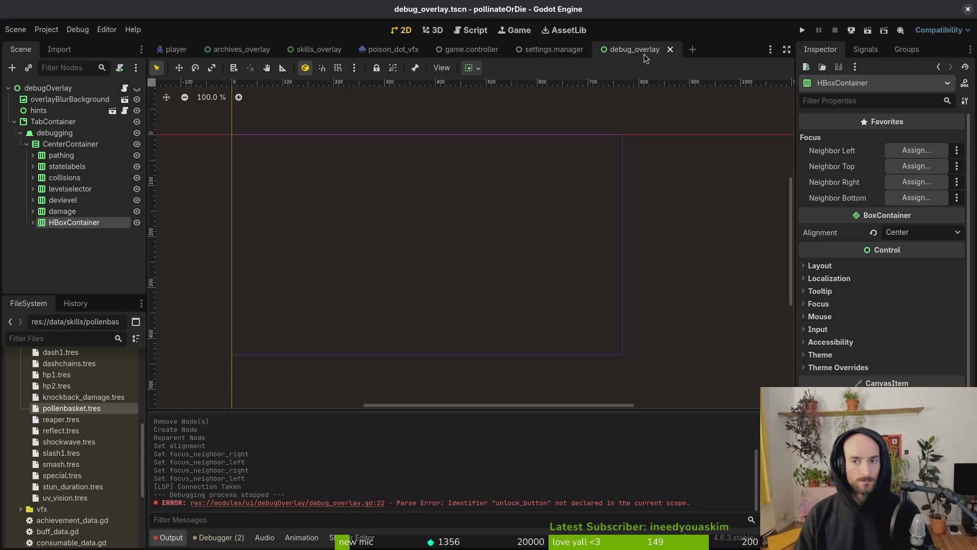
Step: Assign the 'unlock' node to debugOverlay's Unlock Button property and relaunch the game
{"action": "key", "text": "F5"}
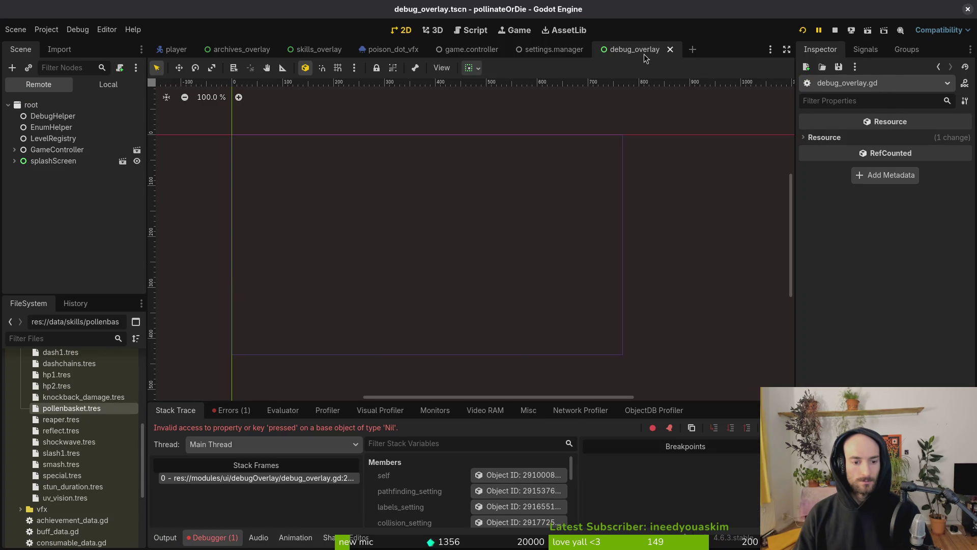
{"action": "left_click", "coordinate": [105, 90]}
{"action": "left_click", "coordinate": [70, 101]}
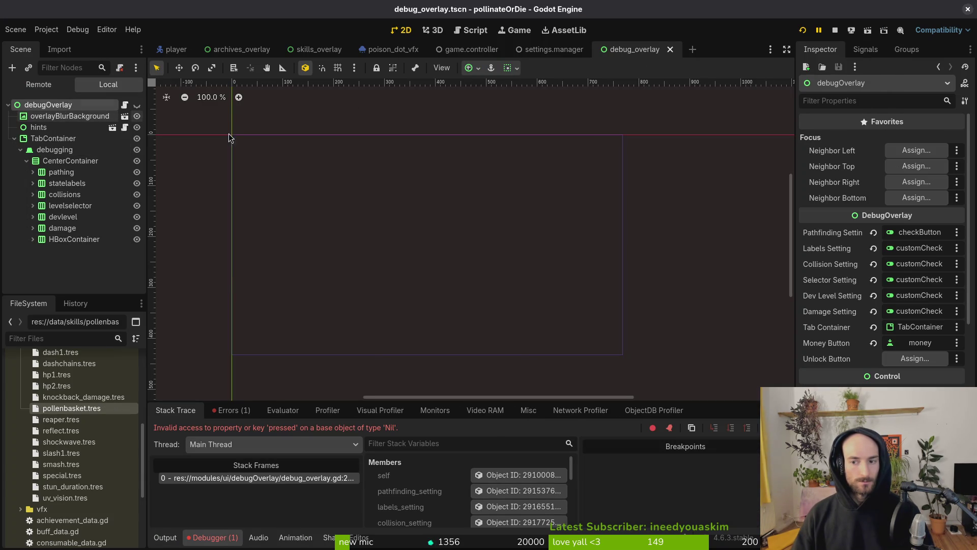
{"action": "left_click", "coordinate": [914, 358]}
{"action": "left_click", "coordinate": [481, 214]}
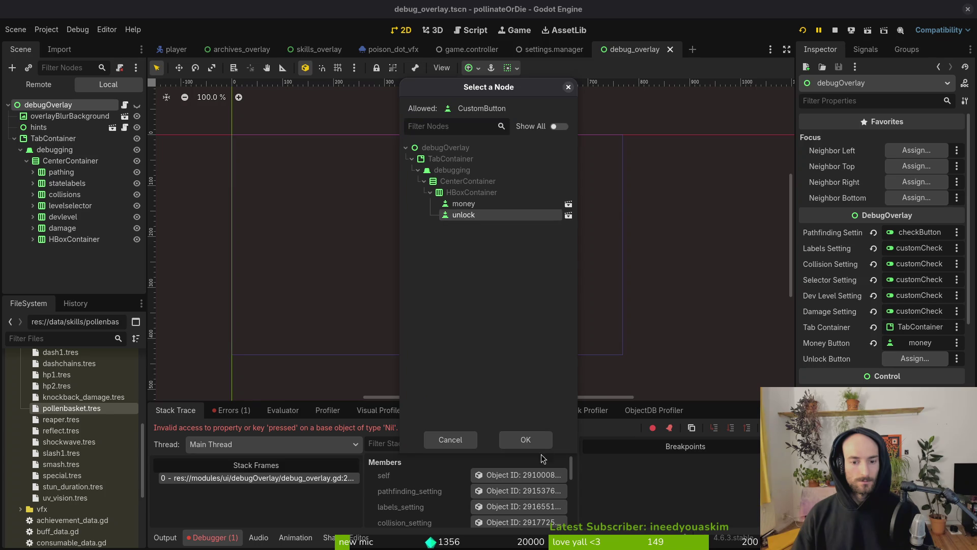
{"action": "left_click", "coordinate": [540, 441]}
{"action": "left_click", "coordinate": [802, 30]}
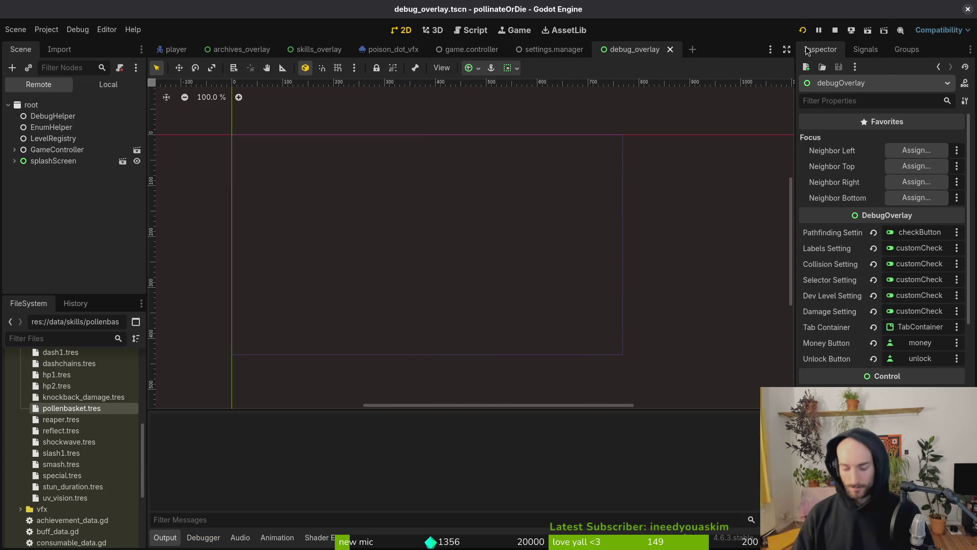
Step: Open the pause menu's debugging options, test focus between GIVE HONEY and UNLOCK ALL, and trigger UNLOCK ALL
{"action": "key", "text": "Return"}
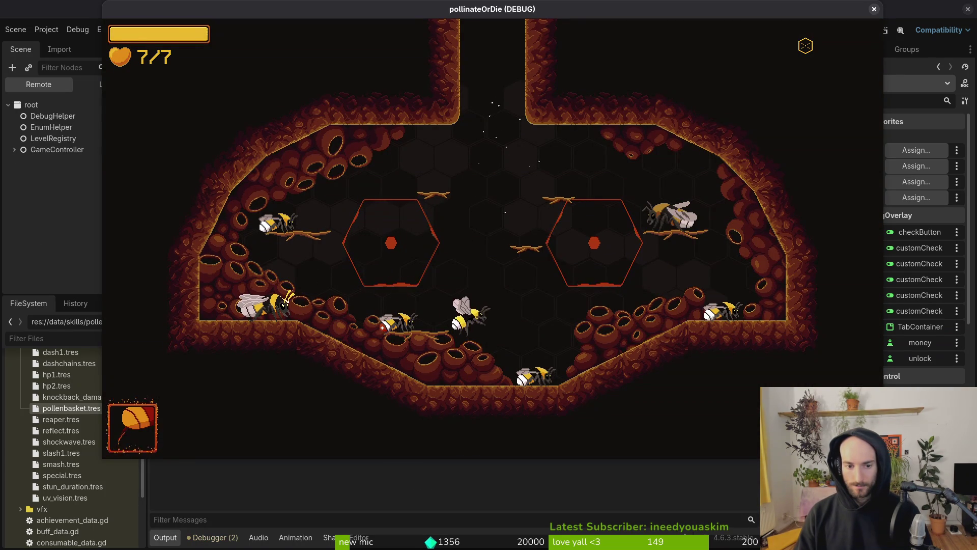
{"action": "key", "text": "Escape"}
{"action": "key", "text": "Down"}
{"action": "key", "text": "Return"}
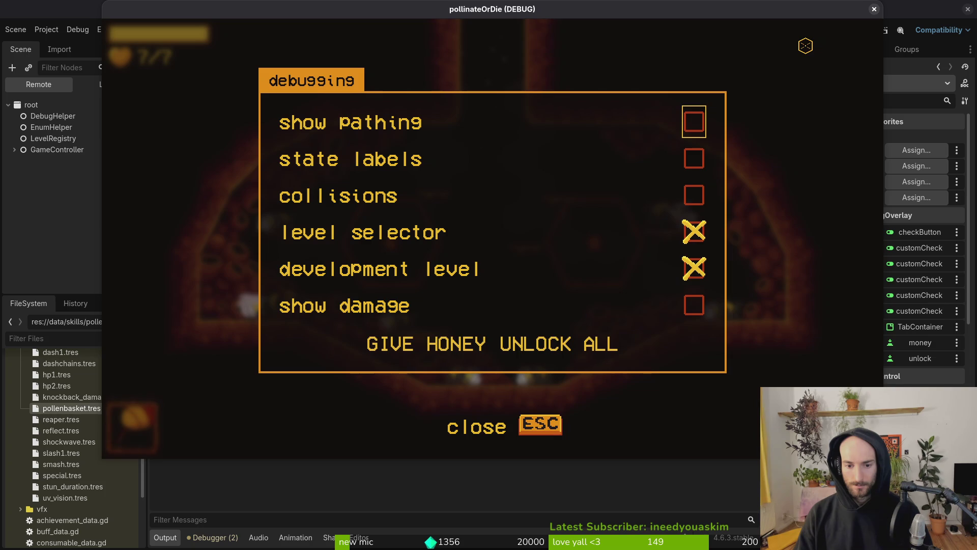
{"action": "key", "text": "Down"}
{"action": "key", "text": "Down"}
{"action": "key", "text": "Down"}
{"action": "key", "text": "Right"}
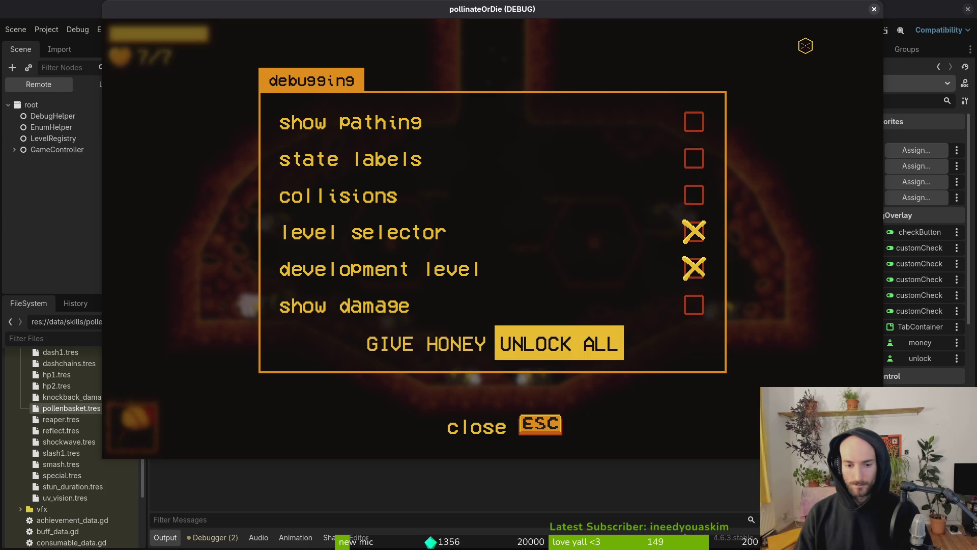
{"action": "key", "text": "Left"}
{"action": "key", "text": "Right"}
{"action": "key", "text": "Left"}
{"action": "key", "text": "Right"}
{"action": "key", "text": "Escape"}
Step: Browse the skill menu to check the unlocked skills, then resume play and return to Neovim
{"action": "key", "text": "Tab"}
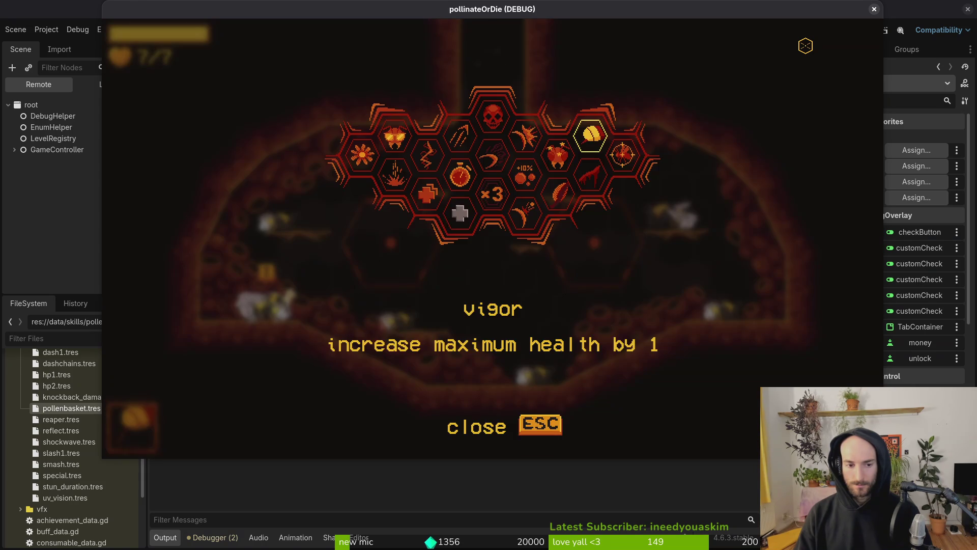
{"action": "key", "text": "Right"}
{"action": "key", "text": "Right"}
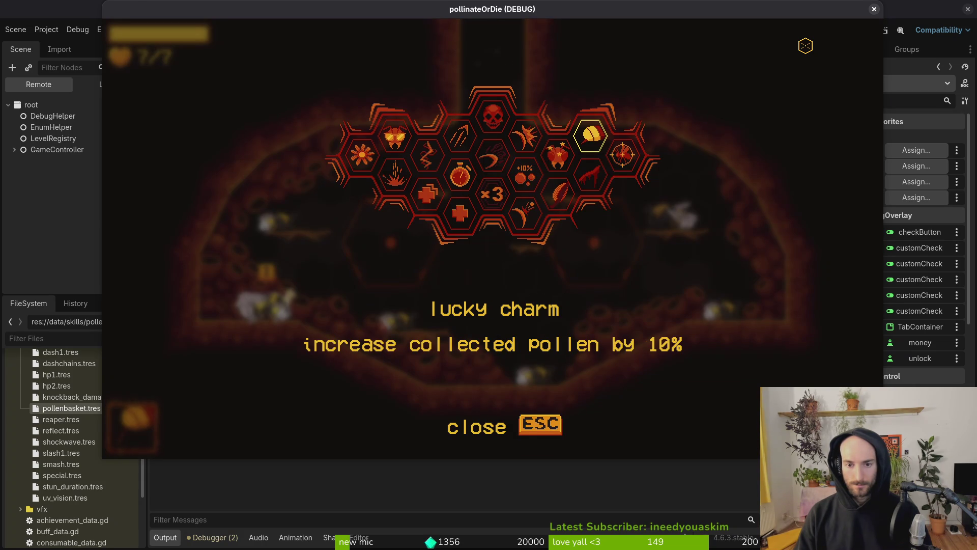
{"action": "key", "text": "Left"}
{"action": "key", "text": "Left"}
{"action": "key", "text": "Left"}
{"action": "key", "text": "Left"}
{"action": "key", "text": "Right"}
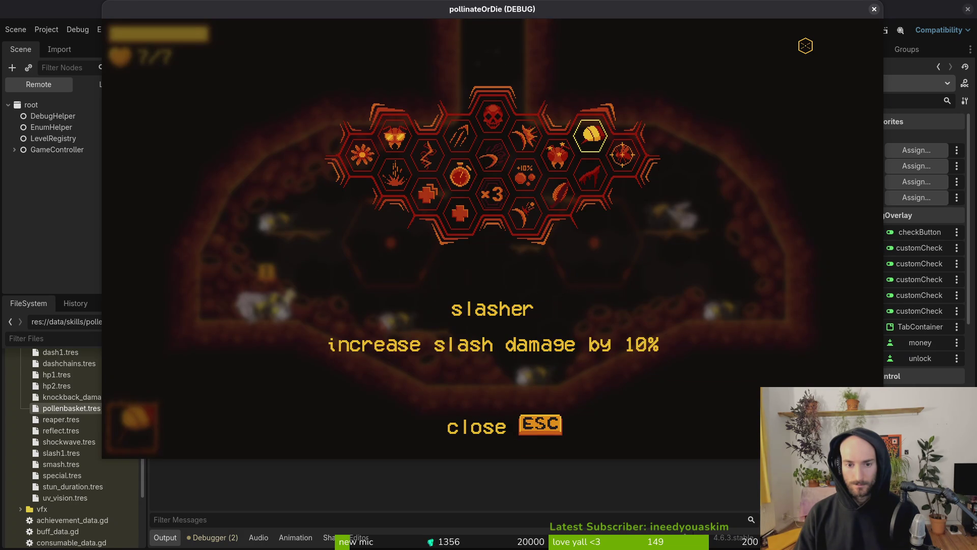
{"action": "key", "text": "Escape"}
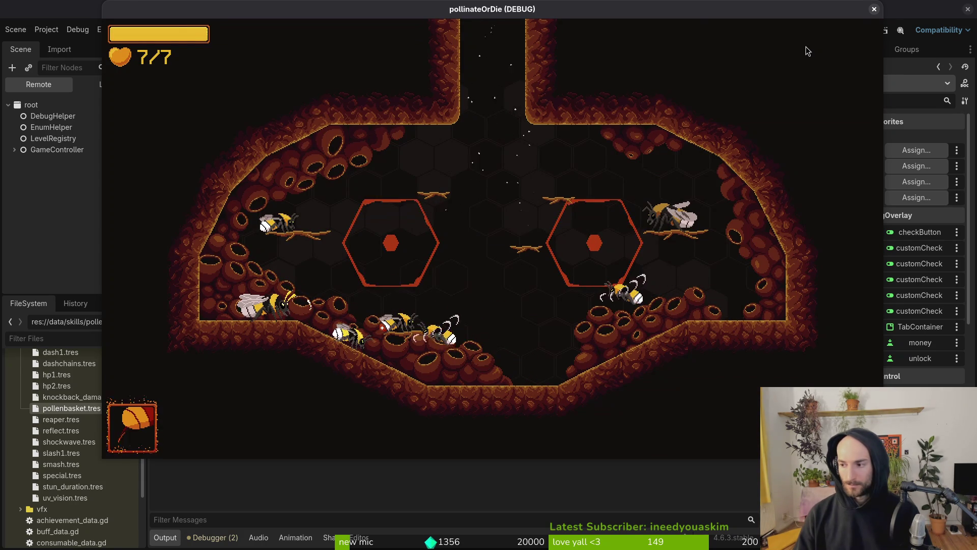
{"action": "key", "text": "alt+Tab"}
Step: Open the skills overlay script and jump to its end
{"action": "key", "text": "space"}
{"action": "key", "text": "f"}
{"action": "key", "text": "f"}
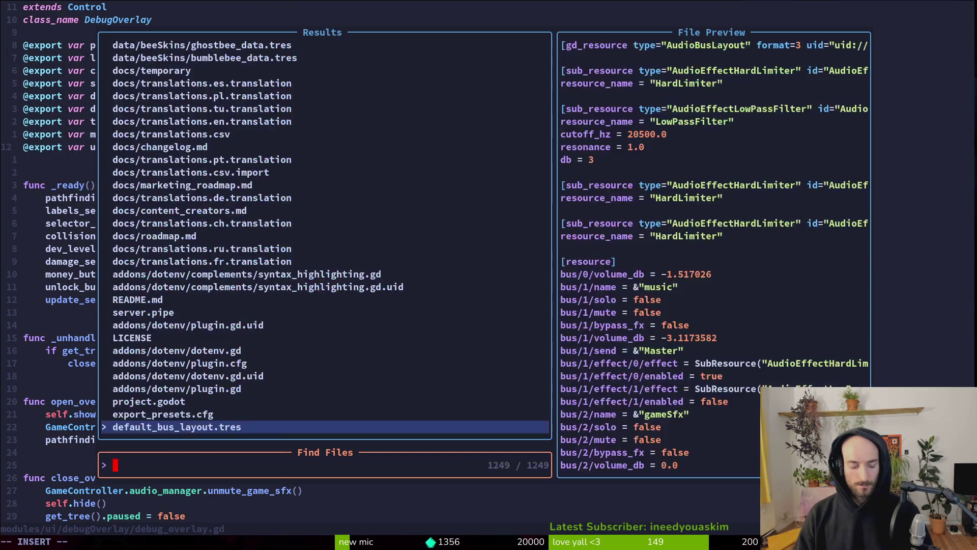
{"action": "type", "text": "skiover"}
{"action": "key", "text": "Return"}
{"action": "key", "text": "shift+g"}
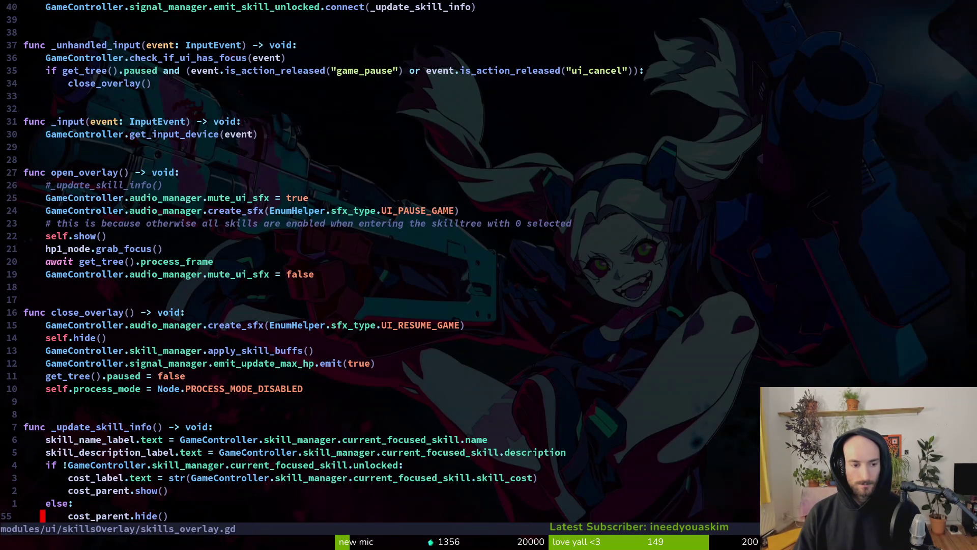
Step: In skill.manager.gd, add 'skill.active = true' to unlock_all_skills, save, and launch the game
{"action": "key", "text": "space"}
{"action": "key", "text": "f"}
{"action": "key", "text": "f"}
{"action": "type", "text": "skma"}
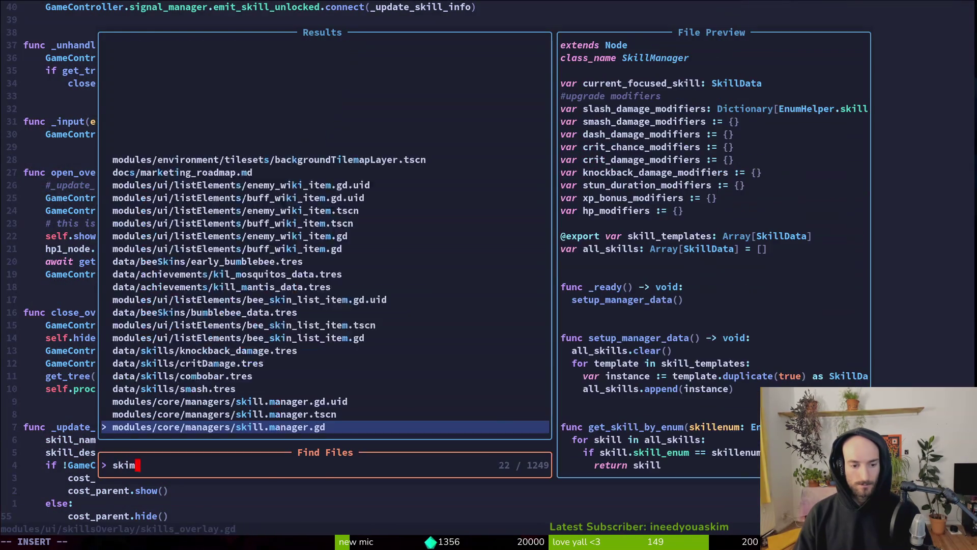
{"action": "key", "text": "Return"}
{"action": "key", "text": "shift+g"}
{"action": "type", "text": "o"}
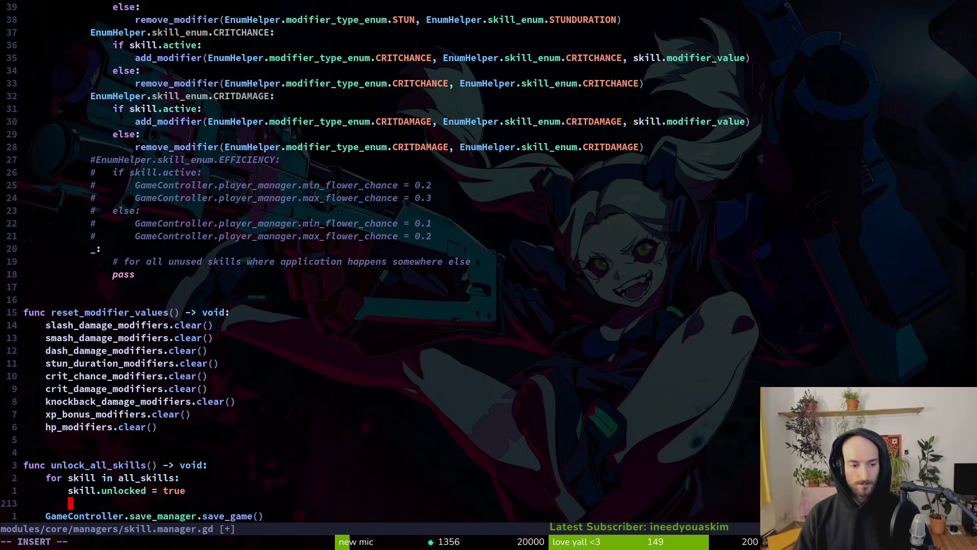
{"action": "type", "text": "skill."}
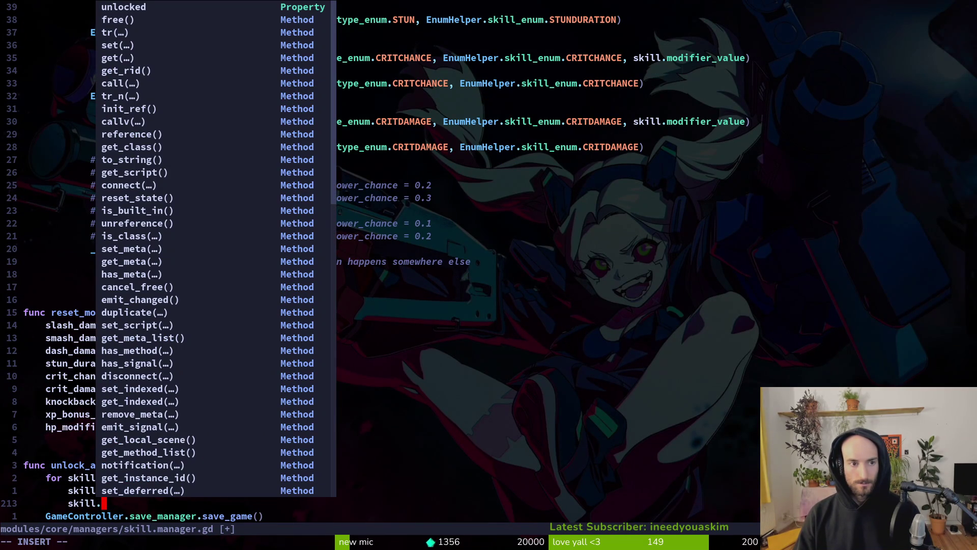
{"action": "type", "text": "a"}
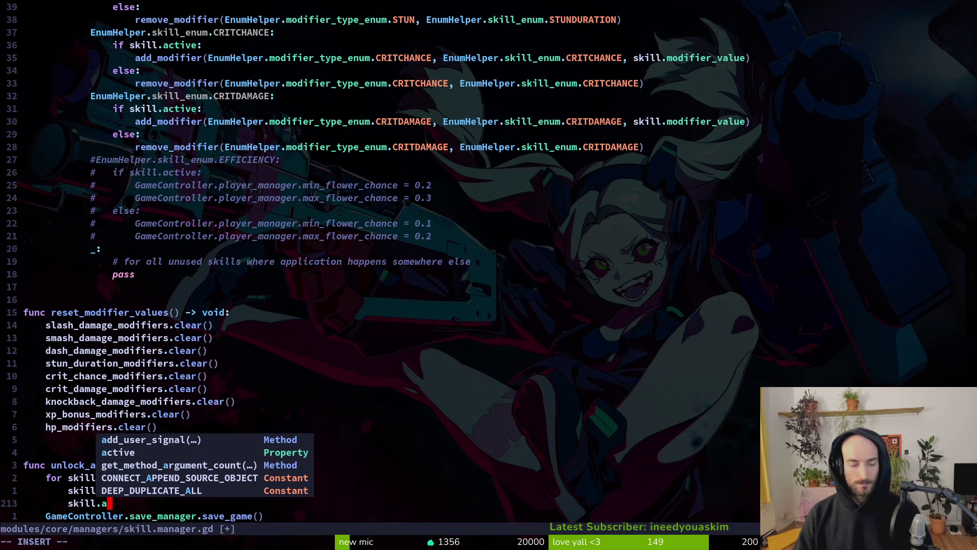
{"action": "type", "text": "ctive= true"}
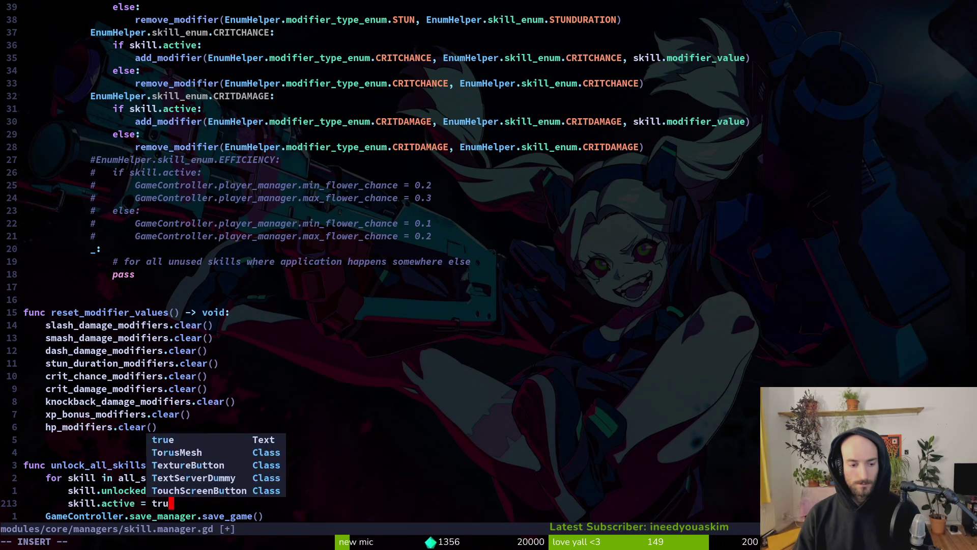
{"action": "key", "text": "Escape"}
{"action": "key", "text": "F5"}
Step: Start the game, open the pause menu's debugging overlay, and trigger UNLOCK ALL
{"action": "left_click", "coordinate": [805, 47]}
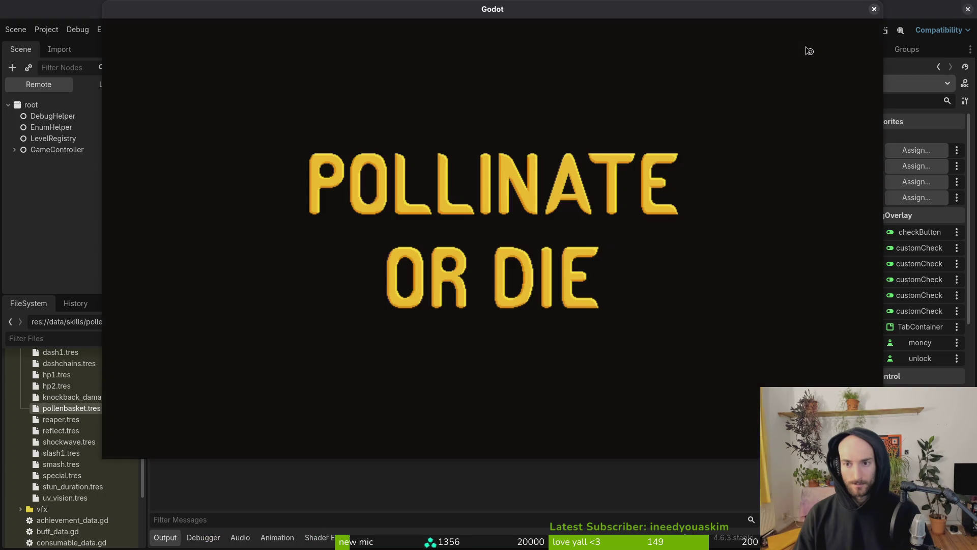
{"action": "key", "text": "Return"}
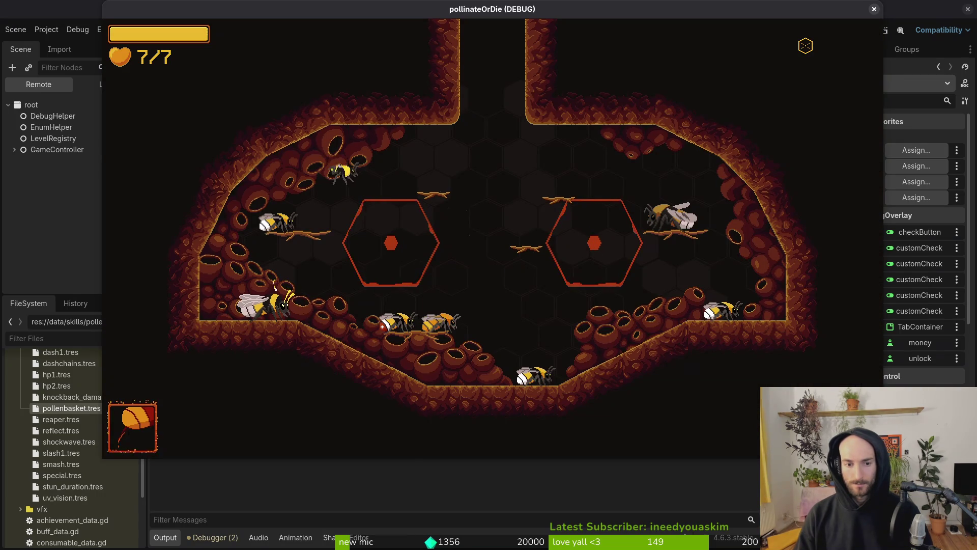
{"action": "key", "text": "Escape"}
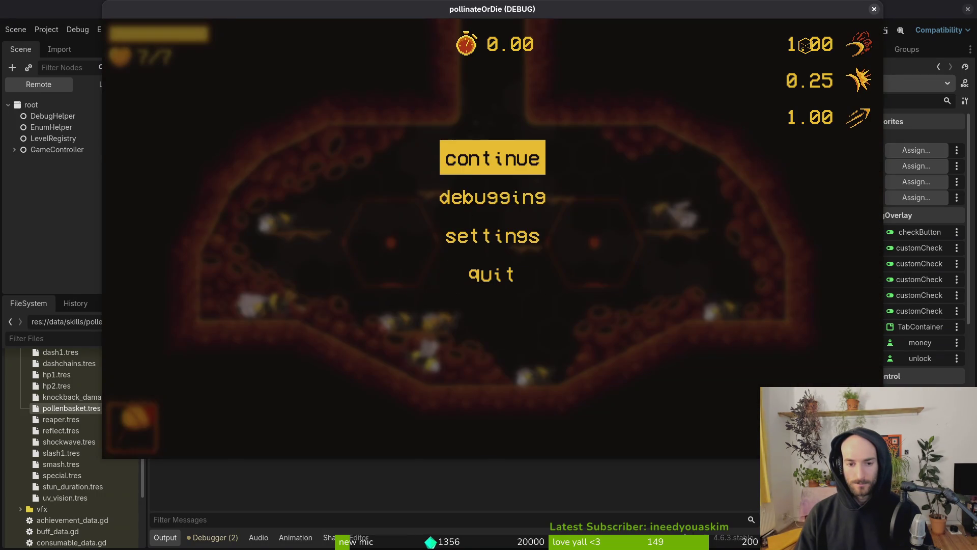
{"action": "key", "text": "Down"}
{"action": "key", "text": "Return"}
{"action": "key", "text": "Down"}
{"action": "key", "text": "Down"}
{"action": "key", "text": "Down"}
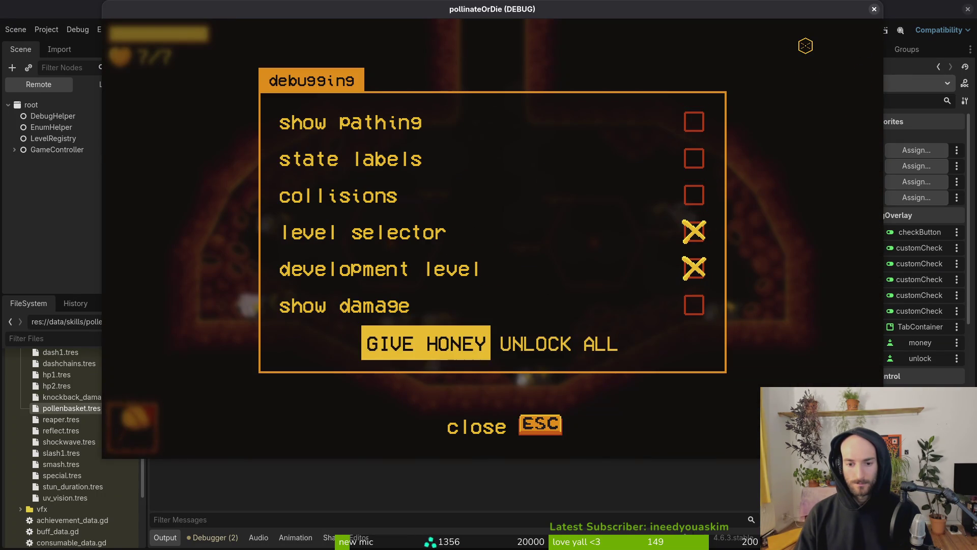
{"action": "key", "text": "Right"}
{"action": "key", "text": "Escape"}
Step: Check the skill grid and inventory abilities for unlocks, then return to the code editor
{"action": "key", "text": "Tab"}
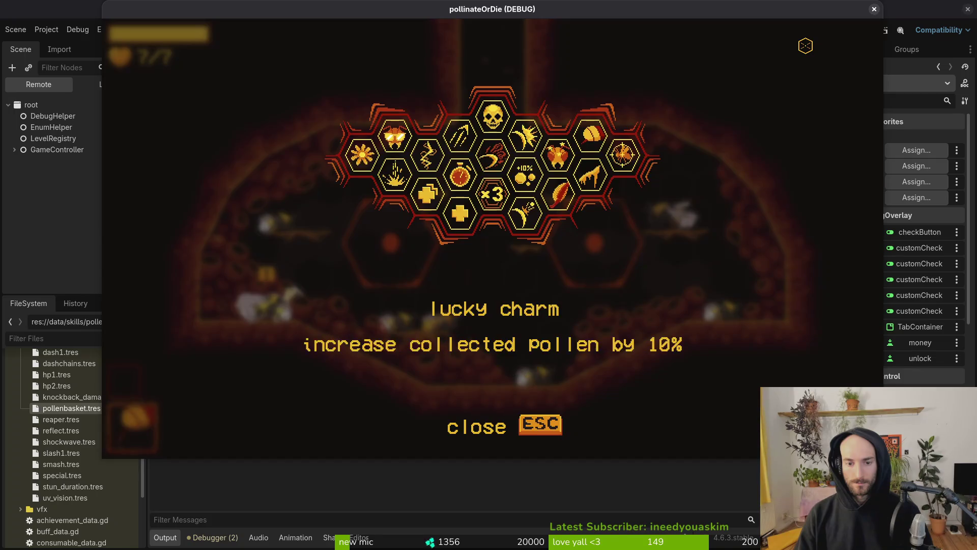
{"action": "key", "text": "Escape"}
{"action": "key", "text": "Tab"}
{"action": "key", "text": "Tab"}
{"action": "key", "text": "Tab"}
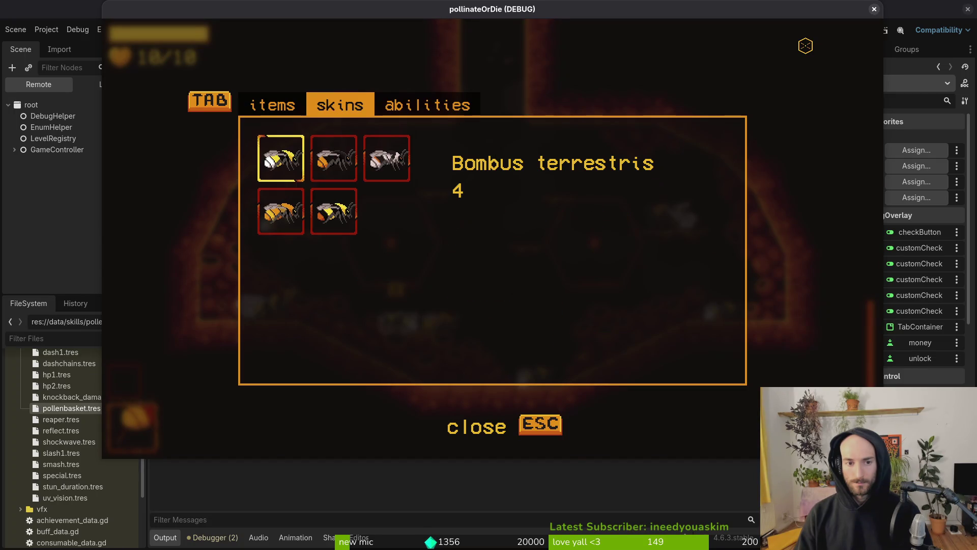
{"action": "key", "text": "Right"}
{"action": "key", "text": "Right"}
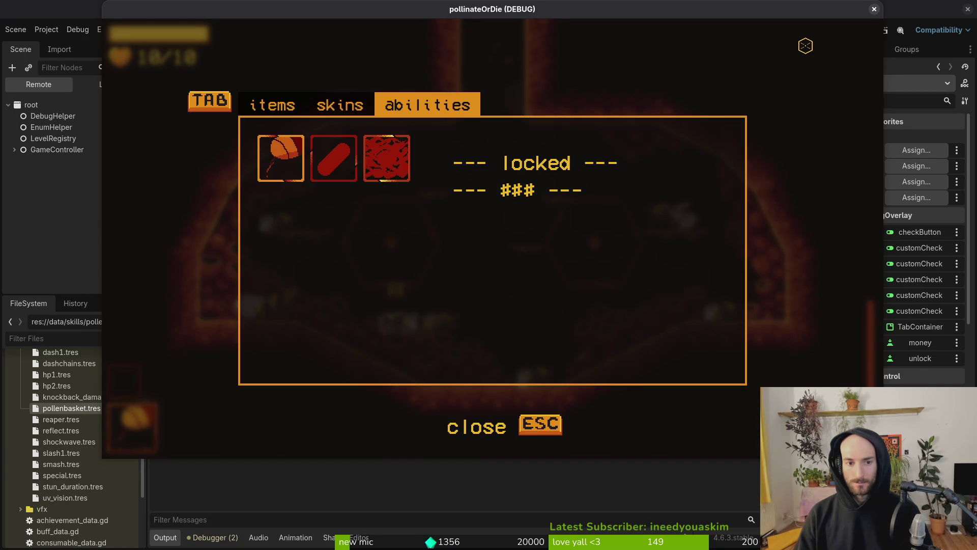
{"action": "key", "text": "Left"}
{"action": "key", "text": "Left"}
{"action": "key", "text": "Tab"}
{"action": "key", "text": "Tab"}
{"action": "key", "text": "Tab"}
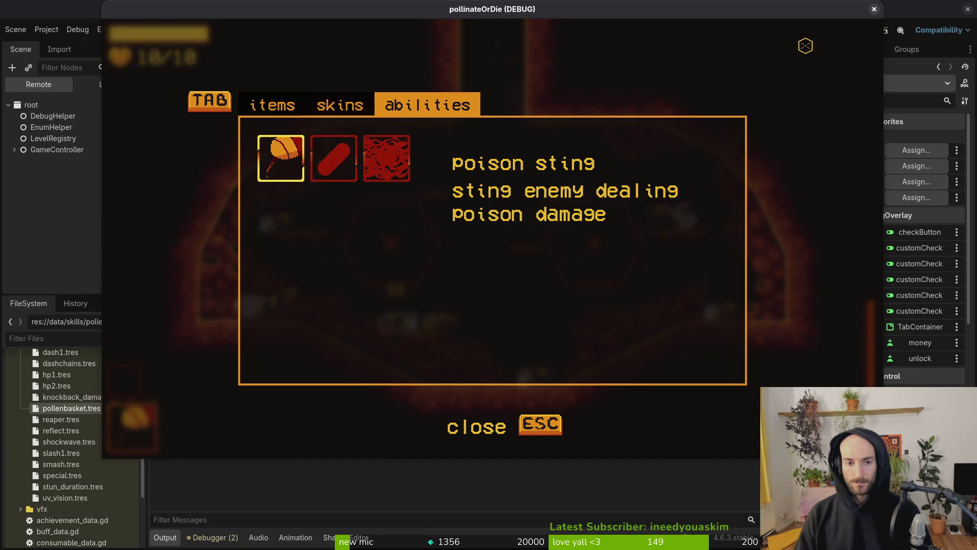
{"action": "key", "text": "Escape"}
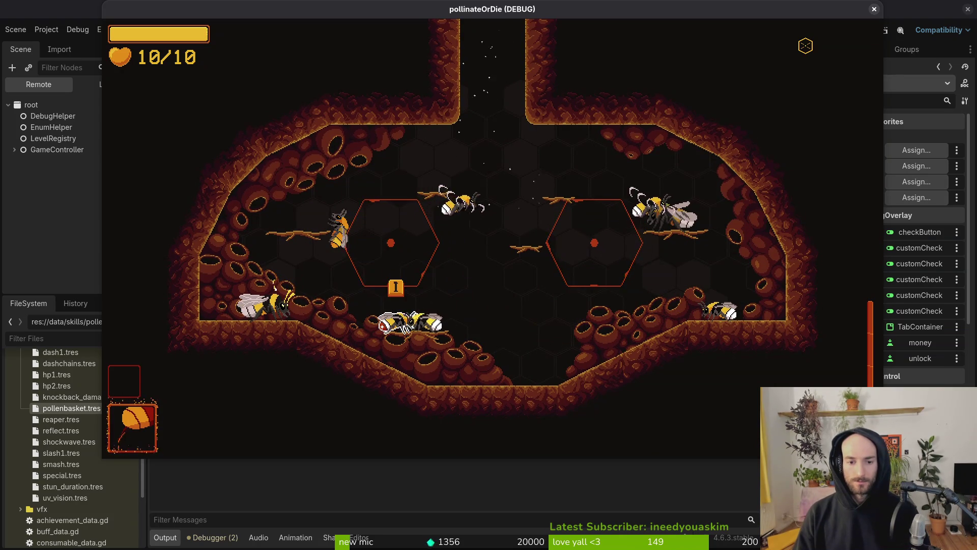
{"action": "key", "text": "alt+Tab"}
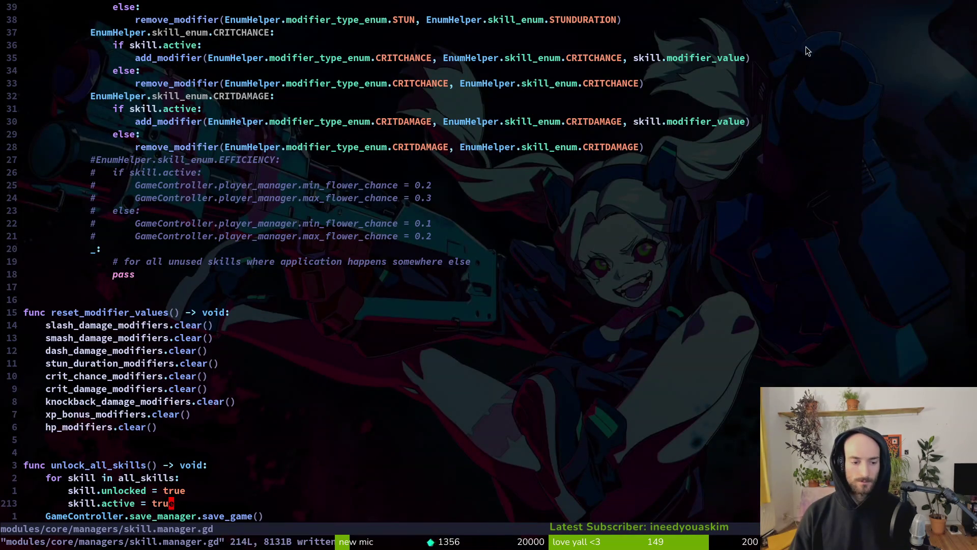
Step: Open player.manager.gd in Neovim through the project file finder
{"action": "key", "text": "space"}
{"action": "key", "text": "f"}
{"action": "key", "text": "f"}
{"action": "key", "text": "Escape"}
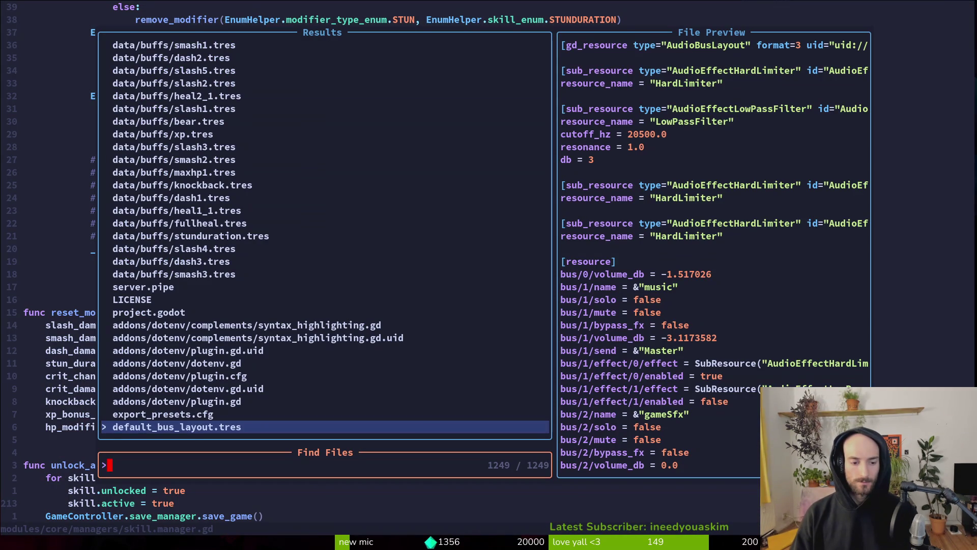
{"action": "type", "text": "money_button"}
{"action": "key", "text": "c"}
{"action": "key", "text": "c"}
{"action": "type", "text": "player.manager"}
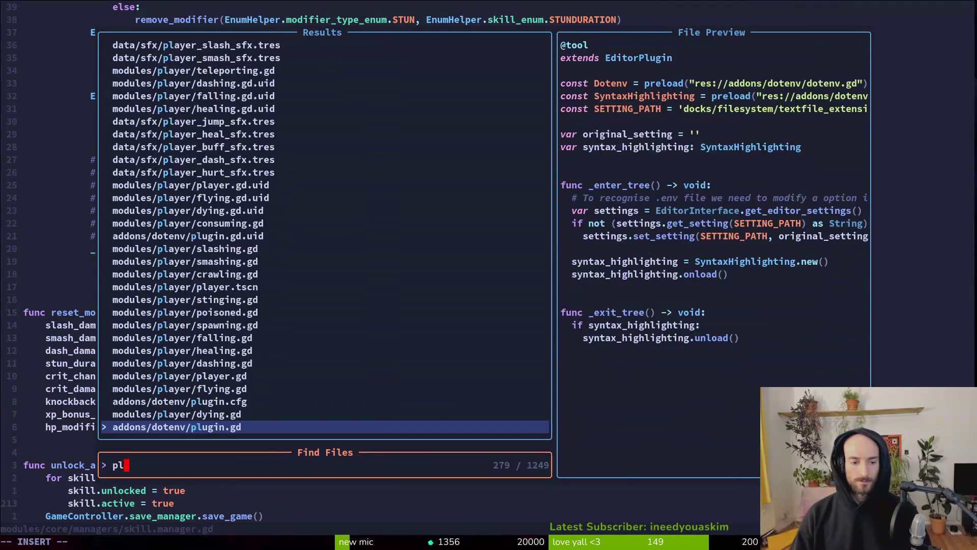
{"action": "key", "text": "Return"}
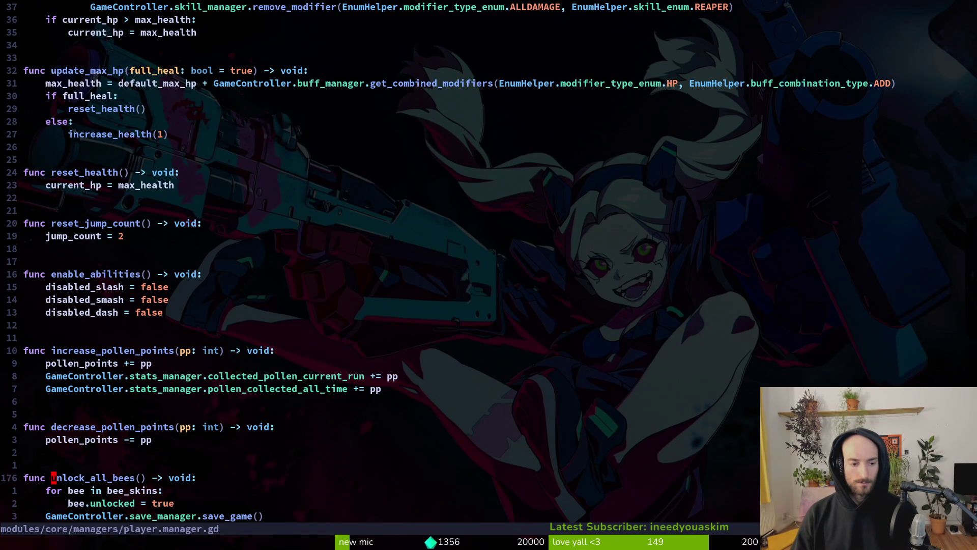
Step: Duplicate the unlock_all_bees function, with a blank line between the two copies
{"action": "key", "text": "V"}
{"action": "key", "text": "j"}
{"action": "key", "text": "j"}
{"action": "key", "text": "j"}
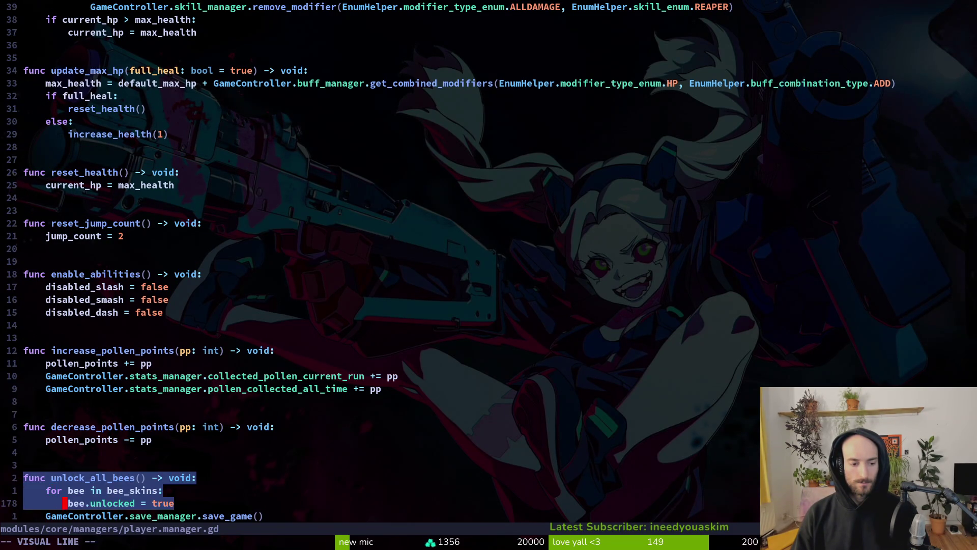
{"action": "key", "text": "y"}
{"action": "key", "text": "P"}
{"action": "key", "text": "k"}
{"action": "key", "text": "S"}
{"action": "key", "text": "Return"}
{"action": "key", "text": "Escape"}
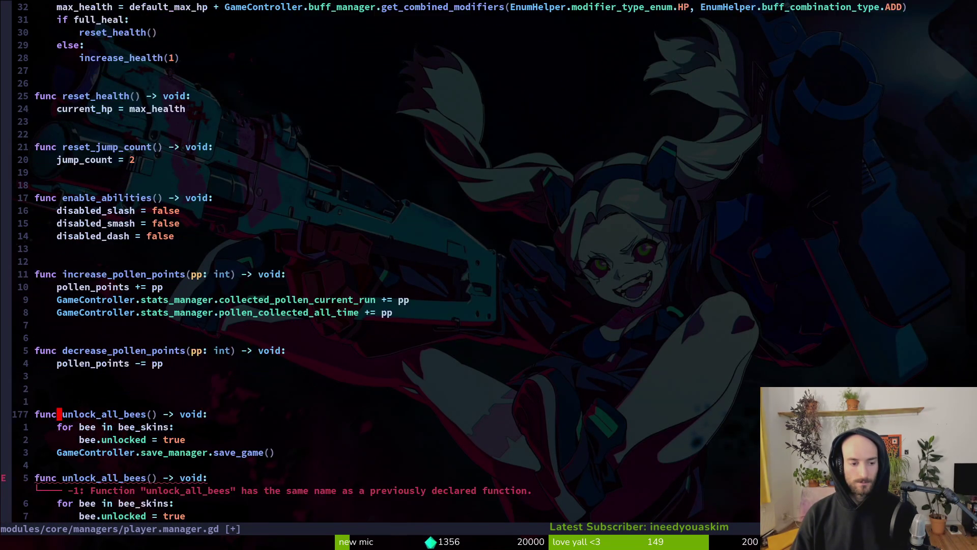
{"action": "key", "text": "j"}
{"action": "key", "text": "j"}
{"action": "key", "text": "j"}
{"action": "key", "text": "o"}
{"action": "key", "text": "Escape"}
Step: Change the copy's loop to iterate an ability variable over special_abilities
{"action": "key", "text": "k"}
{"action": "key", "text": "k"}
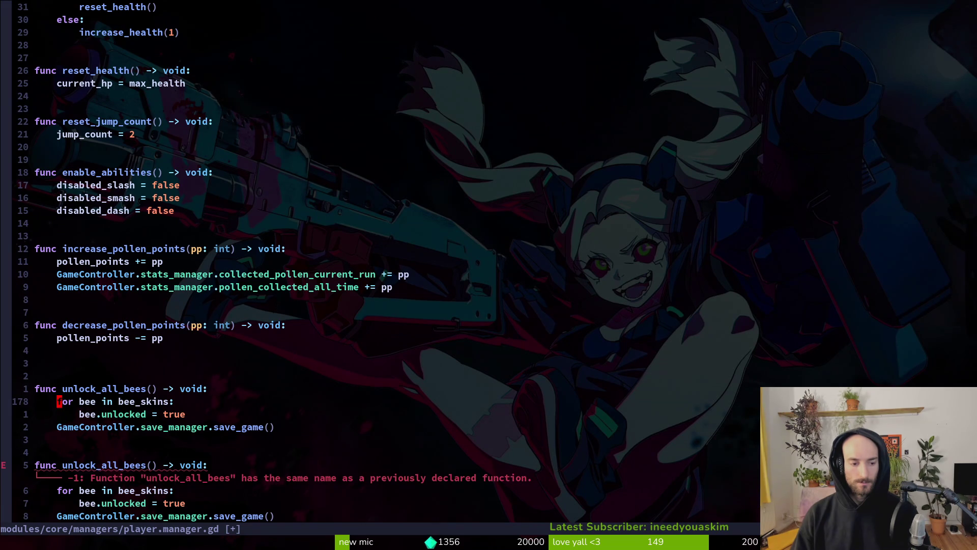
{"action": "type", "text": "cwability"}
{"action": "key", "text": "Escape"}
{"action": "type", "text": "w"}
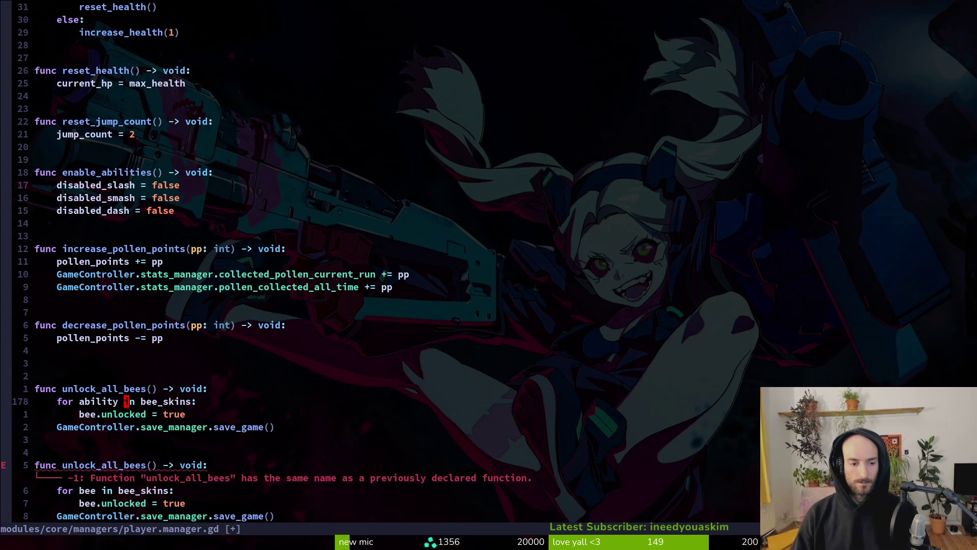
{"action": "type", "text": "ciwabili"}
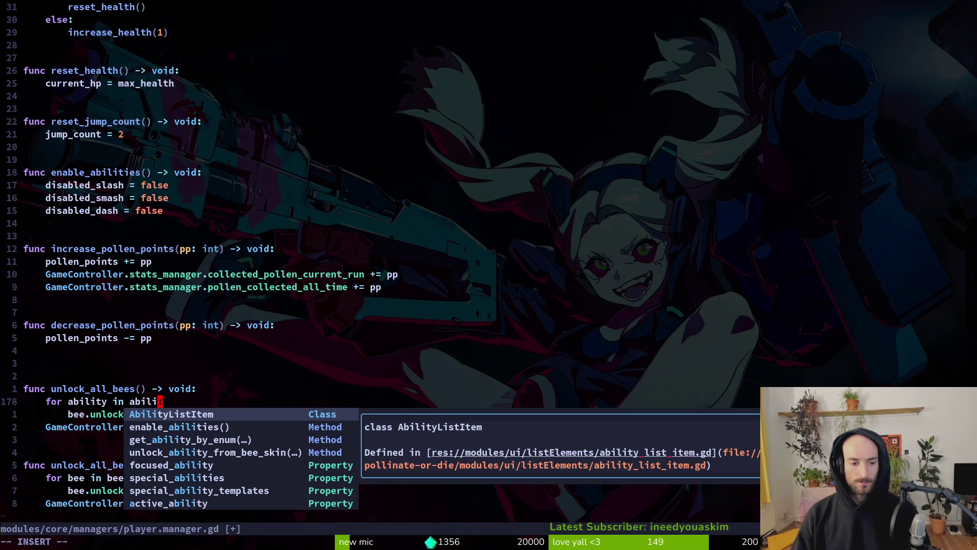
{"action": "key", "text": "Tab"}
{"action": "key", "text": "Tab"}
{"action": "key", "text": "Tab"}
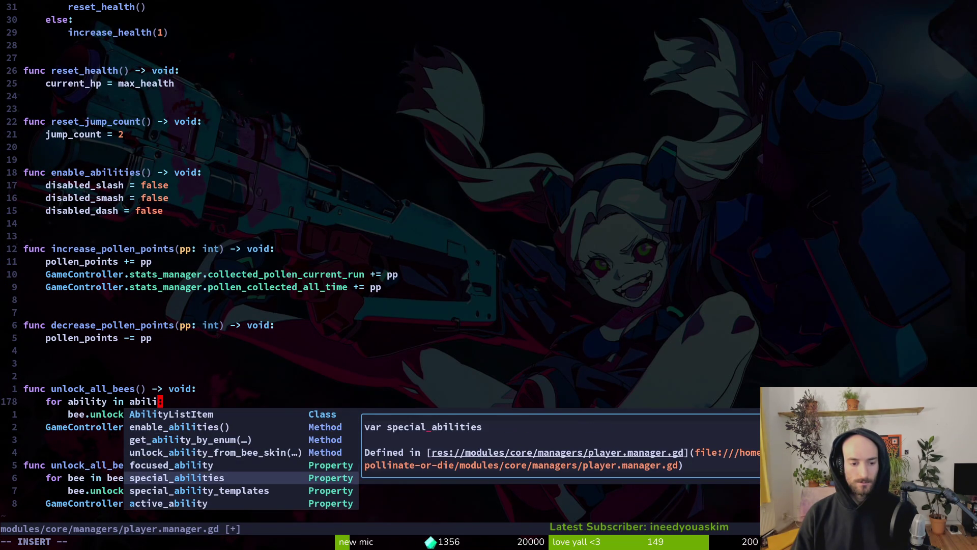
{"action": "key", "text": "Return"}
{"action": "key", "text": "Escape"}
{"action": "key", "text": "j"}
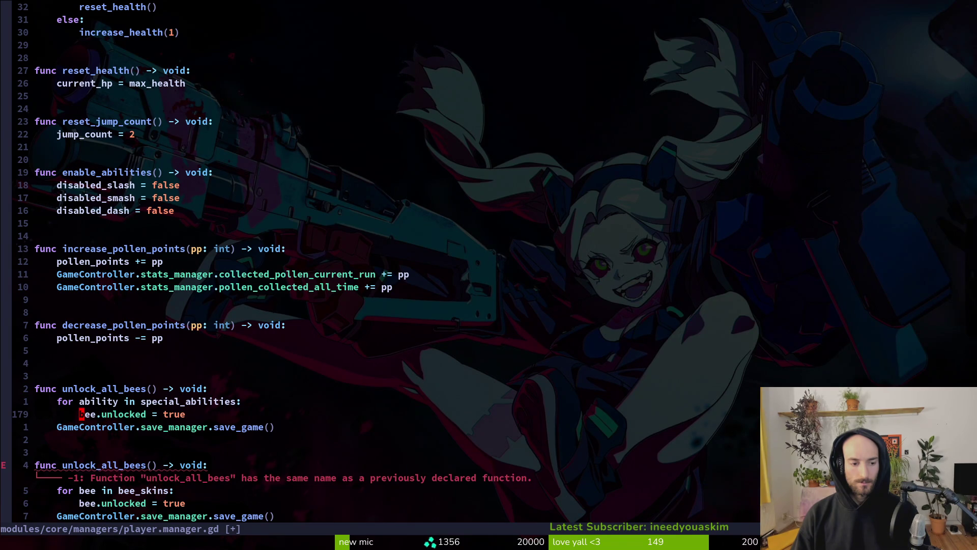
Step: Make the loop body set ability.unlocked and save the file with :w
{"action": "type", "text": "cw"}
{"action": "type", "text": "ability"}
{"action": "key", "text": "Escape"}
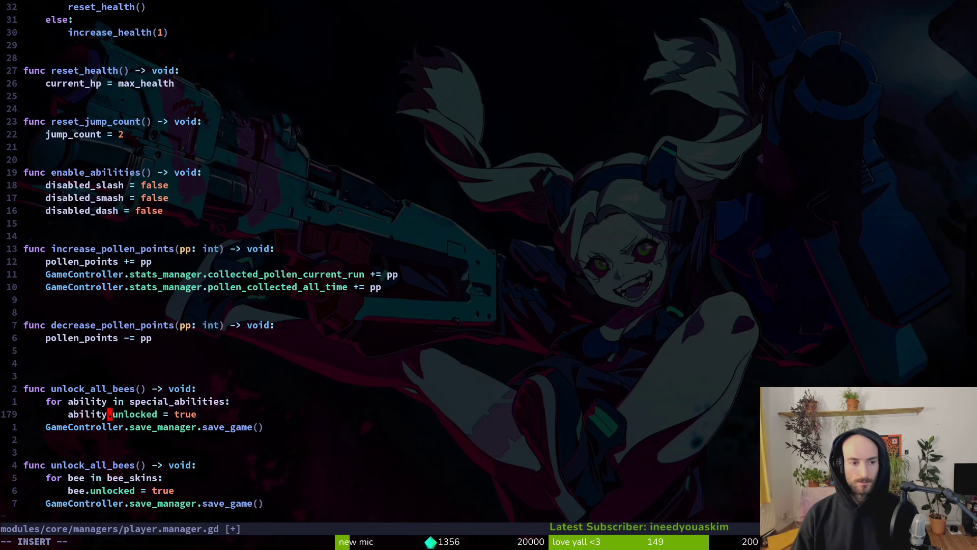
{"action": "key", "text": "w"}
{"action": "key", "text": "w"}
{"action": "type", "text": "cwu"}
{"action": "key", "text": "Return"}
{"action": "key", "text": "Escape"}
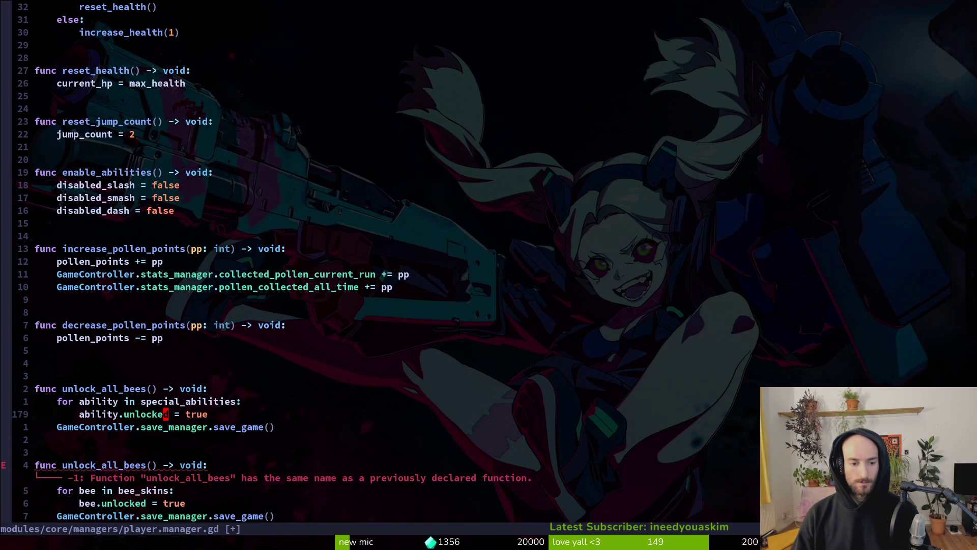
{"action": "type", "text": ":w"}
{"action": "key", "text": "Return"}
{"action": "key", "text": "j"}
{"action": "key", "text": "j"}
{"action": "key", "text": "j"}
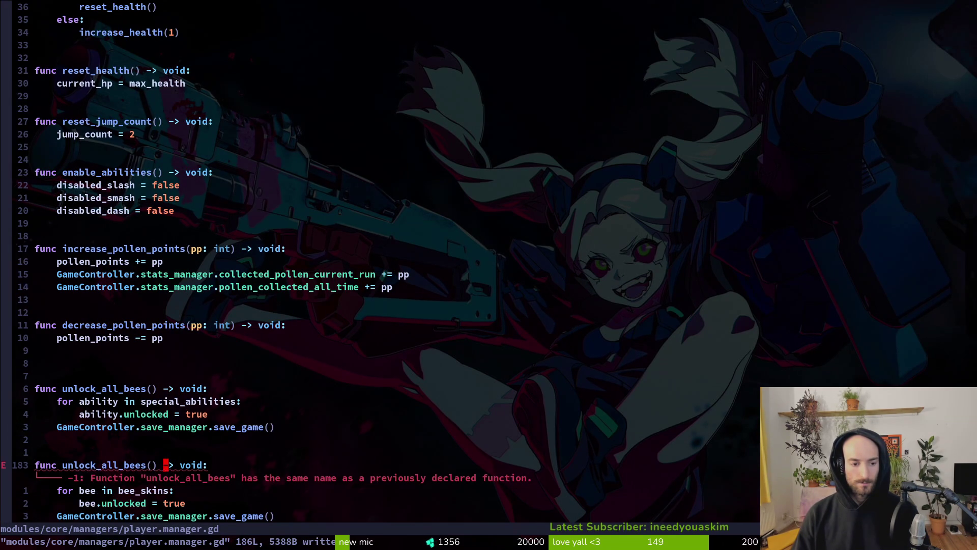
Step: Rename the function copy to unlock_all_abilities, save, and run the game to test it
{"action": "key", "text": "k"}
{"action": "key", "text": "k"}
{"action": "key", "text": "k"}
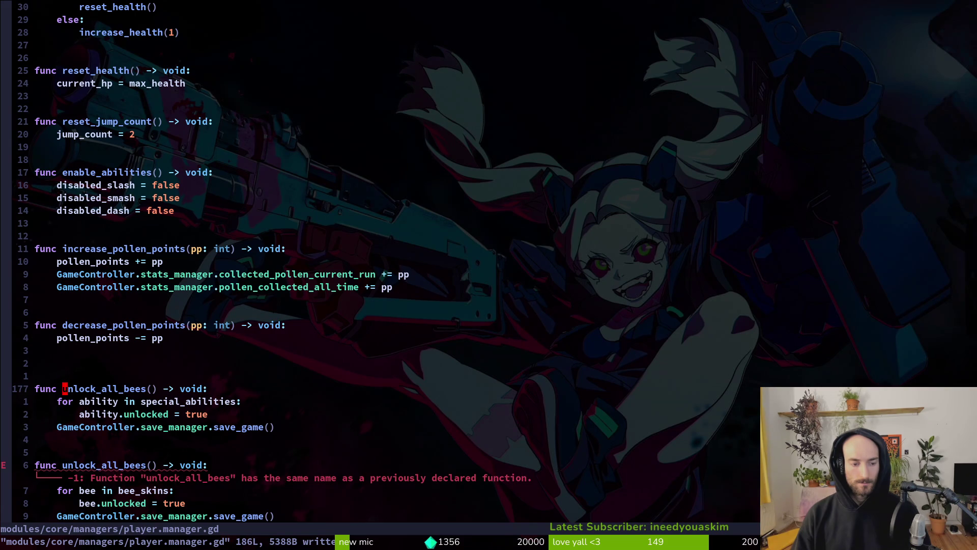
{"action": "type", "text": "cwunlock"}
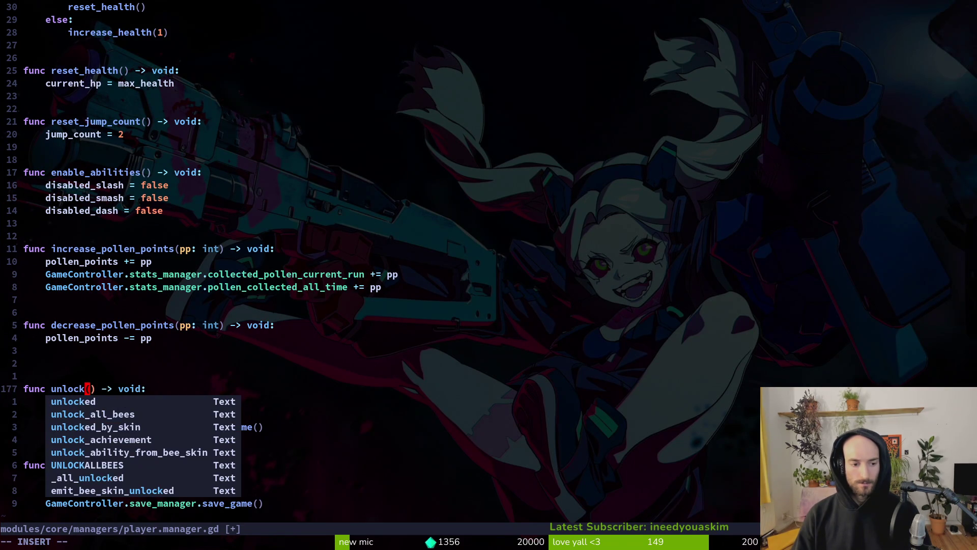
{"action": "type", "text": "_all_abilie"}
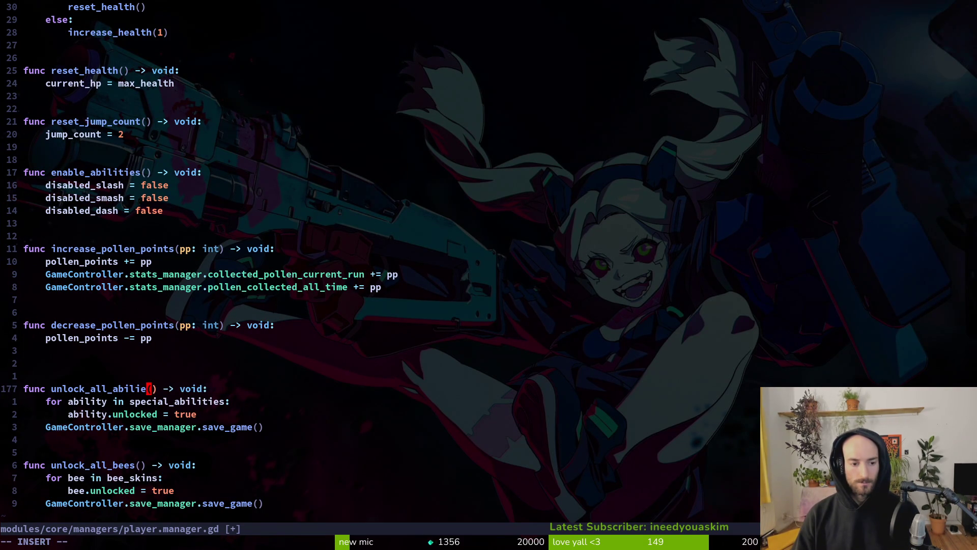
{"action": "key", "text": "BackSpace"}
{"action": "type", "text": "tiers"}
{"action": "key", "text": "Escape"}
{"action": "key", "text": "ctrl+s"}
{"action": "key", "text": "F5"}
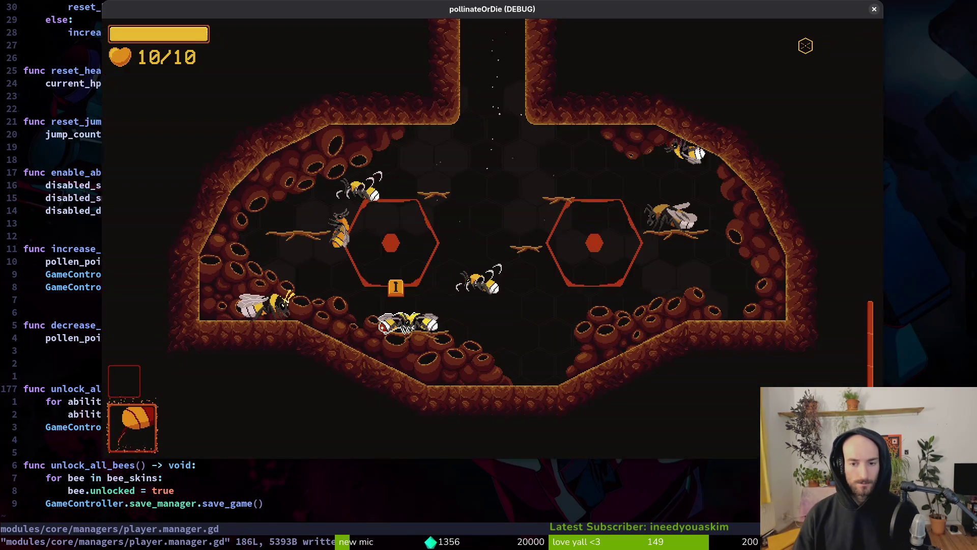
{"action": "key", "text": "Escape"}
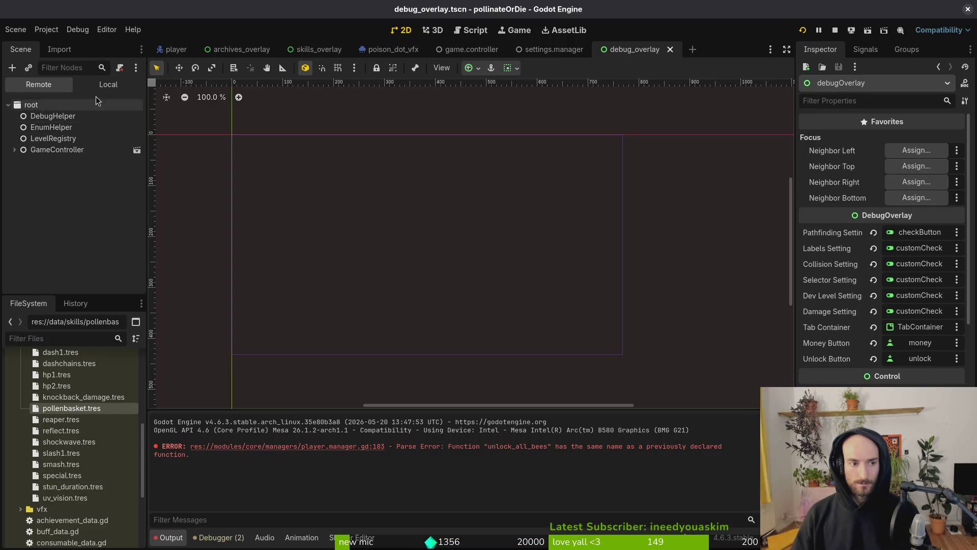
Step: Switch the Scene dock to Local and drag levelselector to the top of the debugging options
{"action": "left_click", "coordinate": [108, 84]}
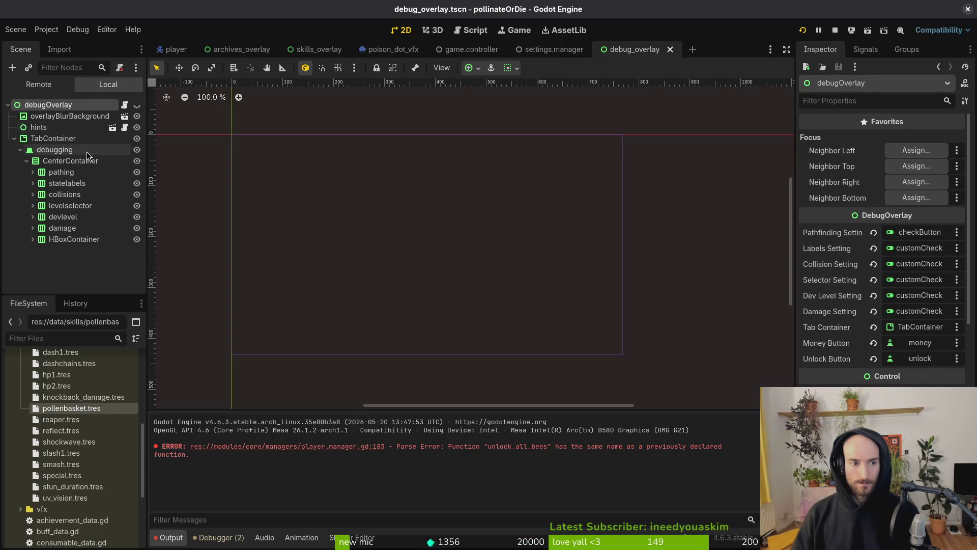
{"action": "left_click", "coordinate": [63, 172]}
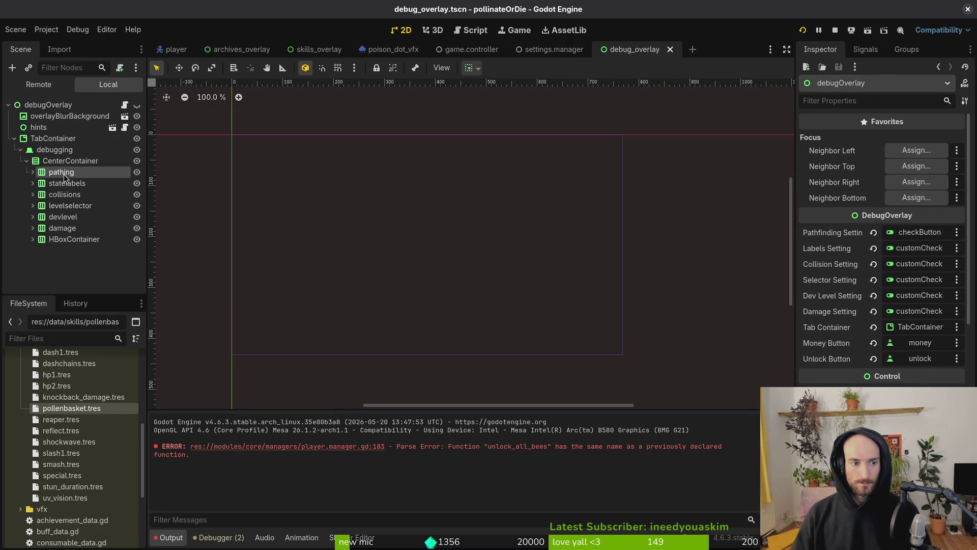
{"action": "left_click", "coordinate": [71, 184]}
{"action": "left_click", "coordinate": [71, 194]}
{"action": "left_click", "coordinate": [72, 206]}
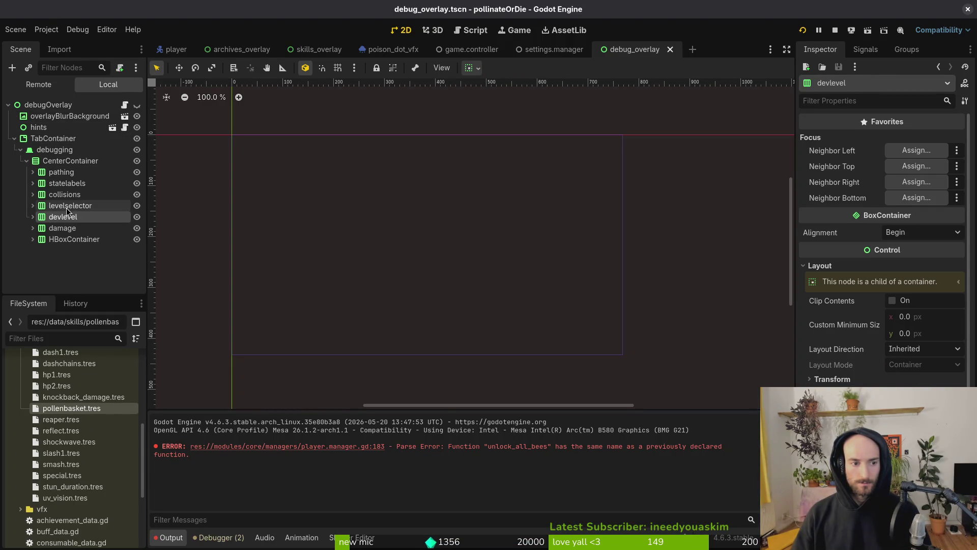
{"action": "mouse_move", "coordinate": [69, 206]}
{"action": "left_mouse_down"}
{"action": "mouse_move", "coordinate": [73, 171]}
{"action": "mouse_move", "coordinate": [77, 204]}
{"action": "mouse_move", "coordinate": [78, 179]}
{"action": "left_mouse_up"}
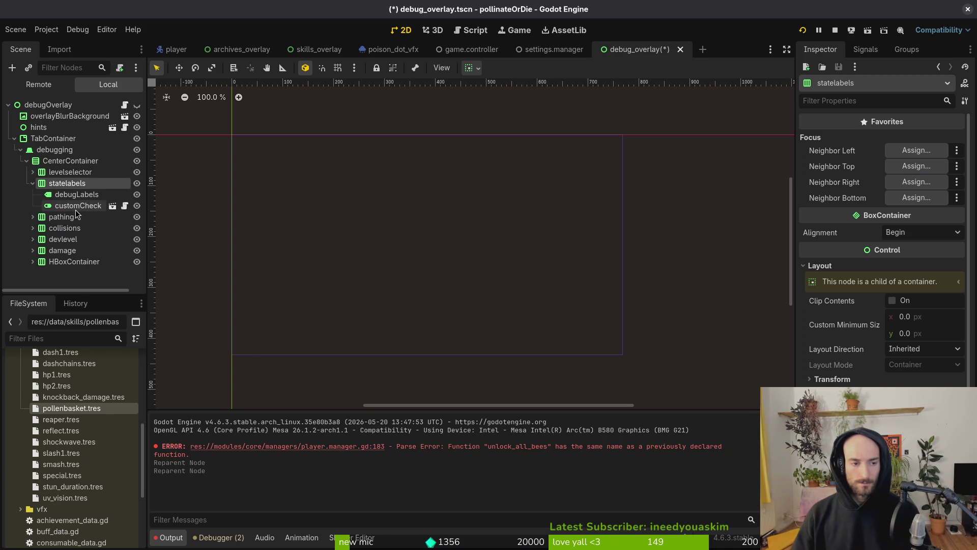
Step: Check the children of statelabels, damage, levelselector and HBoxContainer, then relaunch the game
{"action": "left_click", "coordinate": [32, 183]}
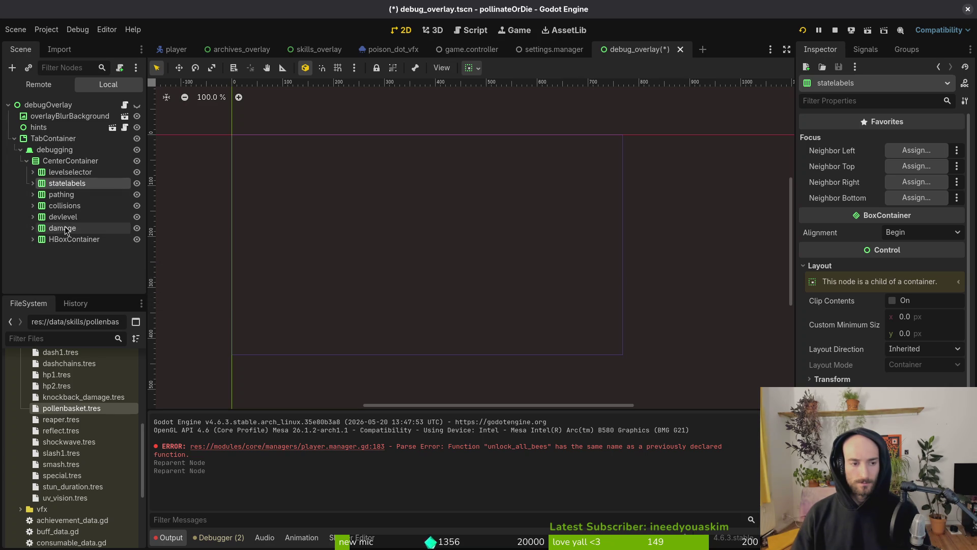
{"action": "left_click", "coordinate": [33, 228]}
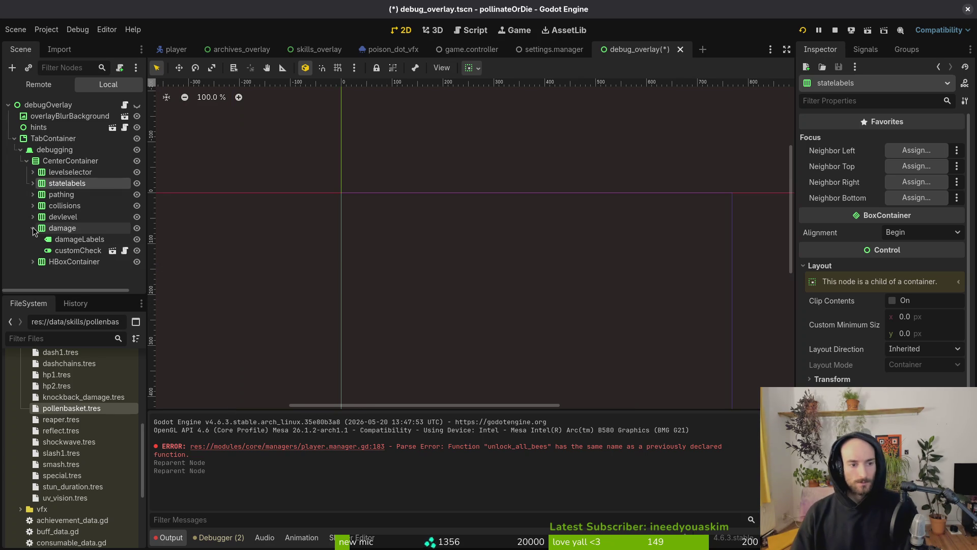
{"action": "left_click", "coordinate": [33, 228]}
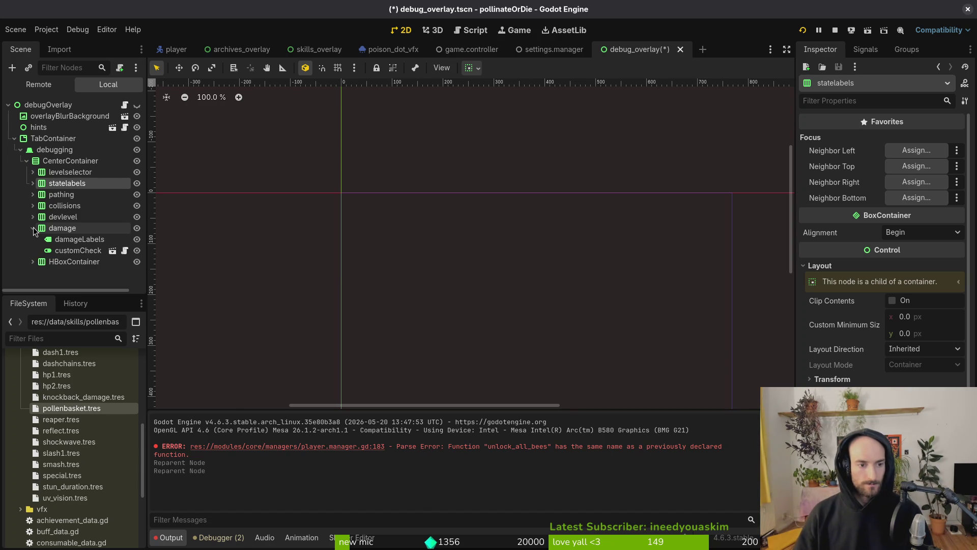
{"action": "left_click", "coordinate": [33, 228]}
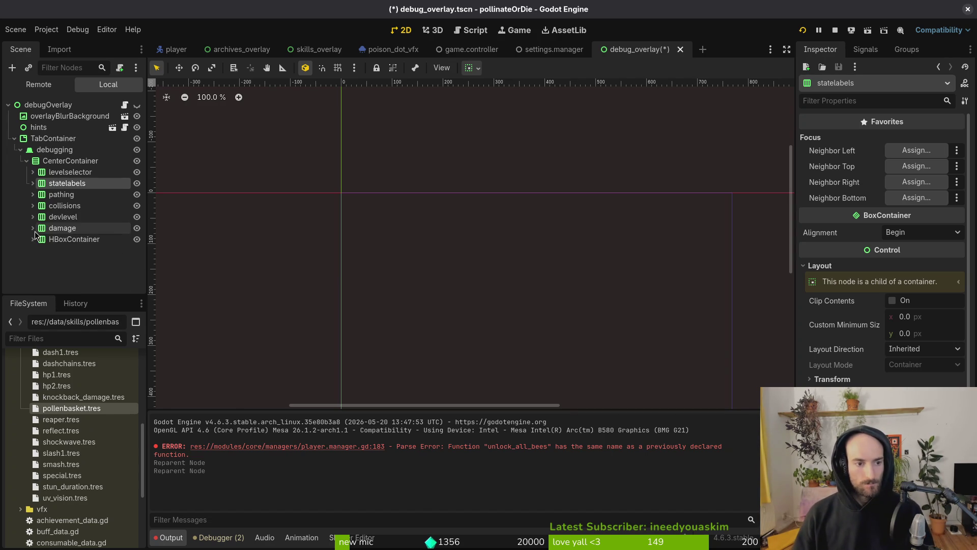
{"action": "left_click", "coordinate": [32, 173]}
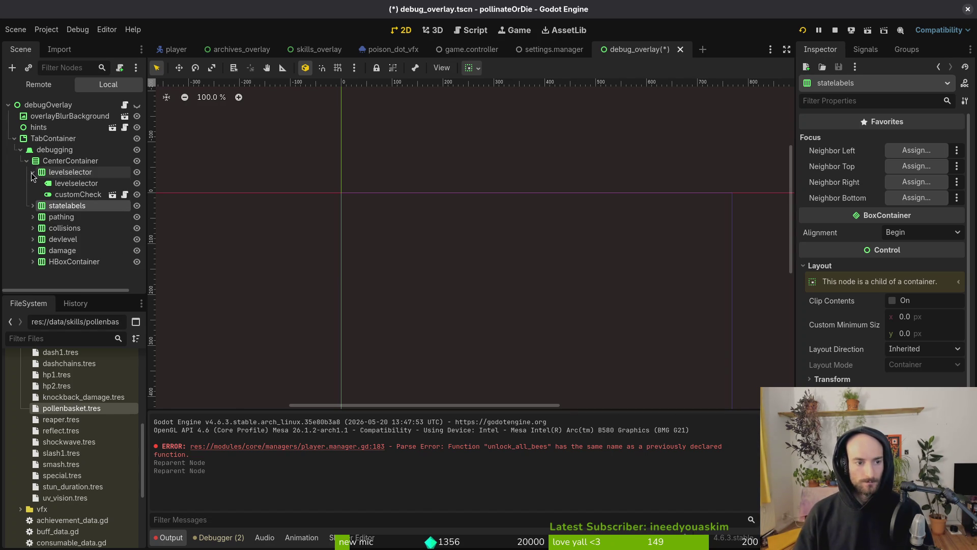
{"action": "left_click", "coordinate": [32, 173]}
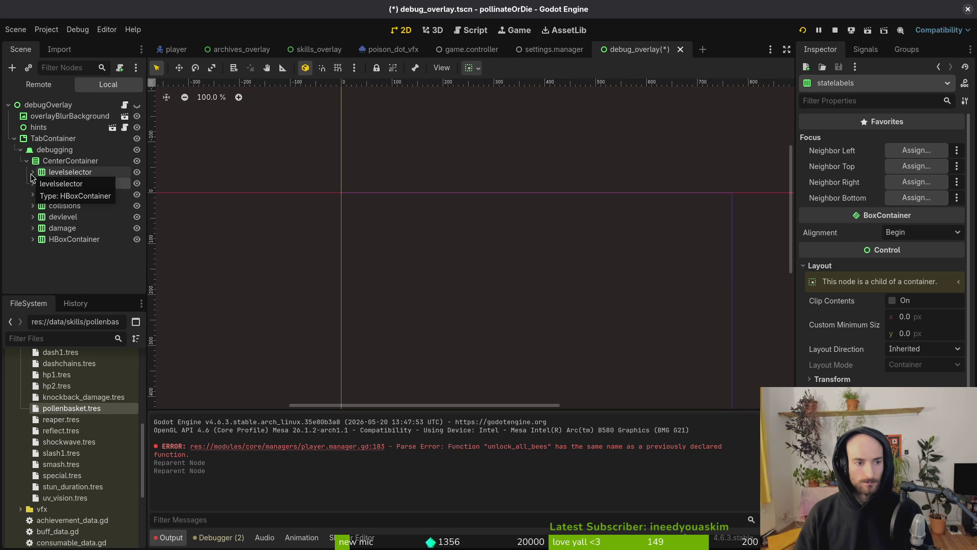
{"action": "left_click", "coordinate": [32, 173]}
{"action": "left_click", "coordinate": [32, 173]}
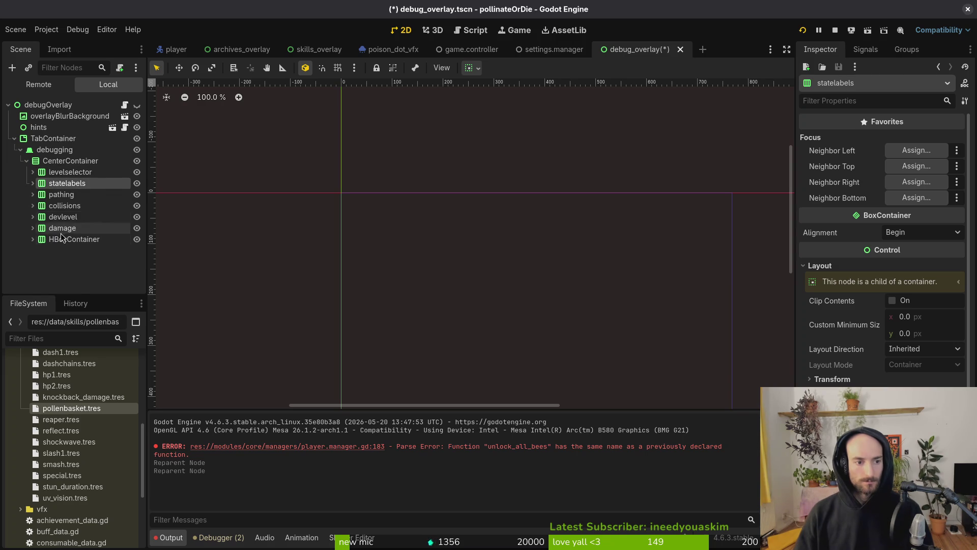
{"action": "left_click", "coordinate": [60, 216]}
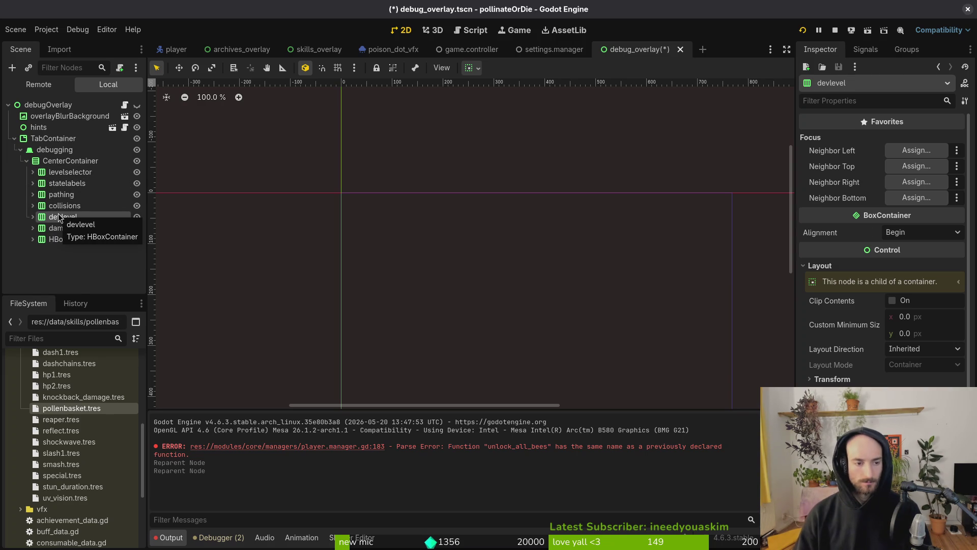
{"action": "left_click", "coordinate": [33, 241]}
{"action": "left_click", "coordinate": [33, 241]}
{"action": "left_click", "coordinate": [33, 241]}
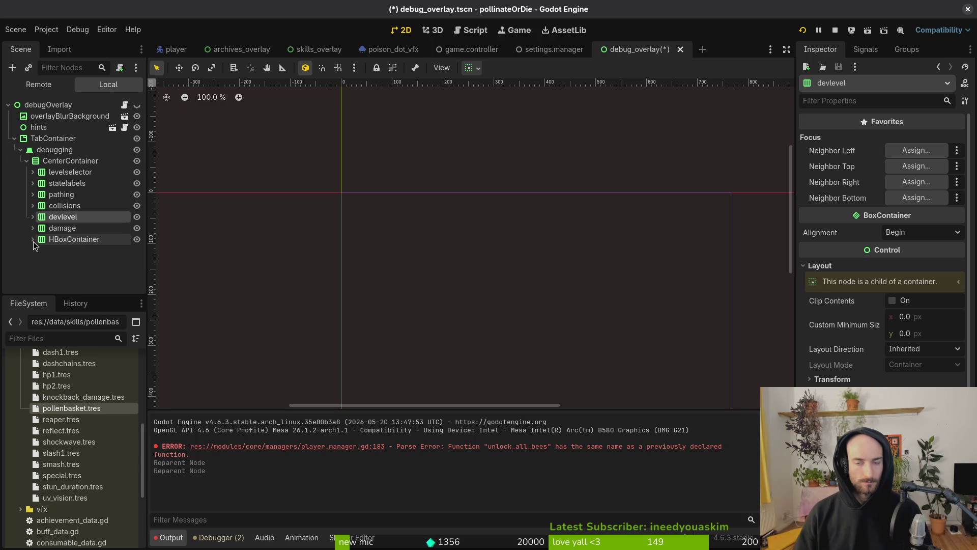
{"action": "left_click", "coordinate": [803, 31]}
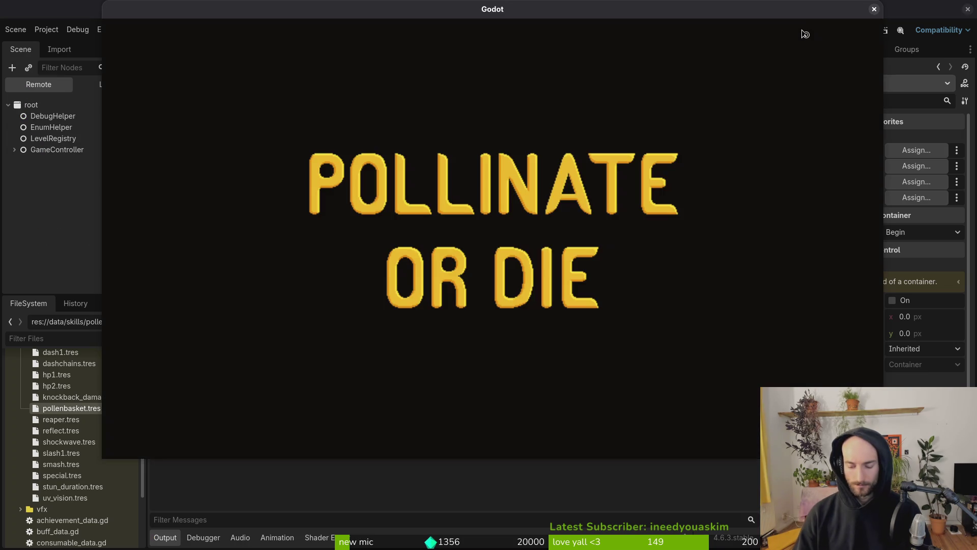
Step: Enter the level and open the debugging panel from the pause menu
{"action": "key", "text": "Return"}
{"action": "key", "text": "Escape"}
{"action": "key", "text": "Down"}
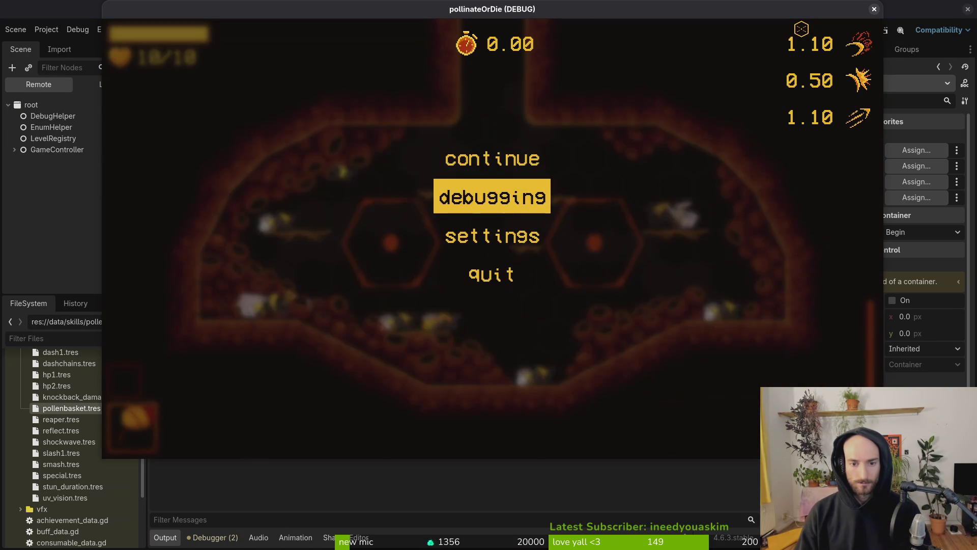
{"action": "key", "text": "Return"}
Step: Arrow through the debugging options to UNLOCK ALL, close the panel, and return to the editor
{"action": "key", "text": "Up"}
{"action": "key", "text": "Right"}
{"action": "key", "text": "Left"}
{"action": "key", "text": "Right"}
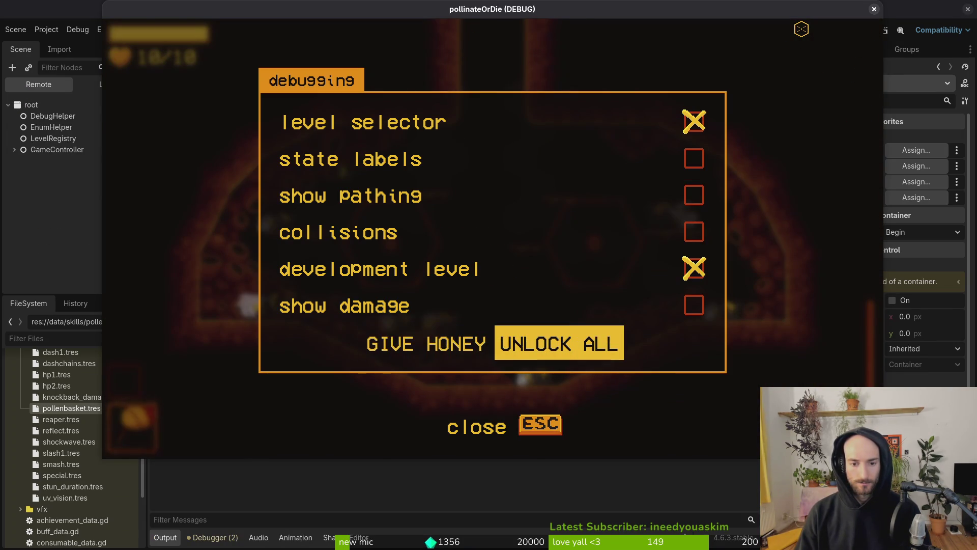
{"action": "key", "text": "Escape"}
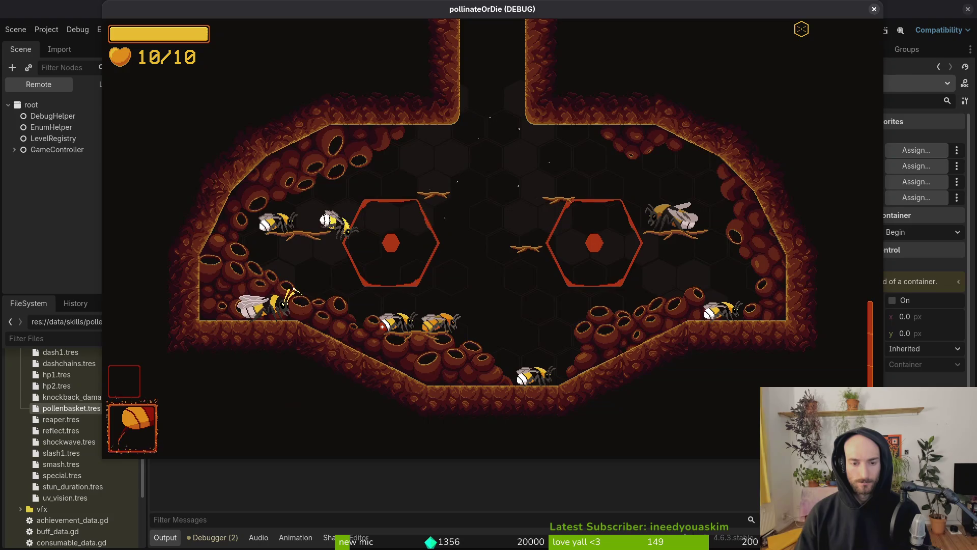
{"action": "key", "text": "alt+Tab"}
{"action": "left_click", "coordinate": [15, 150]}
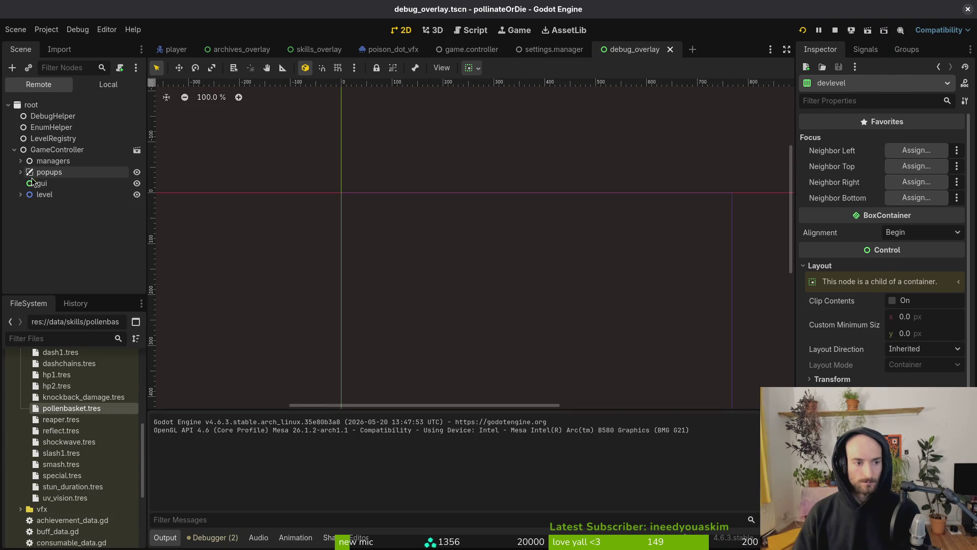
Step: In the local scene tree, move unlock above money in HBoxContainer's button row
{"action": "left_click", "coordinate": [105, 85]}
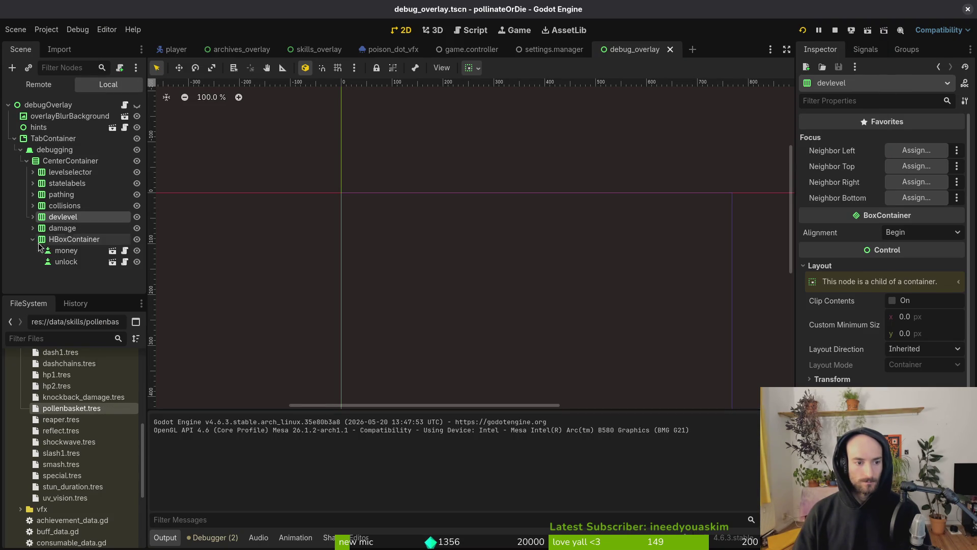
{"action": "left_click_drag", "start_coordinate": [65, 262], "coordinate": [72, 246]}
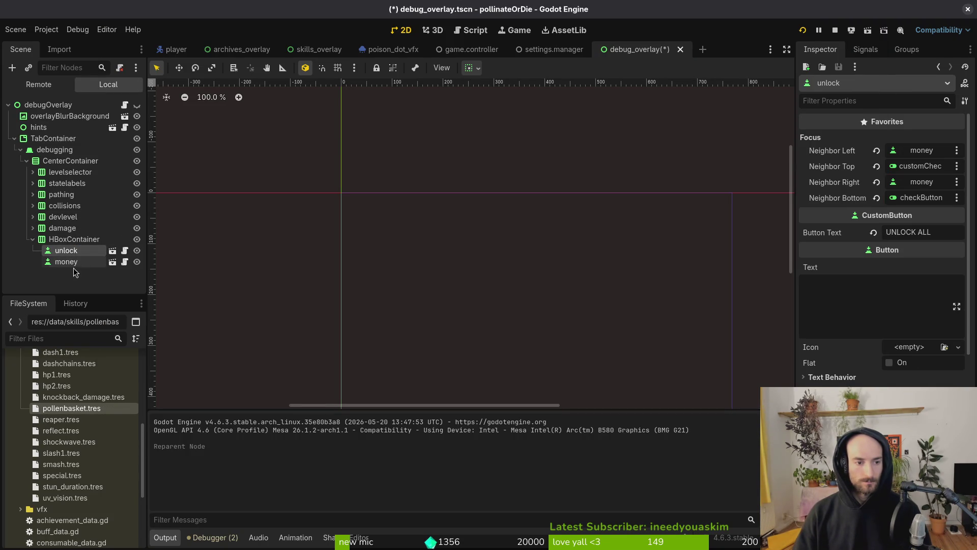
{"action": "left_click", "coordinate": [32, 240]}
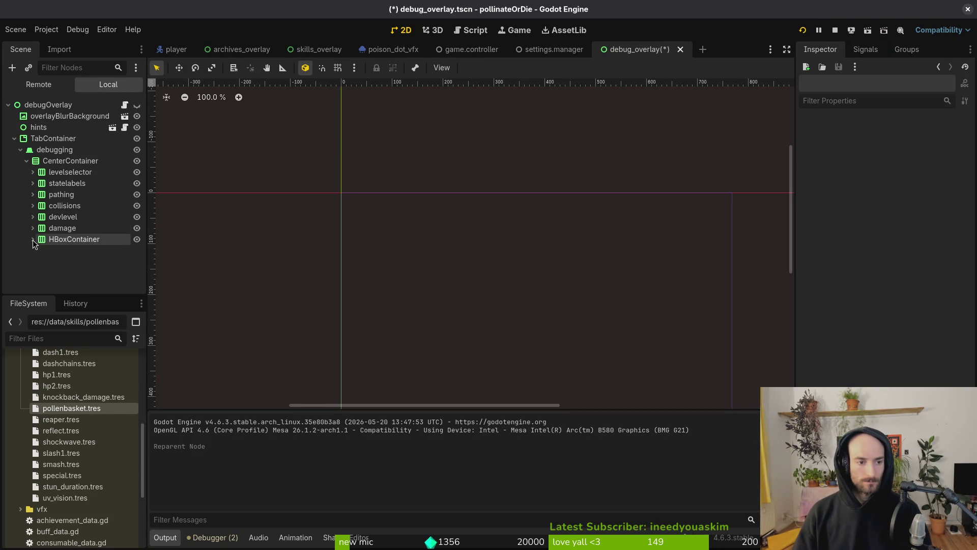
Step: Inspect the focus neighbours of the levelselector, statelabels and pathing check buttons
{"action": "left_click", "coordinate": [39, 175]}
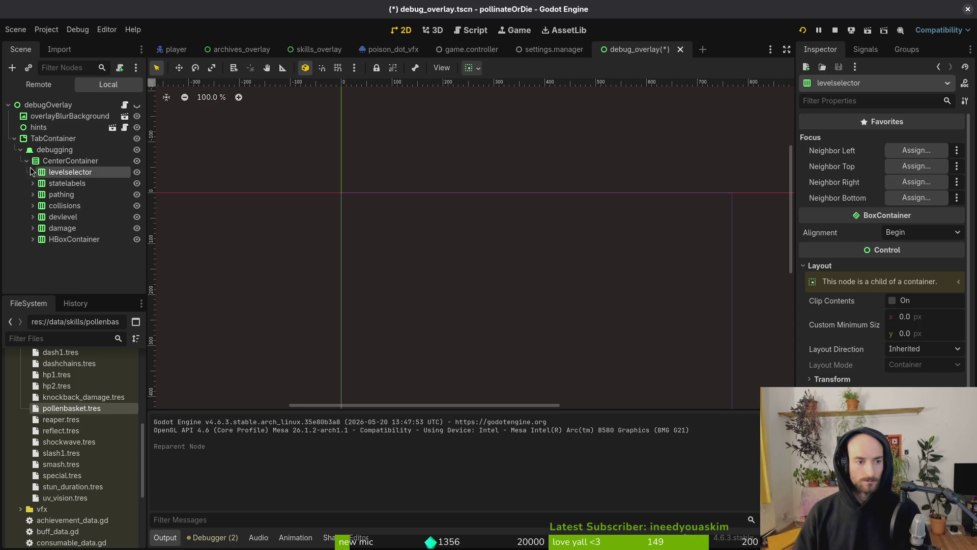
{"action": "left_click", "coordinate": [32, 172]}
{"action": "left_click", "coordinate": [77, 194]}
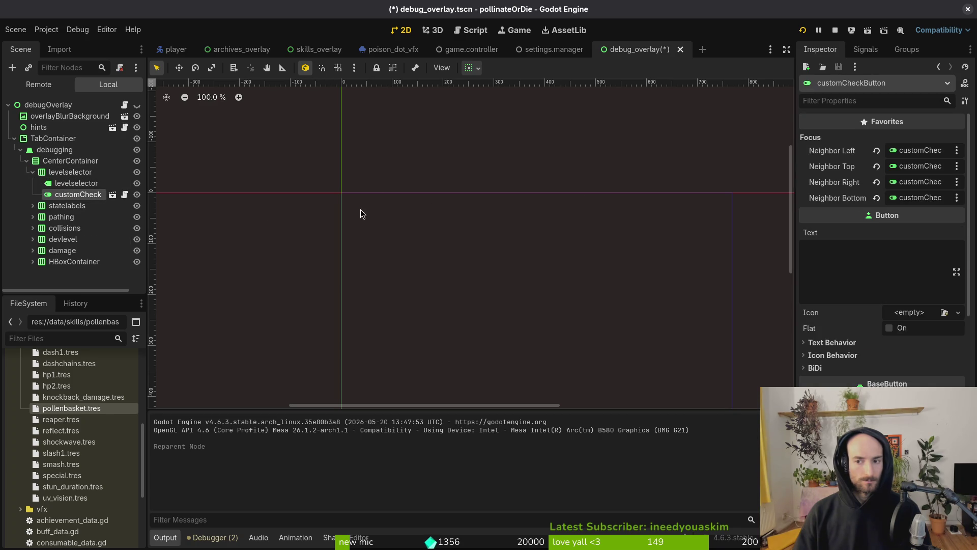
{"action": "left_click", "coordinate": [32, 172]}
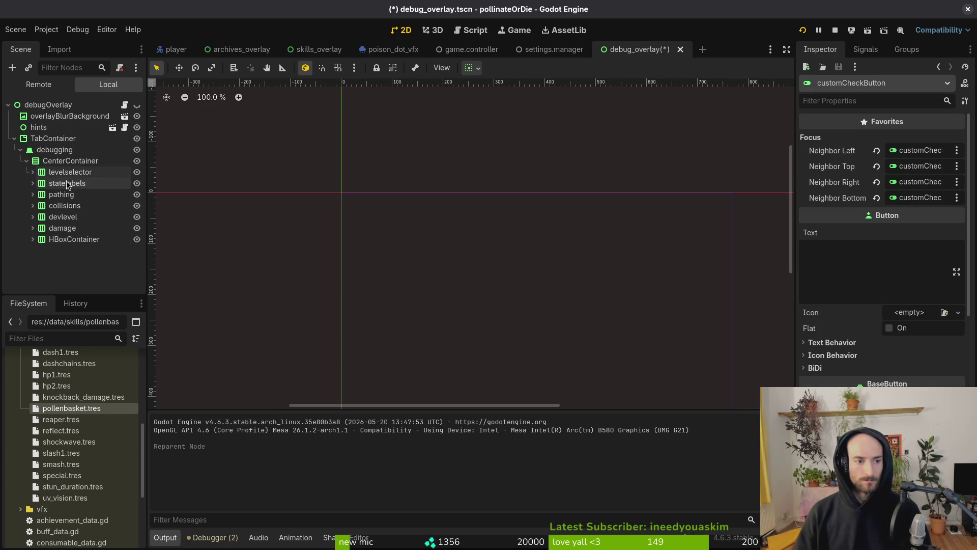
{"action": "left_click", "coordinate": [32, 172]}
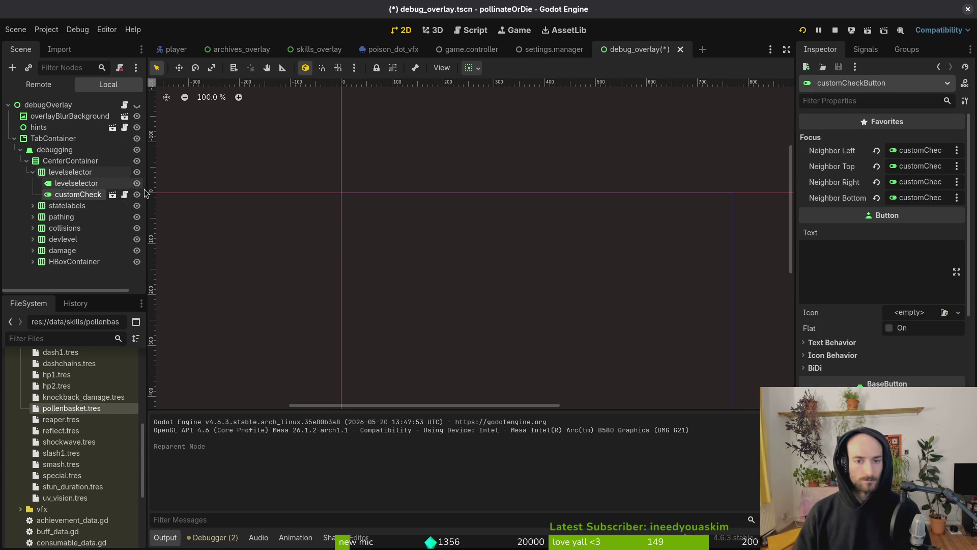
{"action": "left_click", "coordinate": [33, 206]}
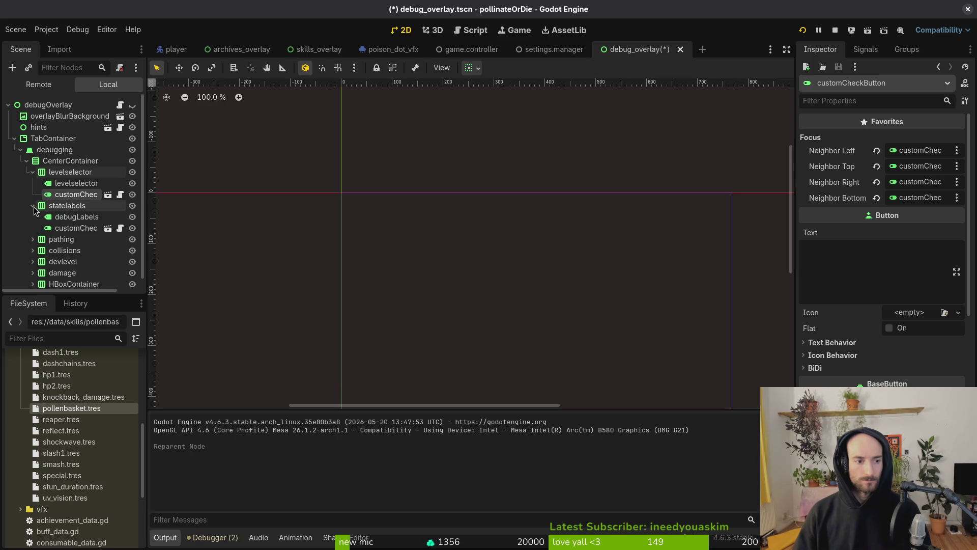
{"action": "left_click", "coordinate": [72, 229]}
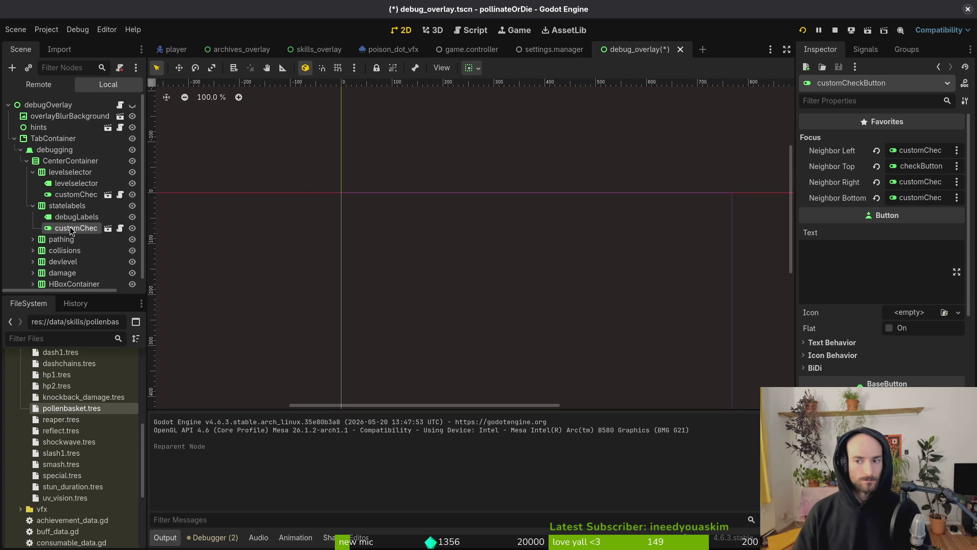
{"action": "left_click", "coordinate": [33, 239]}
{"action": "left_click", "coordinate": [66, 261]}
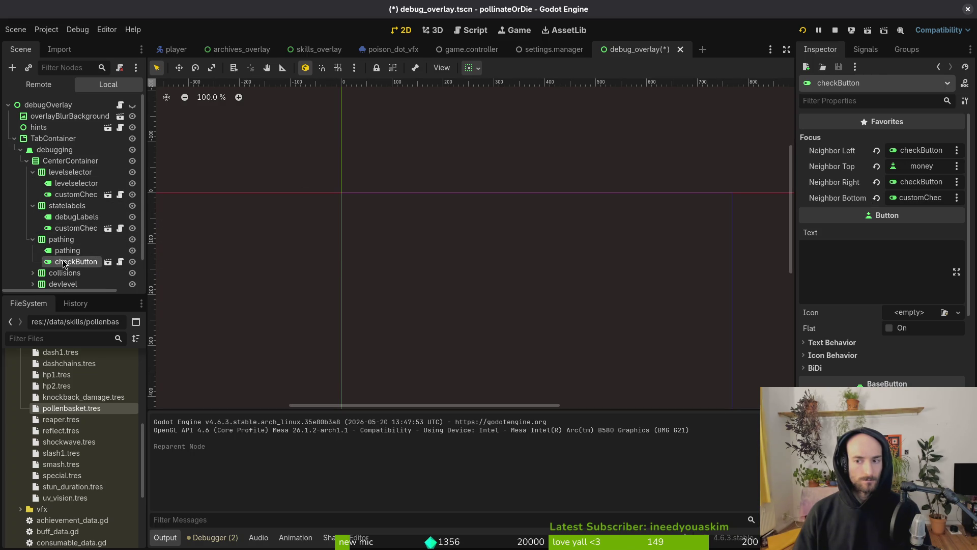
Step: Expand collisions, devlevel, damage and HBoxContainer, then pick a top neighbour for levelselector's check button
{"action": "scroll", "coordinate": [86, 232], "scroll_direction": "down", "scroll_amount": 1}
{"action": "scroll", "coordinate": [86, 232], "scroll_direction": "down", "scroll_amount": 1}
{"action": "left_click", "coordinate": [32, 220]}
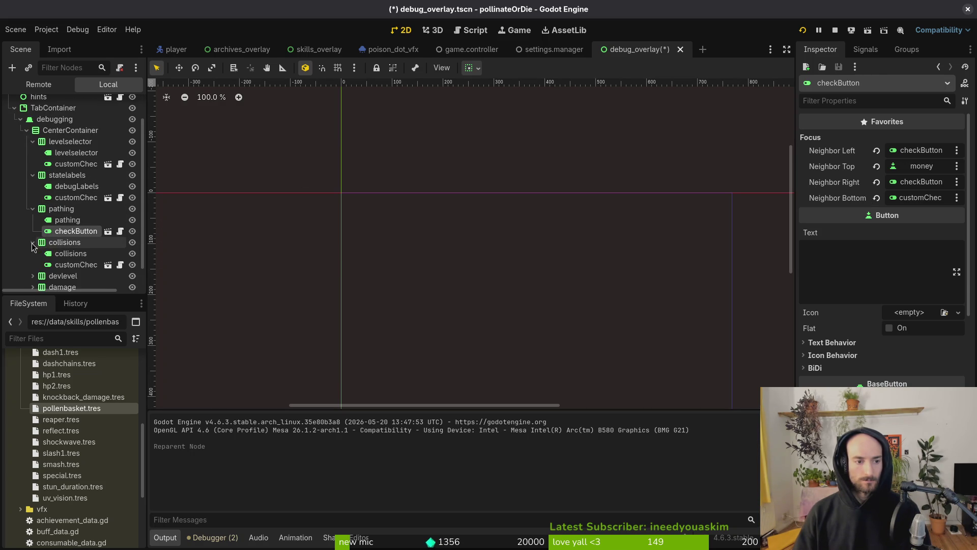
{"action": "left_click", "coordinate": [32, 253]}
{"action": "scroll", "coordinate": [51, 255], "scroll_direction": "down", "scroll_amount": 1}
{"action": "left_click", "coordinate": [33, 264]}
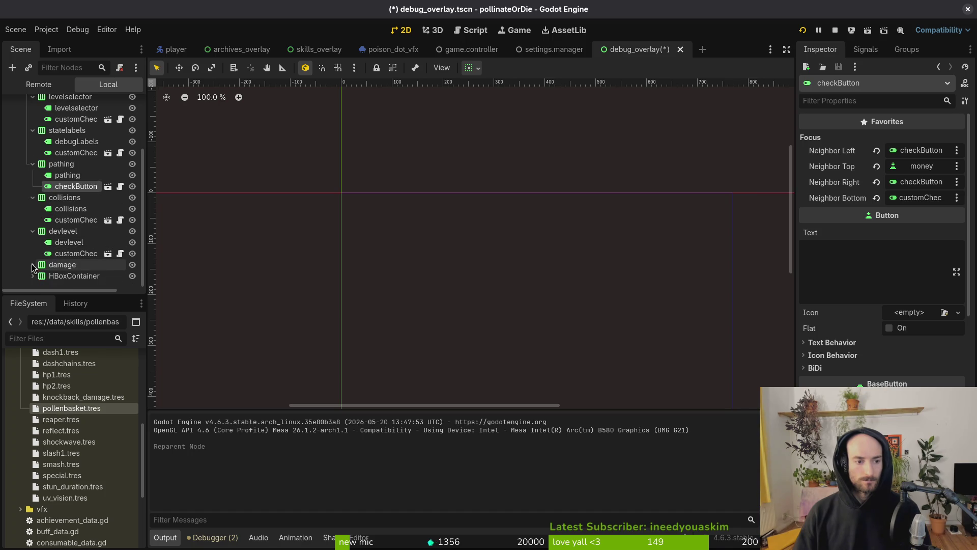
{"action": "scroll", "coordinate": [57, 253], "scroll_direction": "down", "scroll_amount": 1}
{"action": "left_click", "coordinate": [33, 276]}
{"action": "scroll", "coordinate": [76, 254], "scroll_direction": "down", "scroll_amount": 1}
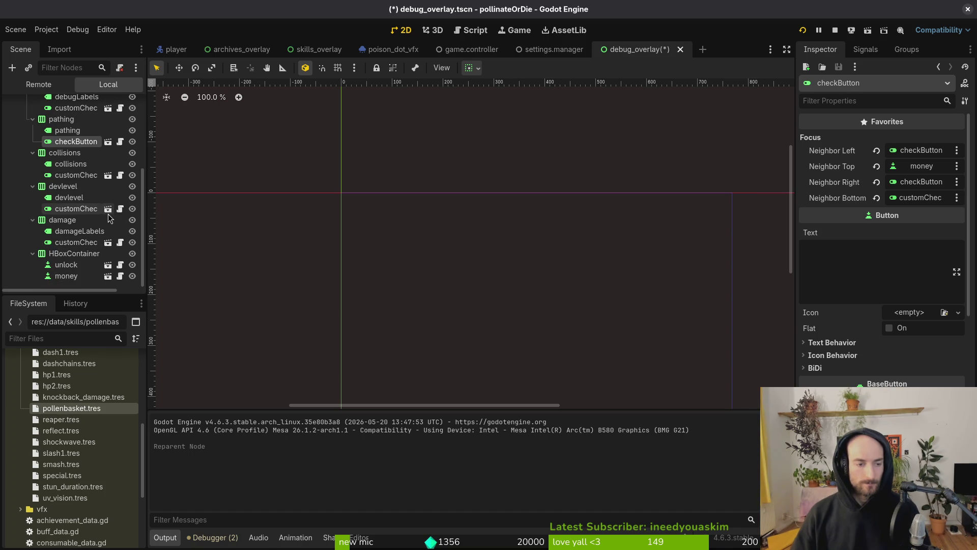
{"action": "scroll", "coordinate": [81, 255], "scroll_direction": "up", "scroll_amount": 4}
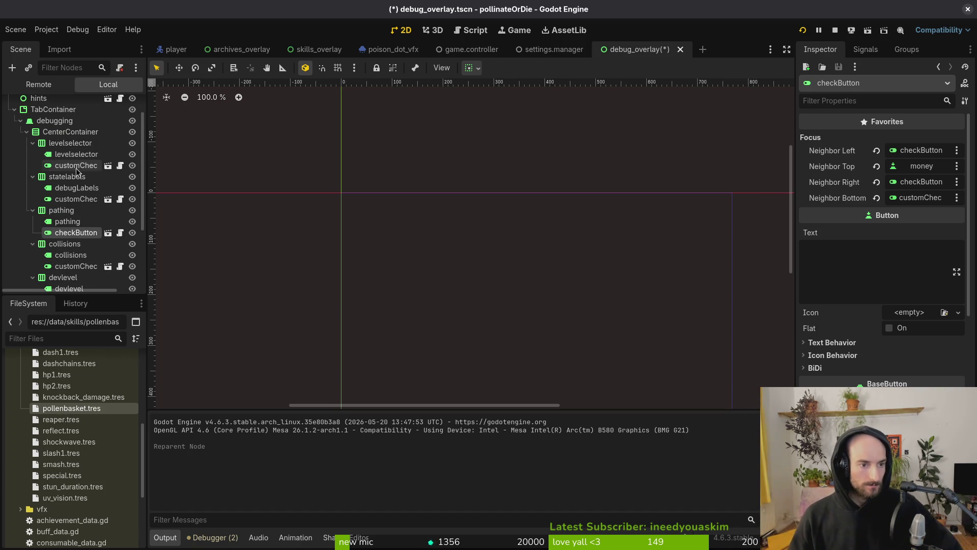
{"action": "left_click", "coordinate": [76, 167]}
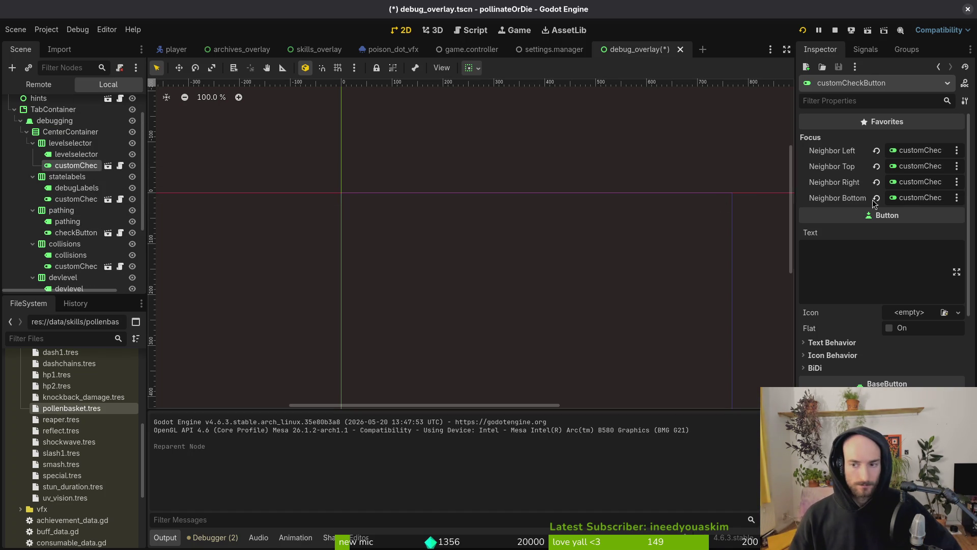
{"action": "left_click", "coordinate": [921, 167]}
Step: Set levelselector's check button top focus neighbour to the money button
{"action": "scroll", "coordinate": [478, 416], "scroll_direction": "down", "scroll_amount": 1}
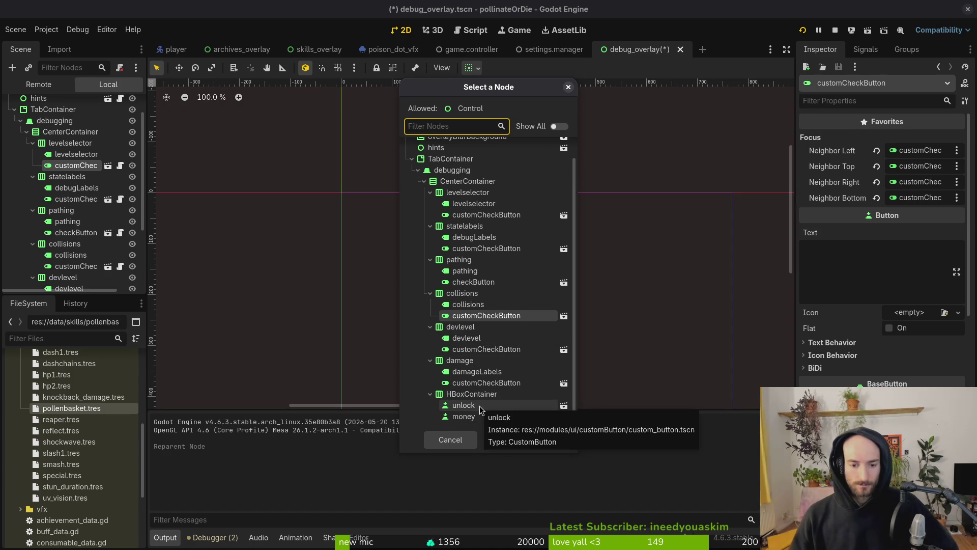
{"action": "left_click", "coordinate": [476, 418]}
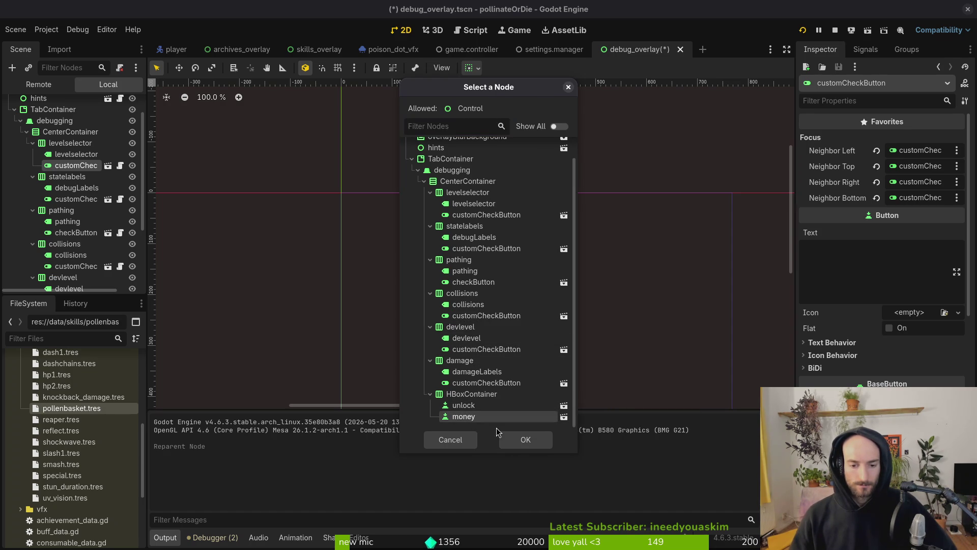
{"action": "left_click", "coordinate": [524, 439]}
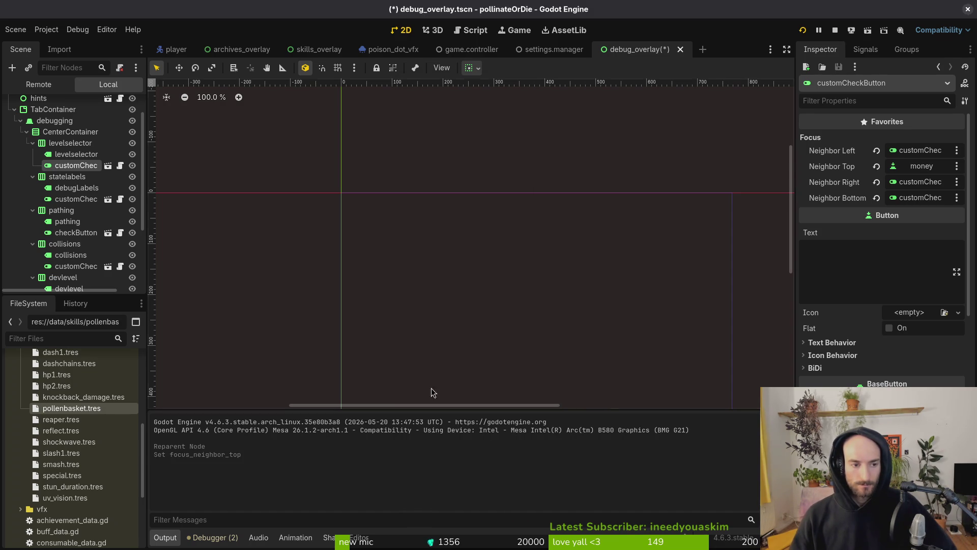
Step: Clear the statelabels check button's top and bottom focus neighbours
{"action": "left_click", "coordinate": [77, 199]}
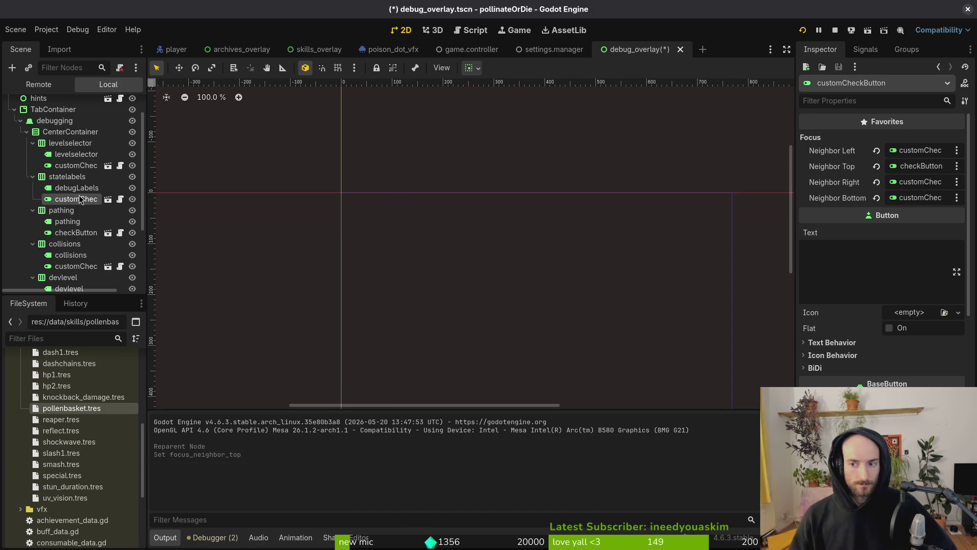
{"action": "left_click", "coordinate": [921, 166]}
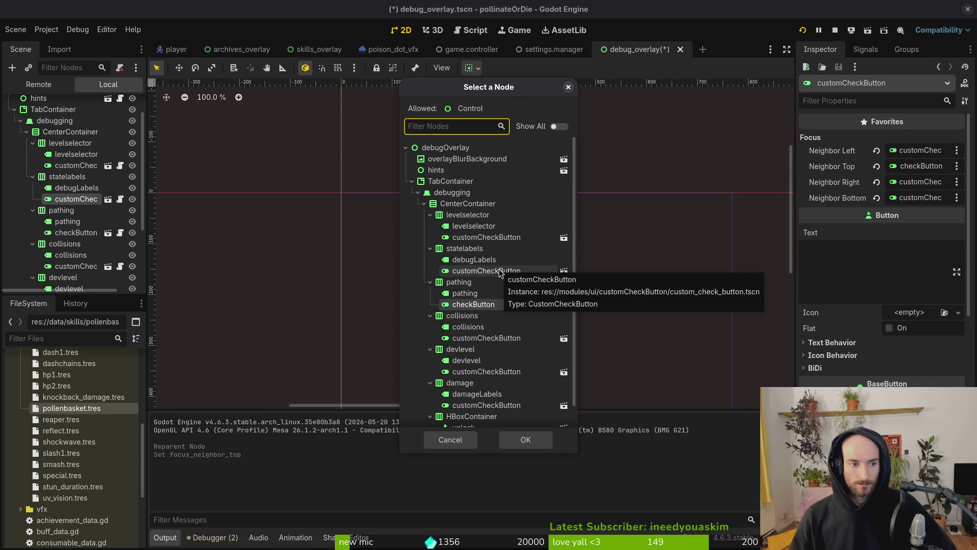
{"action": "left_click", "coordinate": [493, 238]}
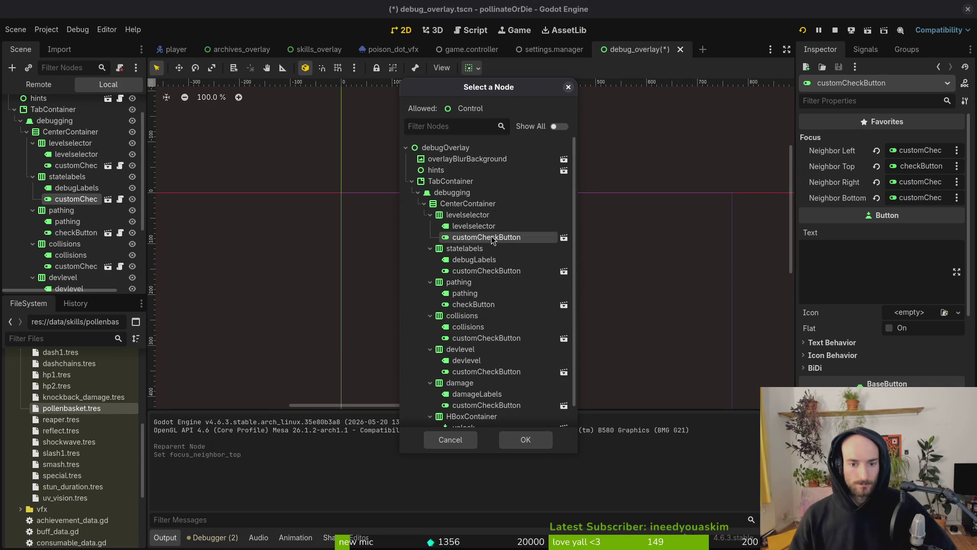
{"action": "left_click", "coordinate": [537, 440]}
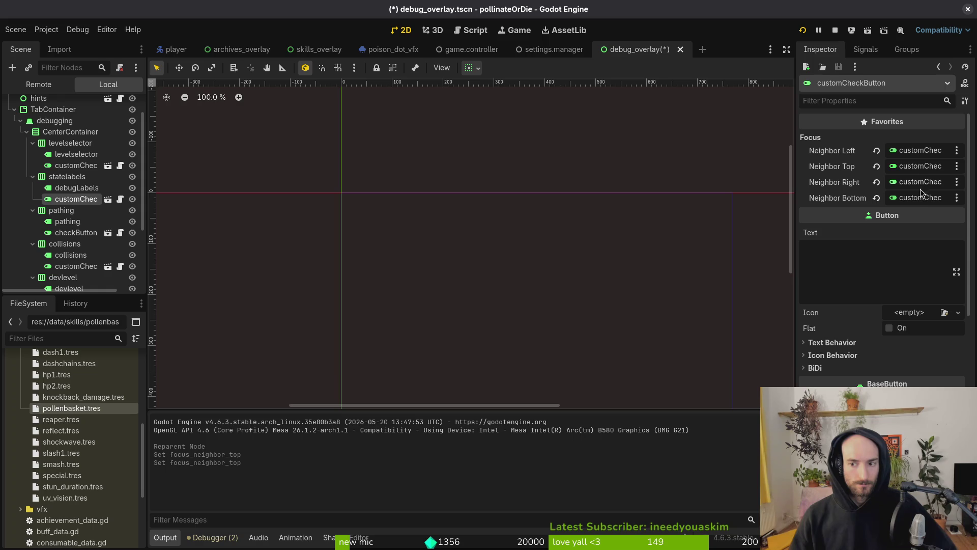
{"action": "left_click", "coordinate": [876, 198]}
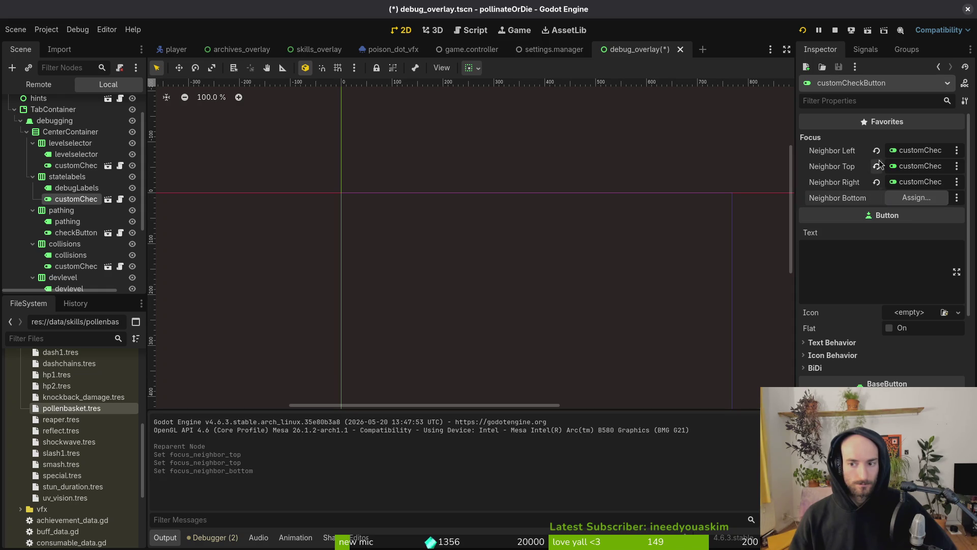
{"action": "left_click", "coordinate": [876, 167]}
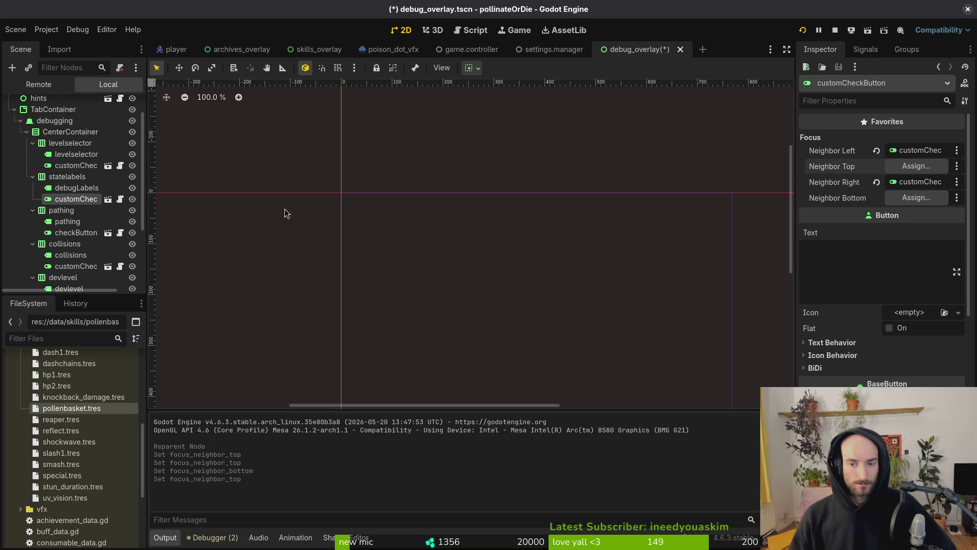
Step: Clear focus neighbours on the pathing and collisions check buttons and levelselector's bottom neighbour
{"action": "left_click", "coordinate": [76, 232]}
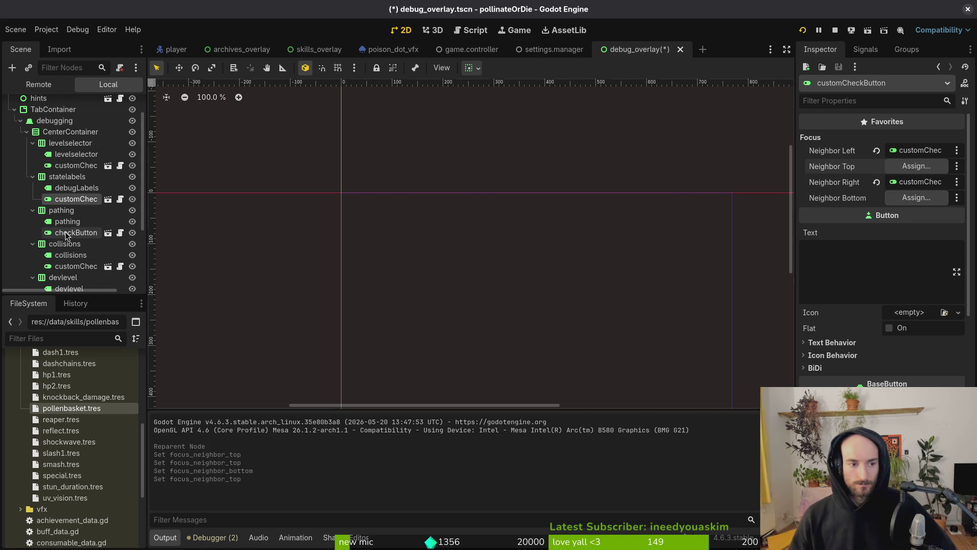
{"action": "left_click", "coordinate": [876, 166]}
{"action": "left_click", "coordinate": [876, 198]}
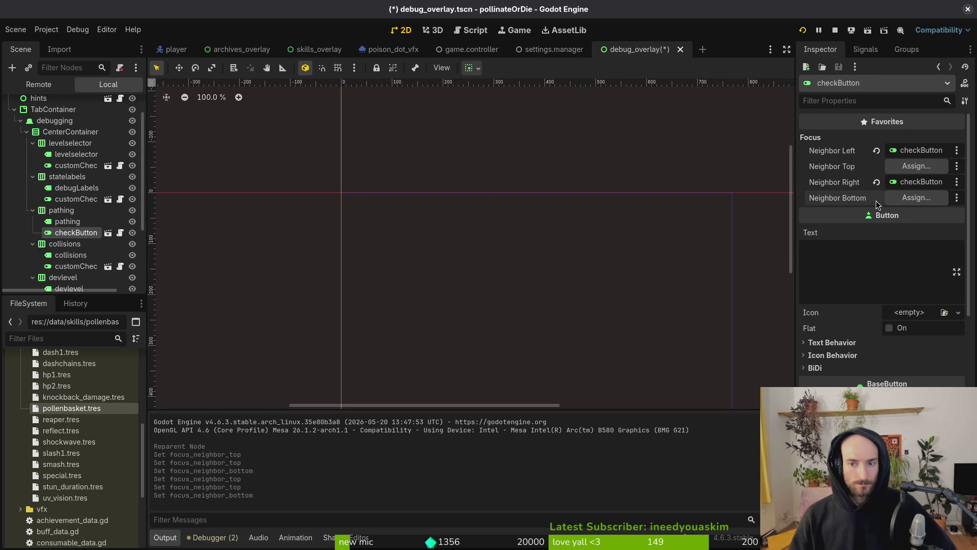
{"action": "left_click", "coordinate": [876, 167]}
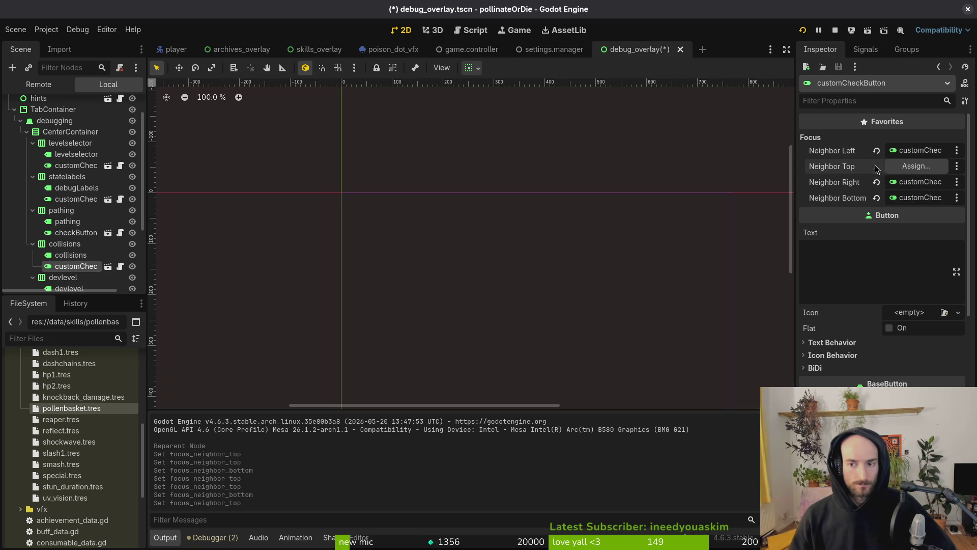
{"action": "left_click", "coordinate": [876, 198]}
{"action": "left_click", "coordinate": [76, 166]}
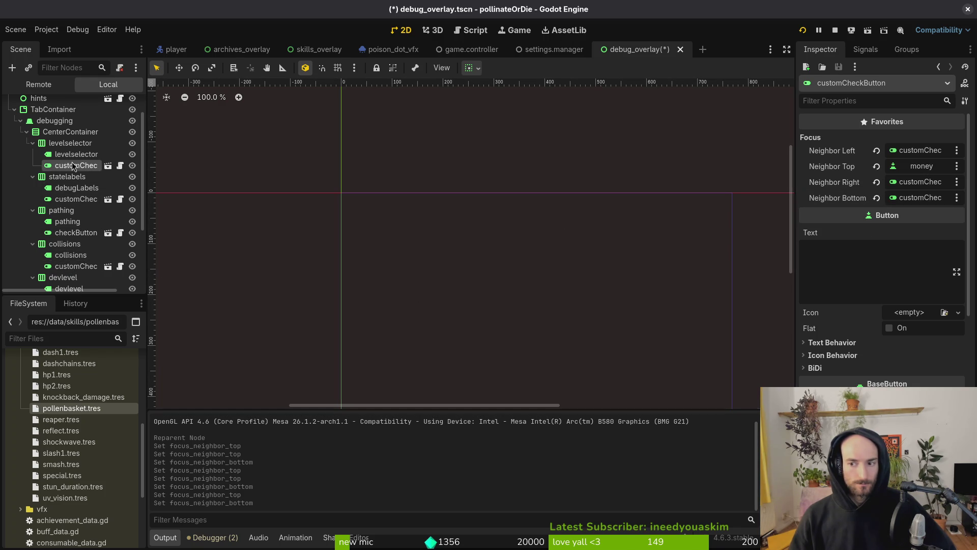
{"action": "left_click", "coordinate": [876, 198]}
{"action": "left_click", "coordinate": [914, 197]}
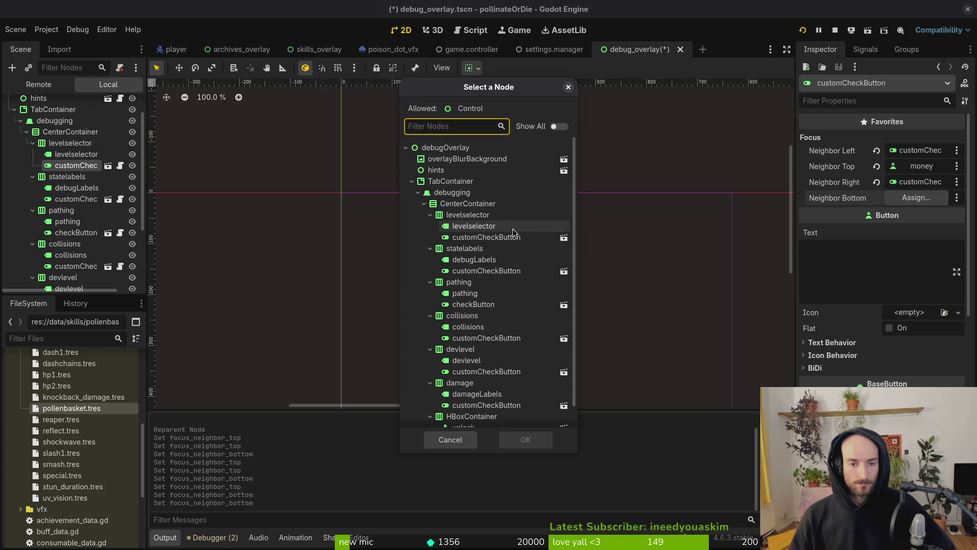
{"action": "left_click", "coordinate": [436, 441]}
{"action": "scroll", "coordinate": [71, 203], "scroll_direction": "down", "scroll_amount": 2}
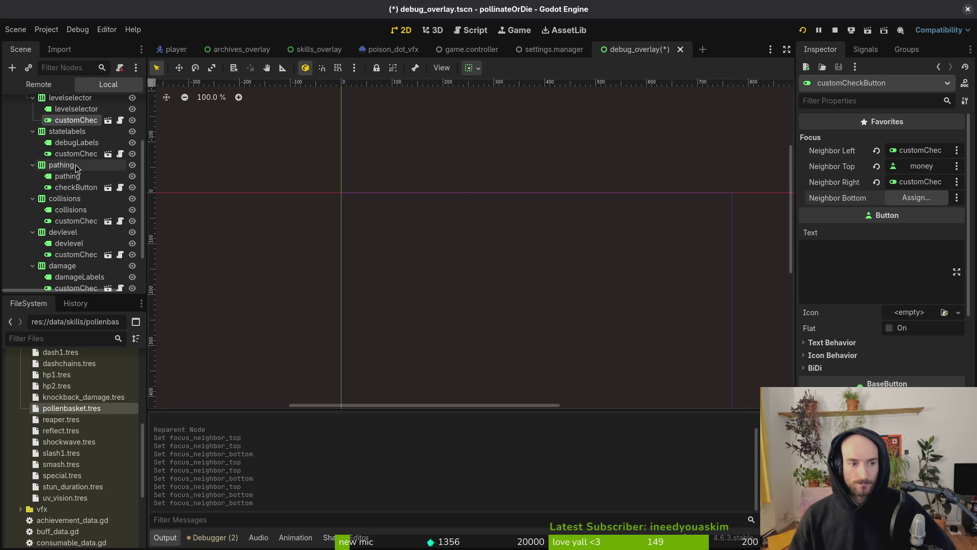
Step: Clear devlevel's top and bottom neighbours, and set damage's bottom focus neighbour to money
{"action": "left_click", "coordinate": [64, 224]}
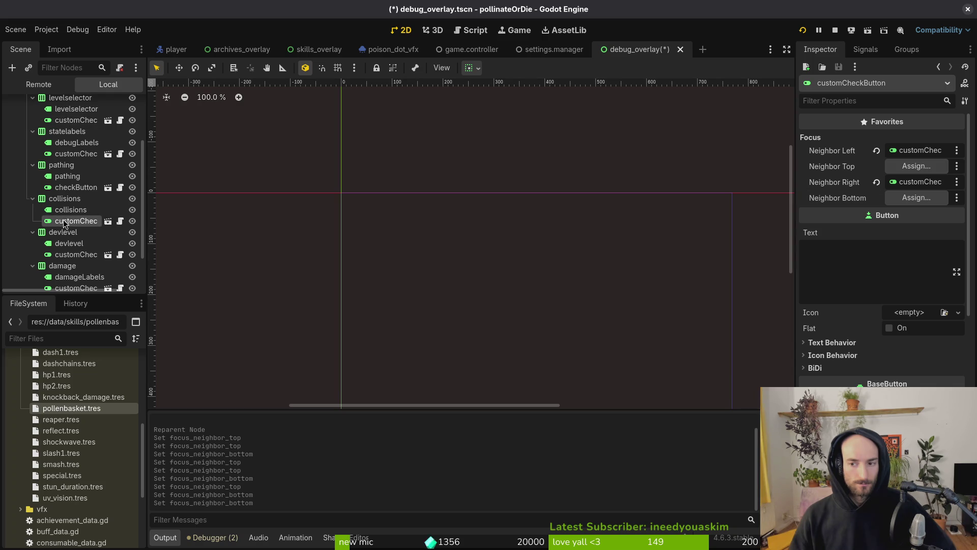
{"action": "left_click", "coordinate": [67, 254]}
{"action": "left_click", "coordinate": [876, 166]}
{"action": "left_click", "coordinate": [876, 198]}
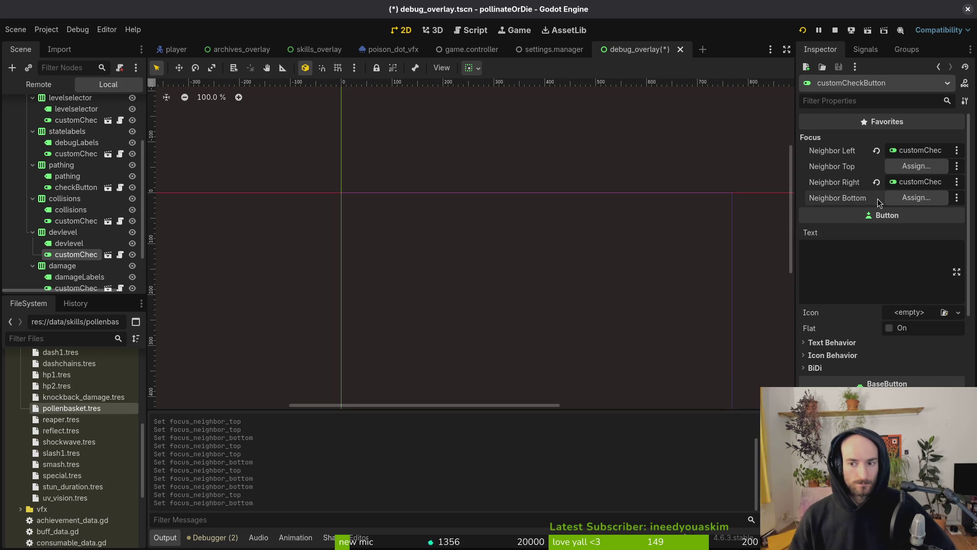
{"action": "scroll", "coordinate": [64, 192], "scroll_direction": "down", "scroll_amount": 1}
{"action": "left_click", "coordinate": [67, 243]}
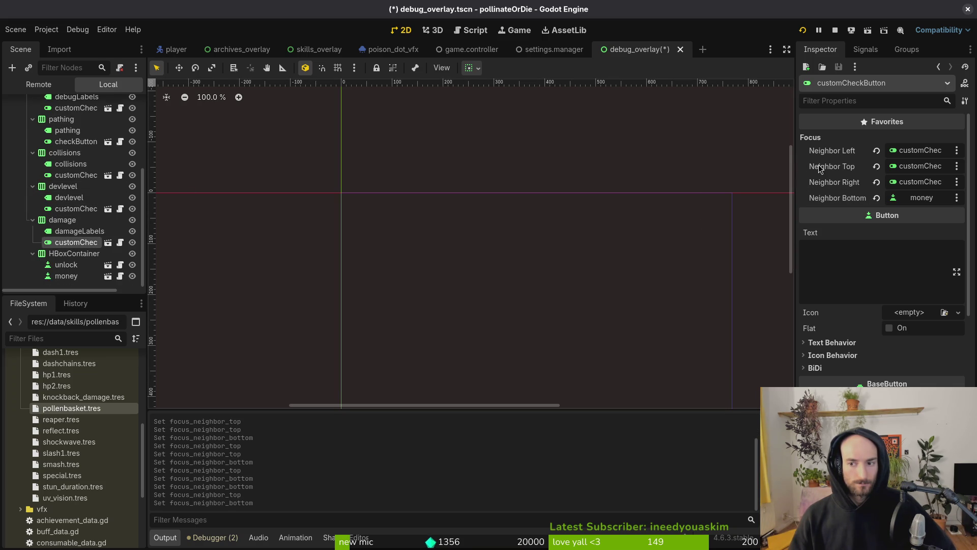
{"action": "left_click", "coordinate": [876, 165]}
{"action": "left_click", "coordinate": [921, 198]}
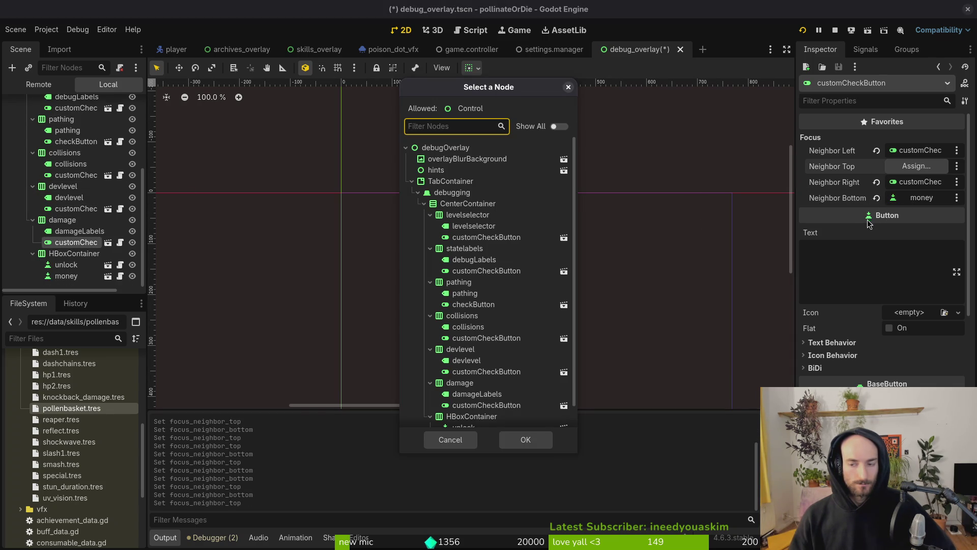
{"action": "left_click", "coordinate": [507, 440]}
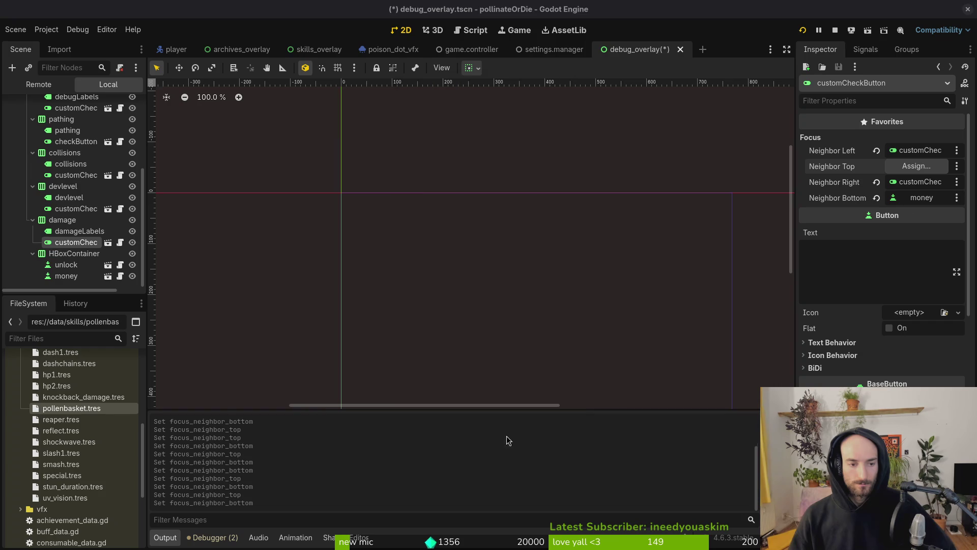
{"action": "left_click", "coordinate": [66, 276]}
Step: Set the money button's focus neighbours: top to damage's customCheckButton, bottom to levelselector's customCheckButton
{"action": "left_click", "coordinate": [876, 166]}
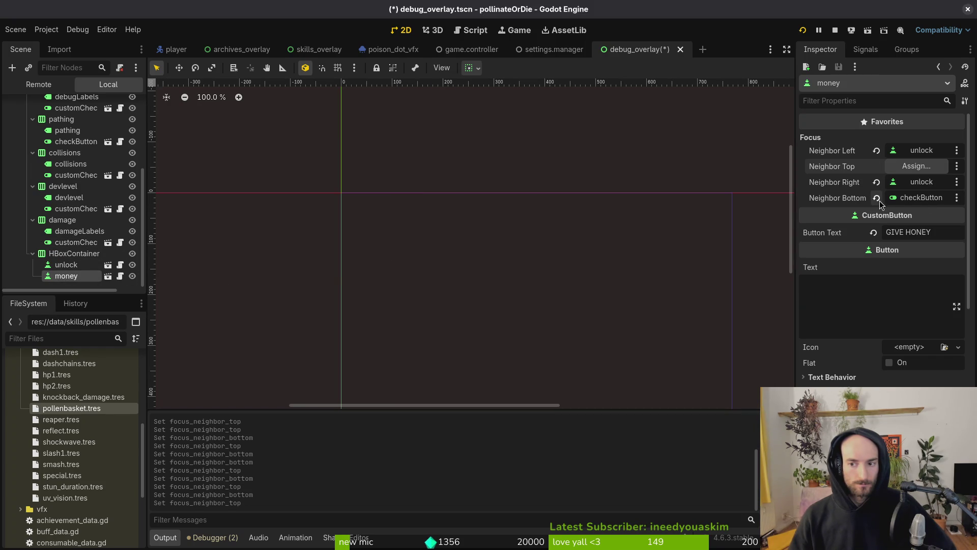
{"action": "left_click", "coordinate": [877, 198]}
{"action": "left_click", "coordinate": [916, 166]}
{"action": "scroll", "coordinate": [576, 287], "scroll_direction": "down", "scroll_amount": 2}
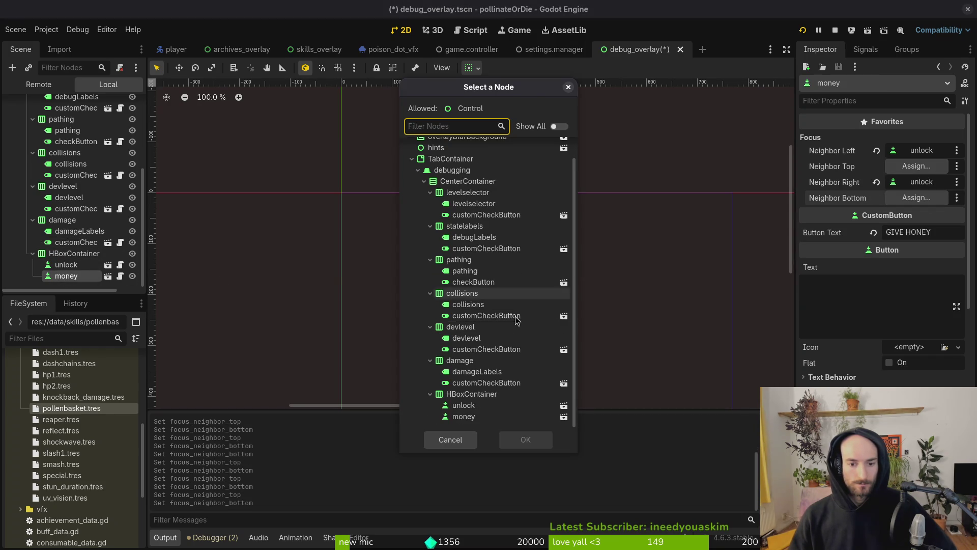
{"action": "left_click", "coordinate": [488, 382]}
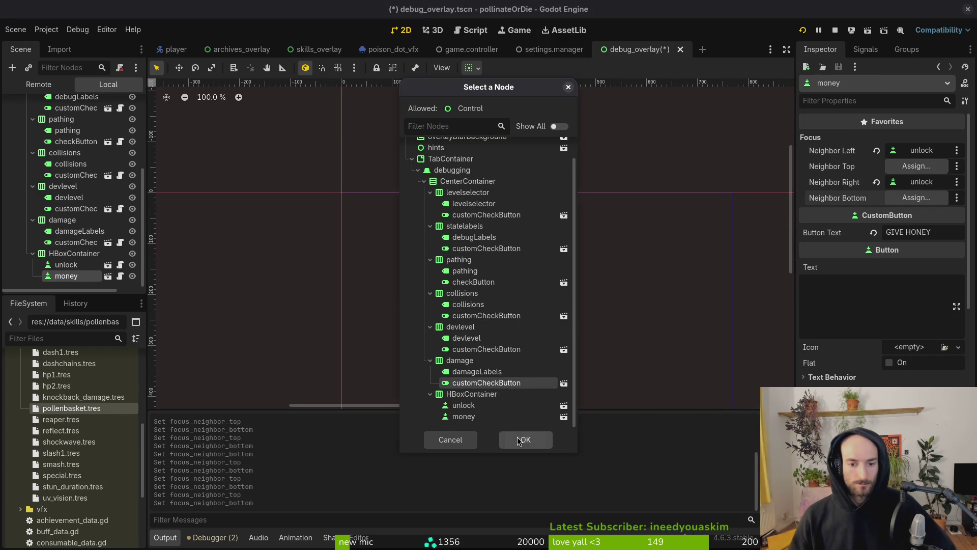
{"action": "left_click", "coordinate": [518, 437]}
{"action": "left_click", "coordinate": [916, 198]}
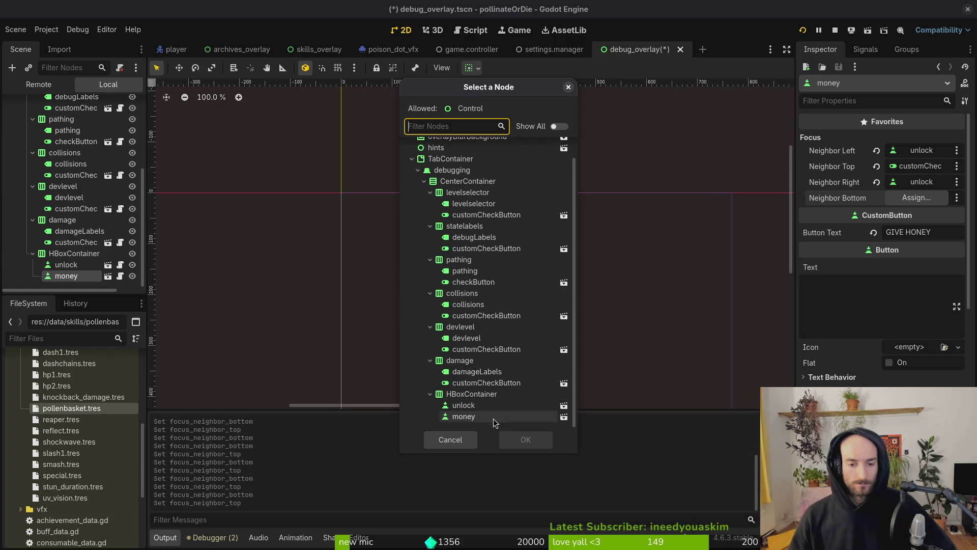
{"action": "scroll", "coordinate": [514, 357], "scroll_direction": "up", "scroll_amount": 2}
{"action": "left_click", "coordinate": [485, 237]}
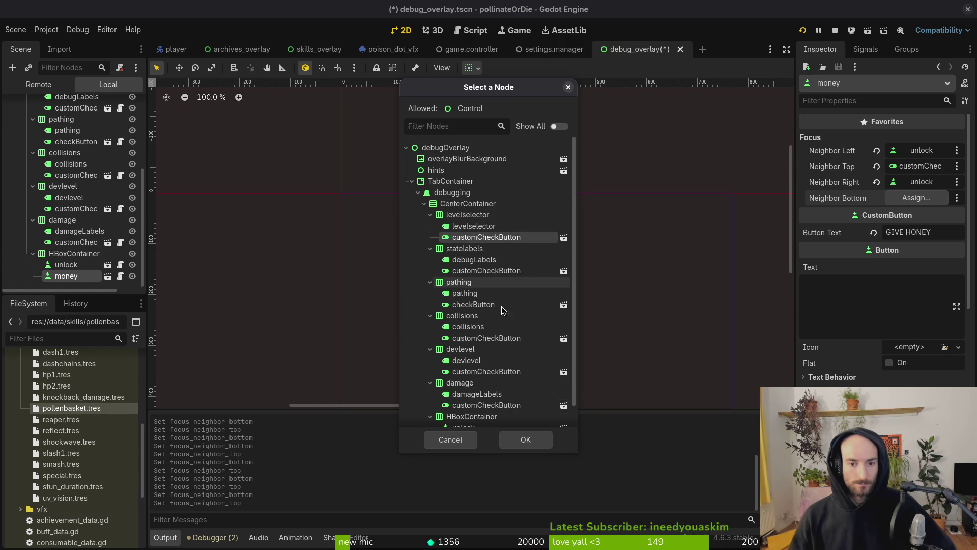
{"action": "left_click", "coordinate": [525, 439]}
Step: Set the unlock button's Neighbor Top to customCheckButton
{"action": "left_click", "coordinate": [65, 269]}
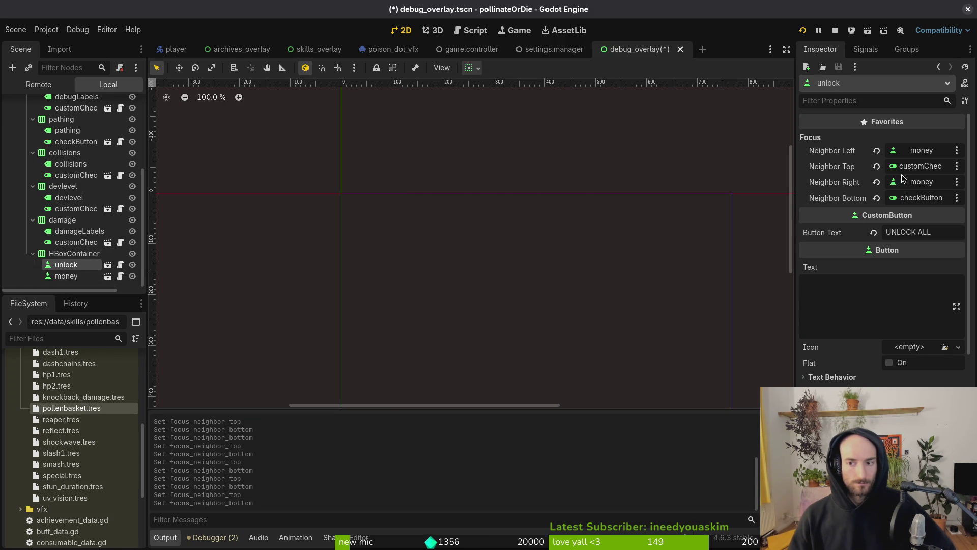
{"action": "left_click", "coordinate": [876, 166]}
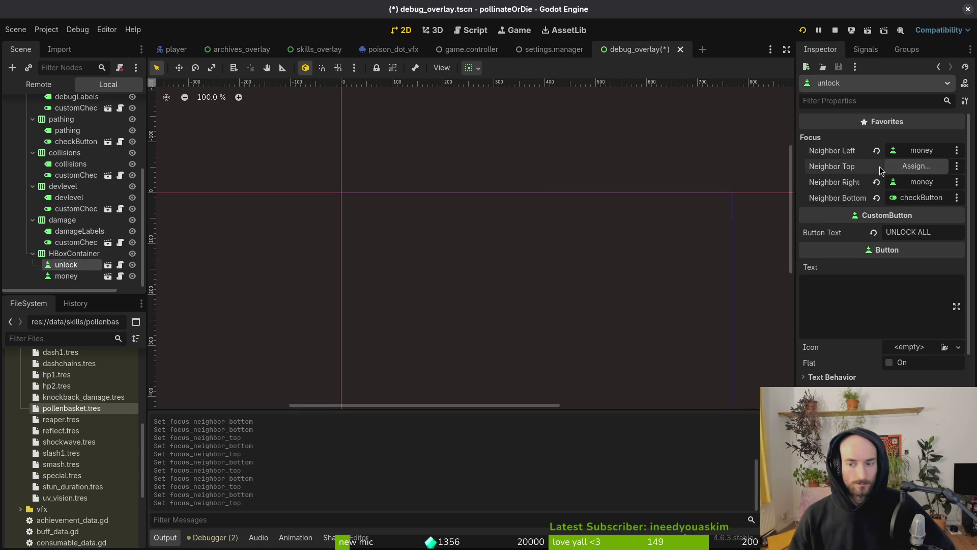
{"action": "left_click", "coordinate": [910, 166]}
{"action": "scroll", "coordinate": [489, 264], "scroll_direction": "down", "scroll_amount": 3}
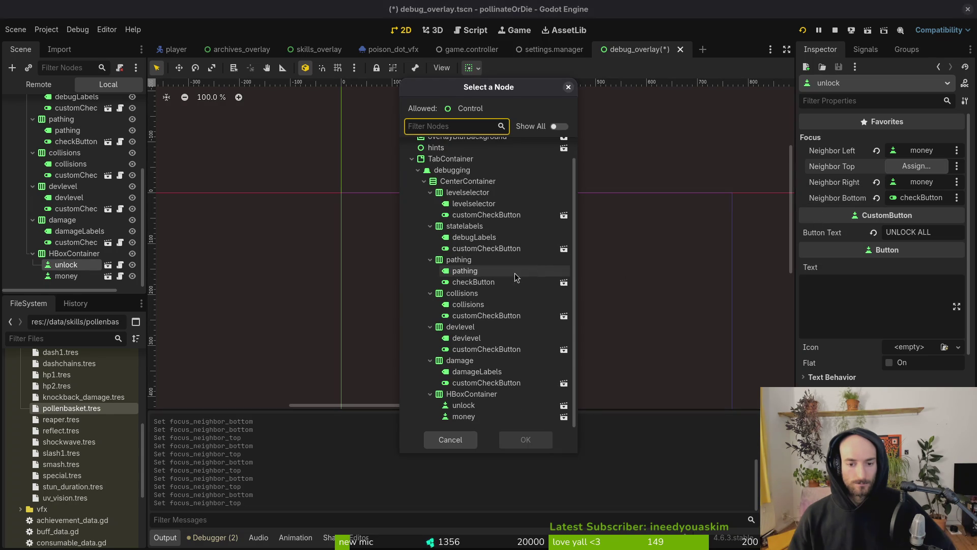
{"action": "left_click", "coordinate": [497, 383]}
{"action": "left_click", "coordinate": [524, 439]}
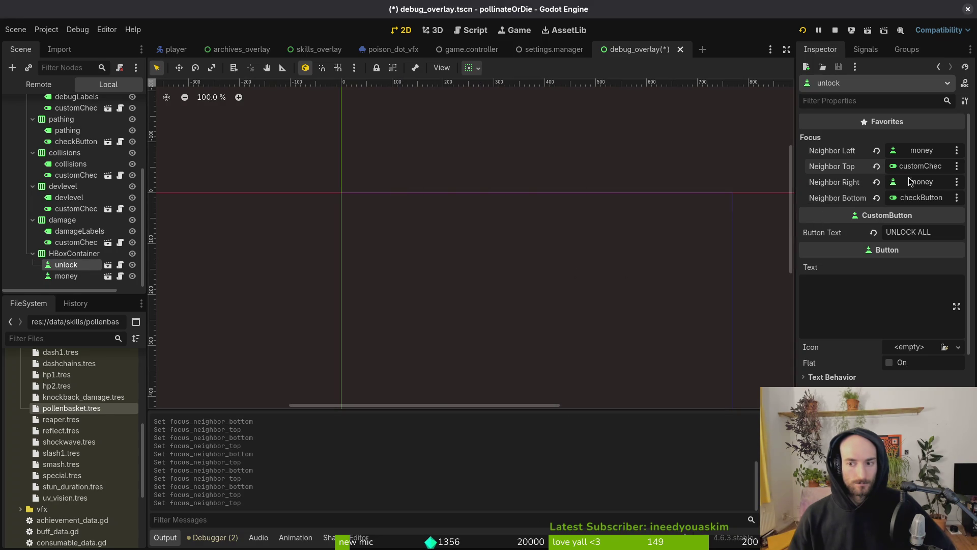
Step: Reassign the unlock button's Neighbor Bottom to the levelselector's customCheckButton
{"action": "left_click", "coordinate": [910, 199]}
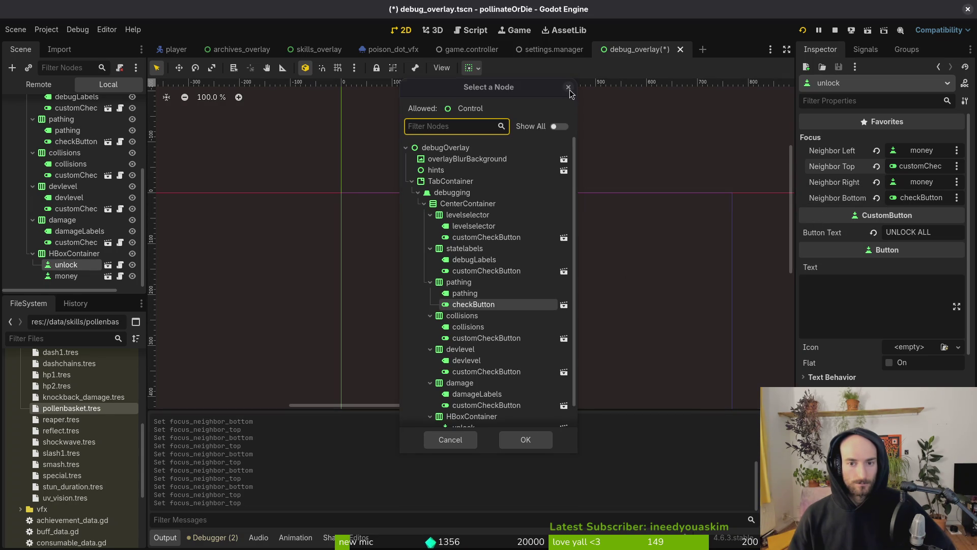
{"action": "left_click", "coordinate": [568, 88]}
{"action": "left_click", "coordinate": [876, 198]}
{"action": "left_click", "coordinate": [916, 198]}
{"action": "scroll", "coordinate": [474, 342], "scroll_direction": "down", "scroll_amount": 1}
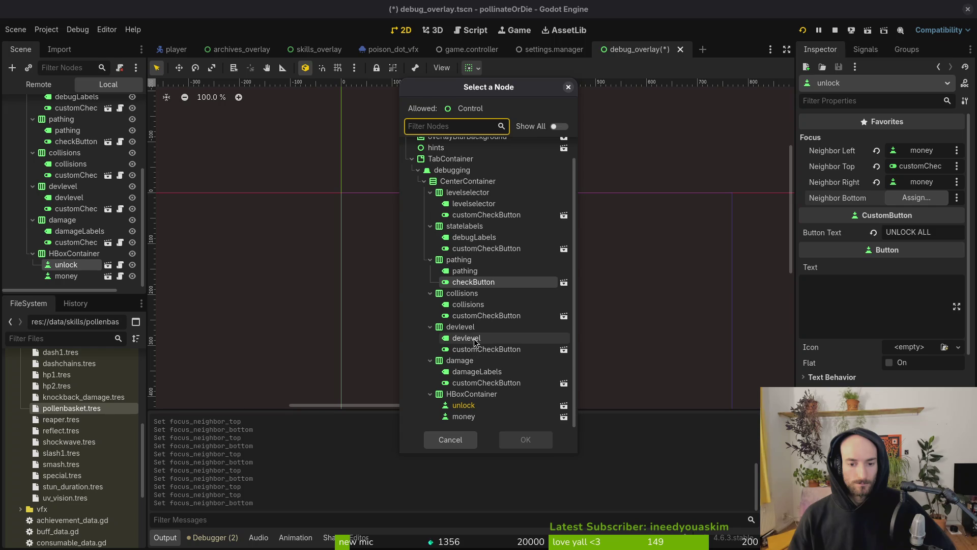
{"action": "left_click", "coordinate": [486, 214]}
{"action": "left_click", "coordinate": [525, 439]}
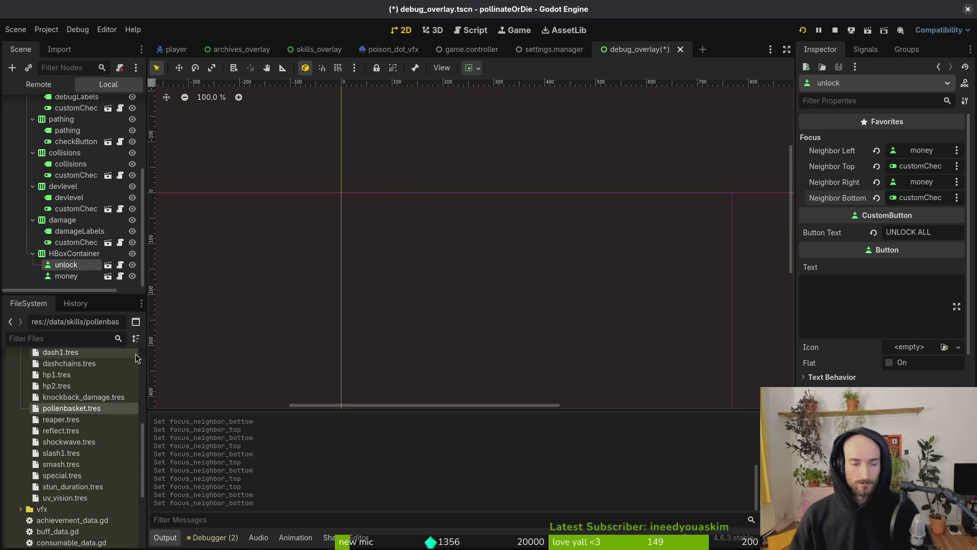
{"action": "scroll", "coordinate": [76, 204], "scroll_direction": "up", "scroll_amount": 5}
Step: Save the debug overlay scene, test-run the game, then close it and return to Neovim
{"action": "left_click", "coordinate": [76, 193]}
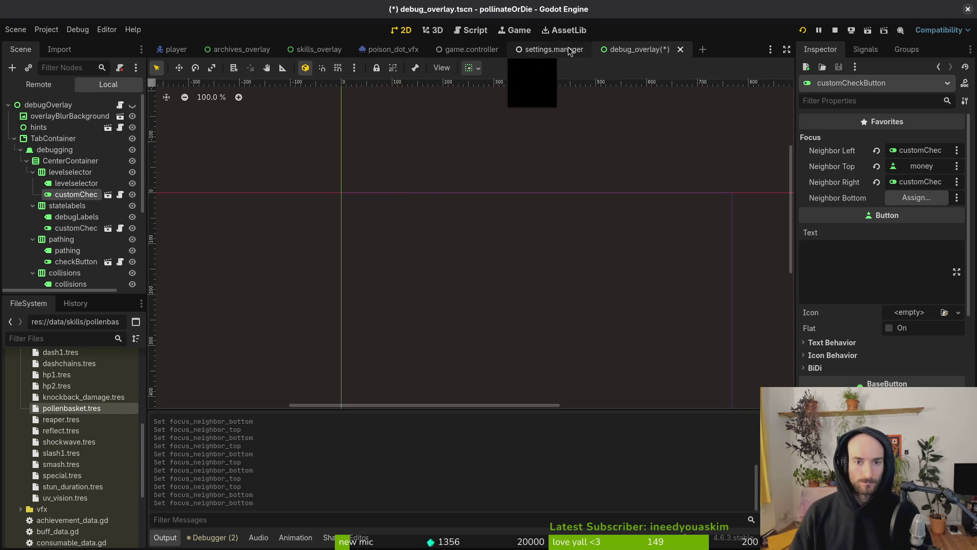
{"action": "key", "text": "ctrl+s"}
{"action": "left_click", "coordinate": [802, 32]}
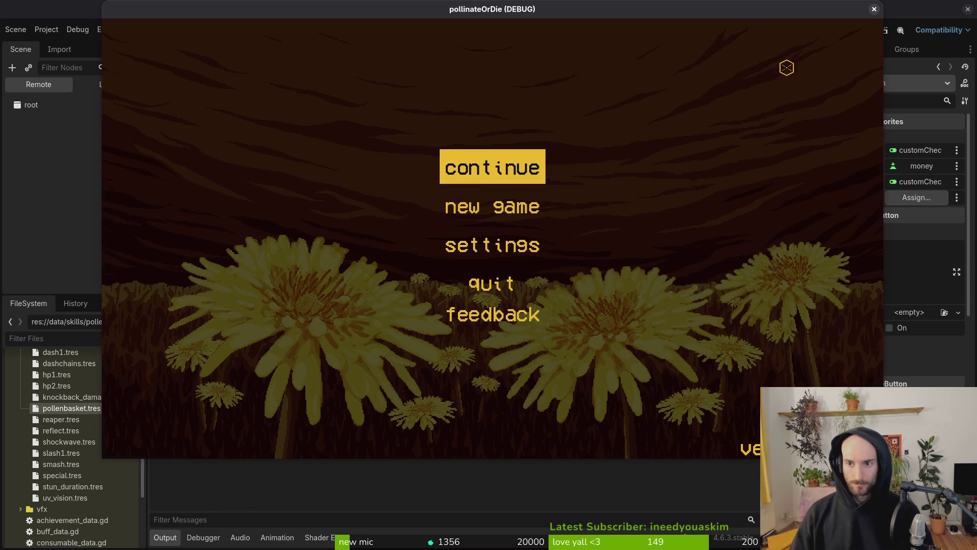
{"action": "left_click", "coordinate": [873, 7]}
{"action": "key", "text": "alt+Tab"}
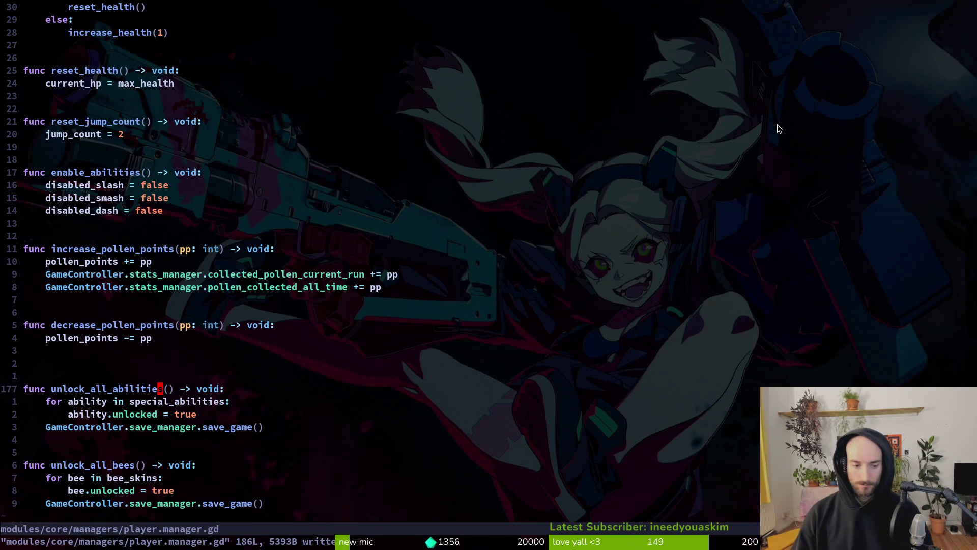
Step: Open debug_overlay.gd via the file finder
{"action": "key", "text": "space"}
{"action": "key", "text": "f"}
{"action": "key", "text": "f"}
{"action": "type", "text": "devover"}
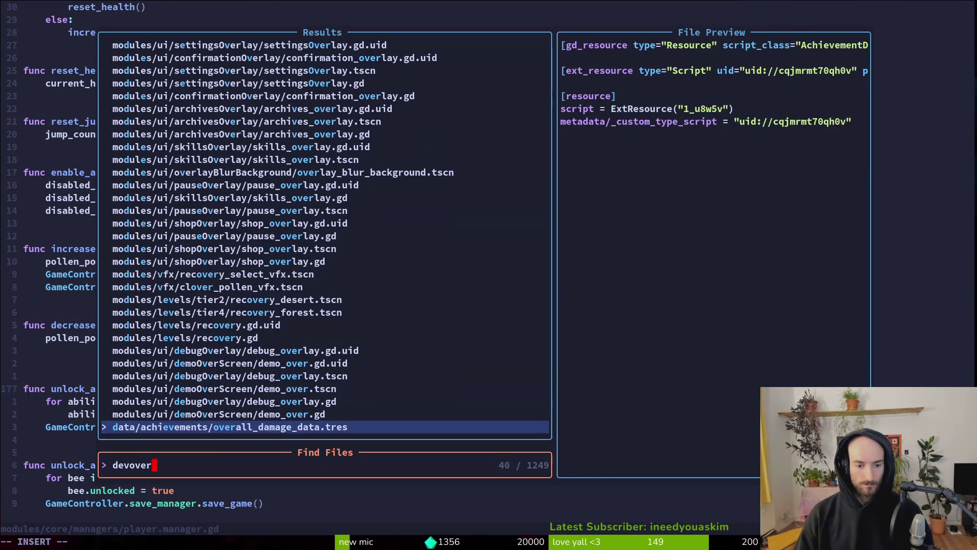
{"action": "key", "text": "Up"}
{"action": "key", "text": "Return"}
Step: Duplicate the unlock_button connect line and replace its DebugHelper call with GameController
{"action": "left_click", "coordinate": [159, 235]}
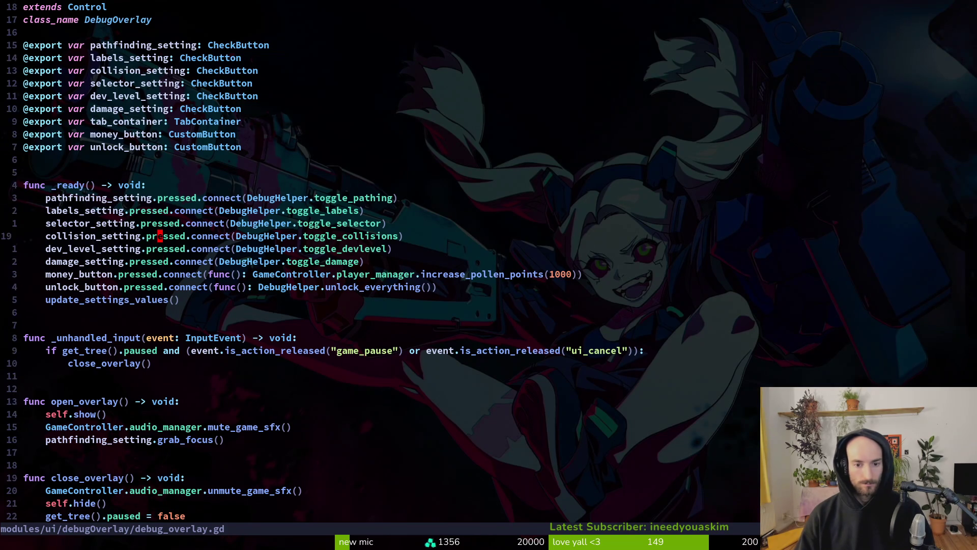
{"action": "key", "text": "y"}
{"action": "key", "text": "y"}
{"action": "key", "text": "p"}
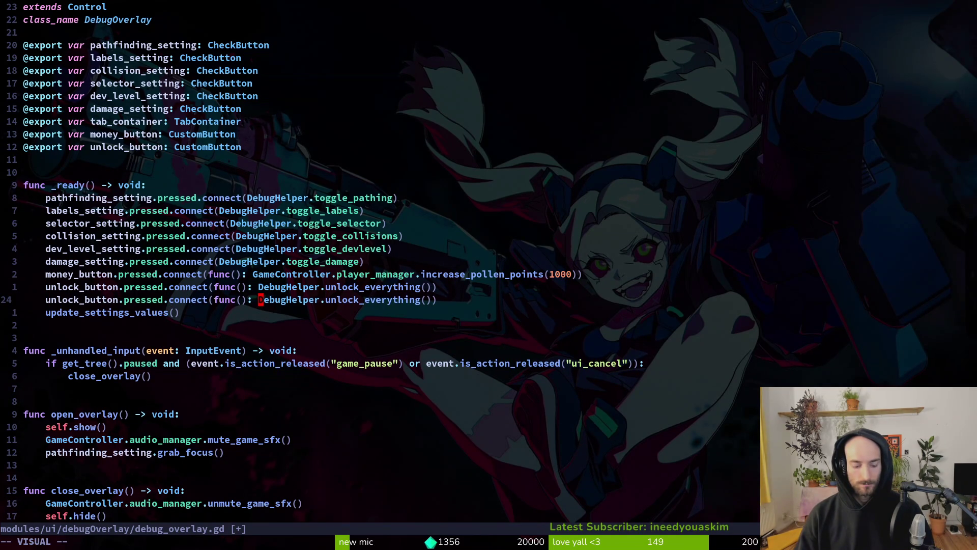
{"action": "key", "text": "w"}
{"action": "key", "text": "w"}
{"action": "key", "text": "w"}
{"action": "type", "text": "c(): "}
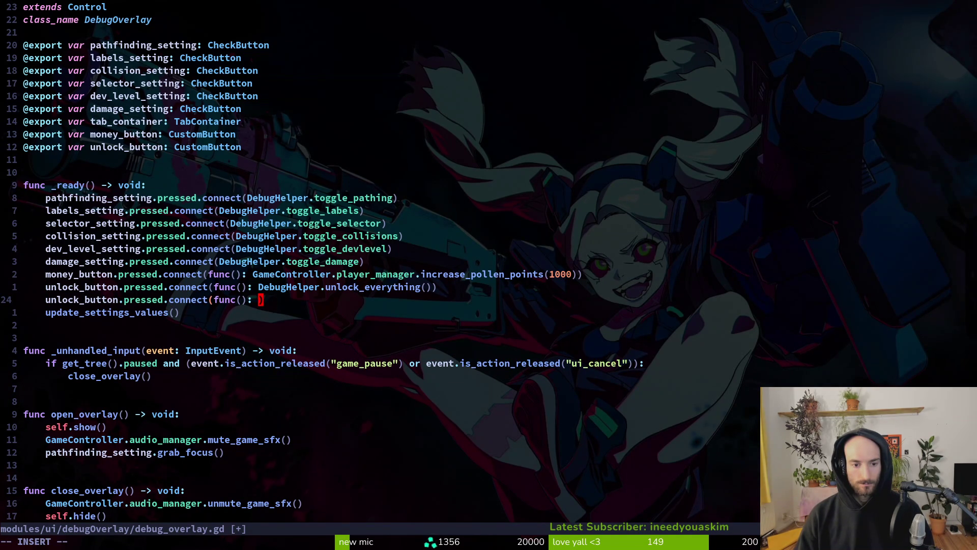
{"action": "type", "text": "GameController"}
{"action": "key", "text": "Down"}
{"action": "key", "text": "Escape"}
Step: Complete the call as GameController.achievement_manager.unlock_achievement() and save debug_overlay.gd
{"action": "type", "text": "k"}
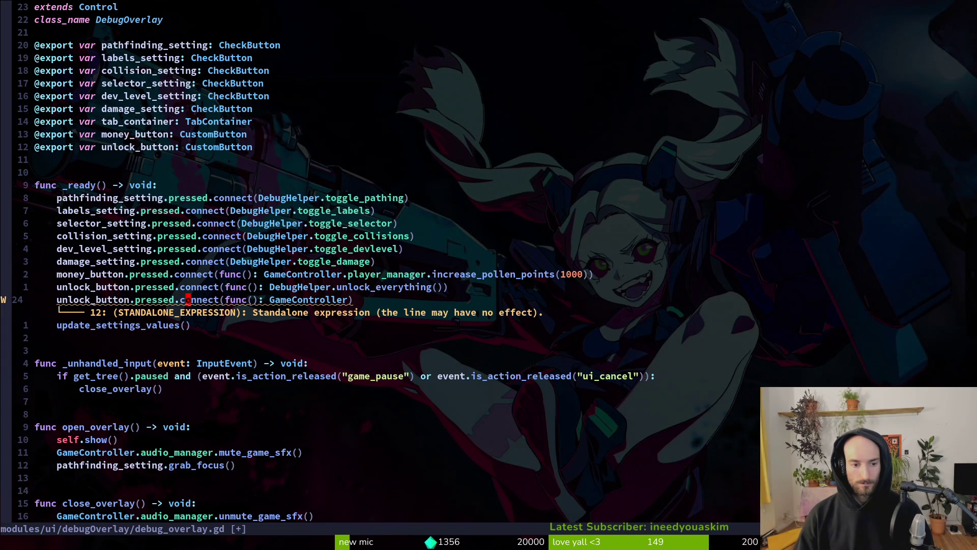
{"action": "type", "text": "i.achievement_manager."}
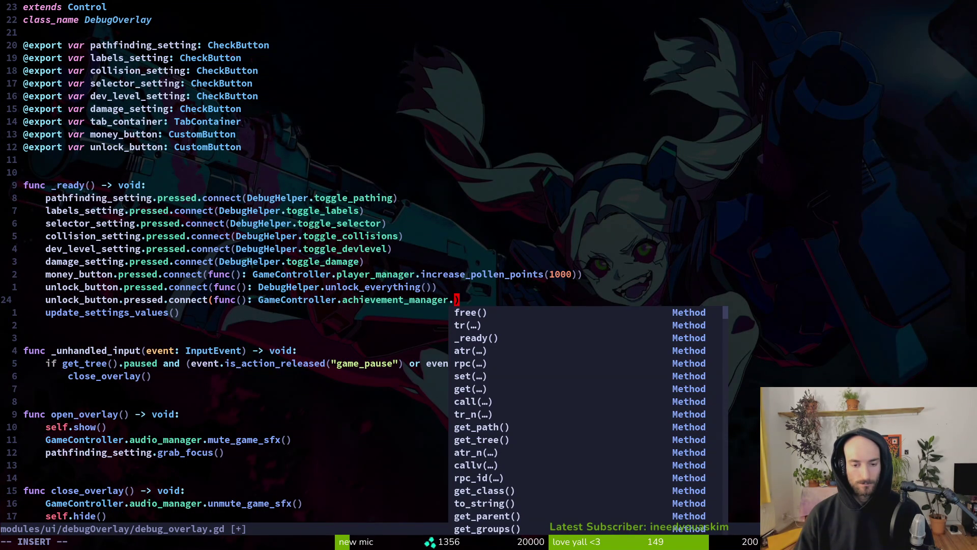
{"action": "type", "text": "ah"}
{"action": "key", "text": "ctrl+n"}
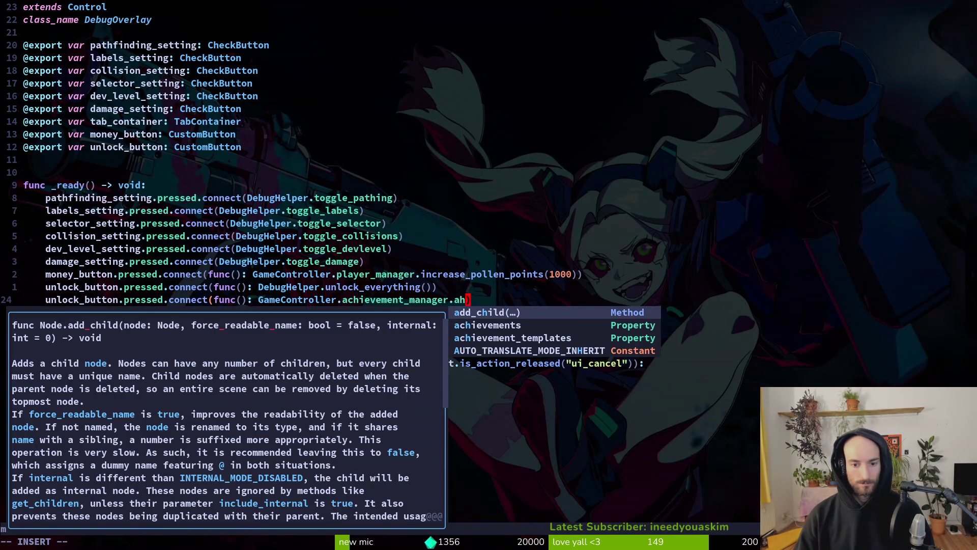
{"action": "key", "text": "BackSpace"}
{"action": "key", "text": "BackSpace"}
{"action": "type", "text": "un"}
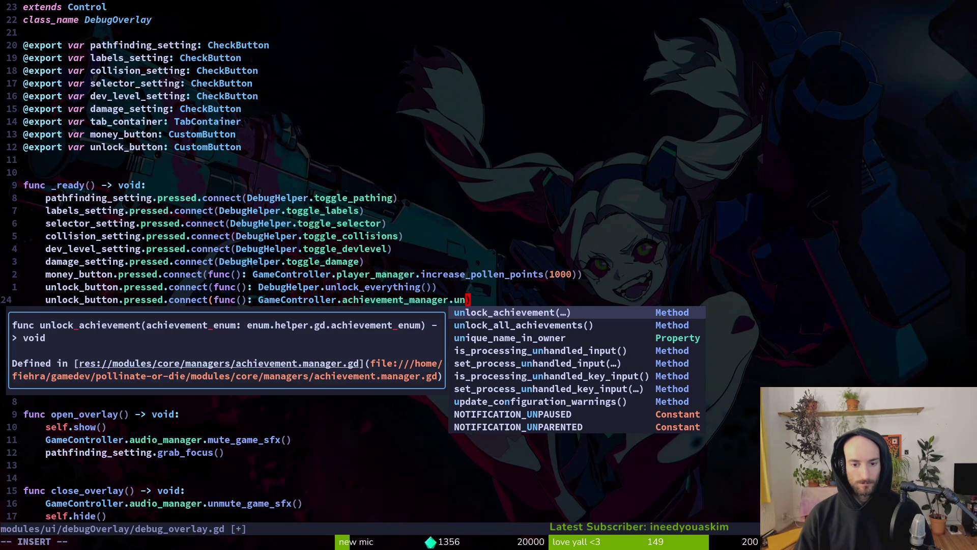
{"action": "key", "text": "Return"}
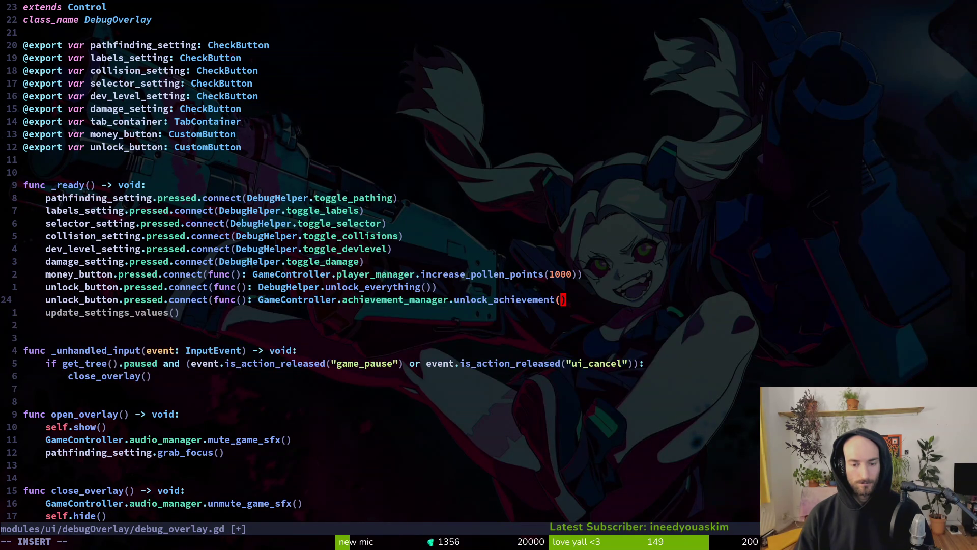
{"action": "key", "text": "Escape"}
{"action": "key", "text": "ctrl+s"}
{"action": "key", "text": "space"}
Step: Open achievement.manager.gd via the file finder
{"action": "key", "text": "f"}
{"action": "key", "text": "f"}
{"action": "type", "text": "a"}
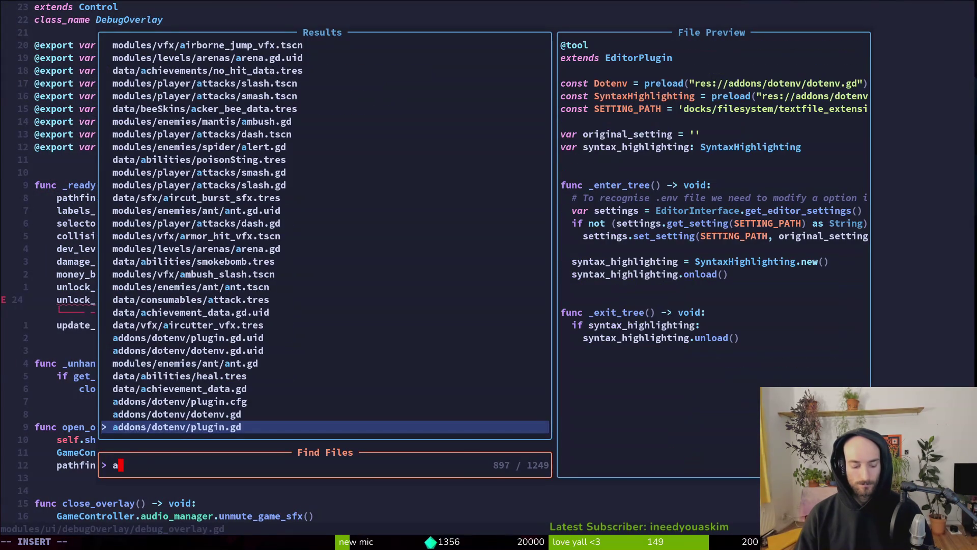
{"action": "type", "text": "hcmana"}
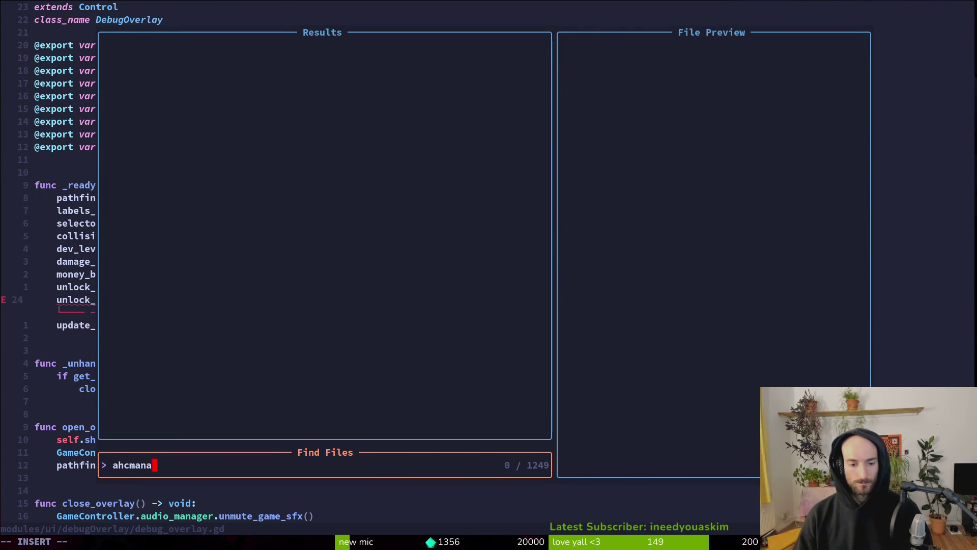
{"action": "key", "text": "BackSpace"}
{"action": "key", "text": "c"}
{"action": "key", "text": "c"}
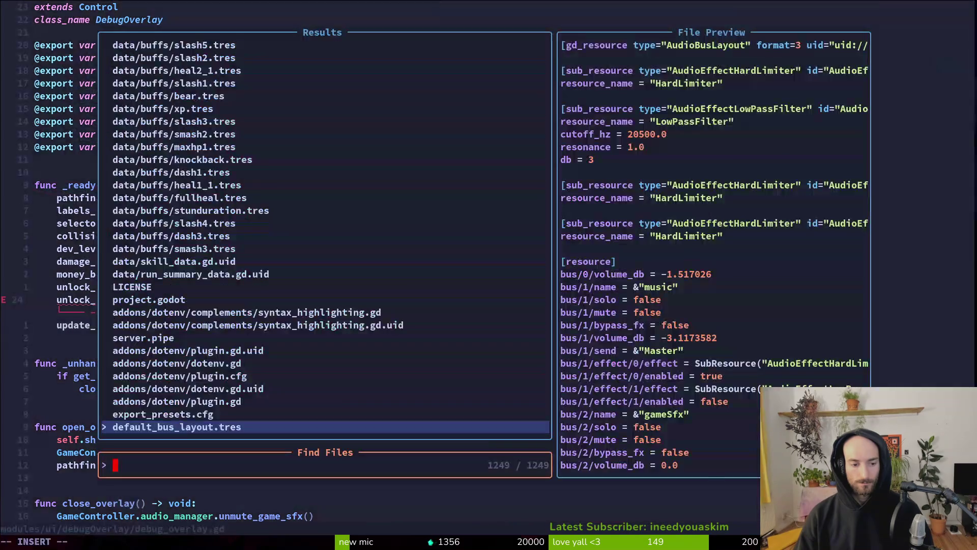
{"action": "type", "text": "achimana"}
{"action": "key", "text": "Return"}
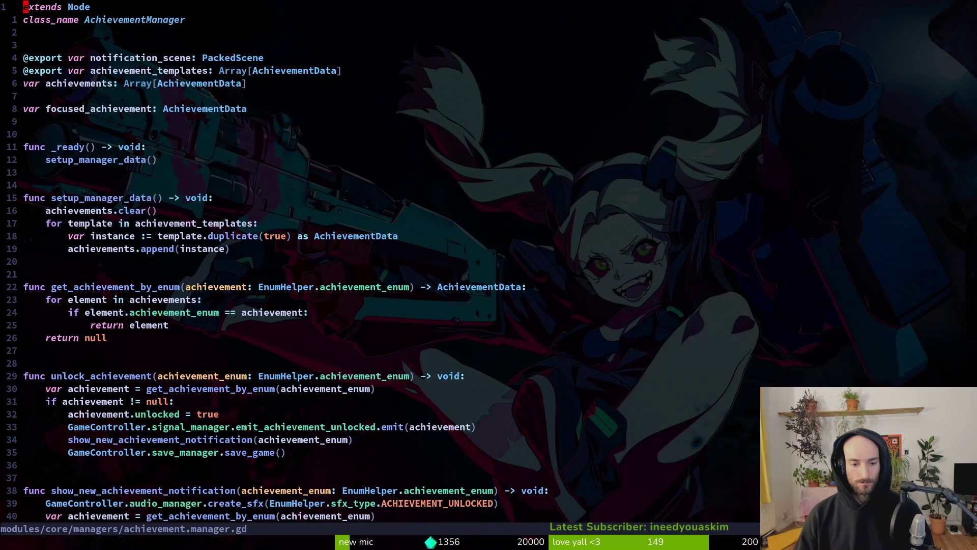
Step: Scroll down to show_new_achievement_notification() and unlock_all_achievements(), briefly line-selecting them
{"action": "key", "text": "2"}
{"action": "key", "text": "0"}
{"action": "key", "text": "j"}
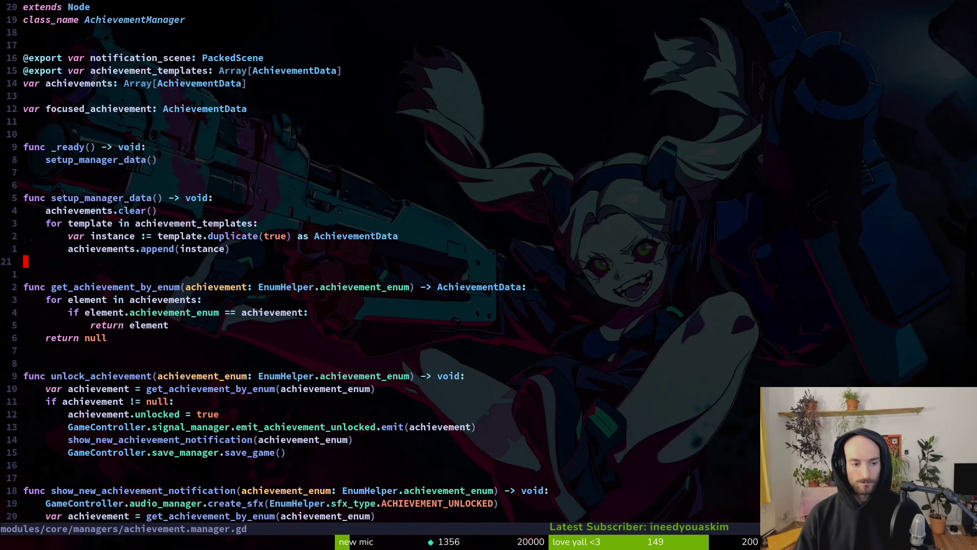
{"action": "key", "text": "2"}
{"action": "key", "text": "0"}
{"action": "key", "text": "j"}
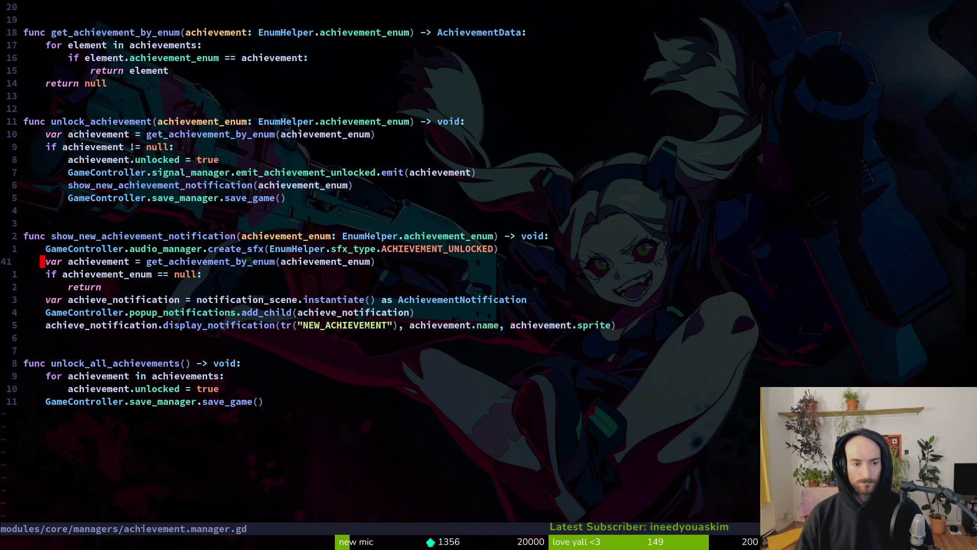
{"action": "key", "text": "k"}
{"action": "key", "text": "k"}
{"action": "key", "text": "V"}
{"action": "key", "text": "j"}
{"action": "key", "text": "j"}
{"action": "key", "text": "j"}
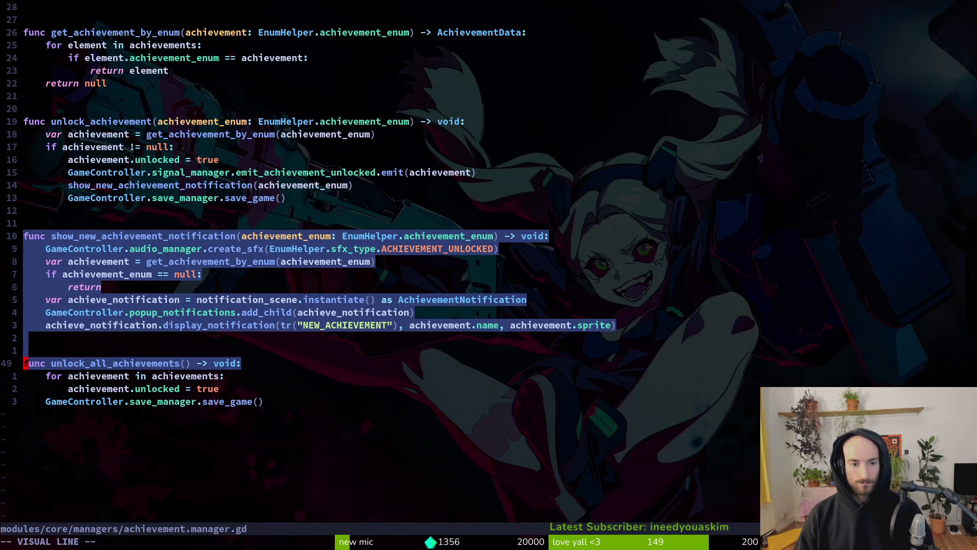
{"action": "key", "text": "Escape"}
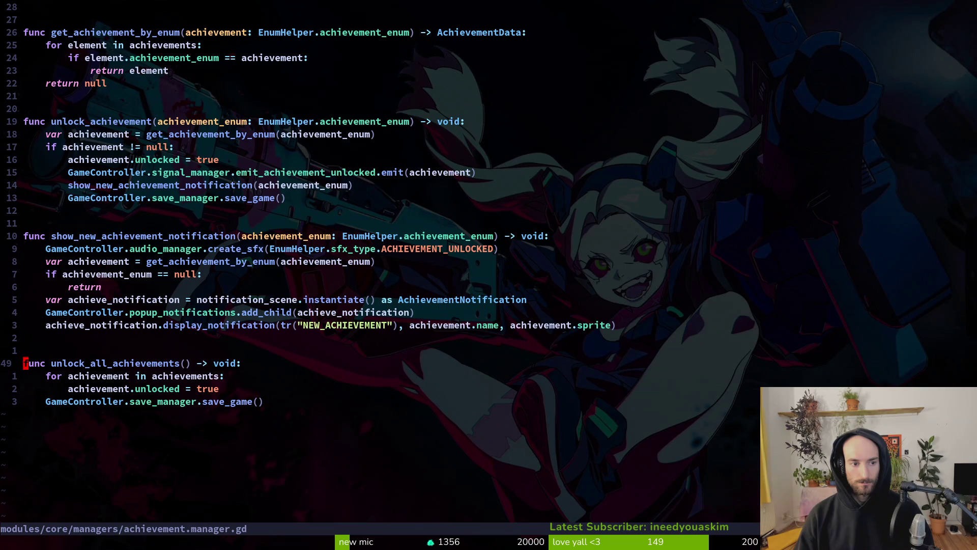
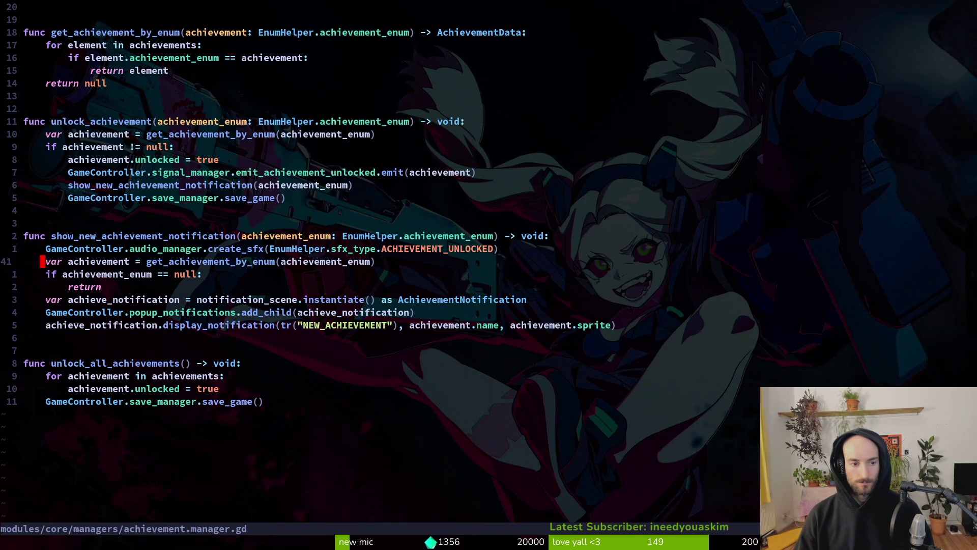
Step: Yank the show_new_achievement_notification function and save the file with :w
{"action": "key", "text": "shift+v"}
{"action": "key", "text": "j"}
{"action": "key", "text": "j"}
{"action": "key", "text": "j"}
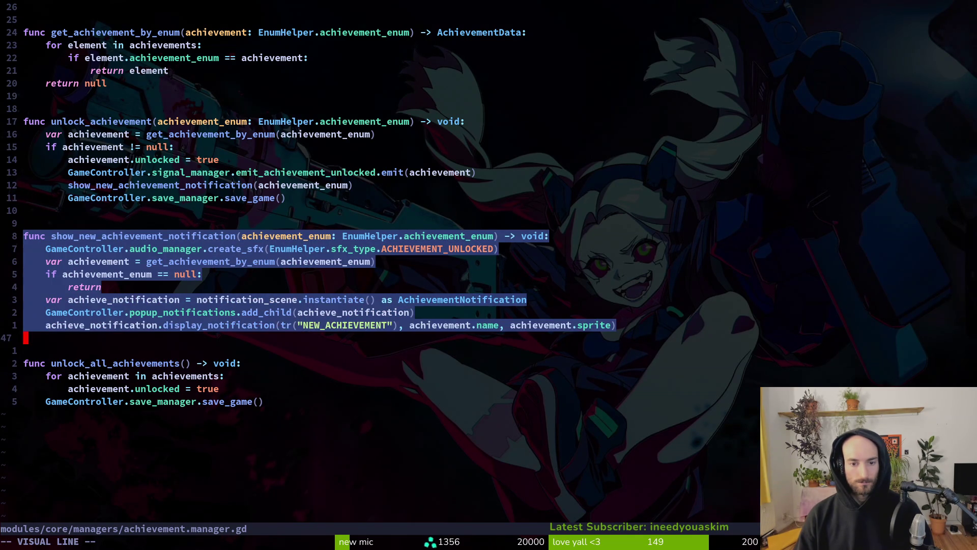
{"action": "type", "text": "y:w"}
{"action": "key", "text": "Return"}
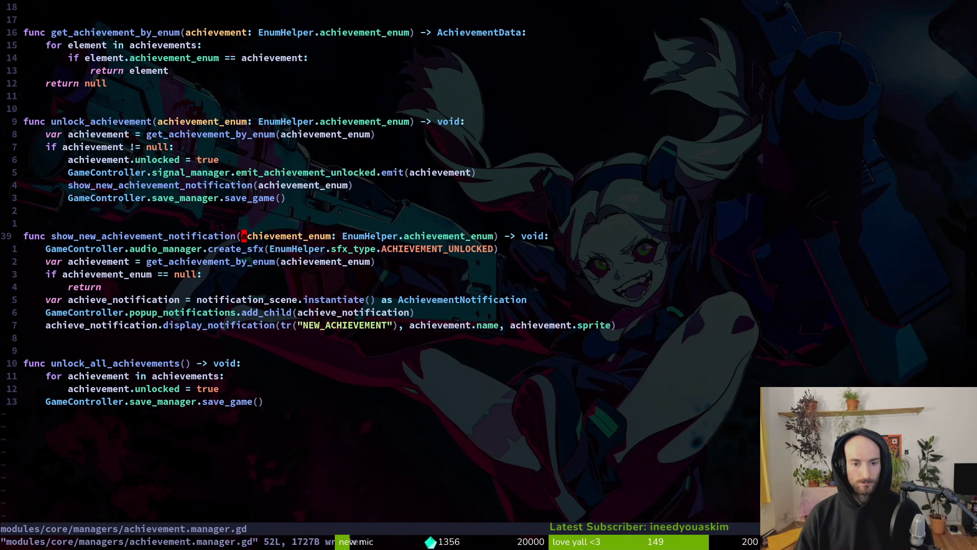
Step: Paste a copy of the function above the original and rename it show_debugging_notificiaton
{"action": "key", "text": "p"}
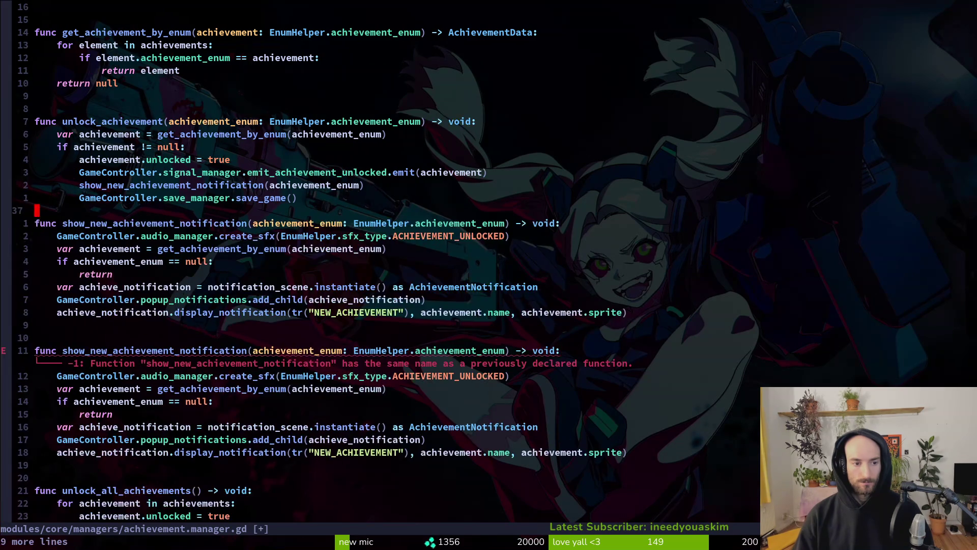
{"action": "key", "text": "j"}
{"action": "key", "text": "j"}
{"action": "key", "text": "j"}
{"action": "key", "text": "j"}
{"action": "key", "text": "k"}
{"action": "key", "text": "k"}
{"action": "key", "text": "k"}
{"action": "key", "text": "k"}
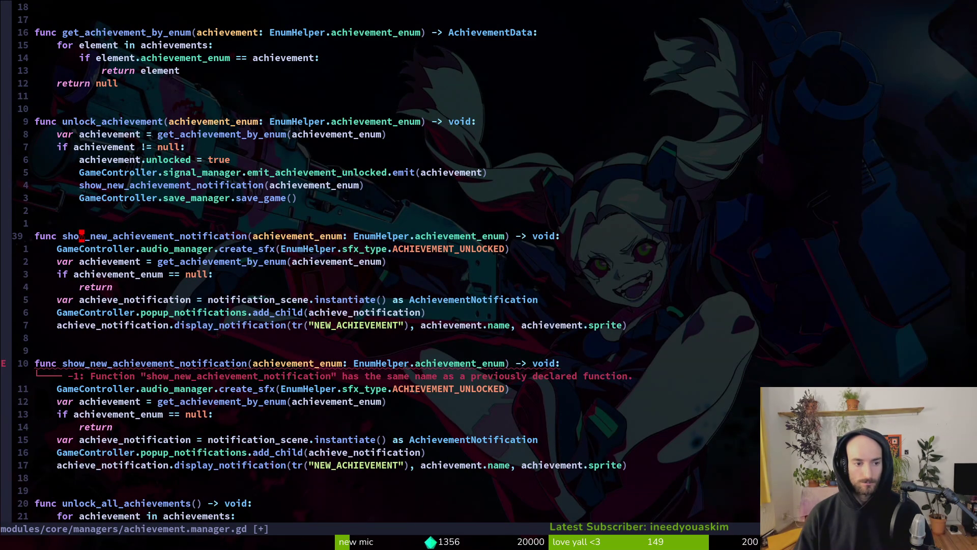
{"action": "type", "text": "ciw"}
{"action": "type", "text": "show_debugging"}
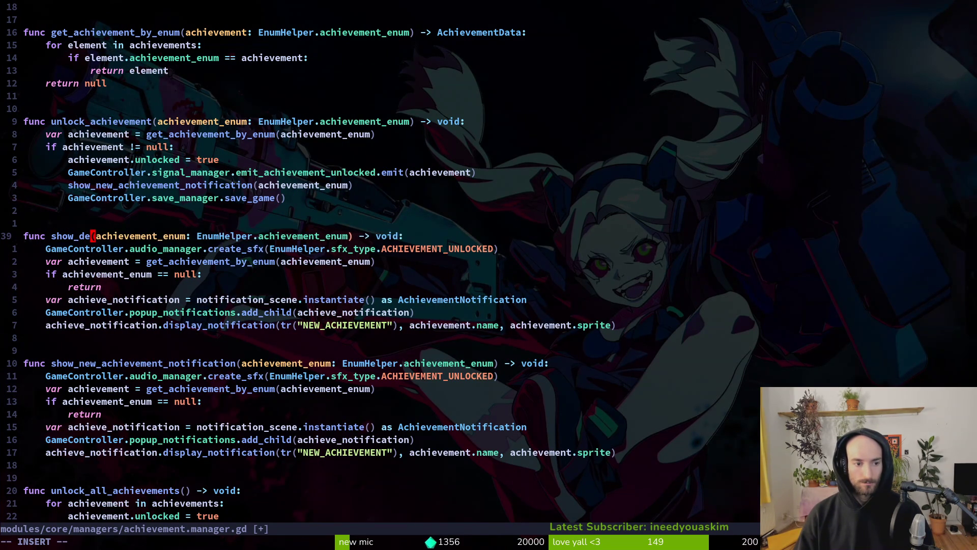
{"action": "type", "text": "_notificiaton"}
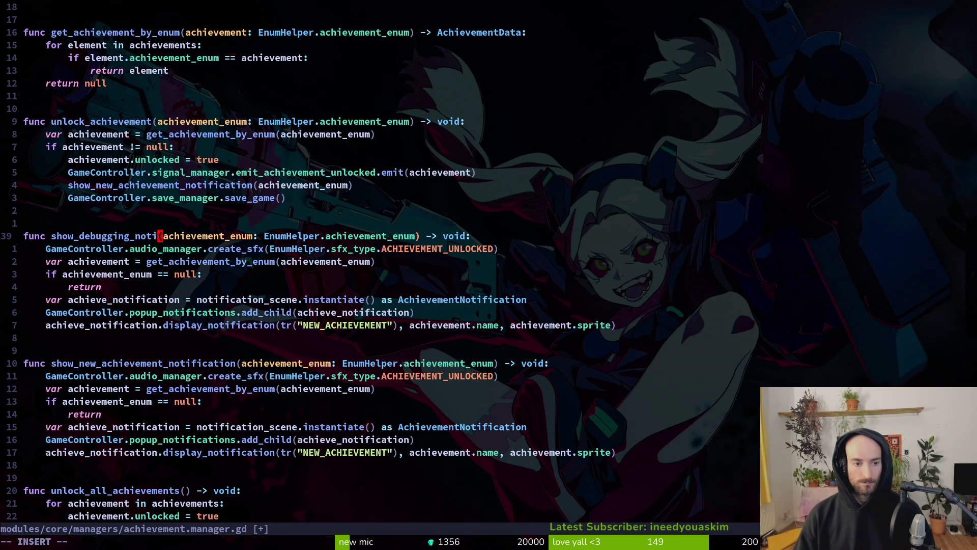
{"action": "key", "text": "Escape"}
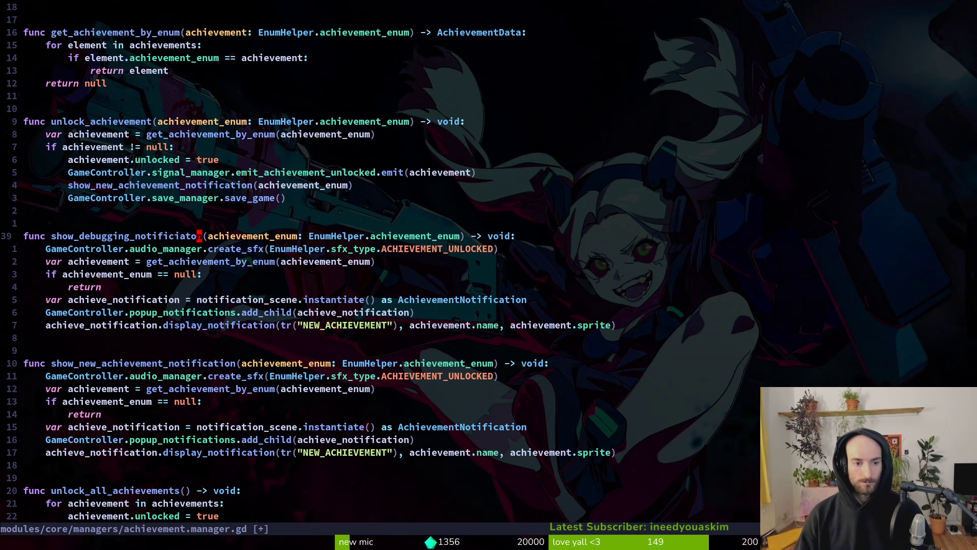
Step: Change the duplicate's parameter to text: String and save the script
{"action": "key", "text": "c"}
{"action": "key", "text": "w"}
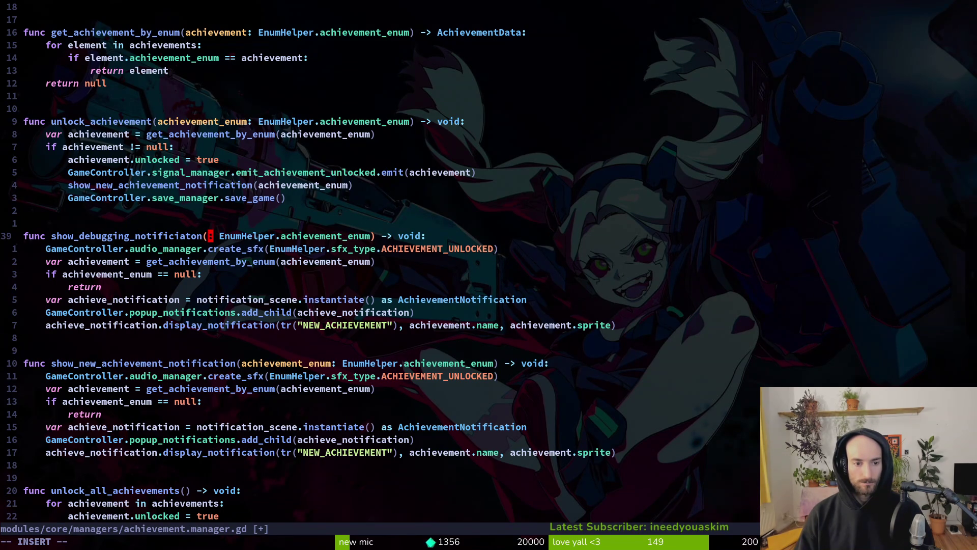
{"action": "type", "text": "name"}
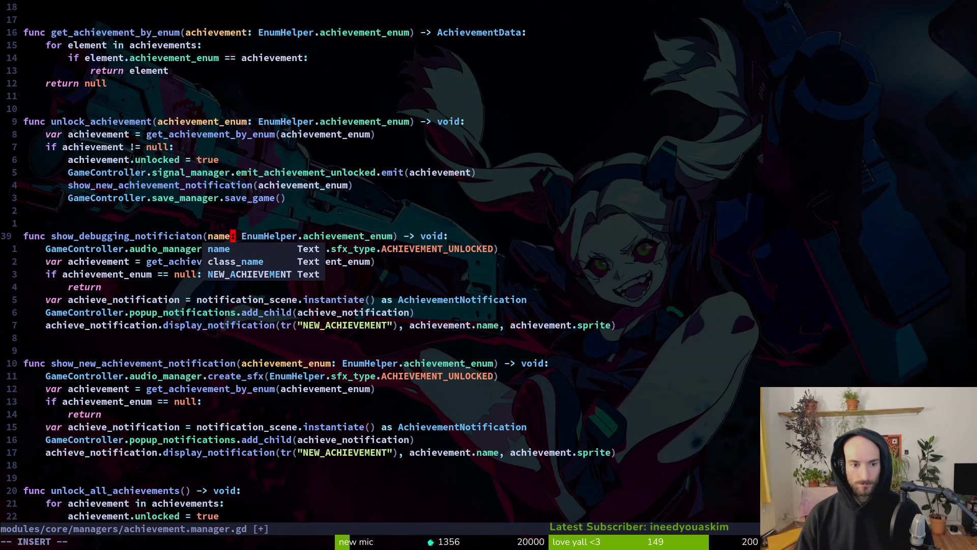
{"action": "key", "text": "Escape"}
{"action": "type", "text": "ciwtext"}
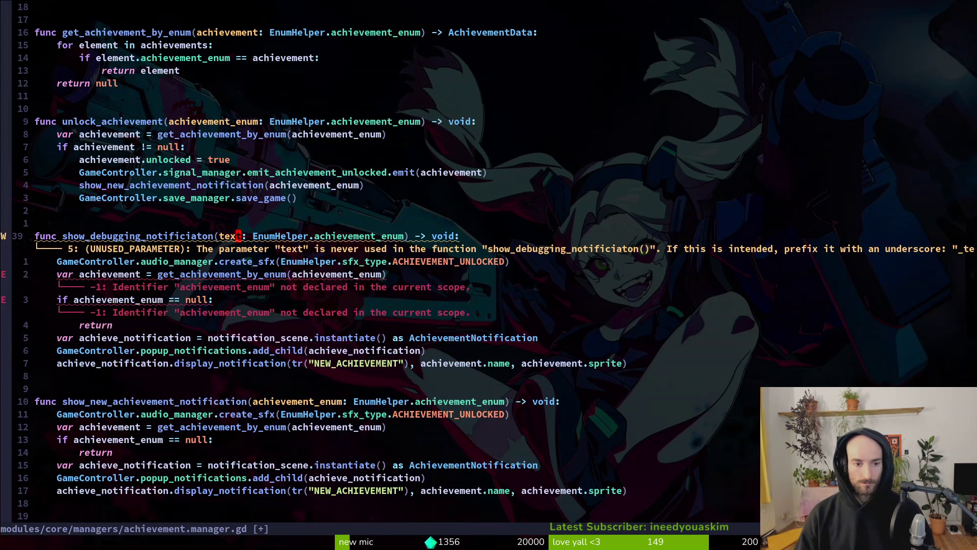
{"action": "type", "text": "wv"}
{"action": "key", "text": "e"}
{"action": "key", "text": "e"}
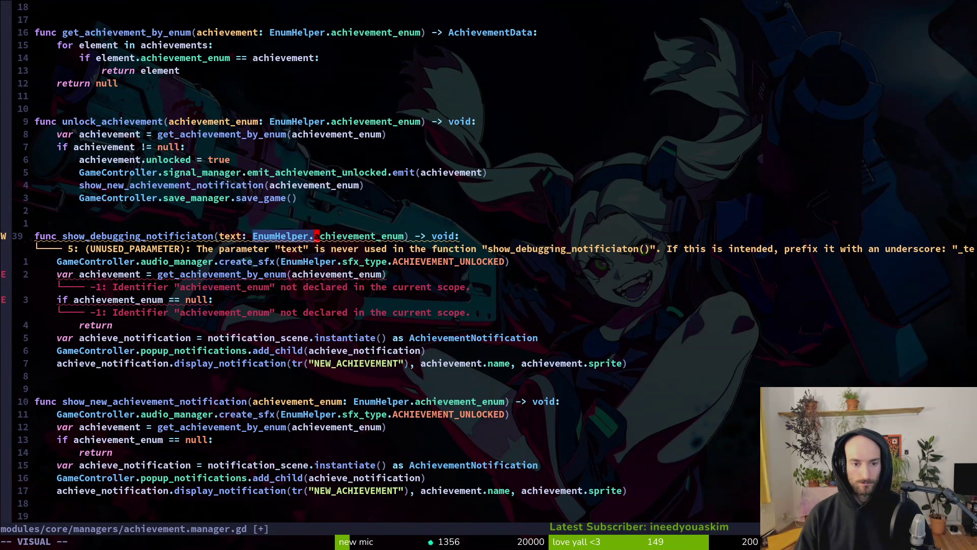
{"action": "type", "text": "ecStr"}
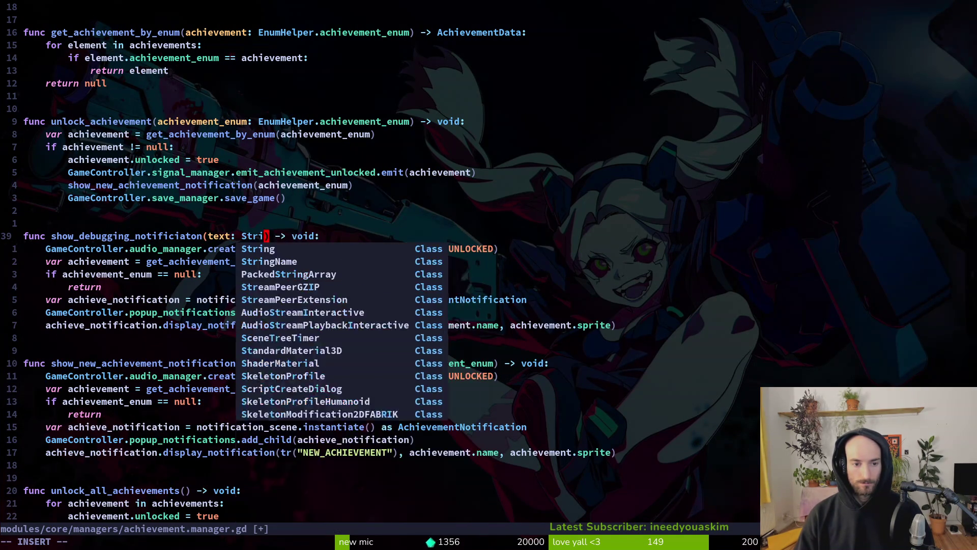
{"action": "type", "text": "ing"}
{"action": "key", "text": "Escape"}
{"action": "type", "text": "j:w"}
{"action": "key", "text": "Return"}
Step: Delete the three achievement lookup lines from the duplicate function
{"action": "key", "text": "j"}
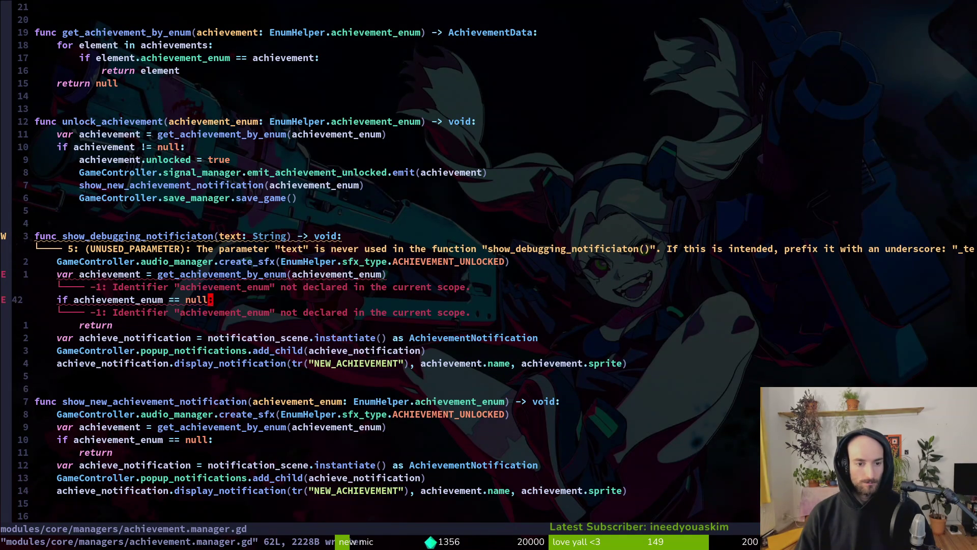
{"action": "key", "text": "shift+v"}
{"action": "key", "text": "j"}
{"action": "key", "text": "j"}
{"action": "key", "text": "d"}
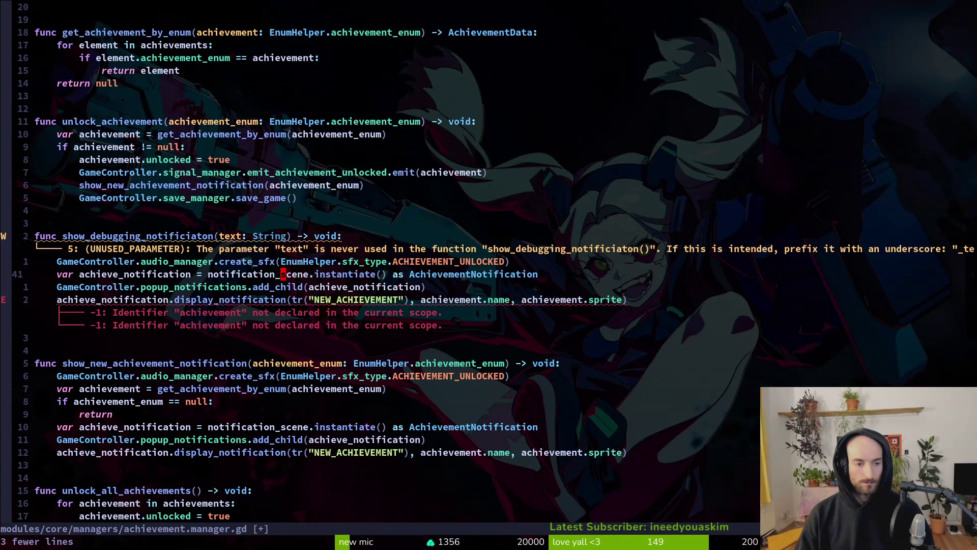
Step: Empty the quoted NEW_ACHIEVEMENT title text in the display_notification call
{"action": "key", "text": "j"}
{"action": "key", "text": "j"}
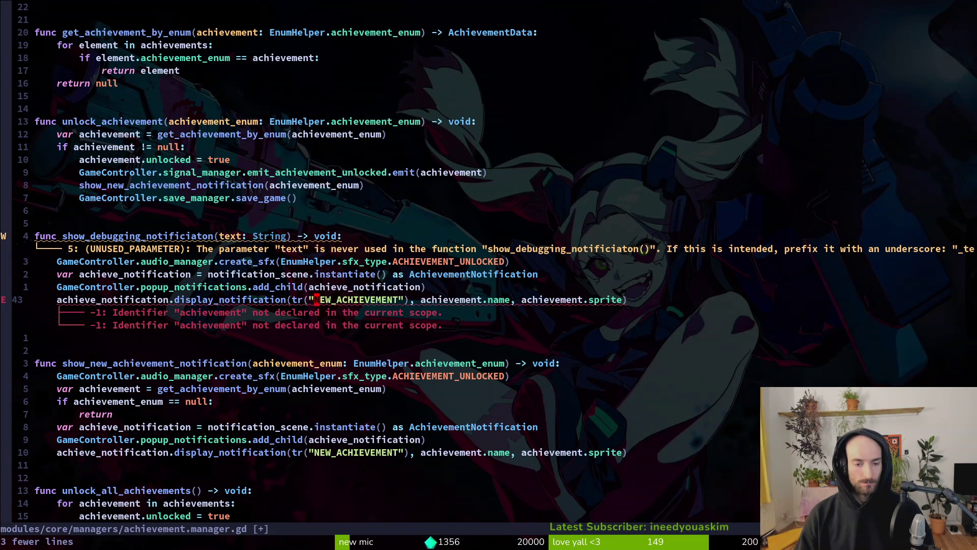
{"action": "key", "text": "c"}
{"action": "key", "text": "i"}
{"action": "key", "text": "quotedbl"}
{"action": "key", "text": "Escape"}
Step: Delete the achievement.name argument from the display_notification call
{"action": "key", "text": "w"}
{"action": "key", "text": "w"}
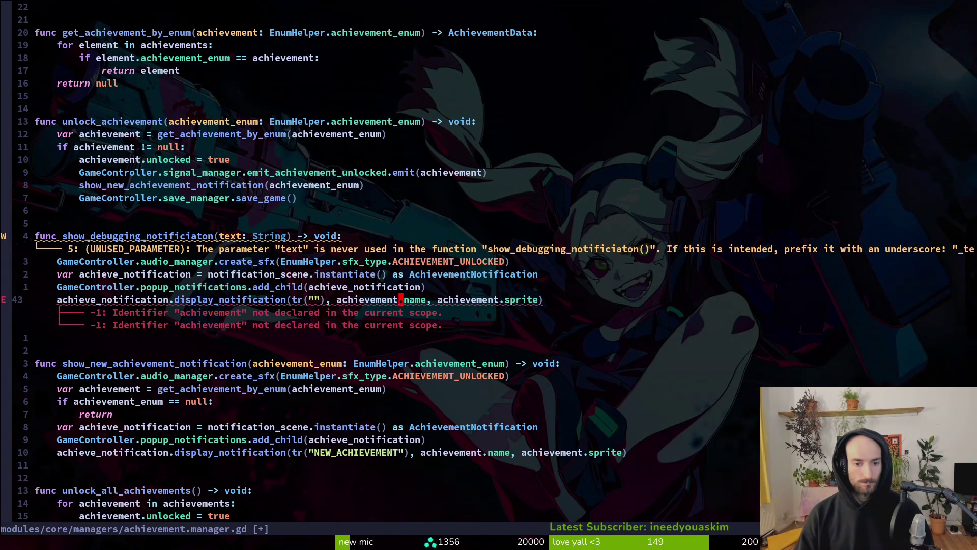
{"action": "key", "text": "v"}
{"action": "key", "text": "w"}
{"action": "key", "text": "e"}
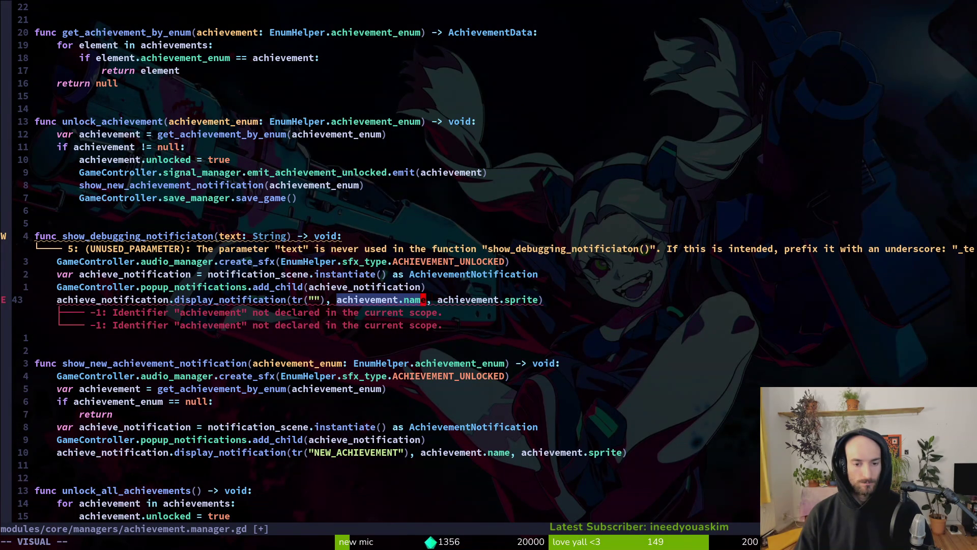
{"action": "key", "text": "d"}
{"action": "key", "text": "h"}
{"action": "key", "text": "h"}
{"action": "key", "text": "h"}
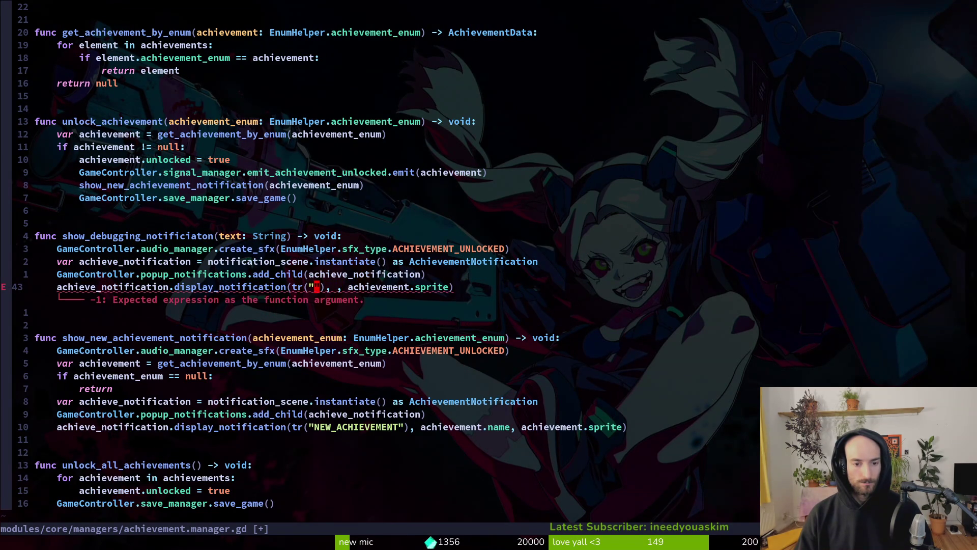
{"action": "key", "text": "u"}
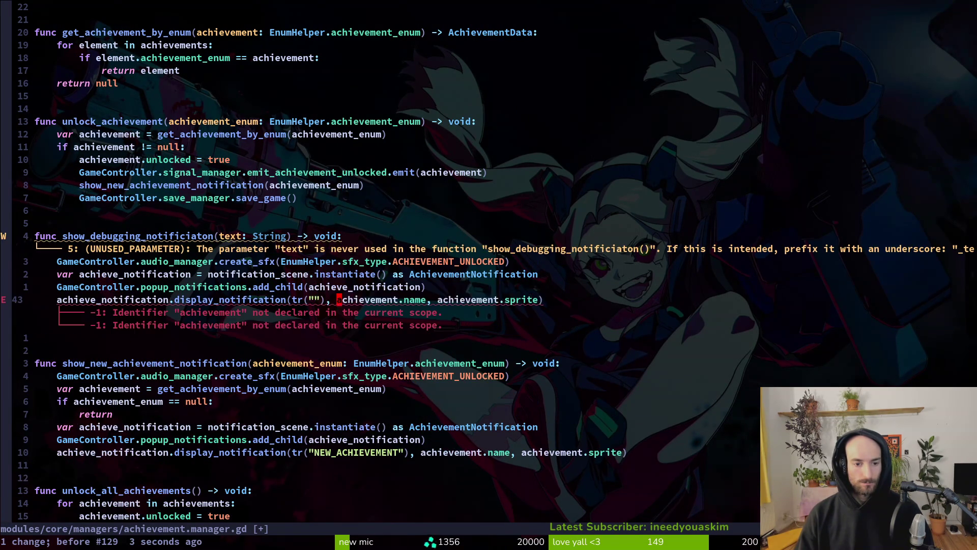
{"action": "key", "text": "ctrl+r"}
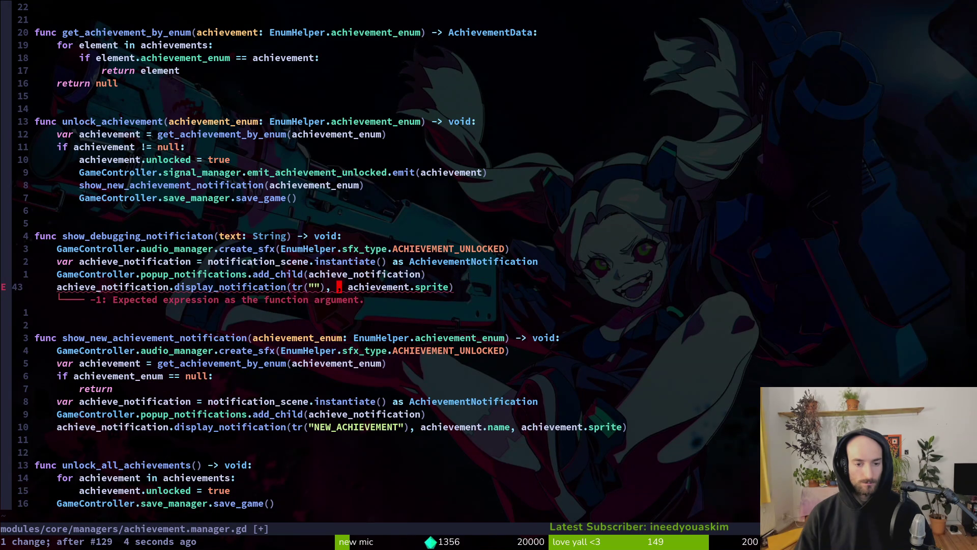
Step: Select the achievement.sprite argument for replacement
{"action": "key", "text": "w"}
{"action": "key", "text": "v"}
{"action": "key", "text": "e"}
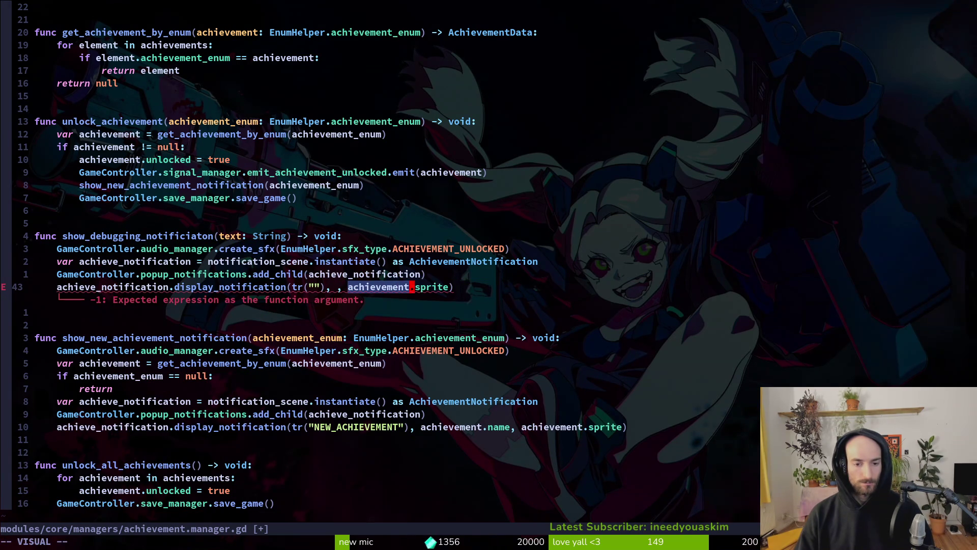
{"action": "key", "text": "E"}
{"action": "key", "text": "h"}
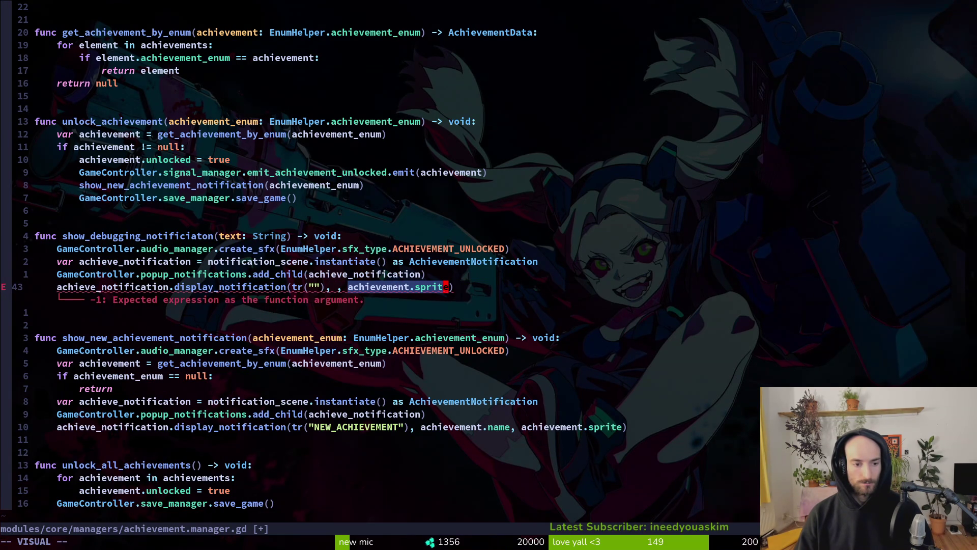
Step: Try a new Sprite2D() as the sprite argument, then undo it
{"action": "key", "text": "c"}
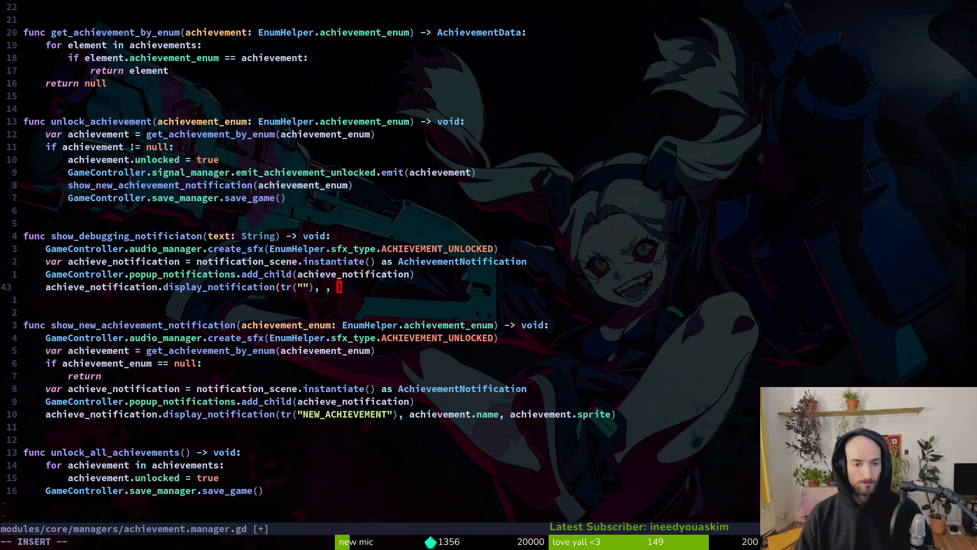
{"action": "type", "text": "null"}
{"action": "key", "text": "BackSpace"}
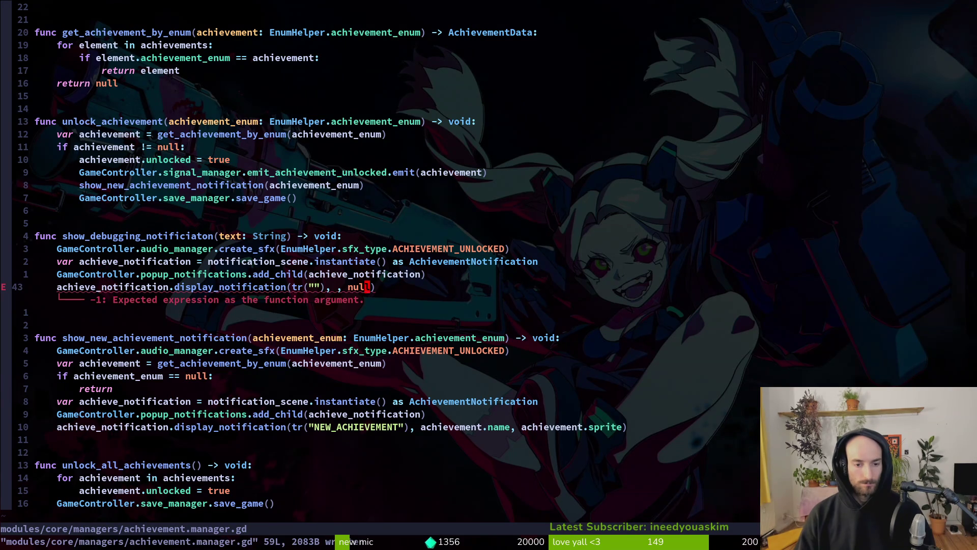
{"action": "type", "text": "New"}
{"action": "type", "text": " Spr"}
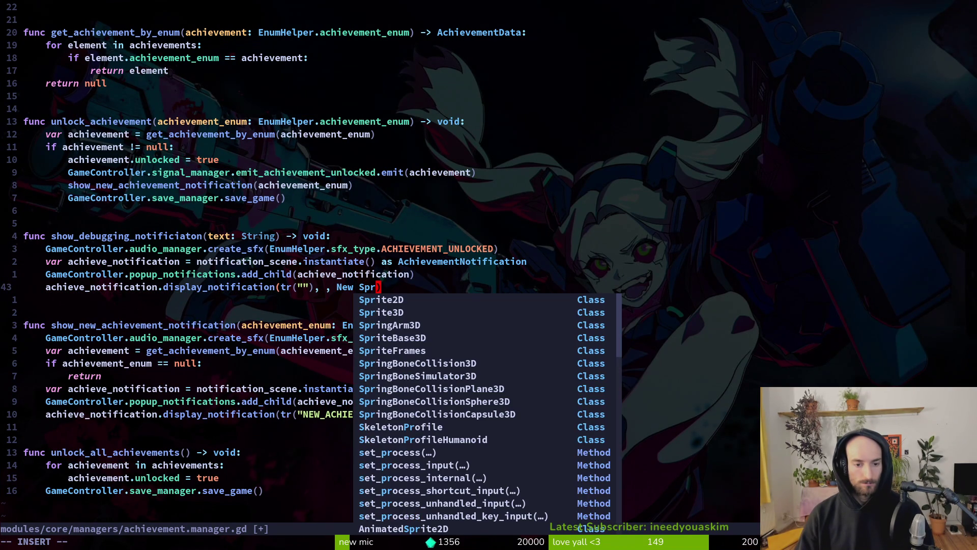
{"action": "key", "text": "Return"}
{"action": "type", "text": "()"}
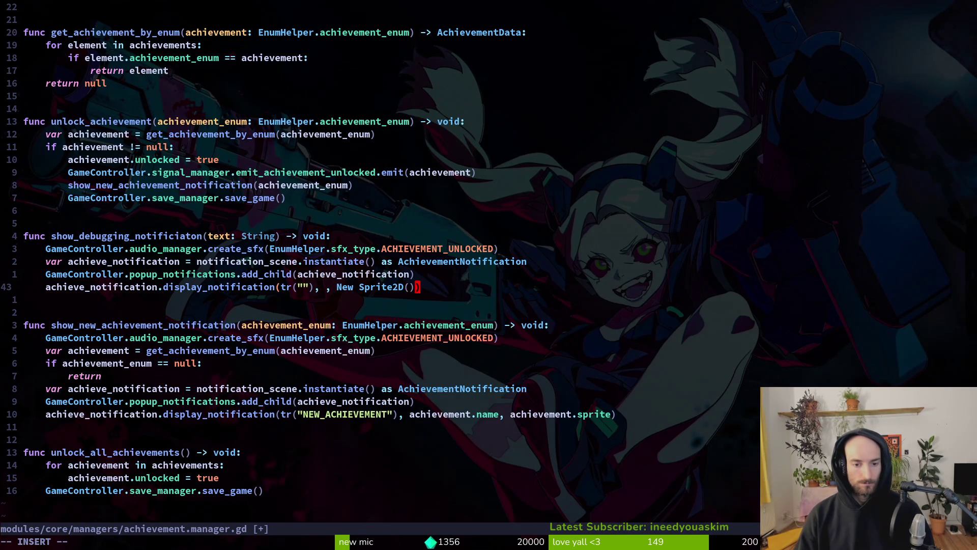
{"action": "key", "text": "Escape"}
{"action": "key", "text": "u"}
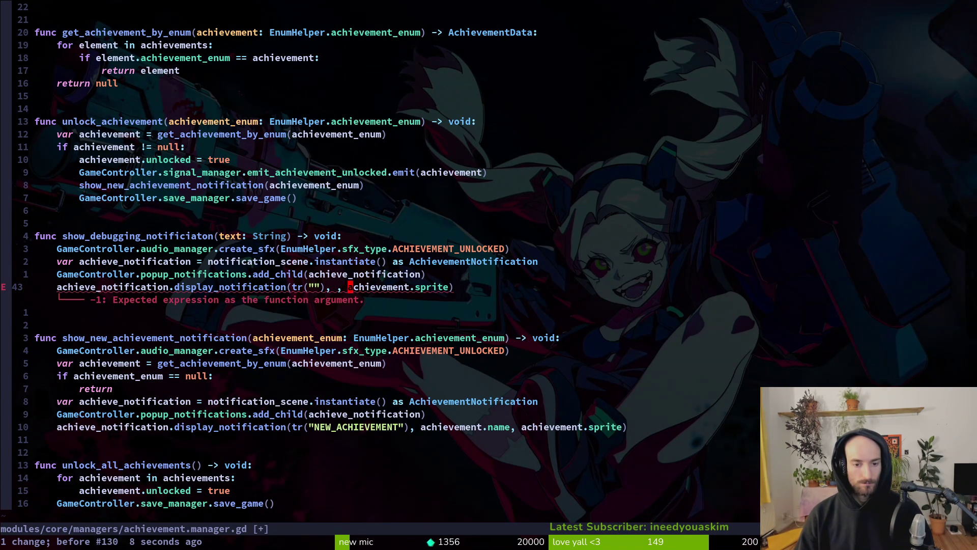
Step: Insert an empty tr("") title and "everything" message, and set the sprite argument to null
{"action": "key", "text": "h"}
{"action": "key", "text": "h"}
{"action": "type", "text": "ion(tr("}
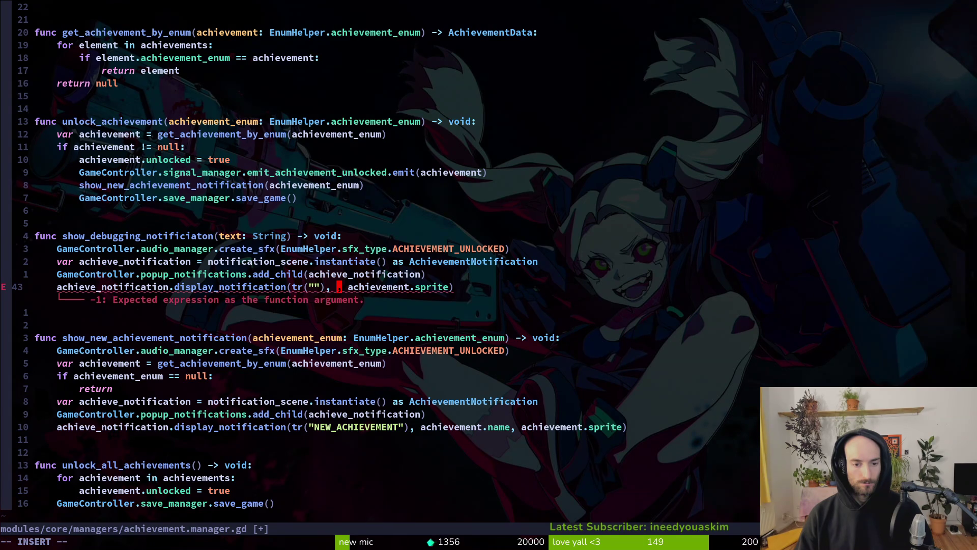
{"action": "type", "text": "\"\"), \""}
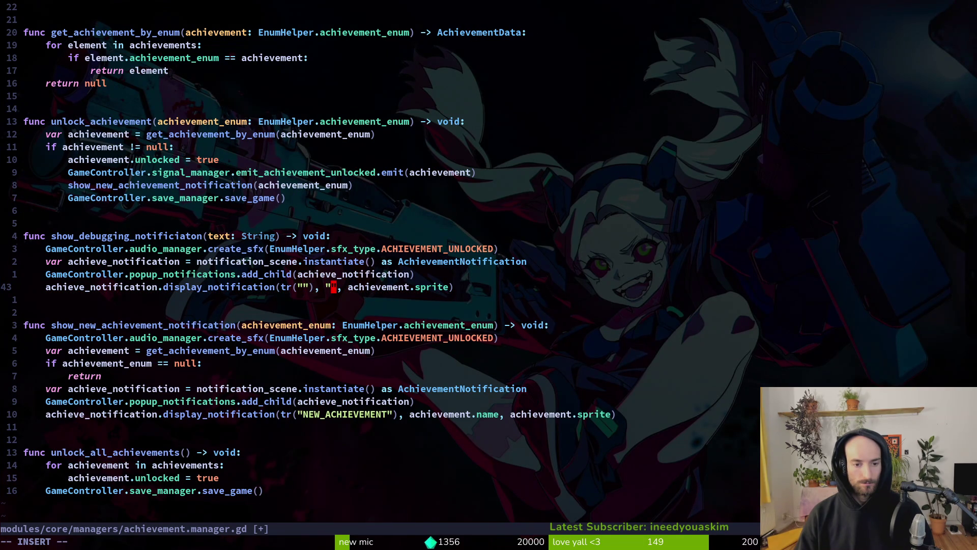
{"action": "type", "text": "unlocked all"}
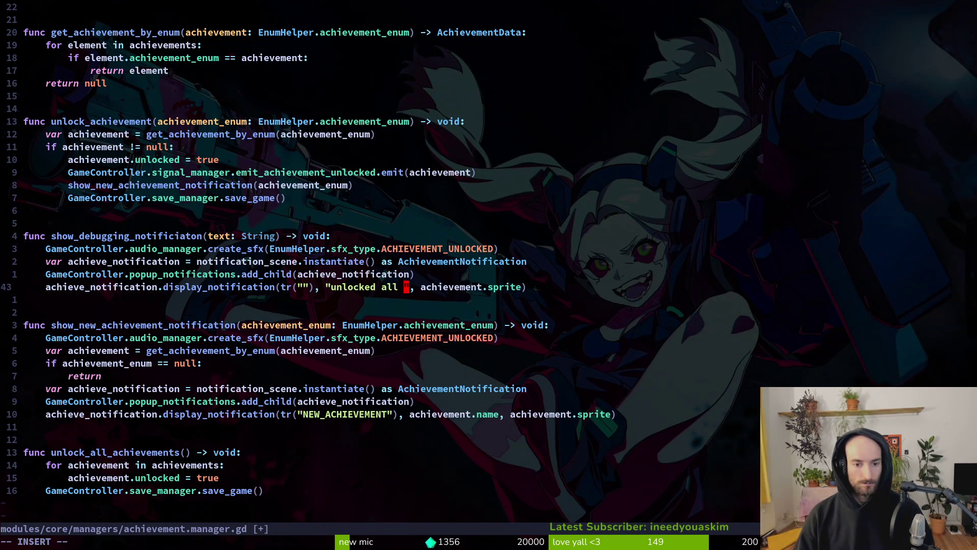
{"action": "key", "text": "BackSpace"}
{"action": "key", "text": "BackSpace"}
{"action": "key", "text": "BackSpace"}
{"action": "type", "text": "everythi"}
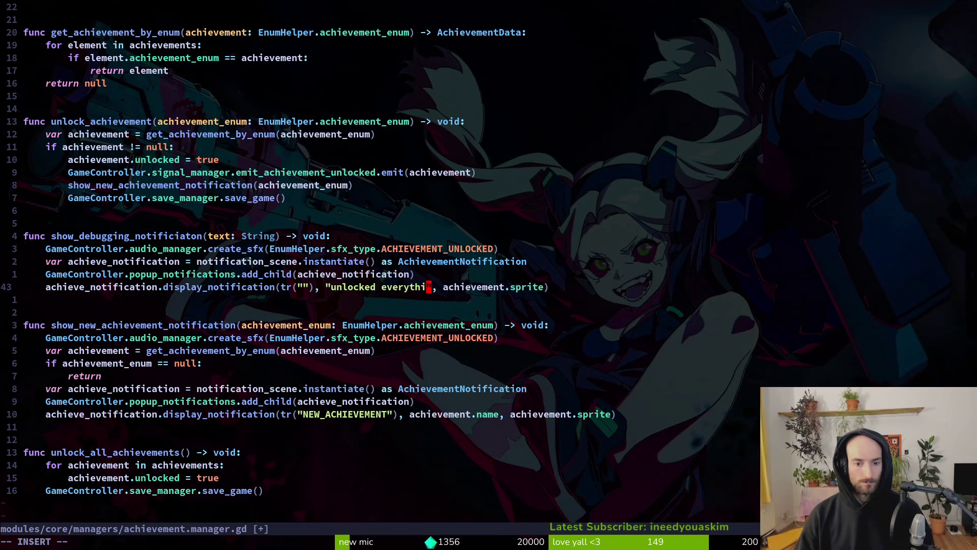
{"action": "type", "text": "ng"}
{"action": "key", "text": "b"}
{"action": "key", "text": "b"}
{"action": "key", "text": "b"}
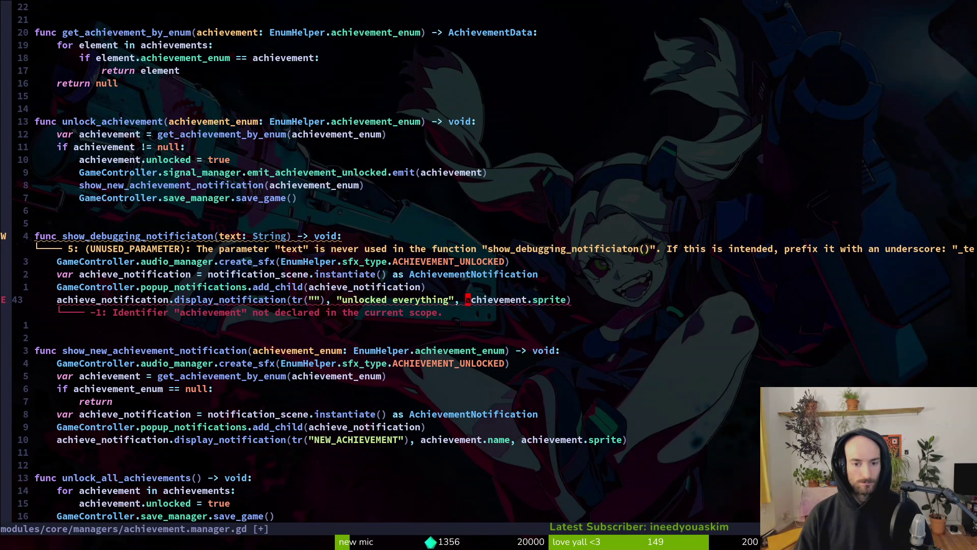
{"action": "key", "text": "v"}
{"action": "key", "text": "e"}
{"action": "type", "text": "Ehc"}
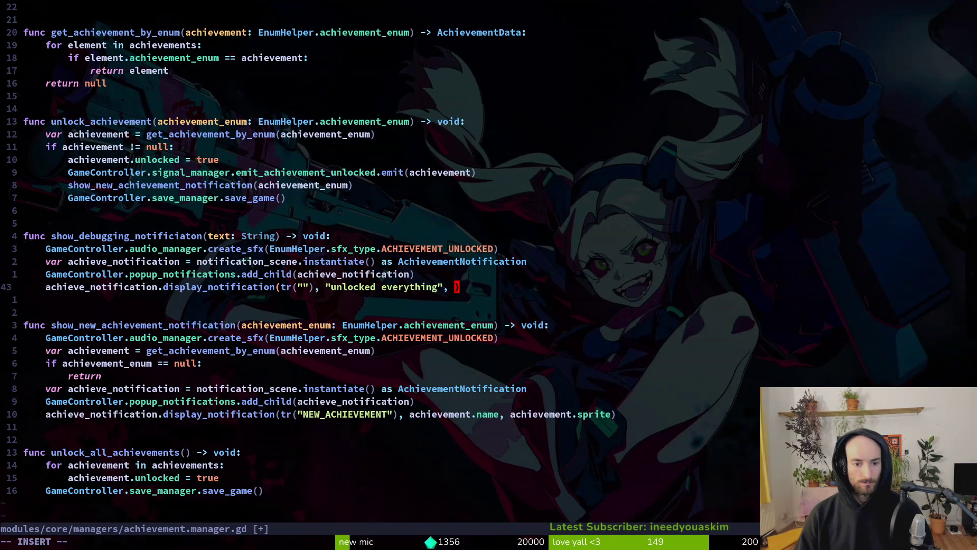
{"action": "type", "text": "sprite"}
{"action": "key", "text": "Escape"}
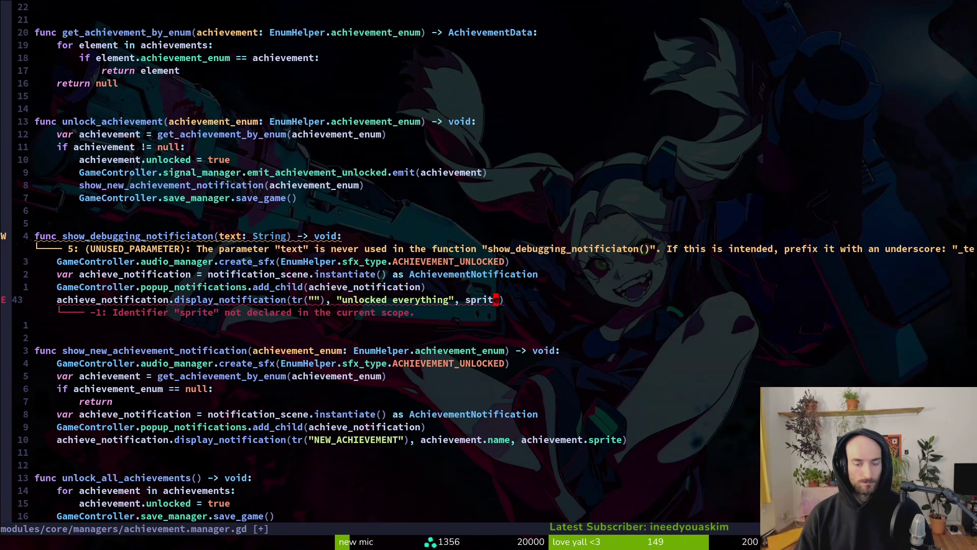
{"action": "type", "text": "ciwnull"}
{"action": "key", "text": "Escape"}
Step: Make the title tr("unlocked"), leave the message as "everything", and save the script
{"action": "key", "text": "k"}
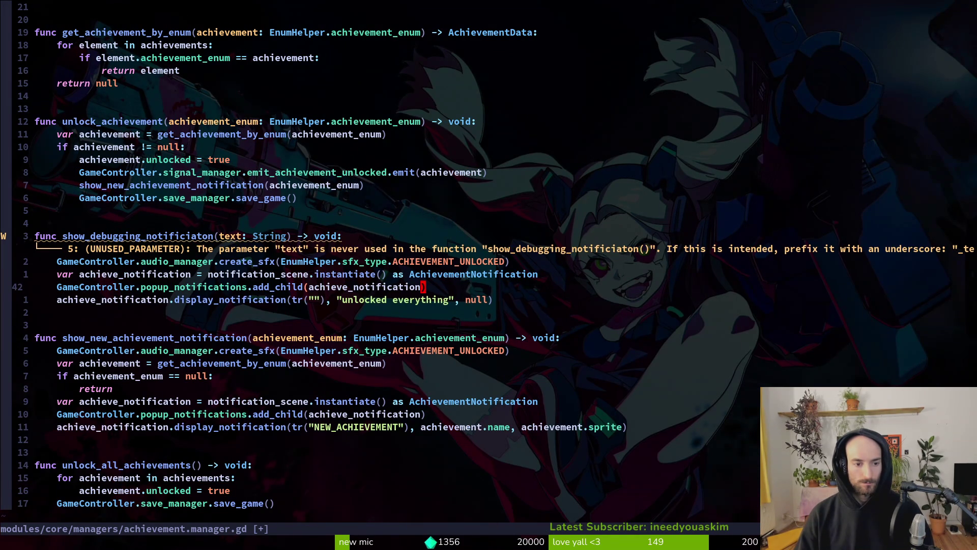
{"action": "key", "text": "k"}
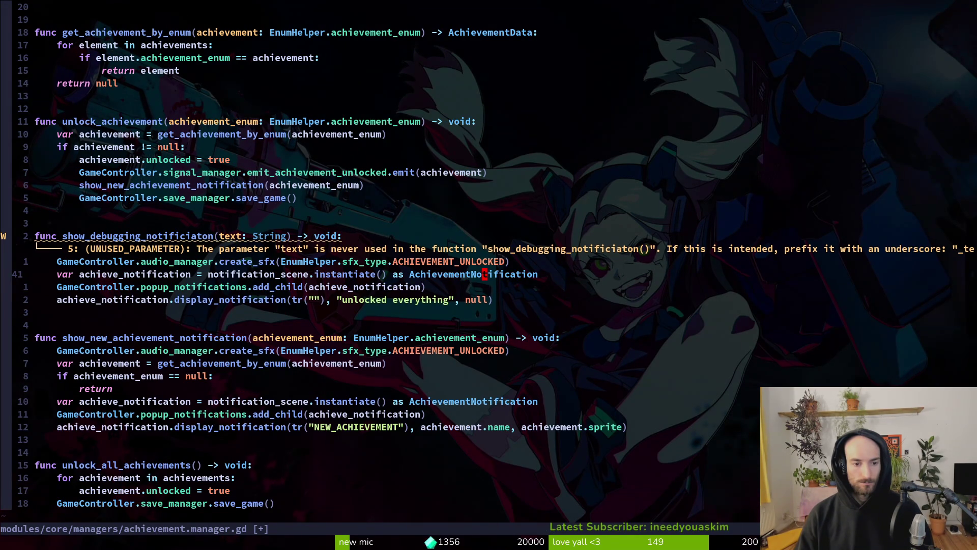
{"action": "key", "text": "k"}
{"action": "key", "text": "j"}
{"action": "key", "text": "j"}
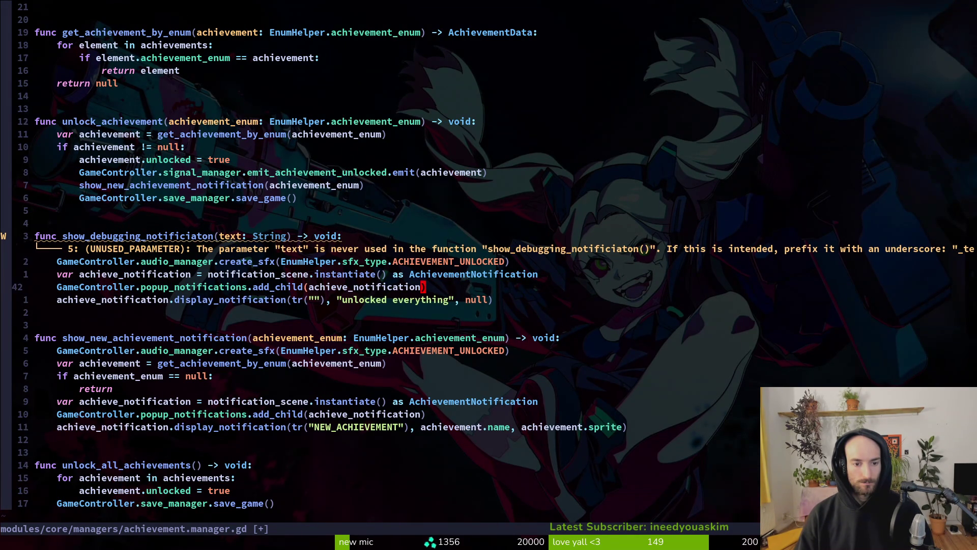
{"action": "key", "text": "j"}
{"action": "key", "text": "b"}
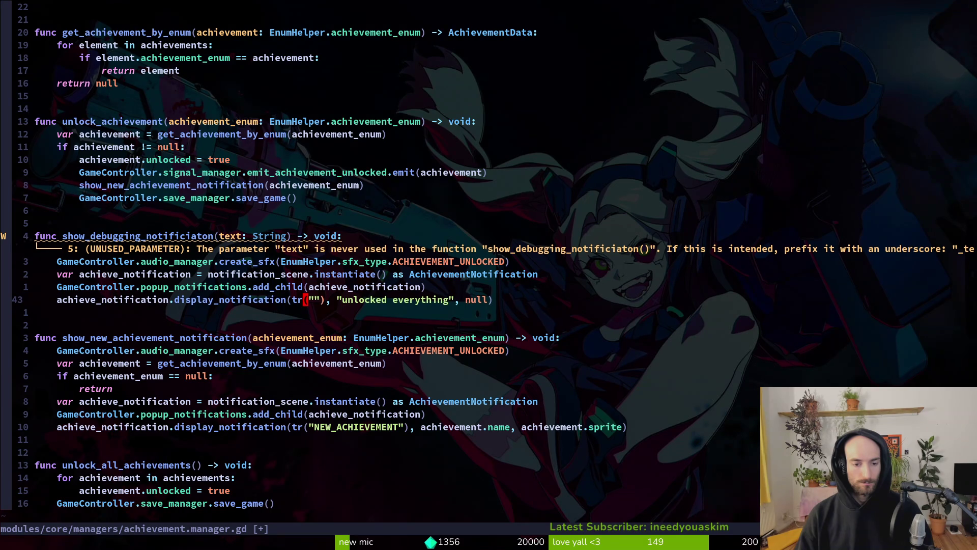
{"action": "type", "text": "ion(tr(\"u"}
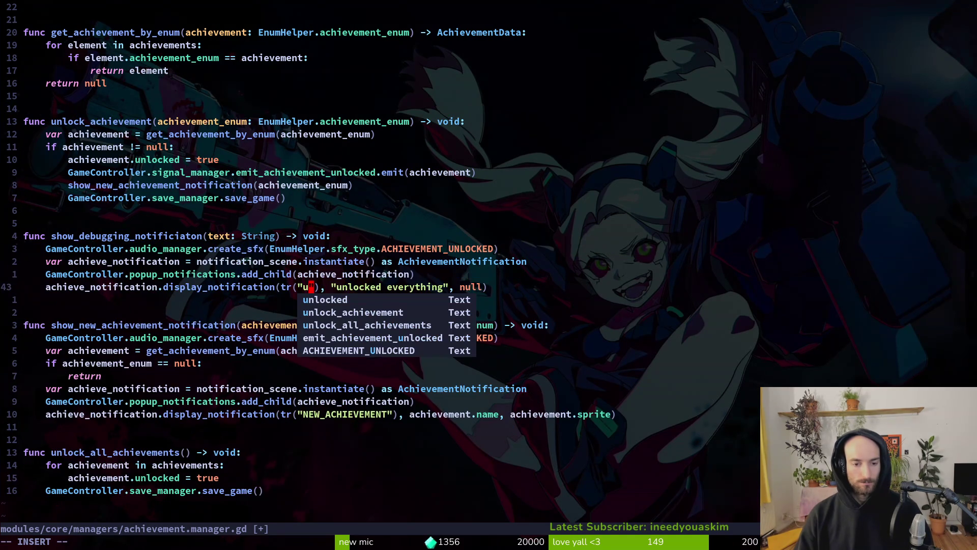
{"action": "type", "text": "nlocked"}
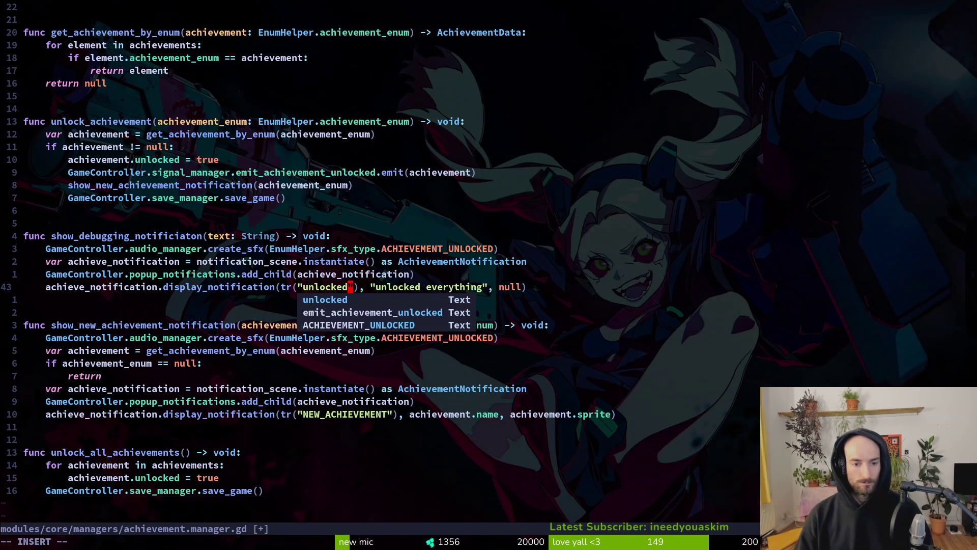
{"action": "key", "text": "Escape"}
{"action": "key", "text": "W"}
{"action": "key", "text": "d"}
{"action": "key", "text": "w"}
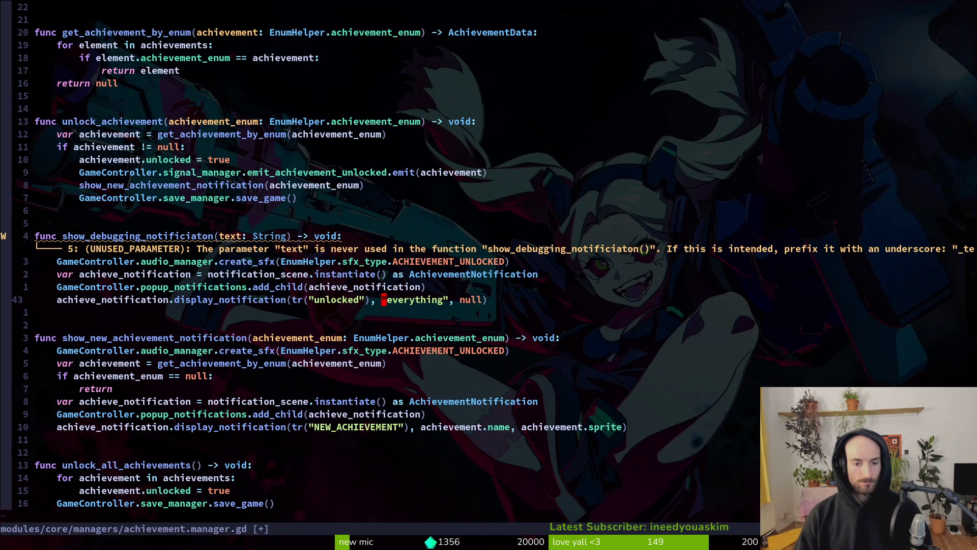
{"action": "key", "text": "ctrl+s"}
Step: Review the function header and the line 43 display_notification call
{"action": "key", "text": "k"}
{"action": "key", "text": "k"}
{"action": "key", "text": "k"}
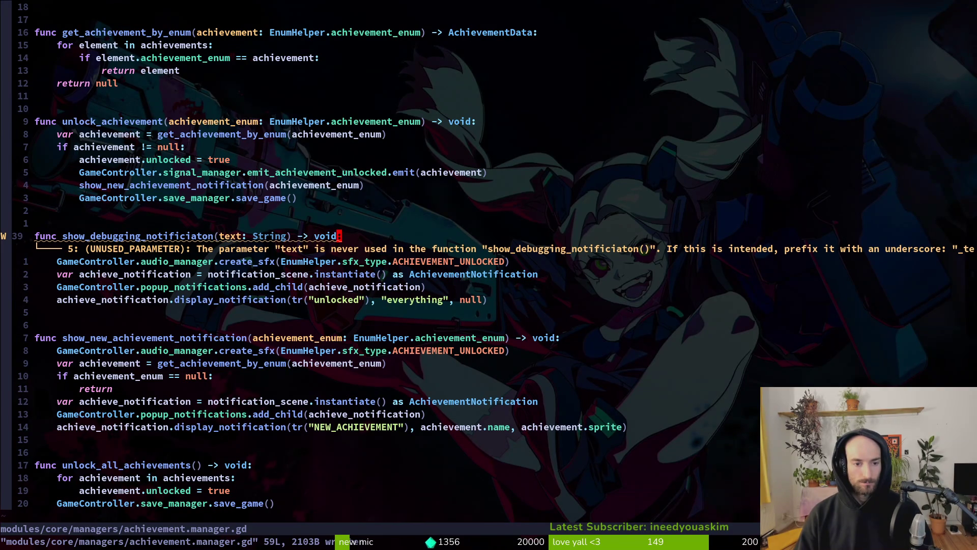
{"action": "key", "text": "b"}
{"action": "key", "text": "b"}
{"action": "key", "text": "b"}
{"action": "key", "text": "j"}
{"action": "key", "text": "j"}
{"action": "key", "text": "j"}
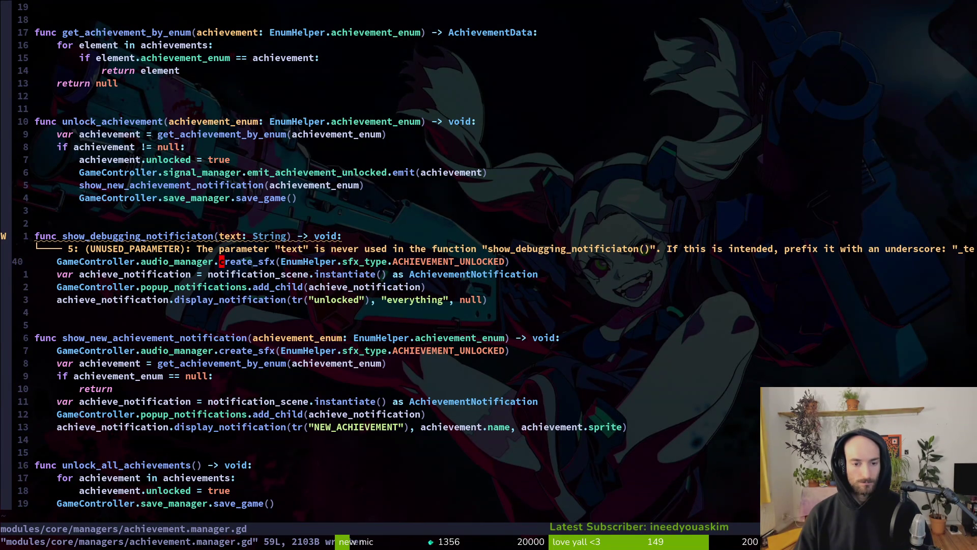
{"action": "key", "text": "w"}
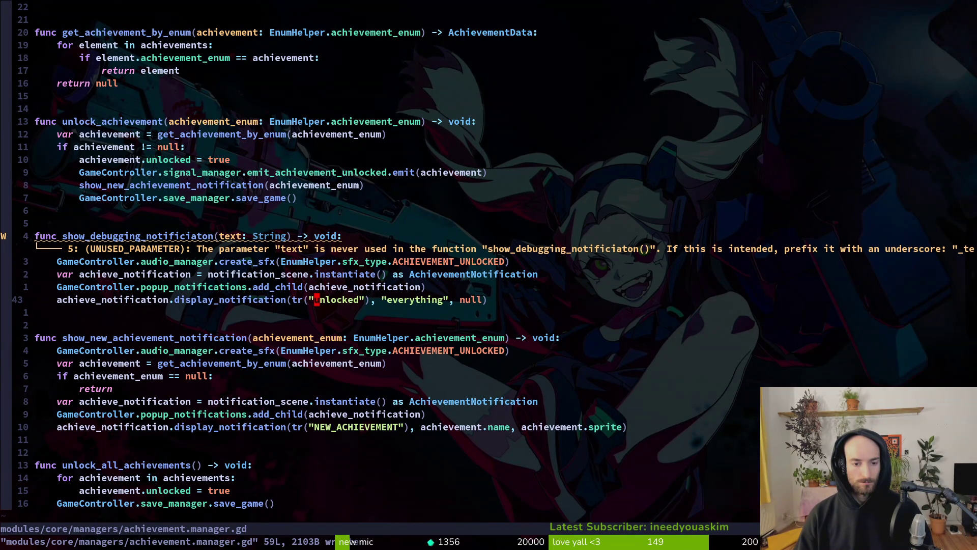
{"action": "key", "text": "b"}
{"action": "key", "text": "b"}
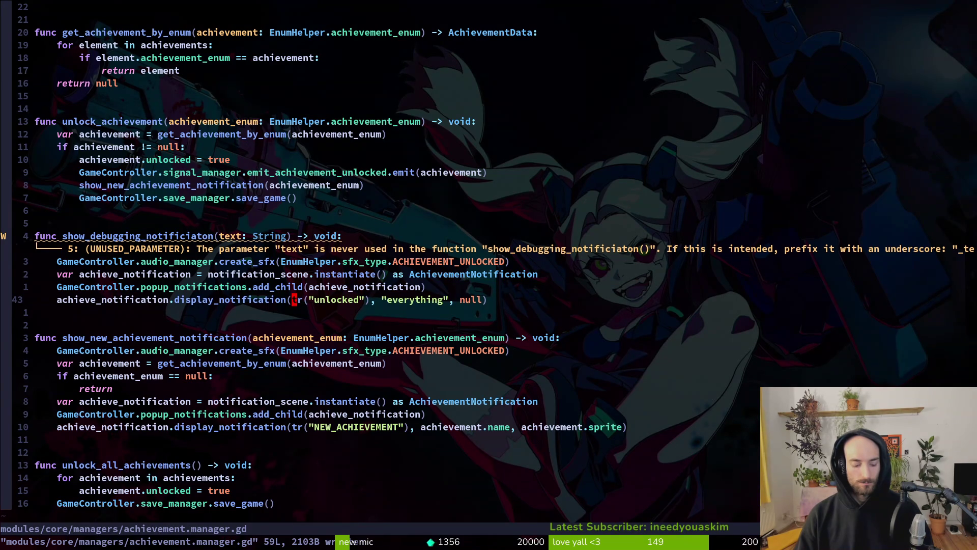
{"action": "key", "text": "l"}
{"action": "key", "text": "l"}
{"action": "key", "text": "k"}
{"action": "key", "text": "k"}
{"action": "key", "text": "k"}
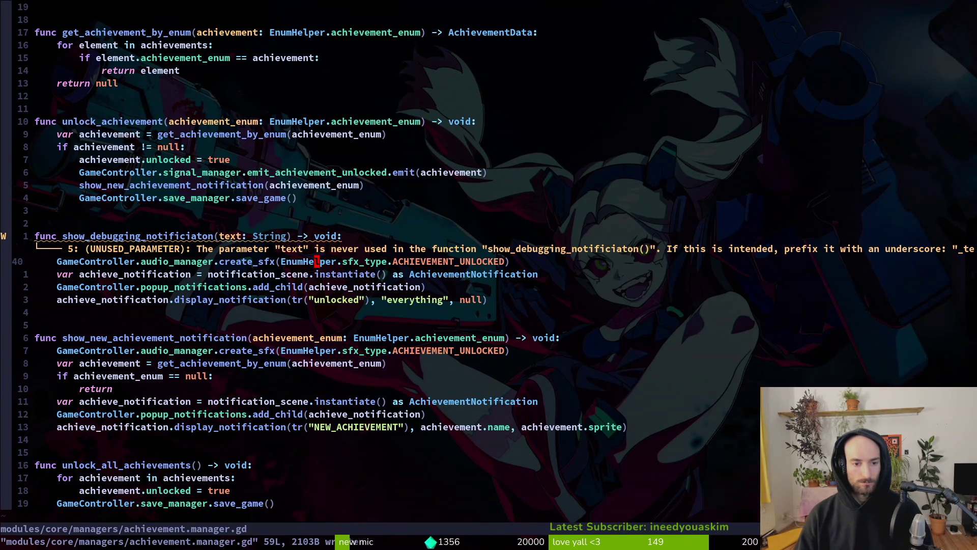
{"action": "key", "text": "k"}
{"action": "key", "text": "k"}
{"action": "key", "text": "k"}
{"action": "key", "text": "j"}
{"action": "key", "text": "j"}
{"action": "key", "text": "j"}
{"action": "key", "text": "h"}
{"action": "key", "text": "h"}
{"action": "key", "text": "k"}
{"action": "key", "text": "k"}
{"action": "key", "text": "j"}
{"action": "key", "text": "j"}
{"action": "key", "text": "j"}
{"action": "key", "text": "j"}
{"action": "key", "text": "j"}
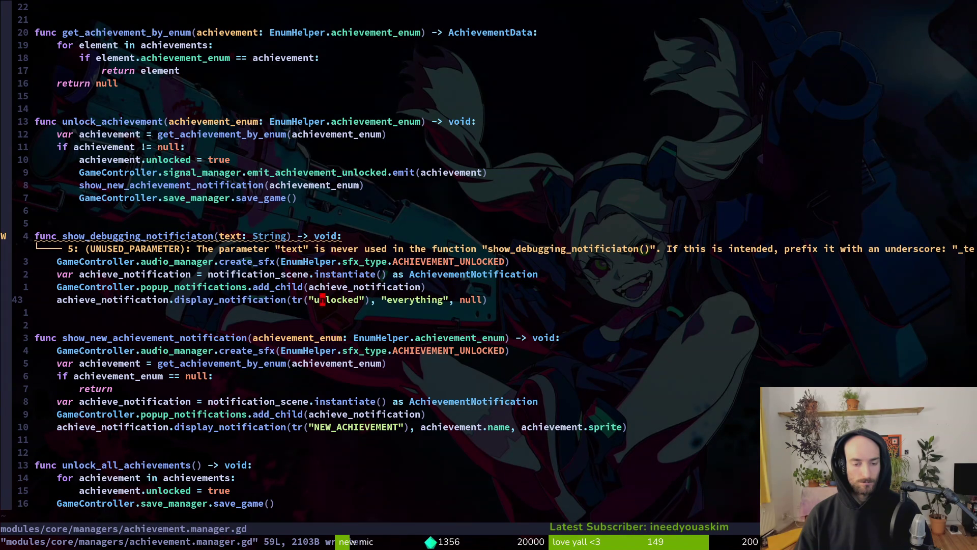
{"action": "key", "text": "j"}
{"action": "key", "text": "k"}
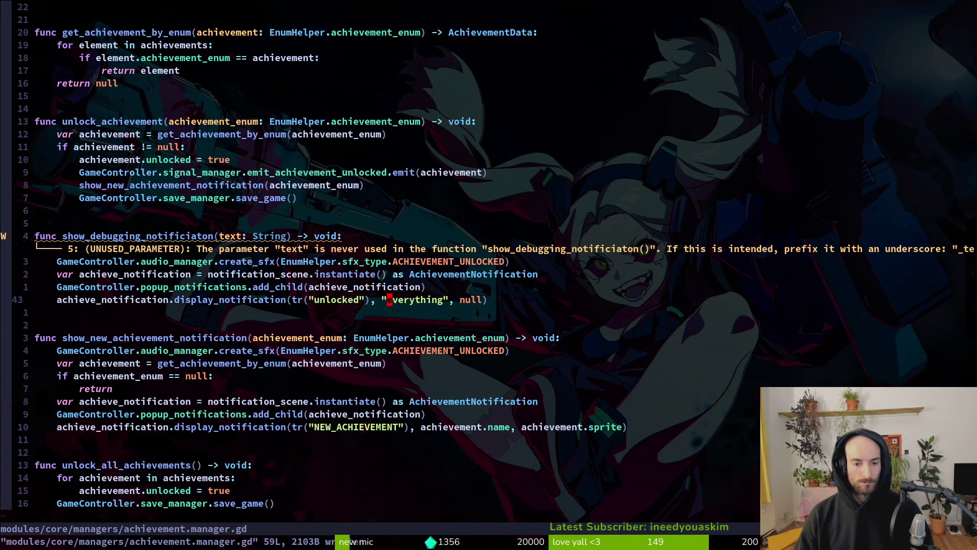
Step: Replace the call's tr("unlocked") and "everything" arguments with text1 and text2
{"action": "key", "text": "c"}
{"action": "key", "text": "i"}
{"action": "key", "text": "quotedbl"}
{"action": "key", "text": "BackSpace"}
{"action": "type", "text": "text"}
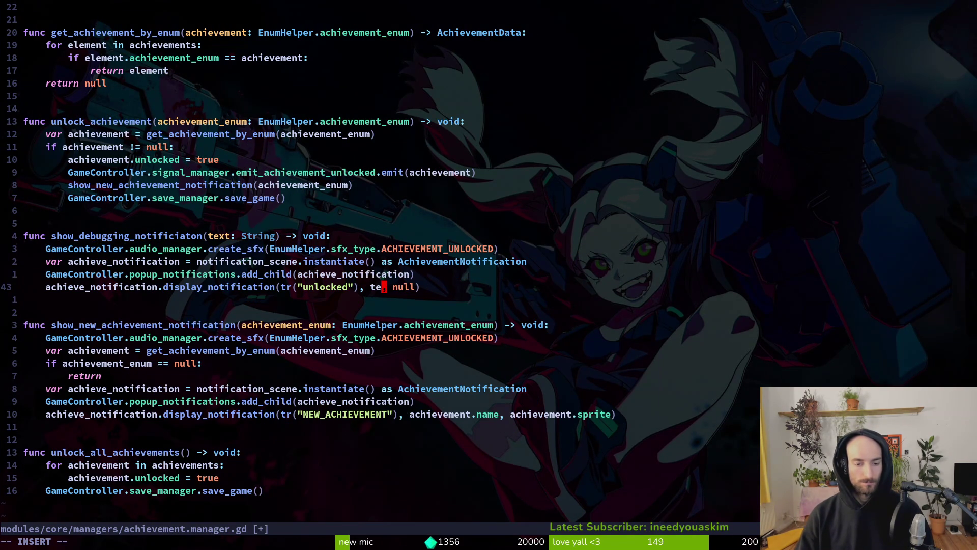
{"action": "type", "text": "2"}
{"action": "key", "text": "Escape"}
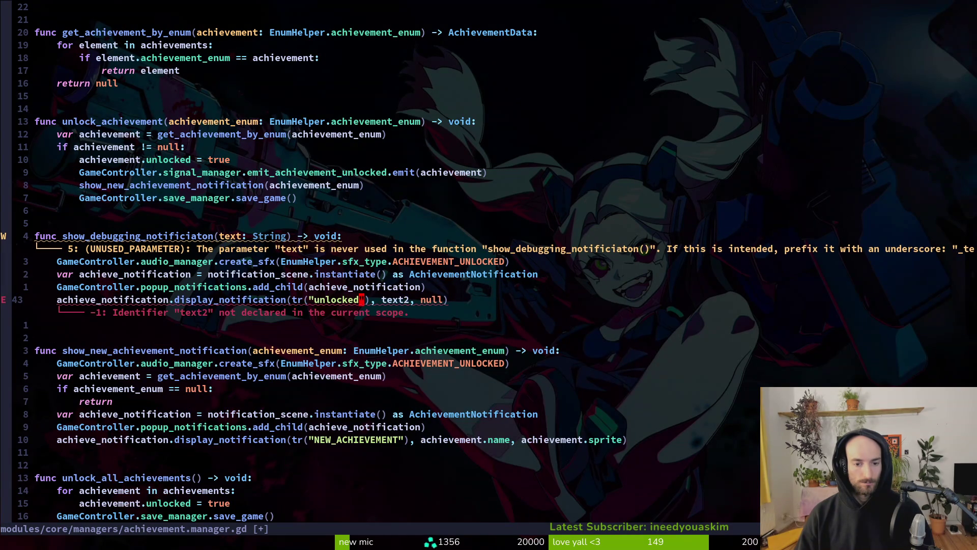
{"action": "key", "text": "2"}
{"action": "key", "text": "T"}
{"action": "key", "text": "("}
{"action": "key", "text": "c"}
{"action": "key", "text": "t"}
{"action": "key", "text": "comma"}
{"action": "type", "text": "tex"}
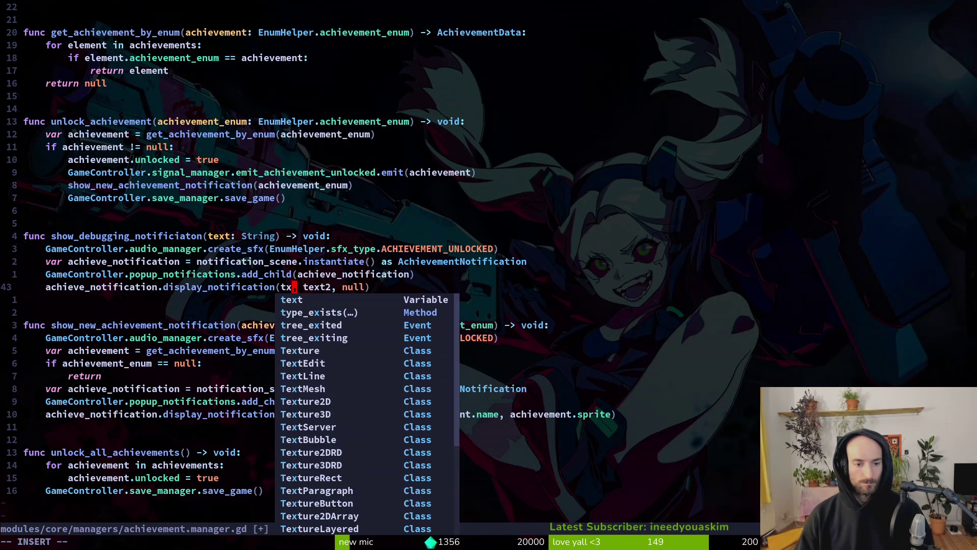
{"action": "type", "text": "t1"}
{"action": "key", "text": "Escape"}
Step: Rename the parameter to text1 and add a second text2: String parameter
{"action": "key", "text": "k"}
{"action": "key", "text": "k"}
{"action": "key", "text": "k"}
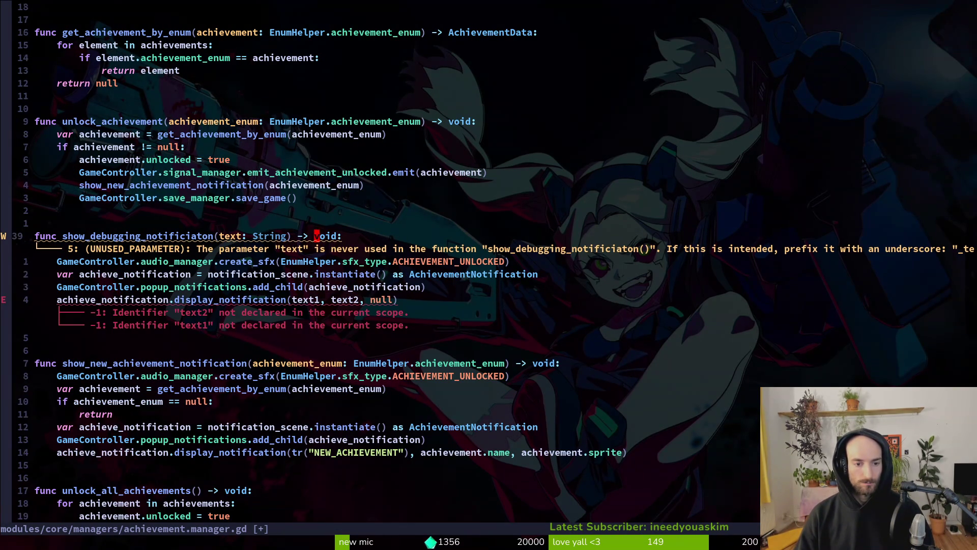
{"action": "key", "text": "j"}
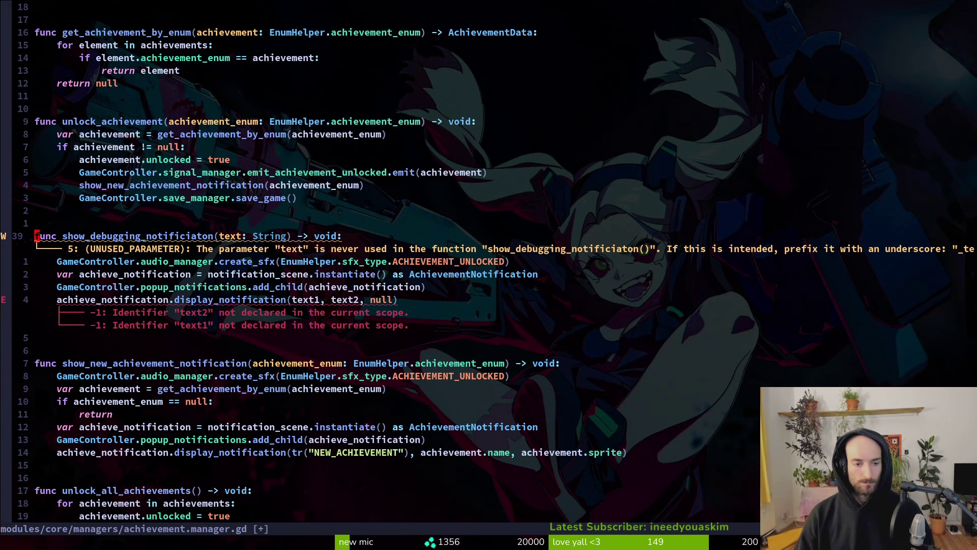
{"action": "key", "text": "w"}
{"action": "key", "text": "w"}
{"action": "key", "text": "e"}
{"action": "key", "text": "a"}
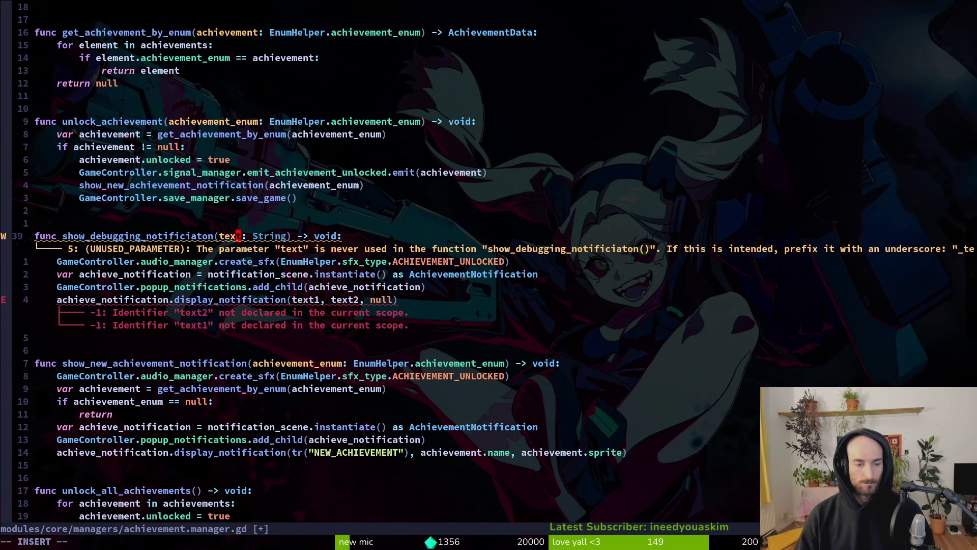
{"action": "key", "text": "Escape"}
{"action": "type", "text": "a1"}
{"action": "key", "text": "Escape"}
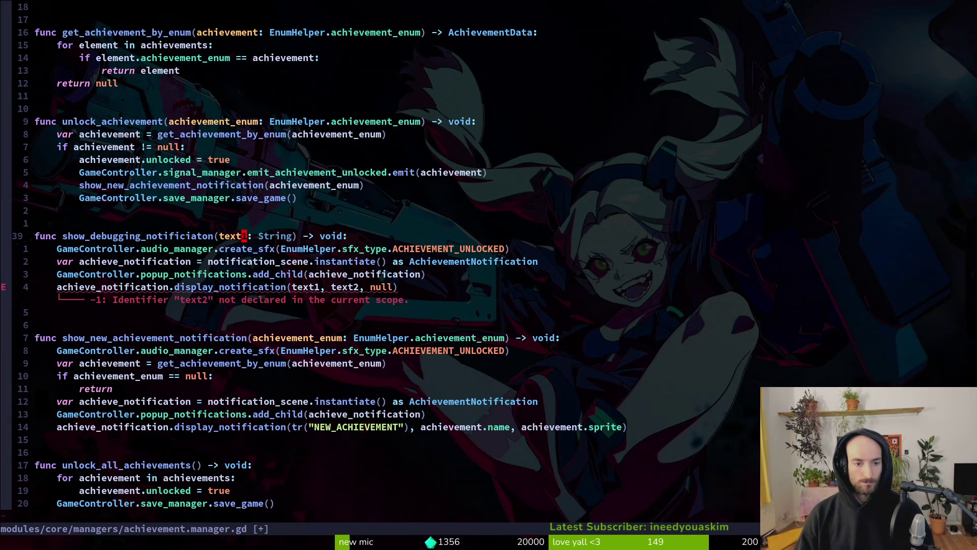
{"action": "type", "text": "ing, text2"}
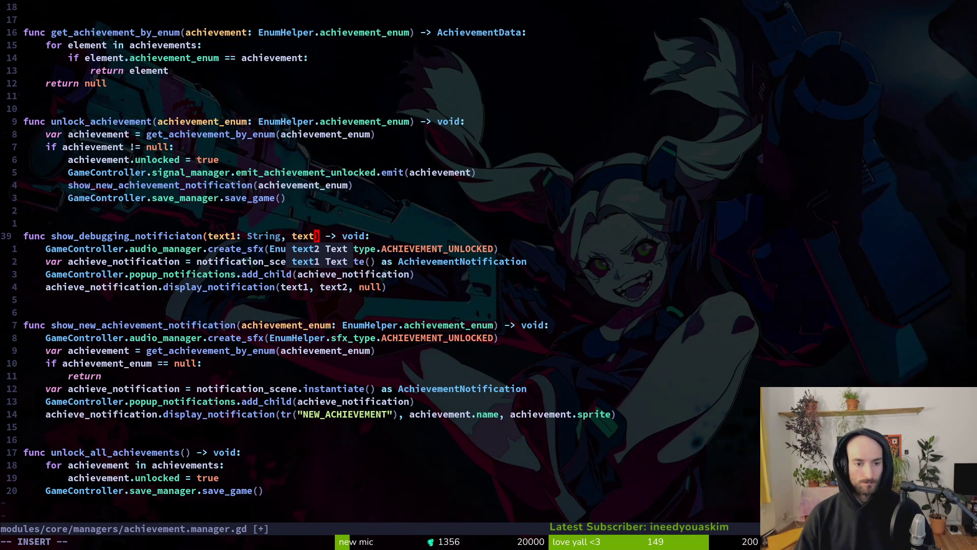
{"action": "type", "text": ": Strin"}
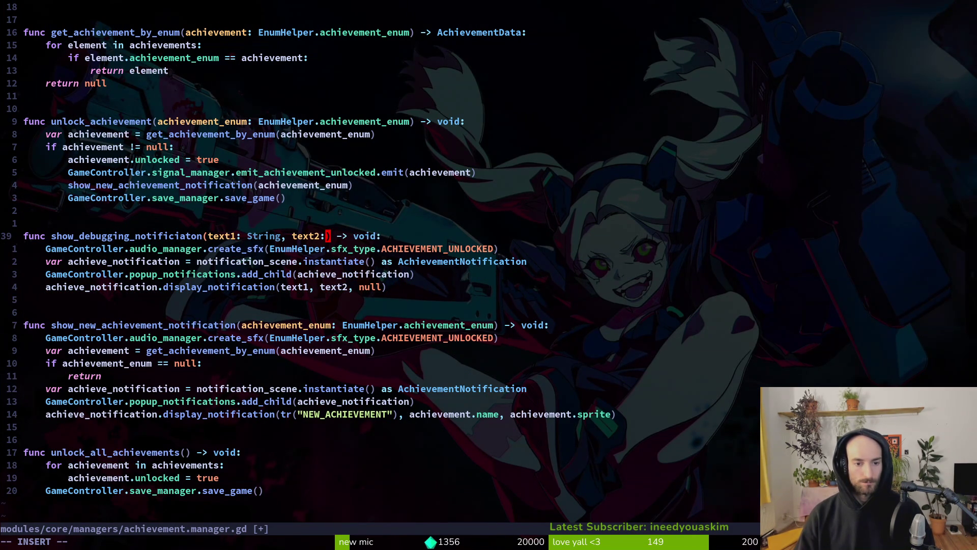
{"action": "type", "text": "g"}
{"action": "key", "text": "Escape"}
Step: Rename the signature parameters text2 to description and text1 to title
{"action": "key", "text": "B"}
{"action": "key", "text": "B"}
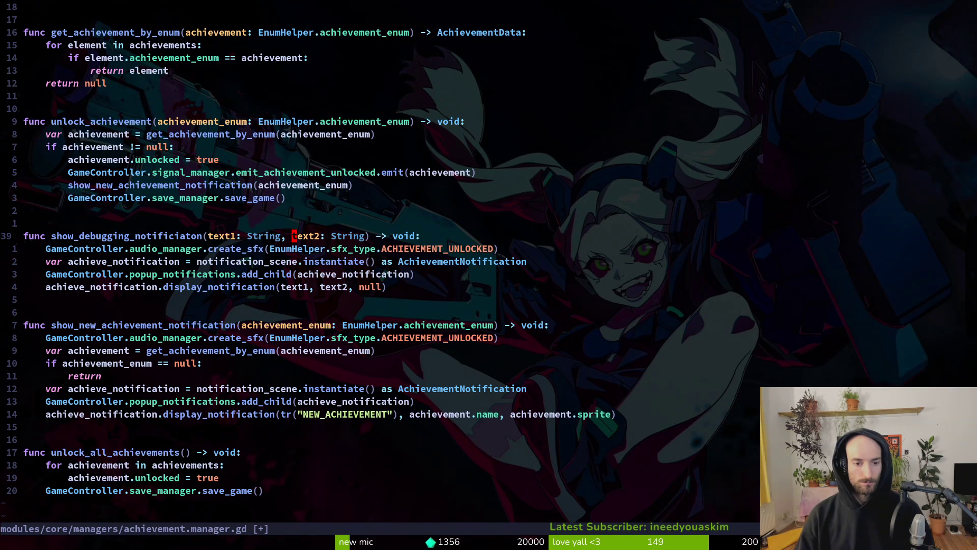
{"action": "type", "text": "cw"}
{"action": "type", "text": "descri"}
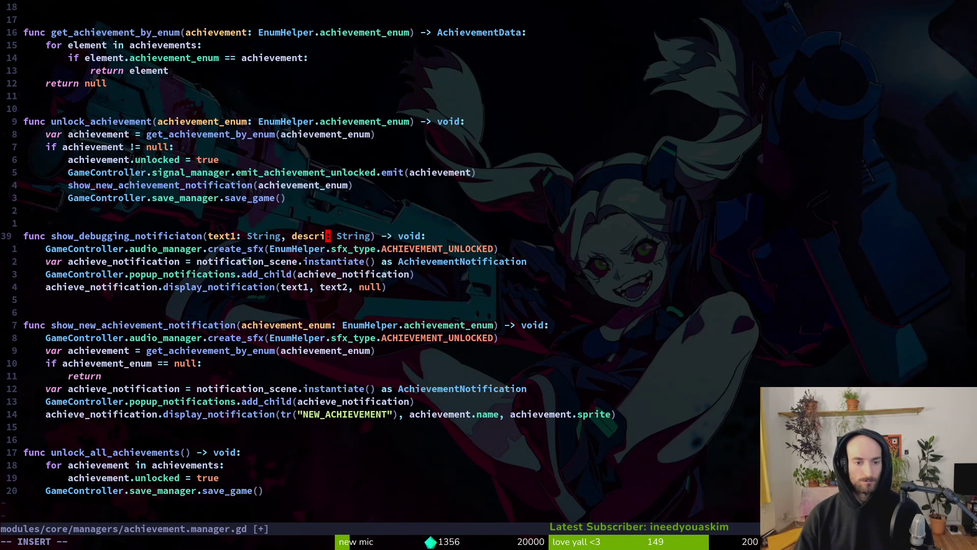
{"action": "key", "text": "BackSpace"}
{"action": "key", "text": "BackSpace"}
{"action": "key", "text": "Escape"}
{"action": "type", "text": "a"}
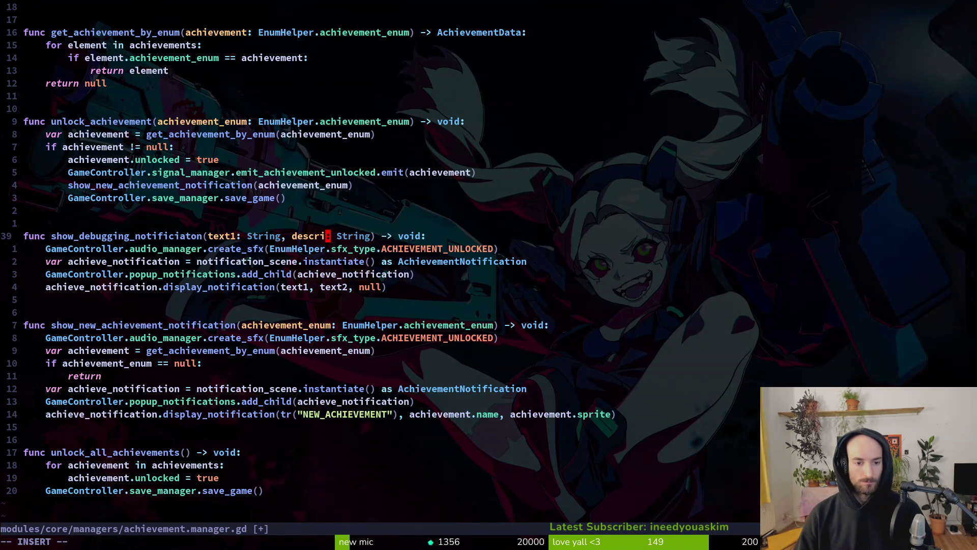
{"action": "type", "text": "ri"}
{"action": "type", "text": "ption"}
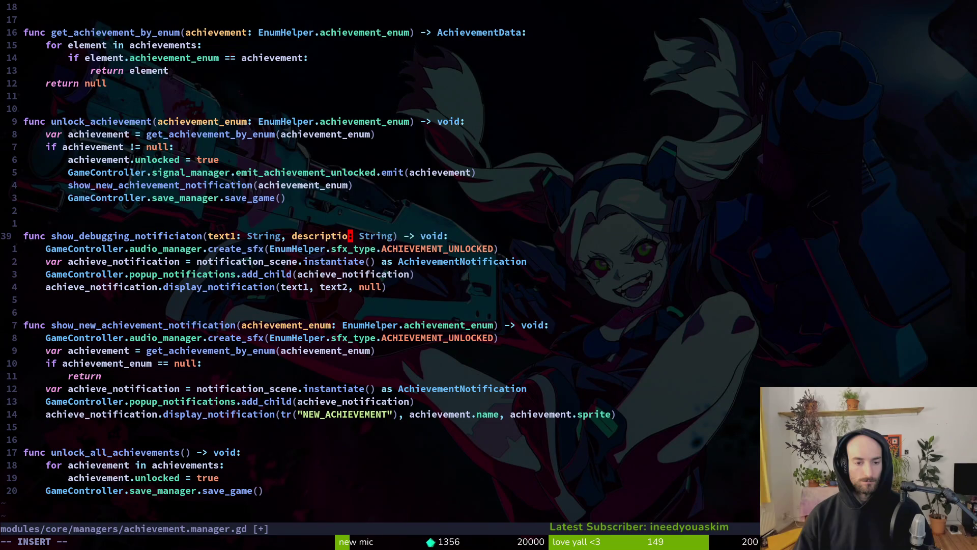
{"action": "key", "text": "Escape"}
{"action": "key", "text": "b"}
{"action": "key", "text": "b"}
{"action": "key", "text": "b"}
{"action": "type", "text": "b"}
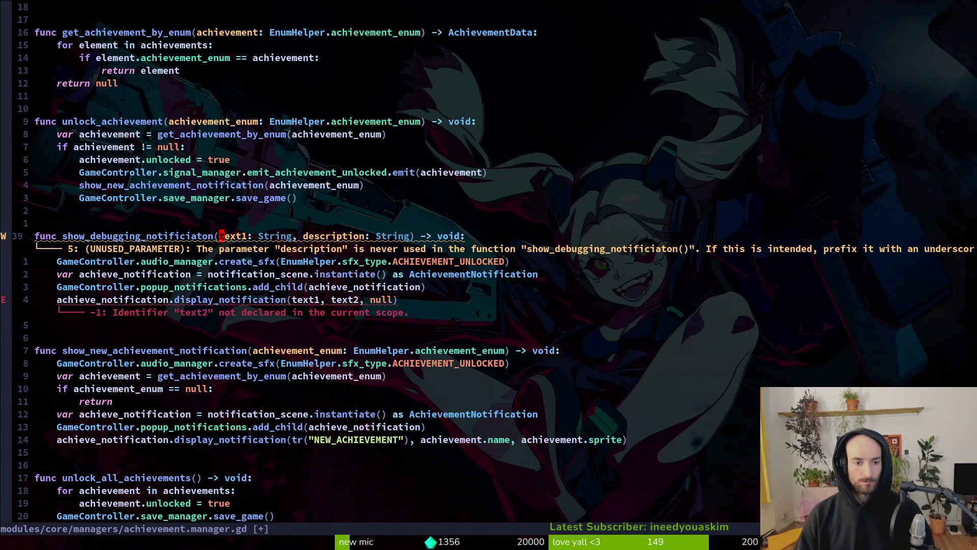
{"action": "type", "text": "cwtitle"}
{"action": "key", "text": "Escape"}
Step: Pass title and description in the display_notification call and save achievement.manager.gd
{"action": "key", "text": "j"}
{"action": "key", "text": "j"}
{"action": "key", "text": "j"}
{"action": "key", "text": "j"}
{"action": "key", "text": "w"}
{"action": "key", "text": "w"}
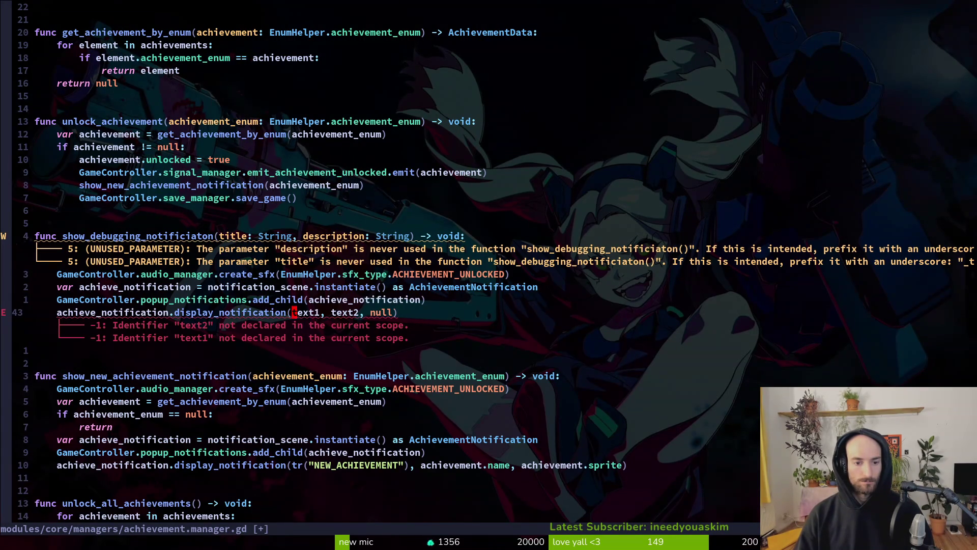
{"action": "type", "text": "cwtitle"}
{"action": "key", "text": "Escape"}
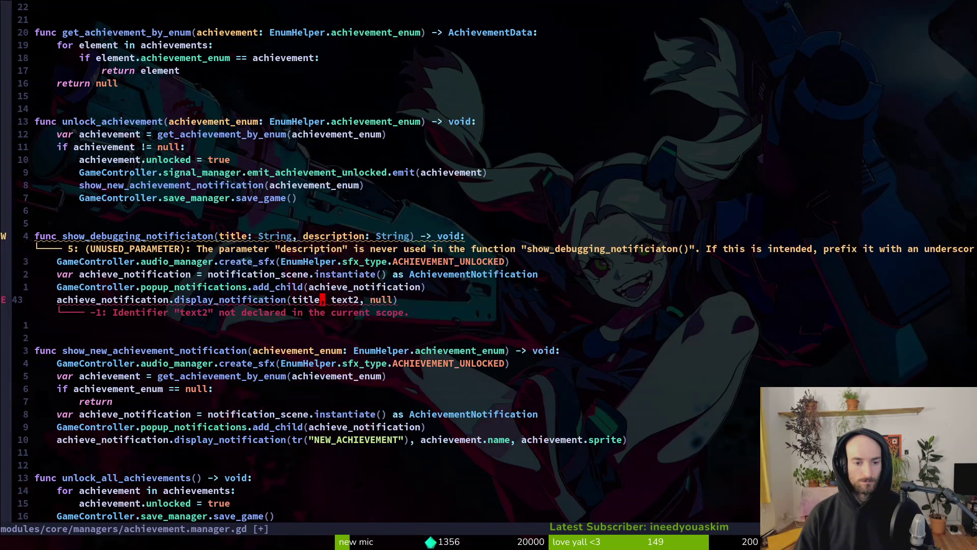
{"action": "key", "text": "w"}
{"action": "key", "text": "w"}
{"action": "type", "text": "cwdesc"}
{"action": "key", "text": "Tab"}
{"action": "key", "text": "Escape"}
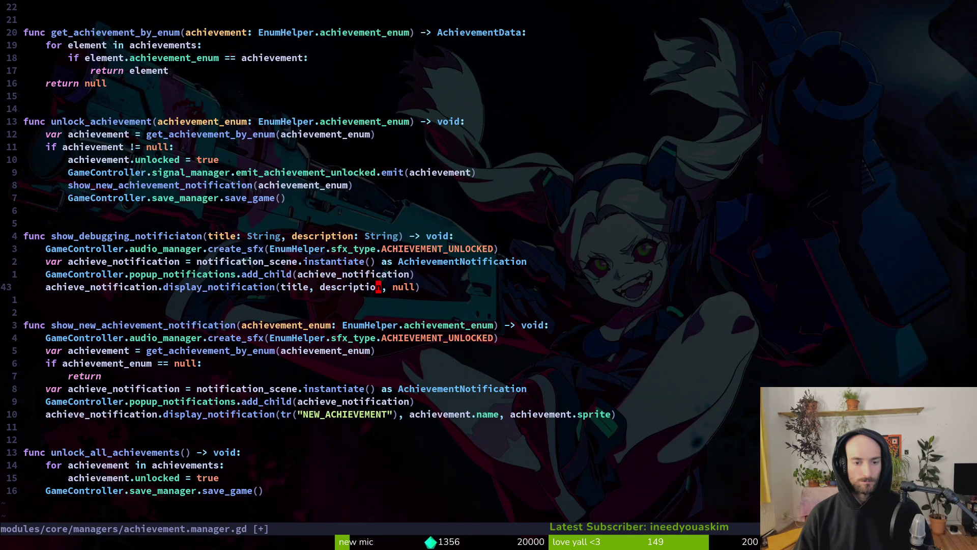
{"action": "type", "text": ":w"}
{"action": "key", "text": "Return"}
{"action": "key", "text": "k"}
{"action": "key", "text": "k"}
{"action": "key", "text": "k"}
{"action": "key", "text": "j"}
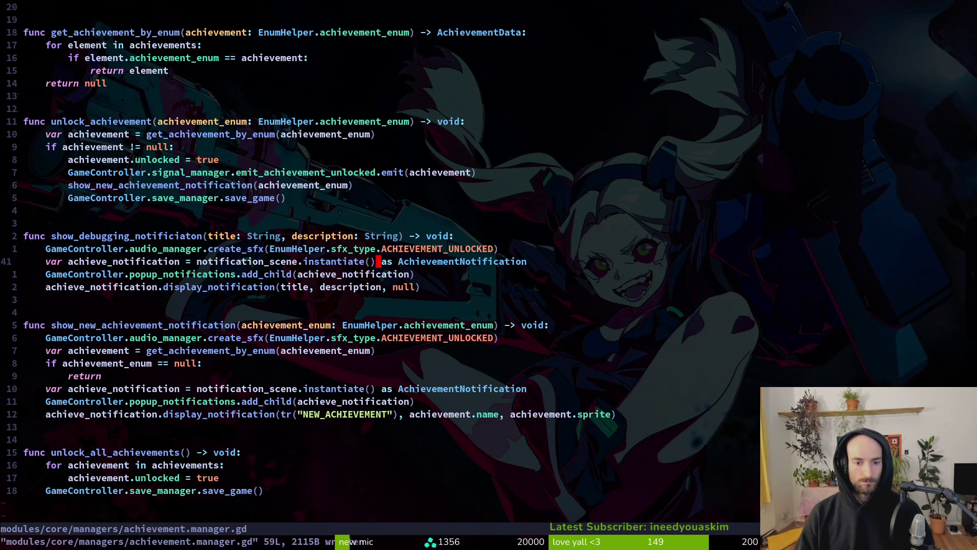
{"action": "key", "text": "k"}
{"action": "key", "text": "j"}
{"action": "key", "text": "j"}
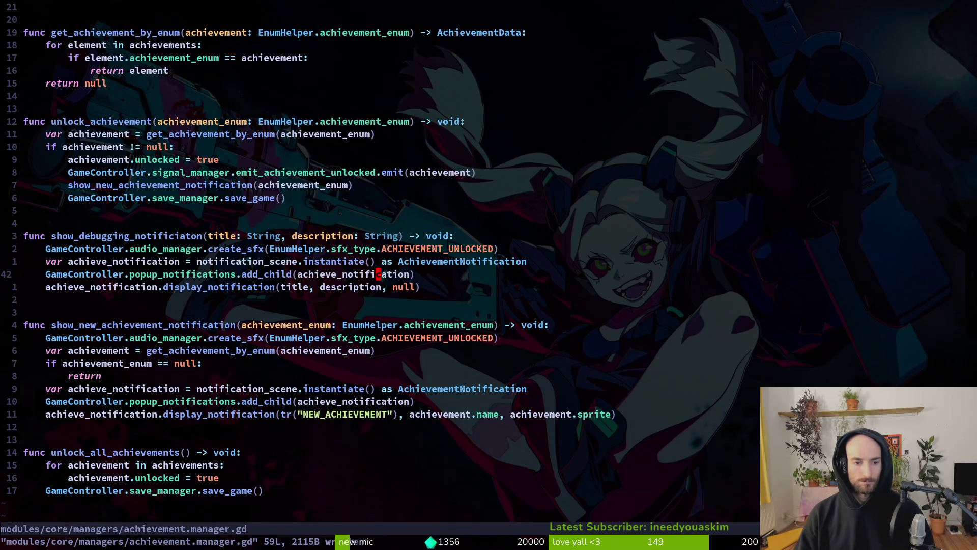
Step: In debug_overlay.gd, replace unlock_achievement on line 24 with show_debugging_notificiaton
{"action": "key", "text": "ctrl+6"}
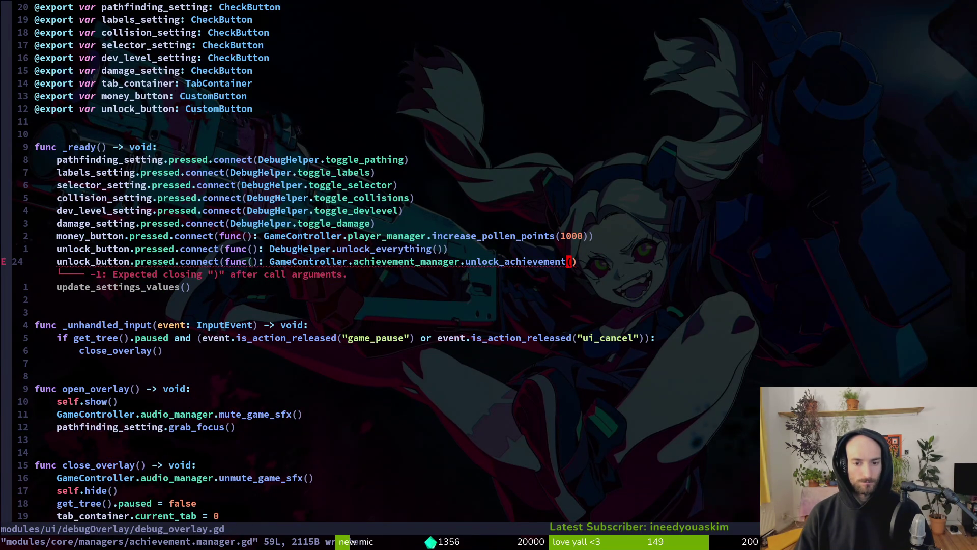
{"action": "type", "text": "bcwshow"}
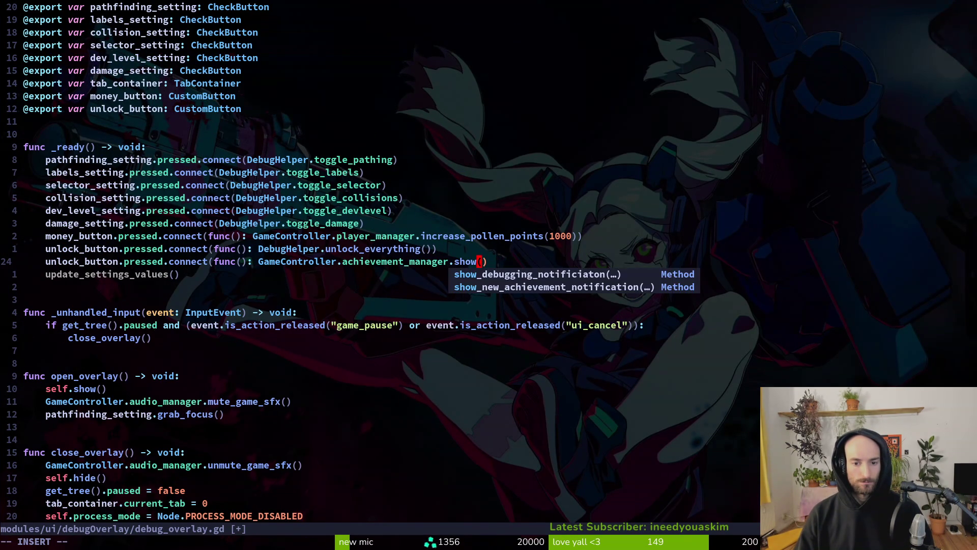
{"action": "key", "text": "Tab"}
{"action": "key", "text": "Escape"}
{"action": "key", "text": "j"}
{"action": "key", "text": "j"}
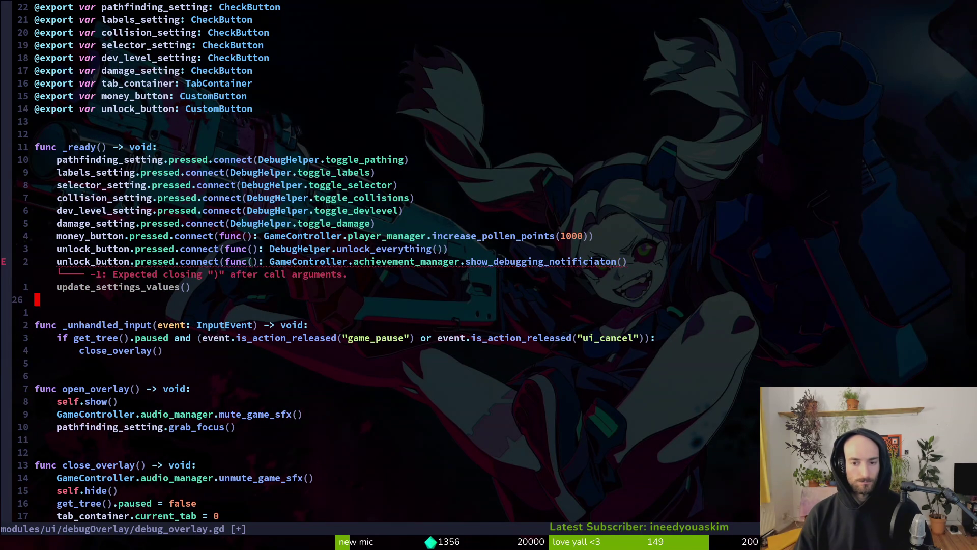
{"action": "key", "text": "k"}
{"action": "key", "text": "k"}
Step: Complete the call as show_debugging_notificiaton("unlocked", "everything") and save the file with :w
{"action": "type", "text": "A"}
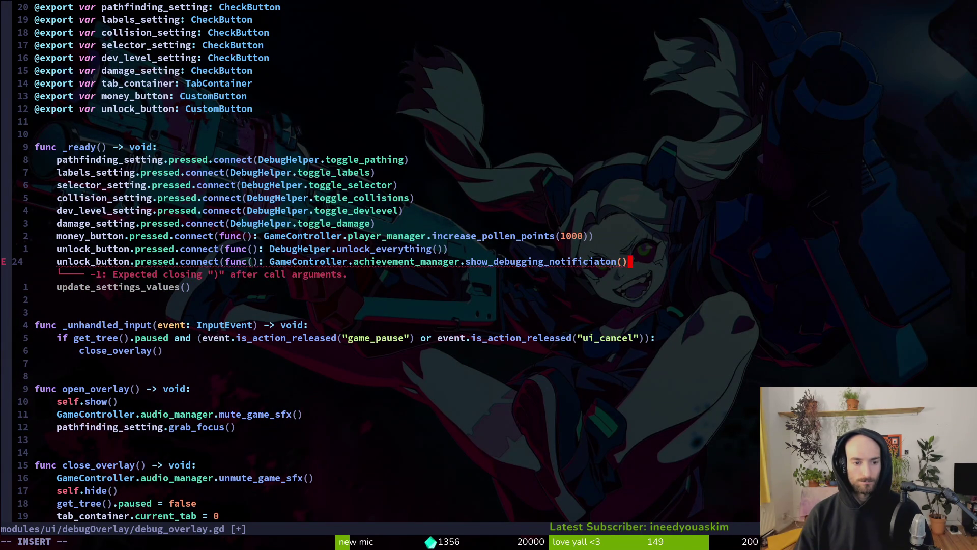
{"action": "type", "text": ")"}
{"action": "key", "text": "Escape"}
{"action": "key", "text": "h"}
{"action": "key", "text": "i"}
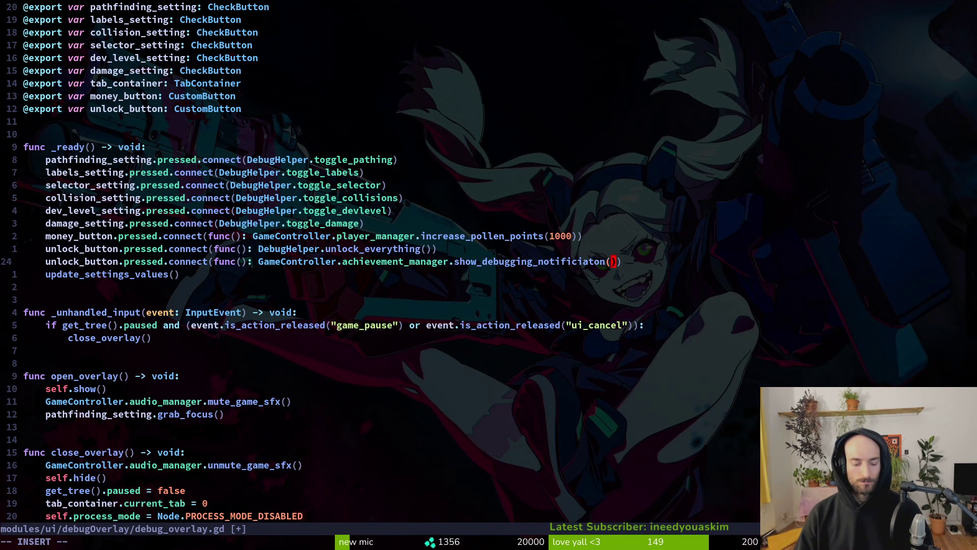
{"action": "type", "text": "unlock"}
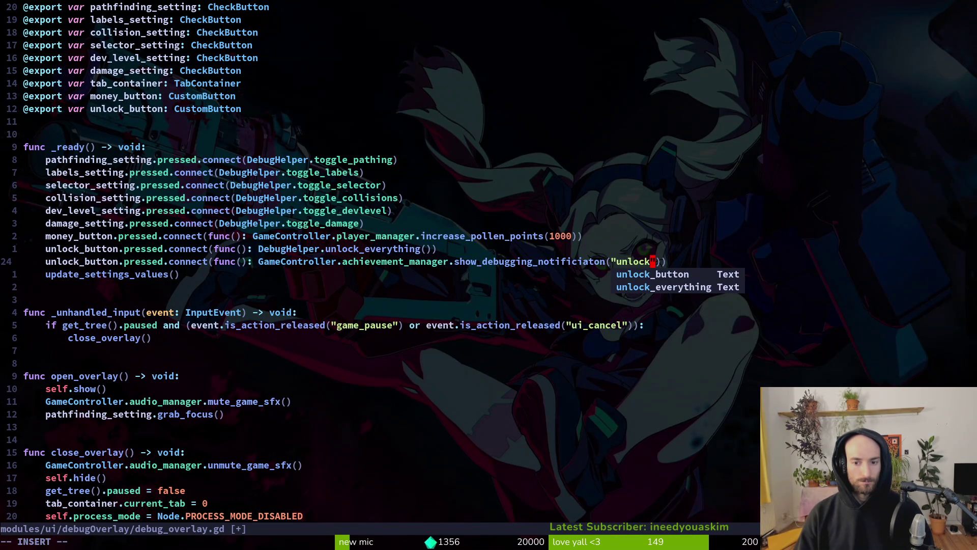
{"action": "type", "text": "\","}
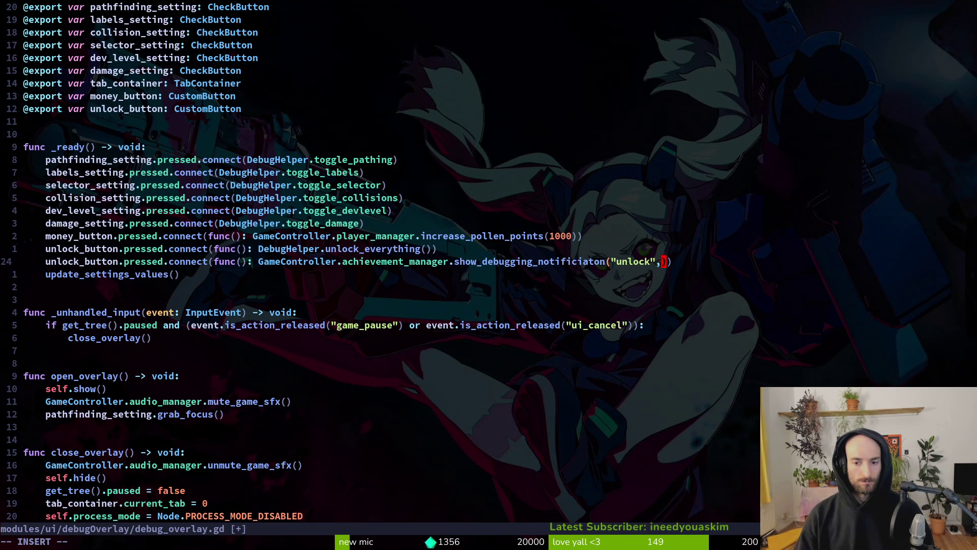
{"action": "key", "text": "BackSpace"}
{"action": "key", "text": "BackSpace"}
{"action": "key", "text": "BackSpace"}
{"action": "type", "text": "unl"}
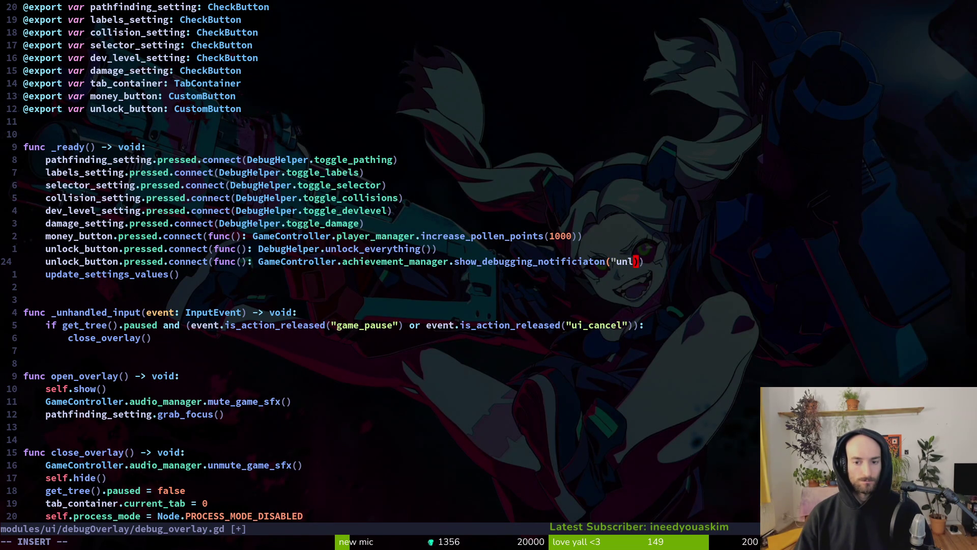
{"action": "type", "text": "ocked\","}
{"action": "type", "text": " \"every"}
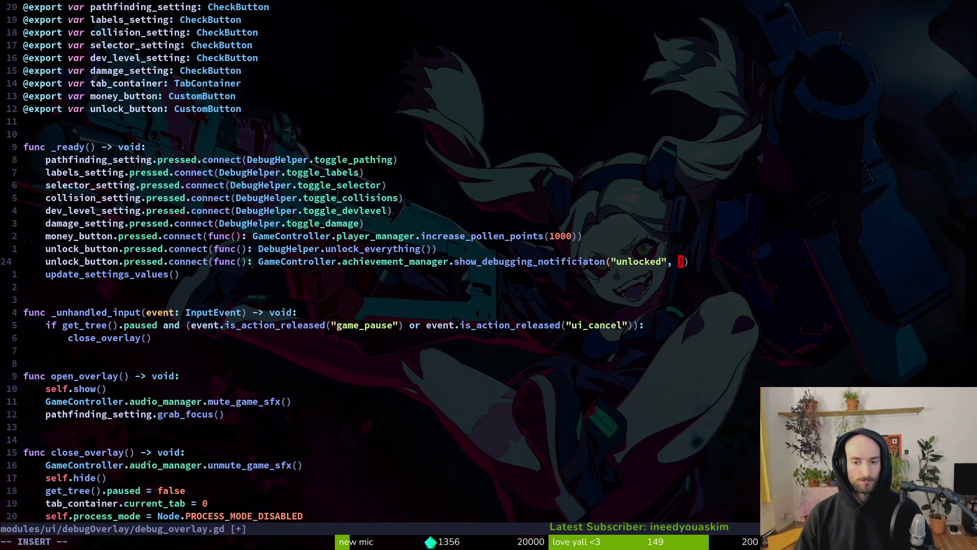
{"action": "type", "text": "thing\""}
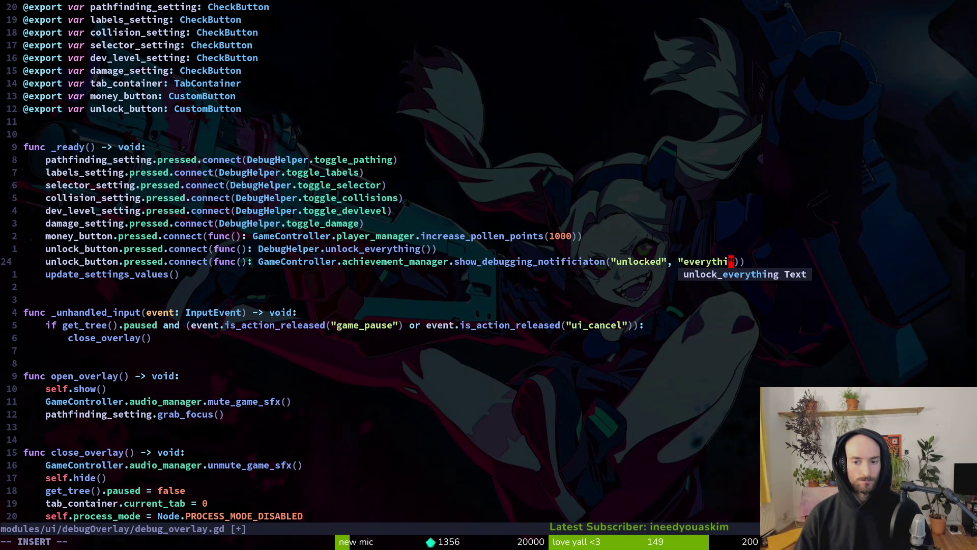
{"action": "key", "text": "Escape"}
{"action": "type", "text": ":w"}
{"action": "key", "text": "Return"}
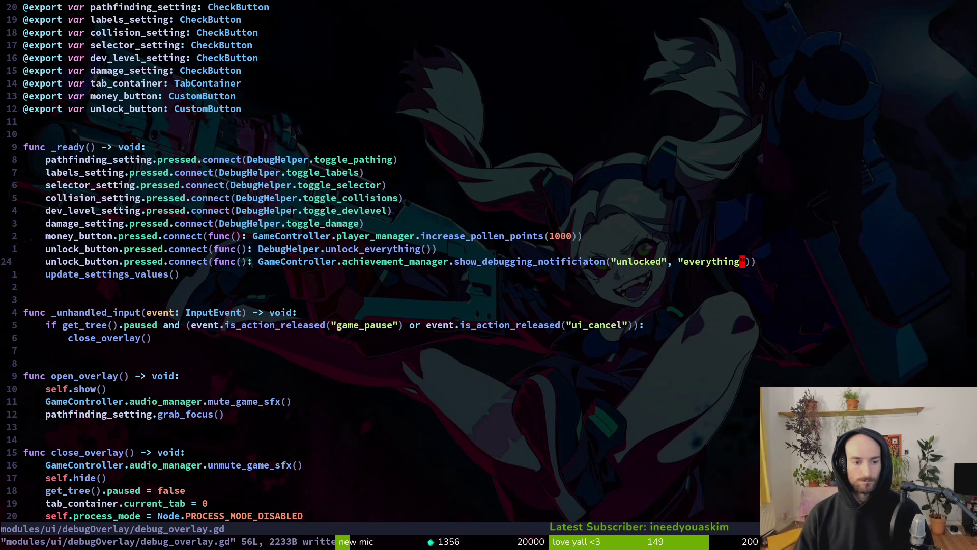
{"action": "key", "text": "alt+Tab"}
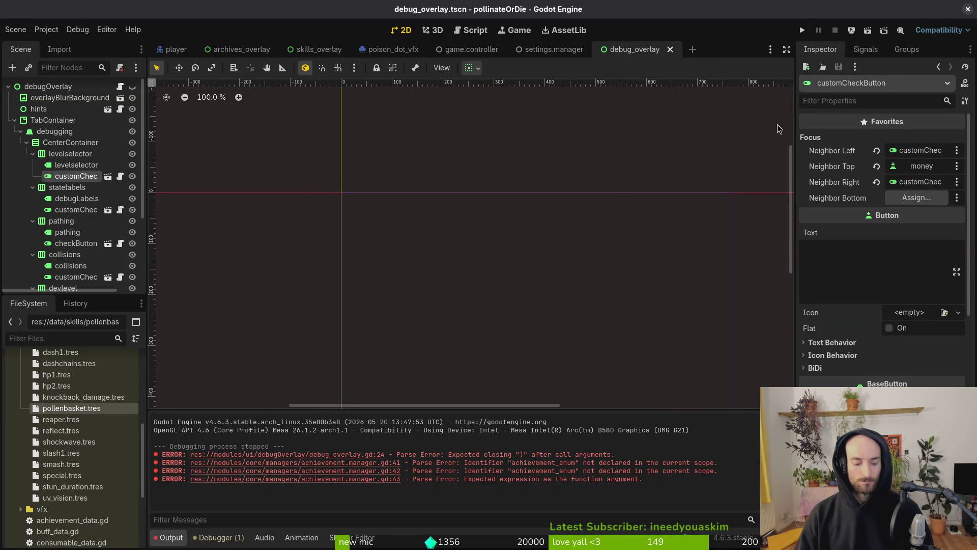
Step: Run the game, open the debugging panel from the pause menu, then quit with Alt+F4
{"action": "key", "text": "F5"}
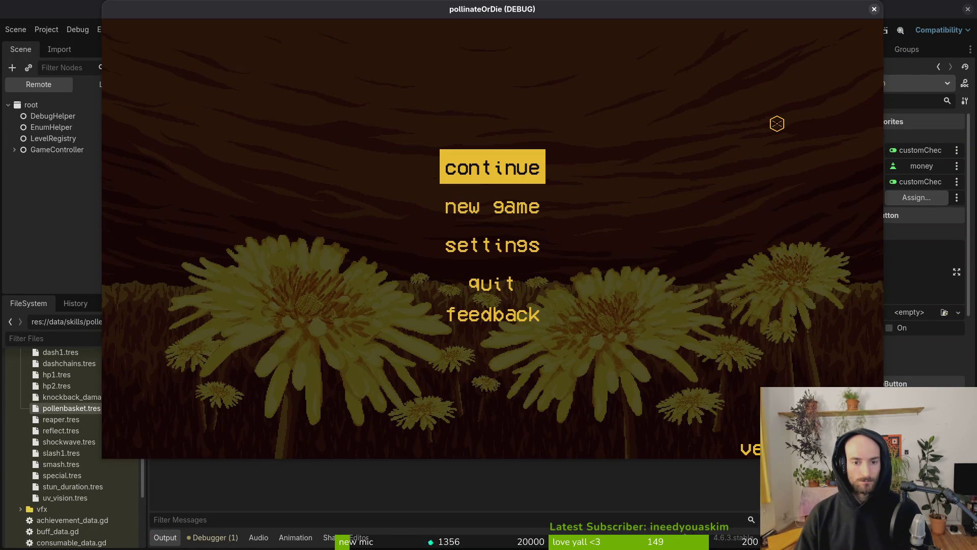
{"action": "key", "text": "Return"}
{"action": "key", "text": "Escape"}
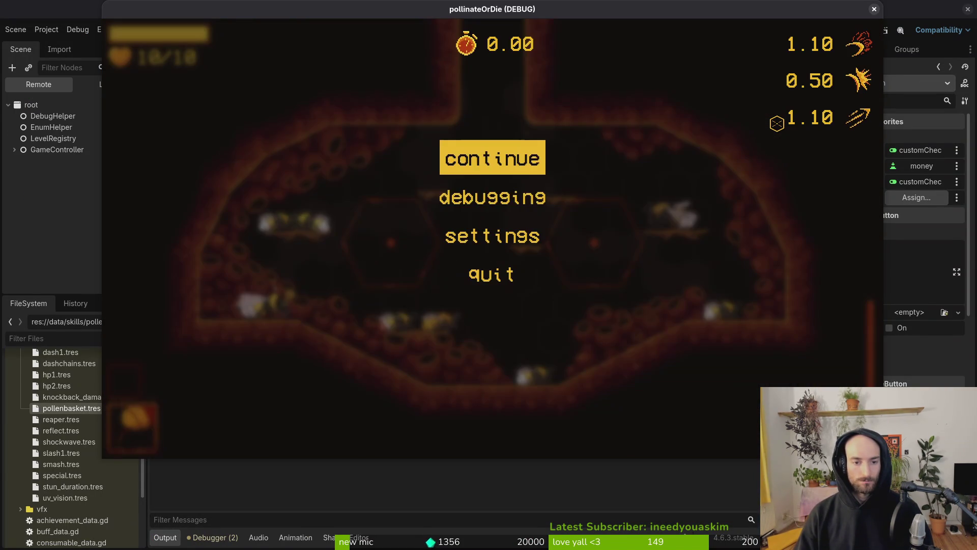
{"action": "key", "text": "Down"}
{"action": "key", "text": "Return"}
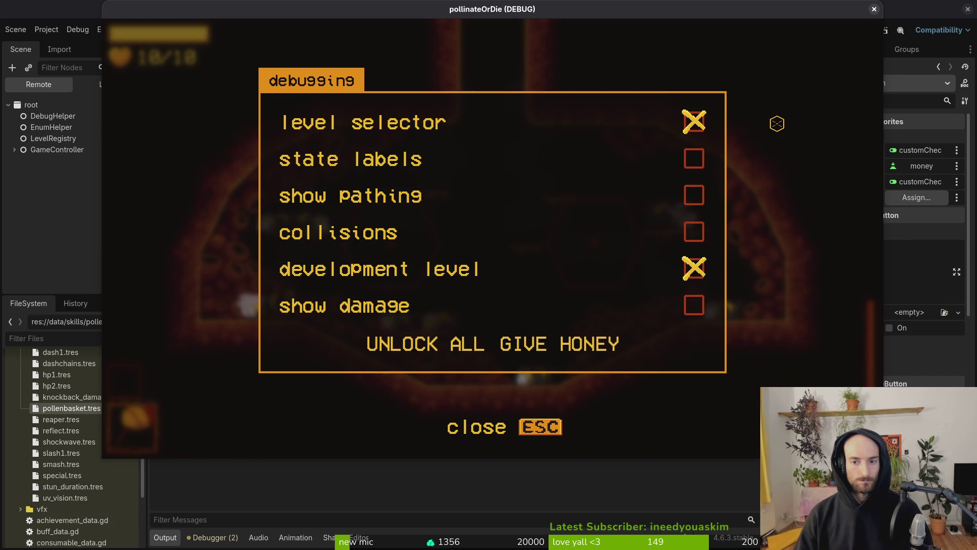
{"action": "key", "text": "Escape"}
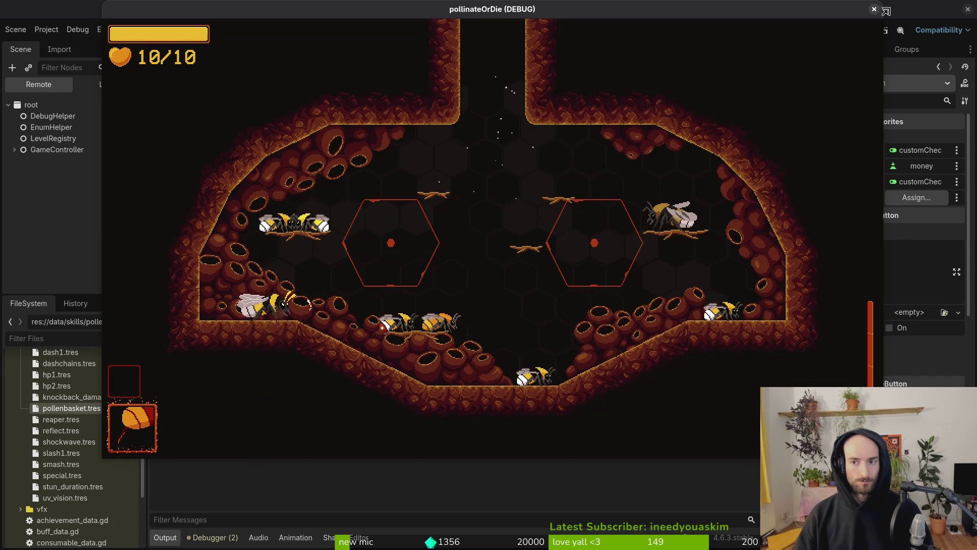
{"action": "key", "text": "alt+F4"}
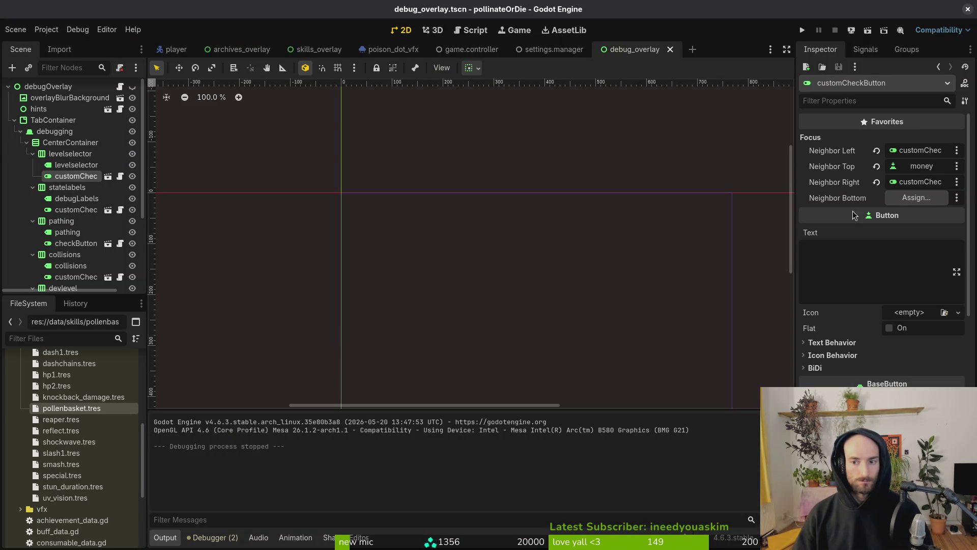
Step: Relaunch the game, open and close the debugging panel again, and close the game window
{"action": "left_click", "coordinate": [801, 30]}
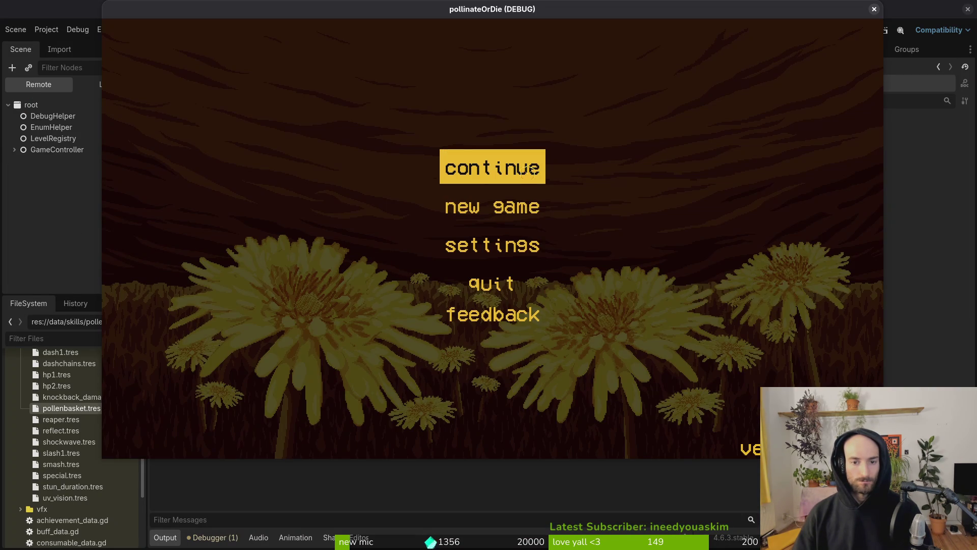
{"action": "left_click", "coordinate": [517, 170]}
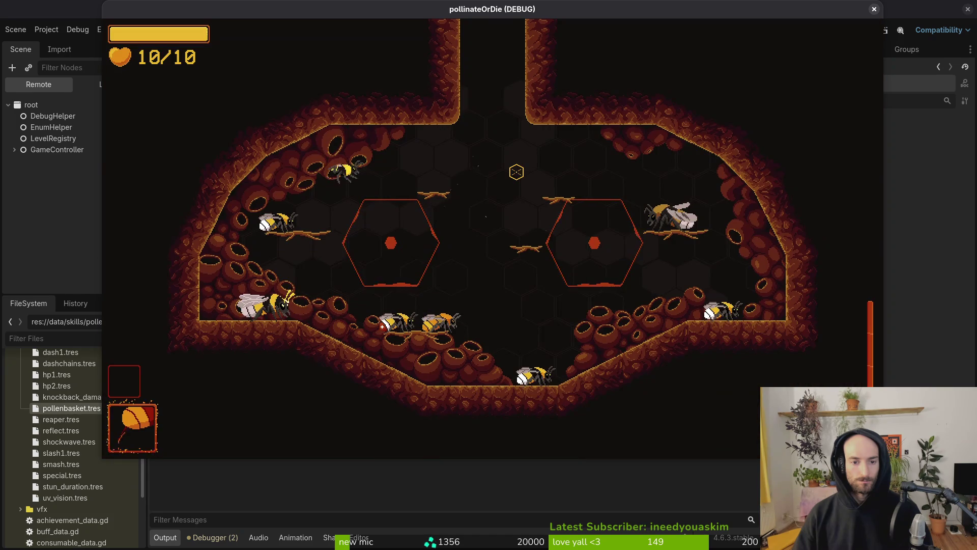
{"action": "key", "text": "Escape"}
{"action": "key", "text": "Return"}
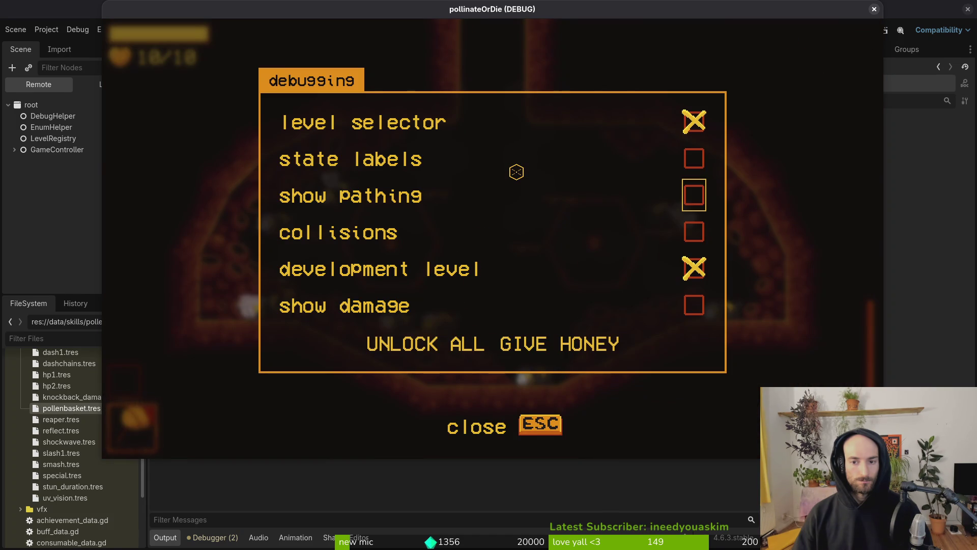
{"action": "key", "text": "Escape"}
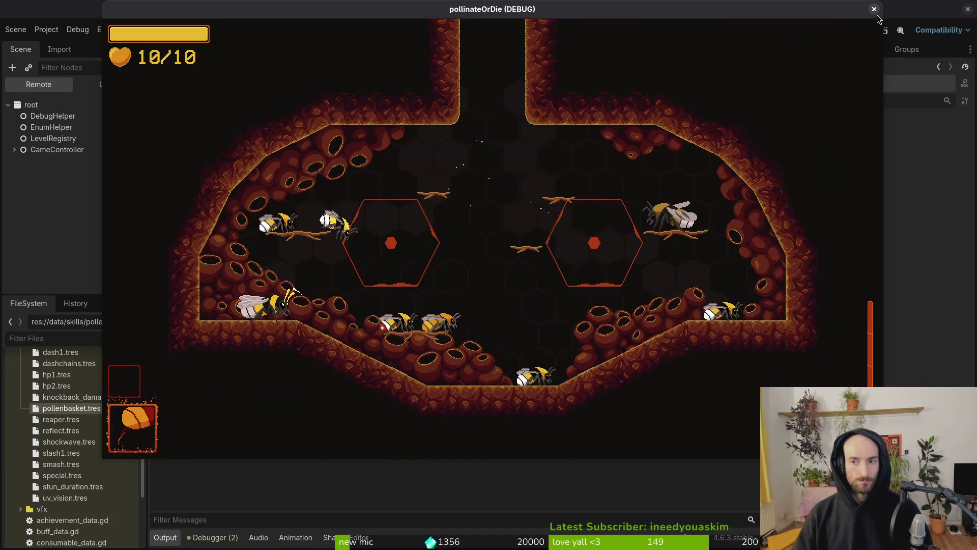
{"action": "left_click", "coordinate": [874, 8]}
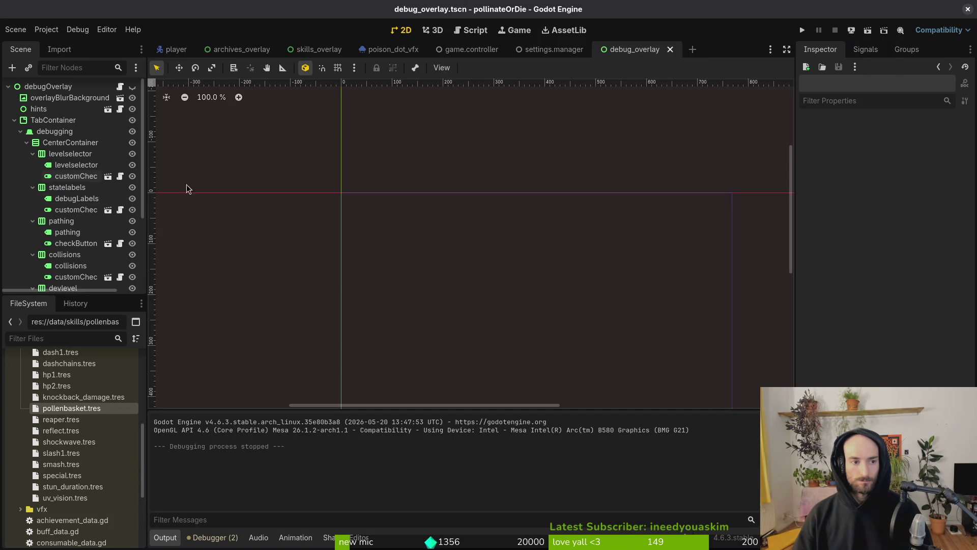
Step: Set the level selector check button's bottom focus neighbour to the state labels check button
{"action": "left_click", "coordinate": [76, 244]}
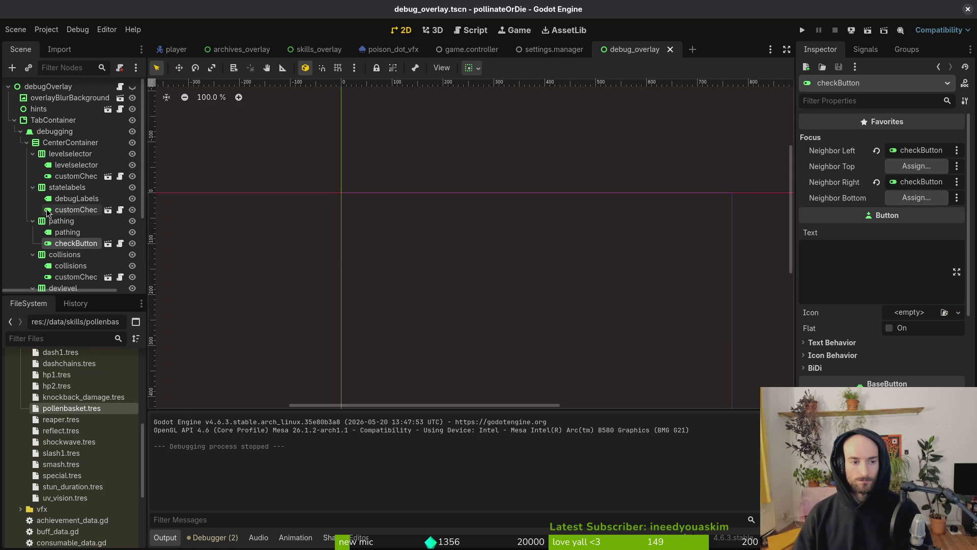
{"action": "left_click", "coordinate": [75, 176]}
{"action": "left_click", "coordinate": [888, 201]}
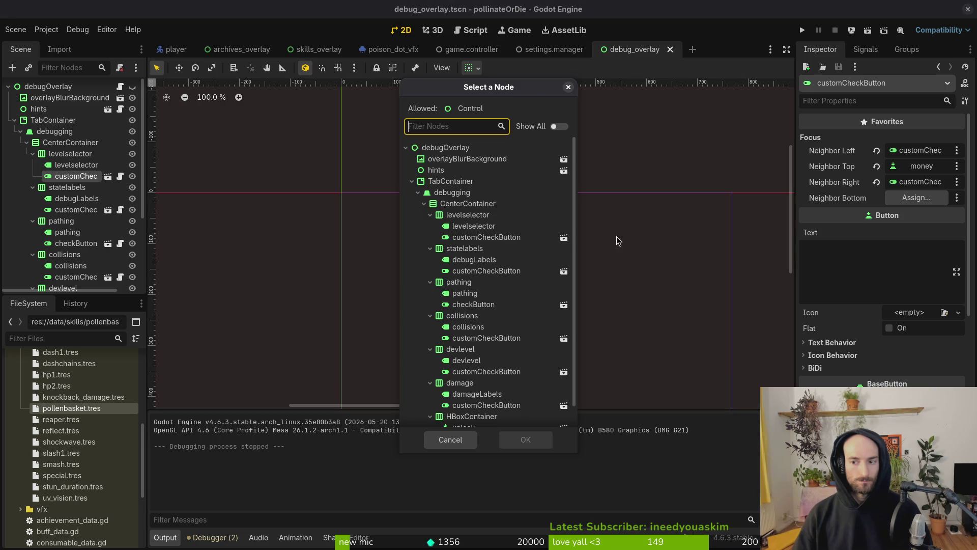
{"action": "scroll", "coordinate": [496, 203], "scroll_direction": "down", "scroll_amount": 1}
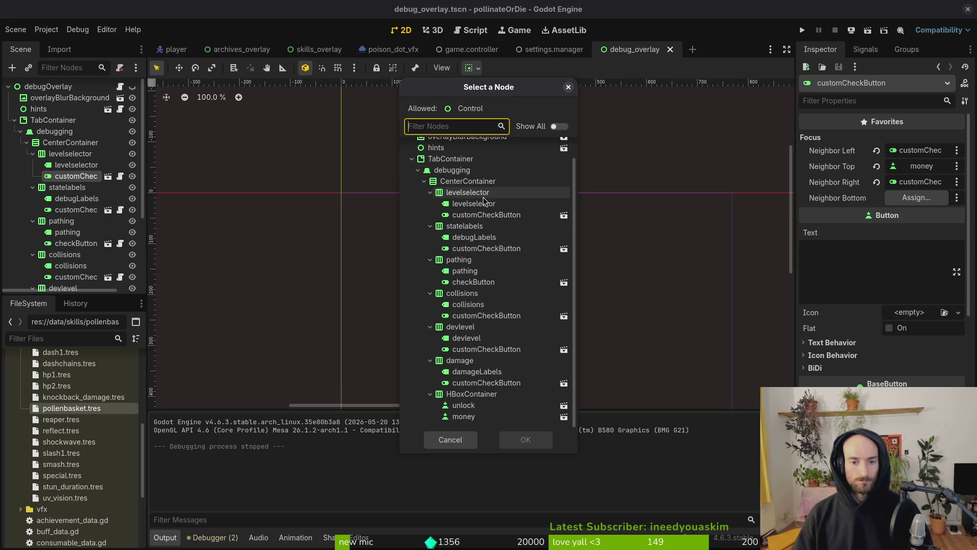
{"action": "left_click", "coordinate": [488, 248]}
{"action": "left_click", "coordinate": [78, 213]}
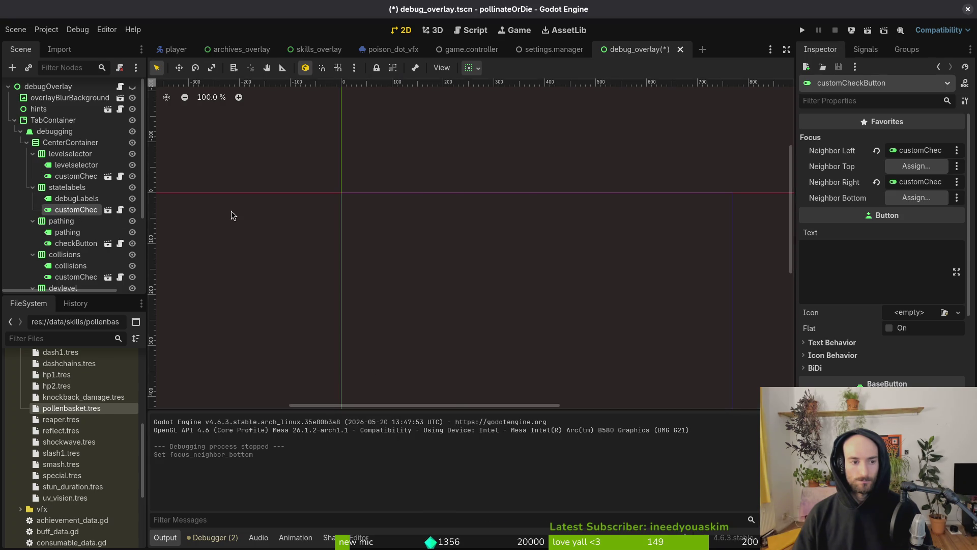
Step: Give the state labels check button top neighbour level selector and bottom neighbour pathing
{"action": "left_click", "coordinate": [916, 166]}
{"action": "left_click", "coordinate": [500, 238]}
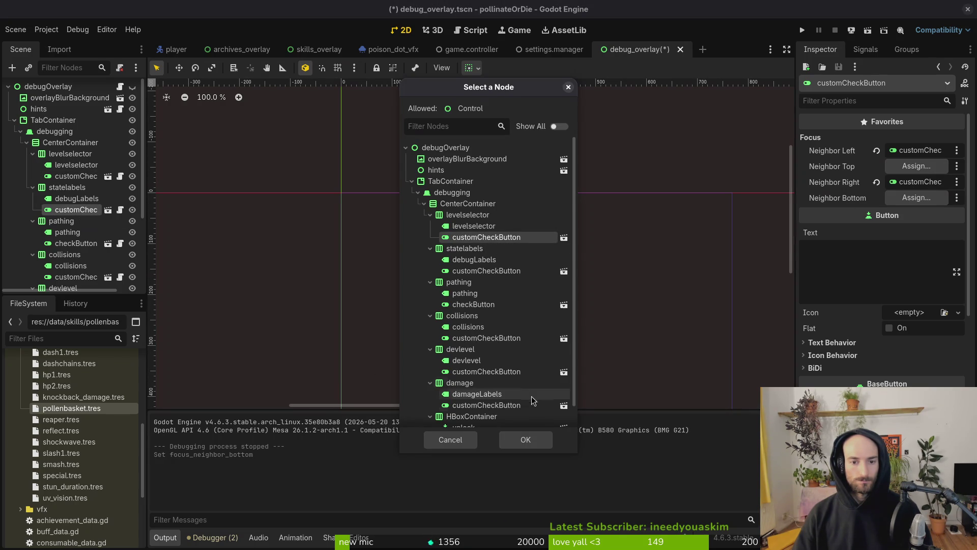
{"action": "left_click", "coordinate": [526, 440]}
{"action": "left_click", "coordinate": [916, 197]}
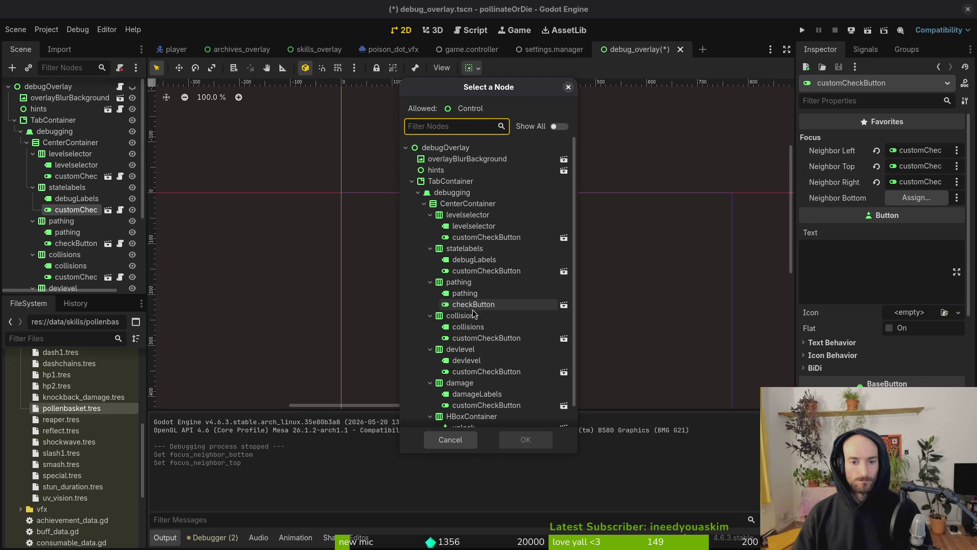
{"action": "left_click", "coordinate": [473, 304]}
{"action": "left_click", "coordinate": [526, 439]}
Step: Give the pathing checkButton top neighbour state labels and bottom neighbour collisions
{"action": "left_click", "coordinate": [76, 232]}
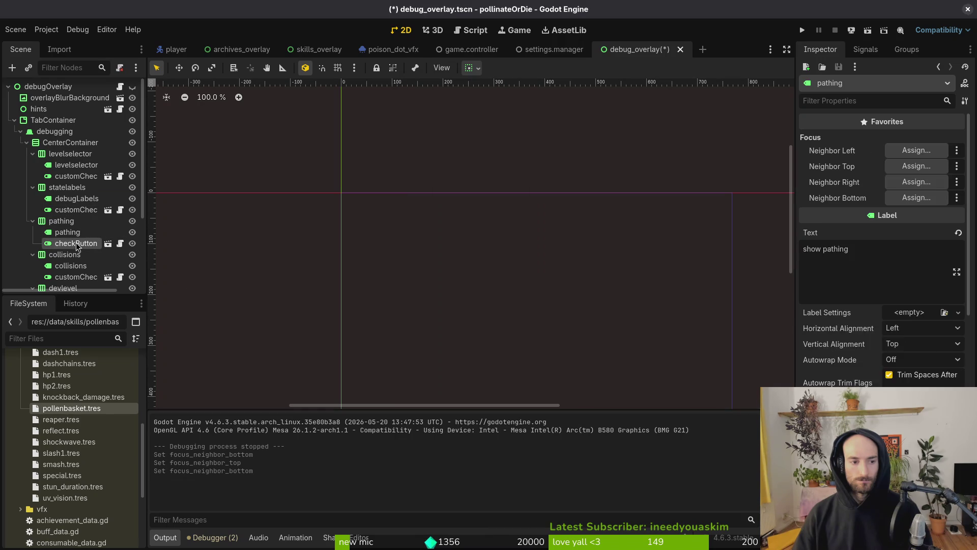
{"action": "left_click", "coordinate": [76, 243]}
{"action": "left_click", "coordinate": [916, 166]}
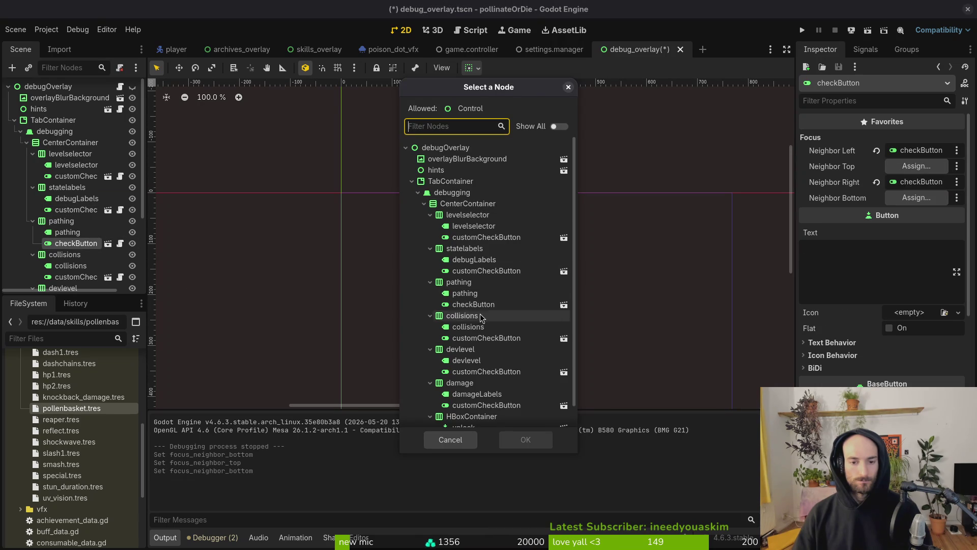
{"action": "left_click", "coordinate": [486, 271]}
{"action": "left_click", "coordinate": [526, 439]}
{"action": "left_click", "coordinate": [937, 202]}
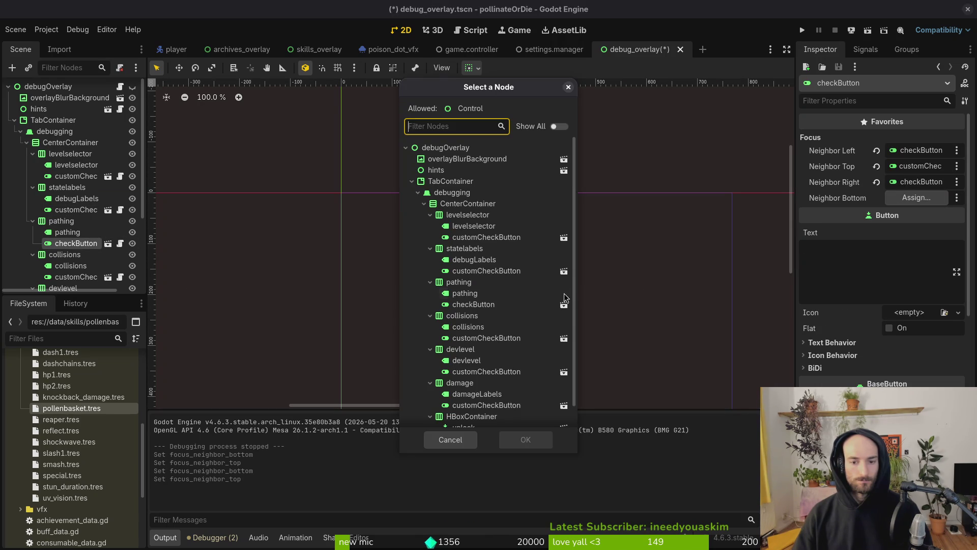
{"action": "left_click", "coordinate": [481, 338]}
{"action": "left_click", "coordinate": [523, 440]}
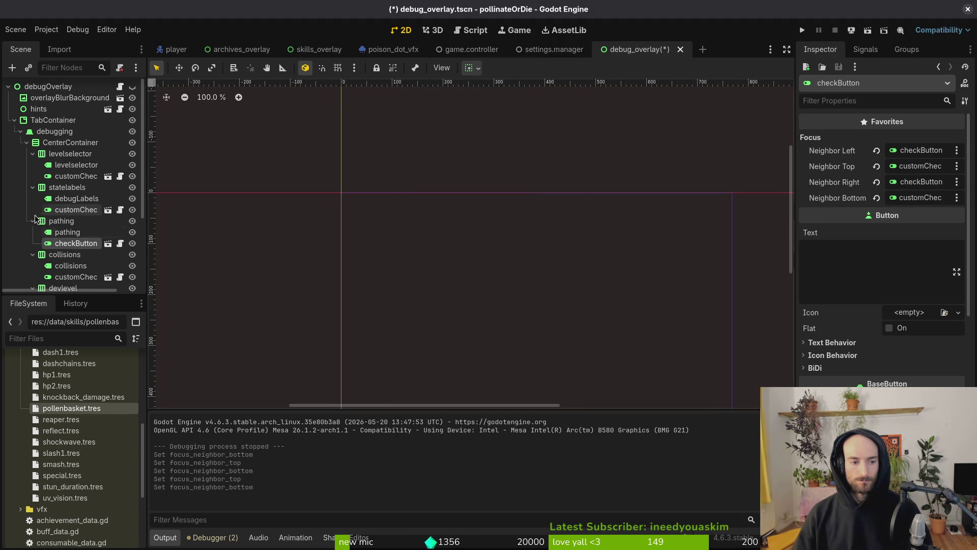
Step: Give the collisions check button top neighbour pathing and bottom neighbour development level
{"action": "left_click", "coordinate": [918, 197]}
{"action": "left_click", "coordinate": [899, 169]}
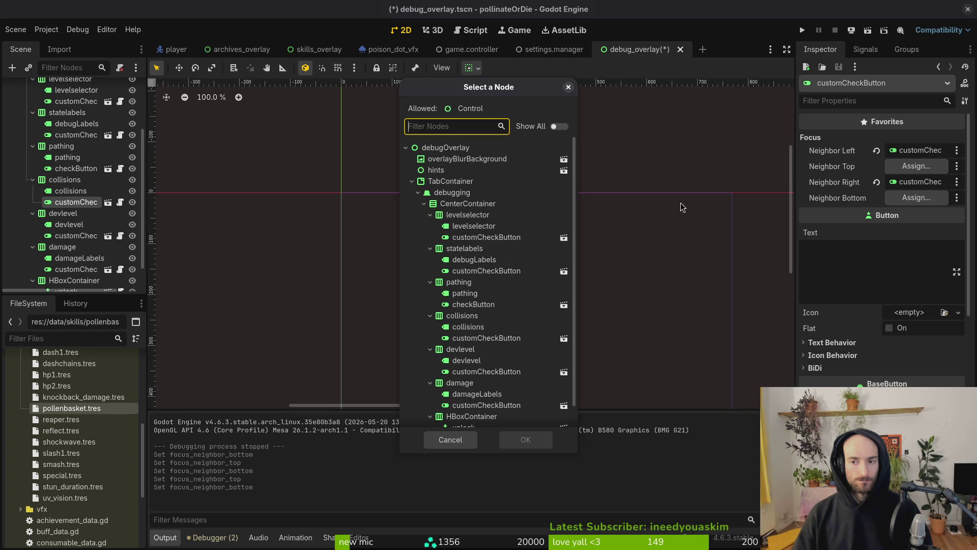
{"action": "left_click", "coordinate": [491, 306]}
{"action": "left_click", "coordinate": [525, 439]}
{"action": "left_click", "coordinate": [907, 199]}
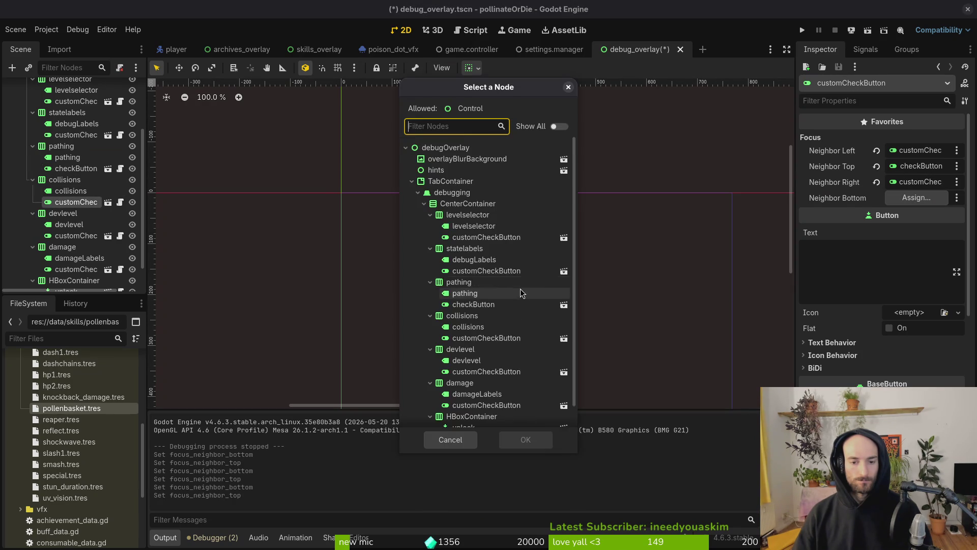
{"action": "scroll", "coordinate": [499, 357], "scroll_direction": "down", "scroll_amount": 1}
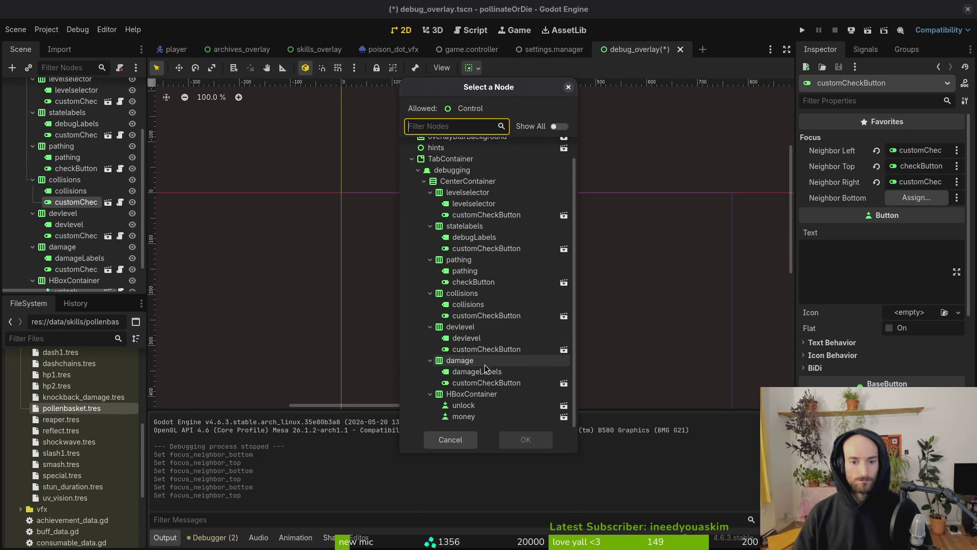
{"action": "left_click", "coordinate": [492, 349]}
{"action": "left_click", "coordinate": [531, 440]}
Step: Give the development level check button top neighbour collisions and bottom neighbour damage
{"action": "left_click", "coordinate": [76, 236]}
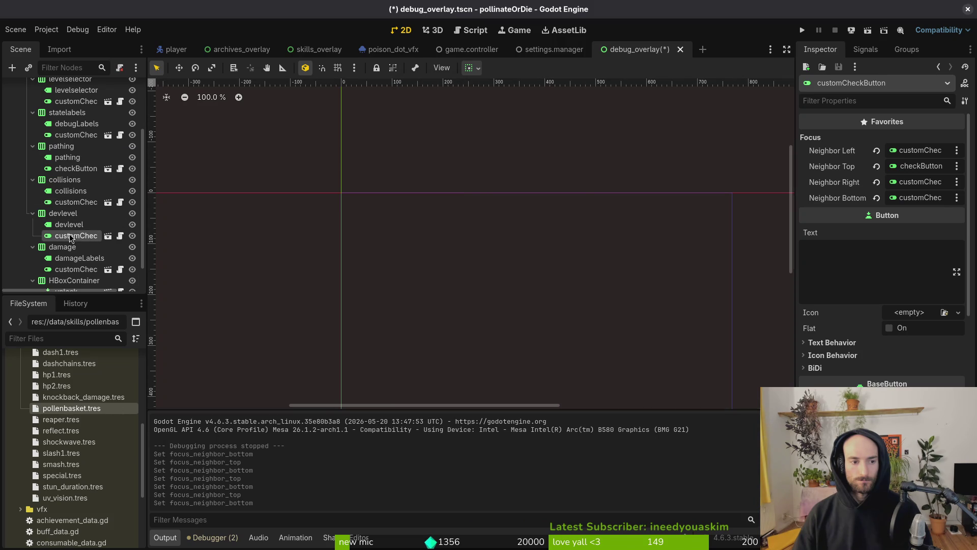
{"action": "left_click", "coordinate": [913, 168]}
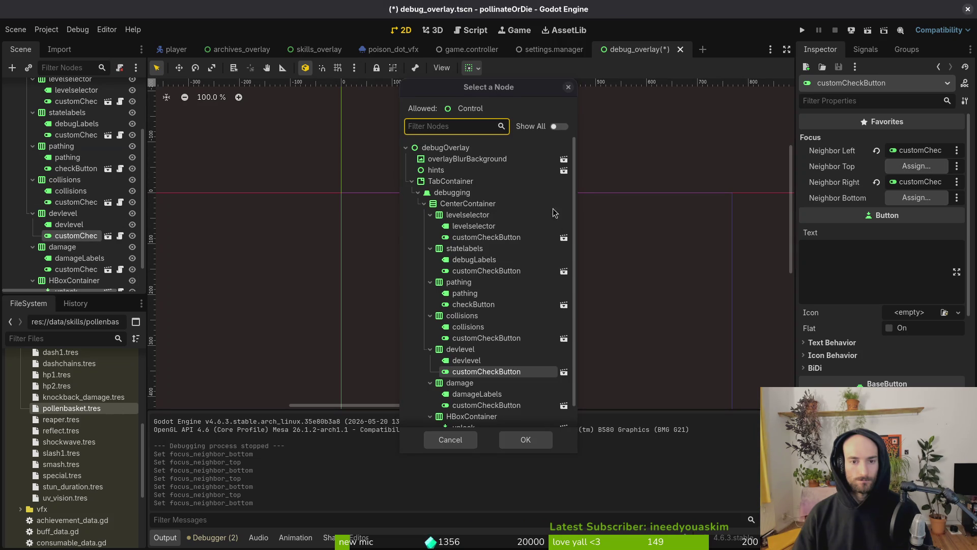
{"action": "left_click", "coordinate": [567, 90]}
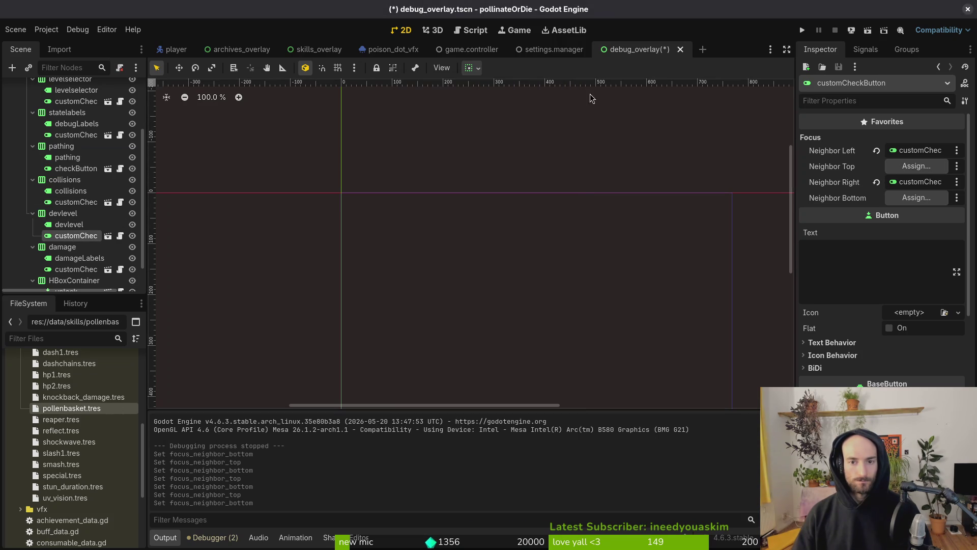
{"action": "left_click", "coordinate": [914, 167]}
{"action": "scroll", "coordinate": [518, 317], "scroll_direction": "down", "scroll_amount": 1}
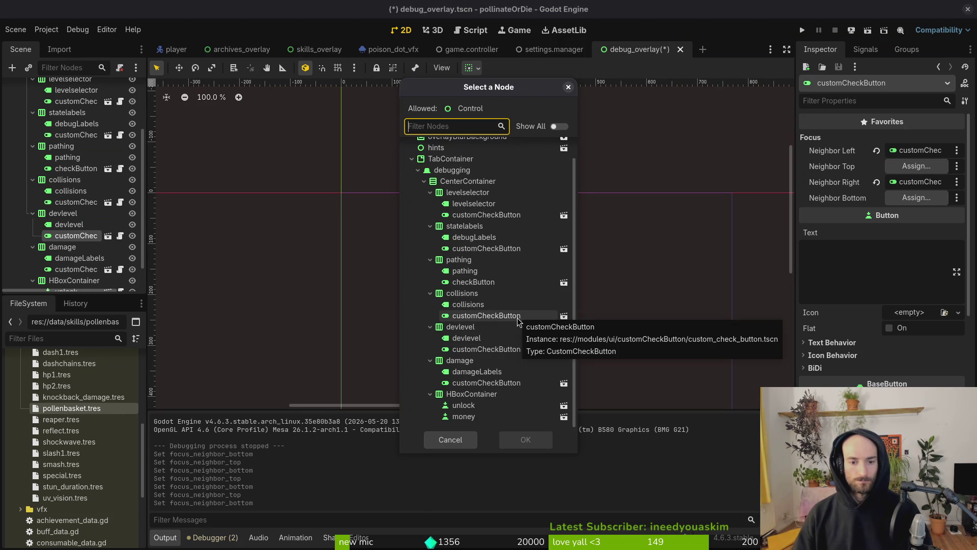
{"action": "left_click", "coordinate": [509, 315]}
{"action": "left_click", "coordinate": [517, 444]}
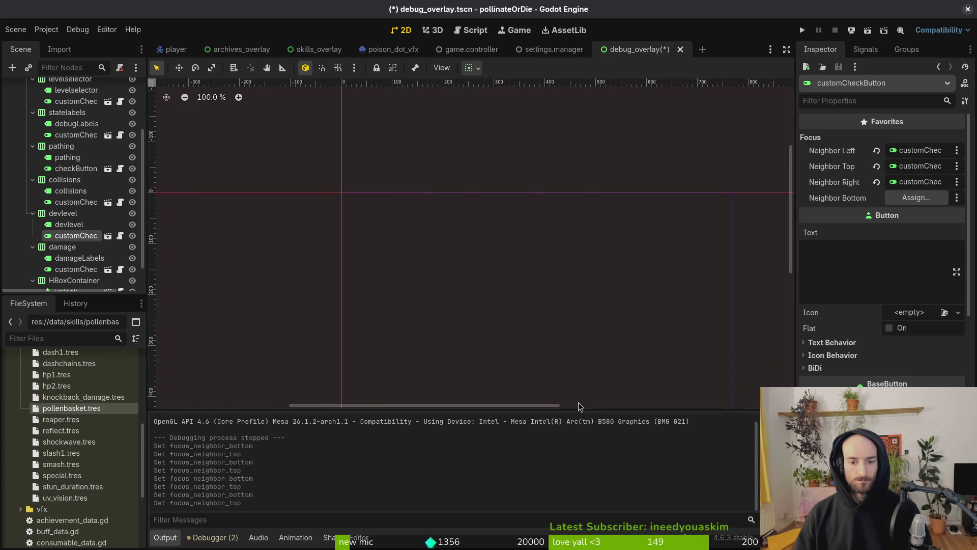
{"action": "left_click", "coordinate": [916, 198]}
{"action": "left_click", "coordinate": [474, 405]}
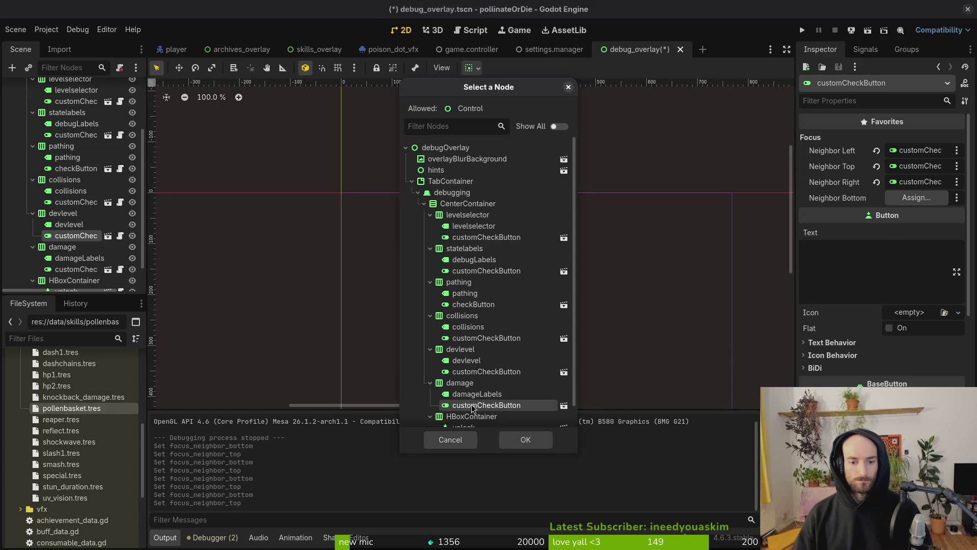
{"action": "left_click", "coordinate": [526, 440]}
Step: Set the damage check button's top focus neighbour to development level and save the scene
{"action": "left_click", "coordinate": [66, 269]}
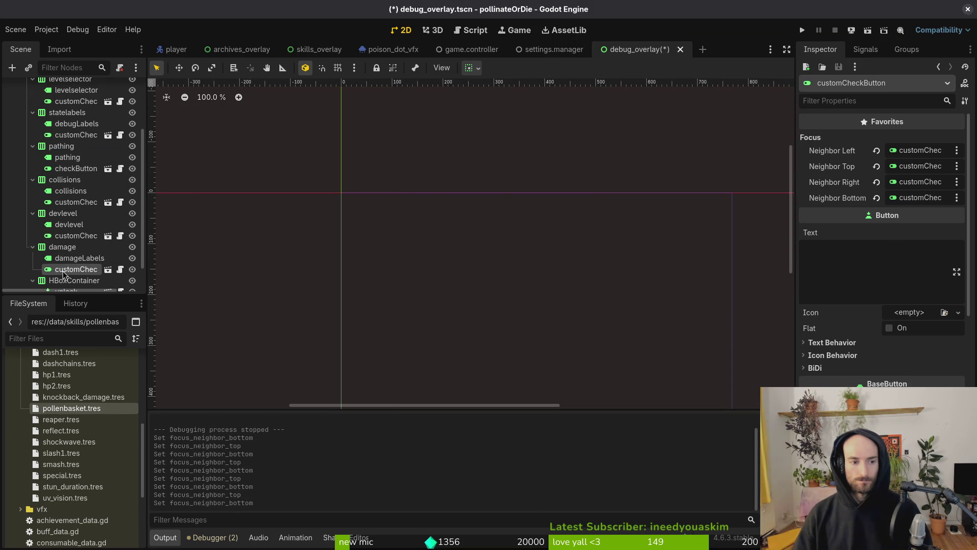
{"action": "left_click", "coordinate": [915, 166]}
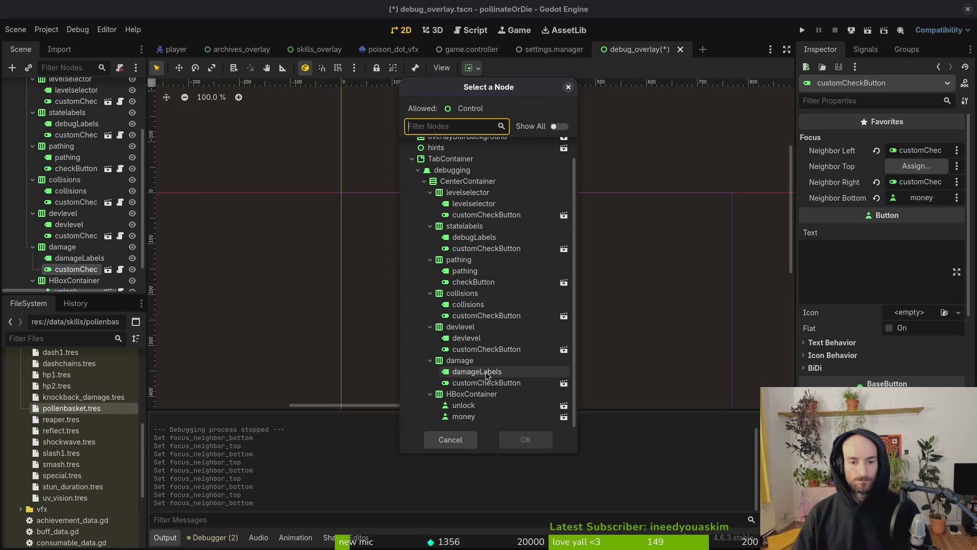
{"action": "left_click", "coordinate": [486, 383]}
{"action": "left_click", "coordinate": [526, 440]}
{"action": "key", "text": "ctrl+s"}
Step: Run the game, open the debugging panel, and arrow focus down through the options to GIVE HONEY
{"action": "key", "text": "F5"}
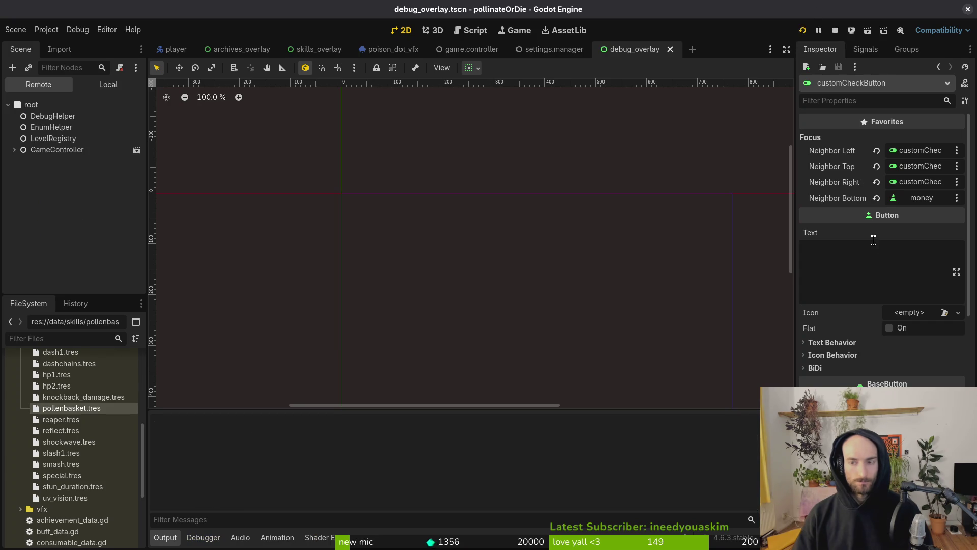
{"action": "key", "text": "Return"}
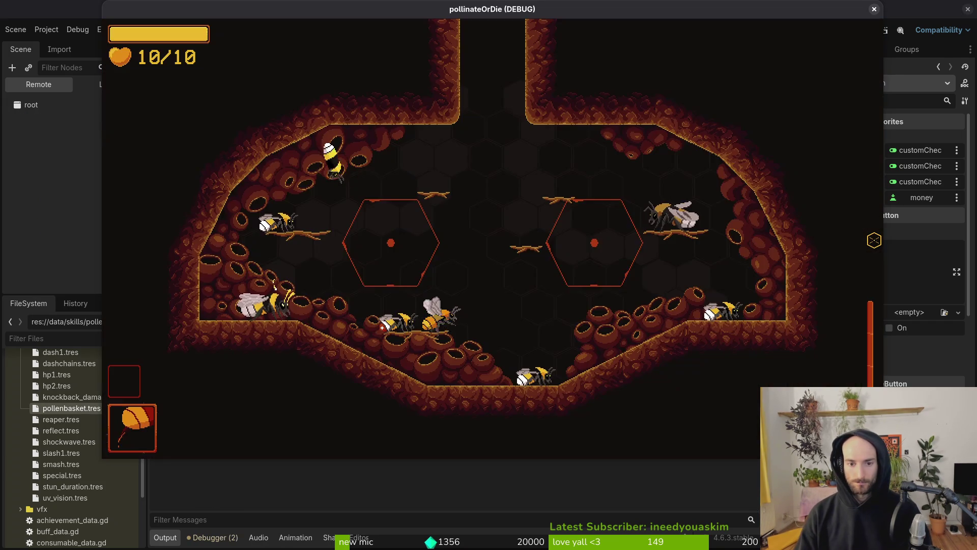
{"action": "key", "text": "Escape"}
{"action": "key", "text": "Down"}
{"action": "key", "text": "Return"}
{"action": "key", "text": "Down"}
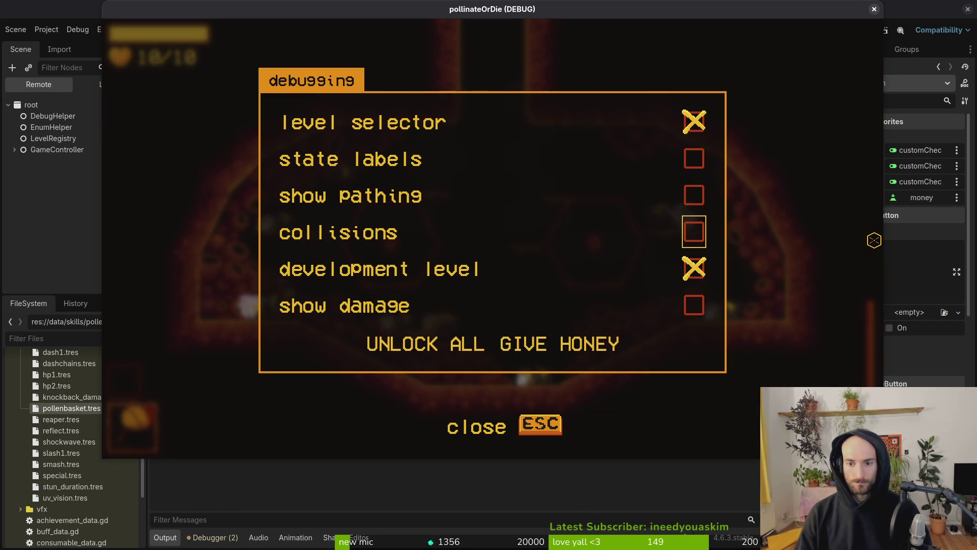
{"action": "key", "text": "Down"}
{"action": "key", "text": "Down"}
{"action": "key", "text": "Down"}
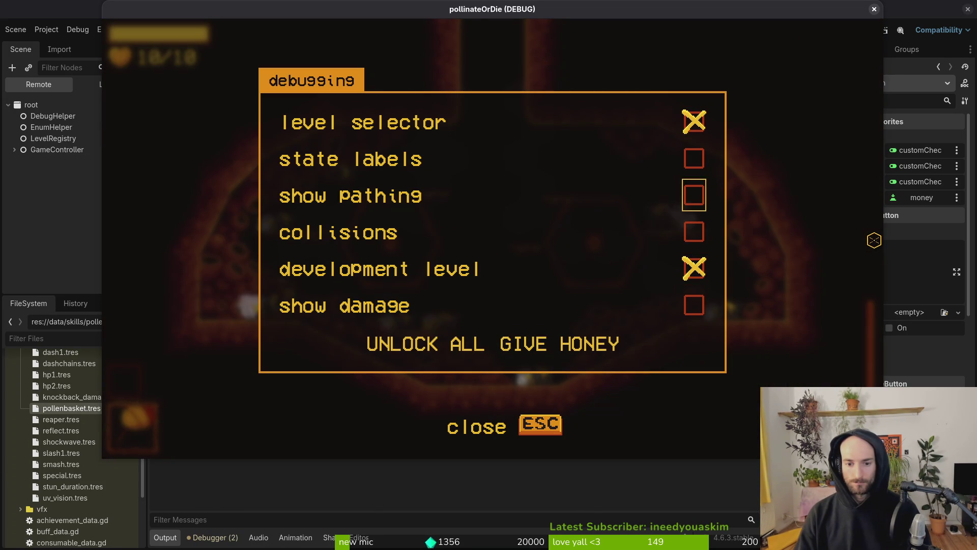
{"action": "key", "text": "Down"}
{"action": "key", "text": "Left"}
{"action": "key", "text": "Up"}
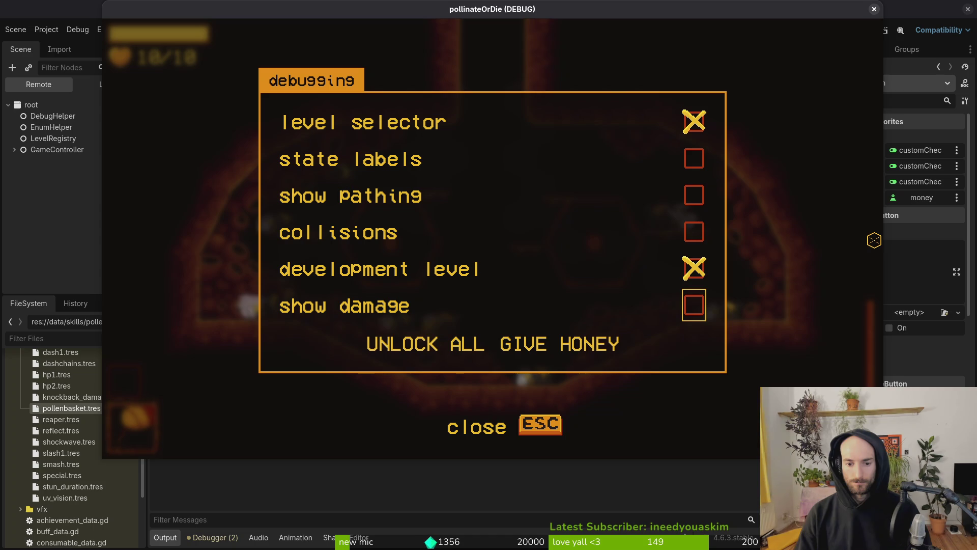
{"action": "key", "text": "Down"}
{"action": "key", "text": "Down"}
{"action": "key", "text": "Down"}
{"action": "key", "text": "Down"}
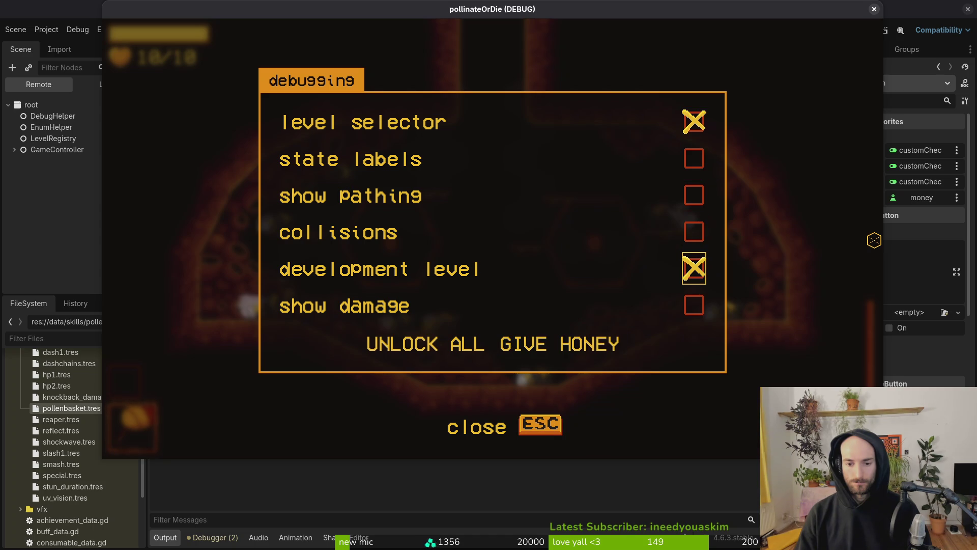
Step: Test Left/Right focus between UNLOCK ALL and GIVE HONEY and Up/Down from show damage, then close the game
{"action": "key", "text": "Left"}
{"action": "key", "text": "Right"}
{"action": "key", "text": "Left"}
{"action": "key", "text": "Right"}
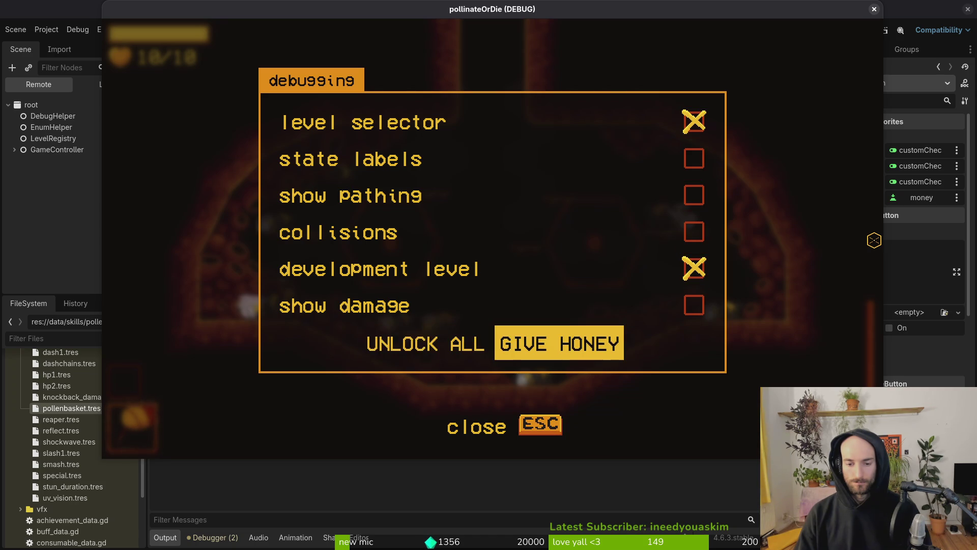
{"action": "key", "text": "Left"}
{"action": "key", "text": "Right"}
{"action": "key", "text": "Left"}
{"action": "key", "text": "Right"}
{"action": "key", "text": "Left"}
{"action": "key", "text": "Right"}
{"action": "key", "text": "Left"}
{"action": "key", "text": "Right"}
{"action": "key", "text": "Up"}
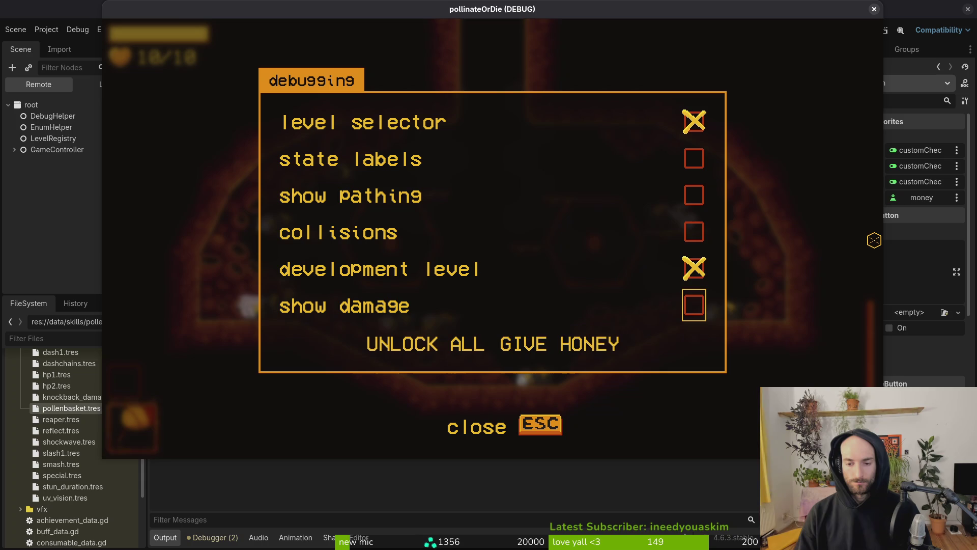
{"action": "key", "text": "Down"}
{"action": "key", "text": "Up"}
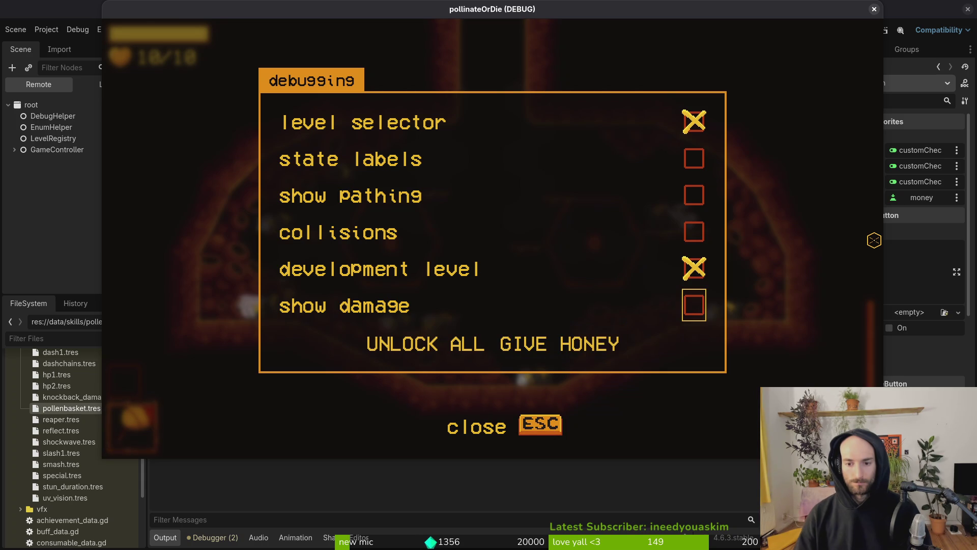
{"action": "left_click", "coordinate": [874, 9]}
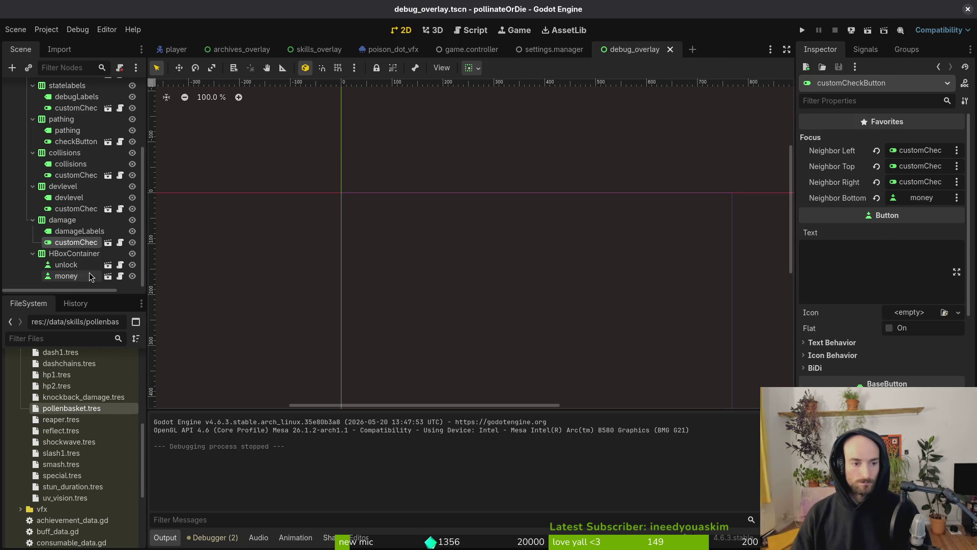
Step: Assign a new top focus neighbour to the damage check button, then select the development level checkbox
{"action": "left_click", "coordinate": [914, 167]}
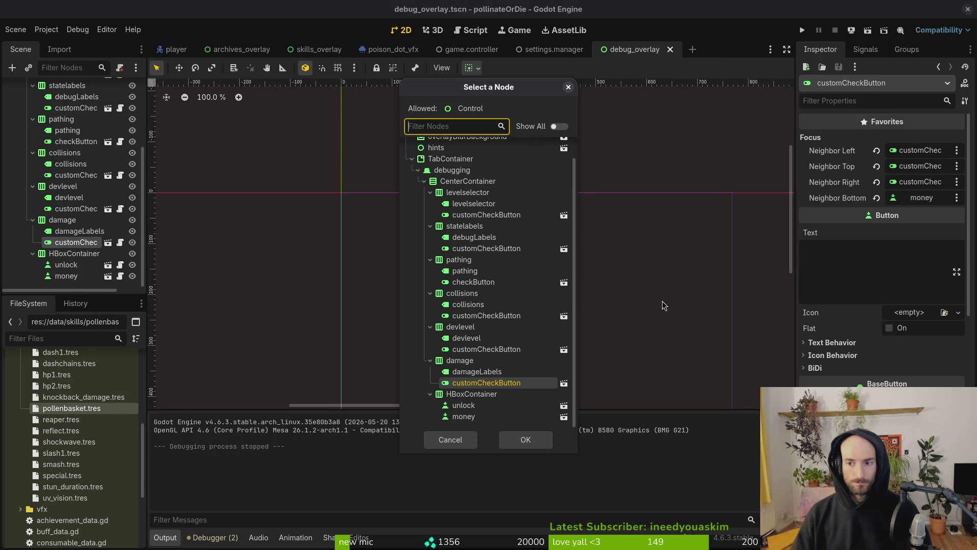
{"action": "left_click", "coordinate": [526, 440]}
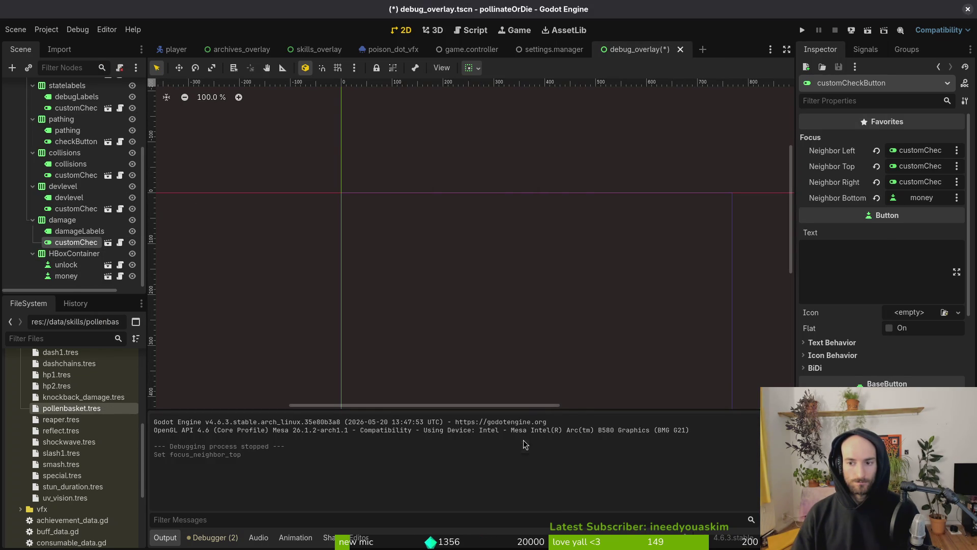
{"action": "left_click", "coordinate": [64, 210]}
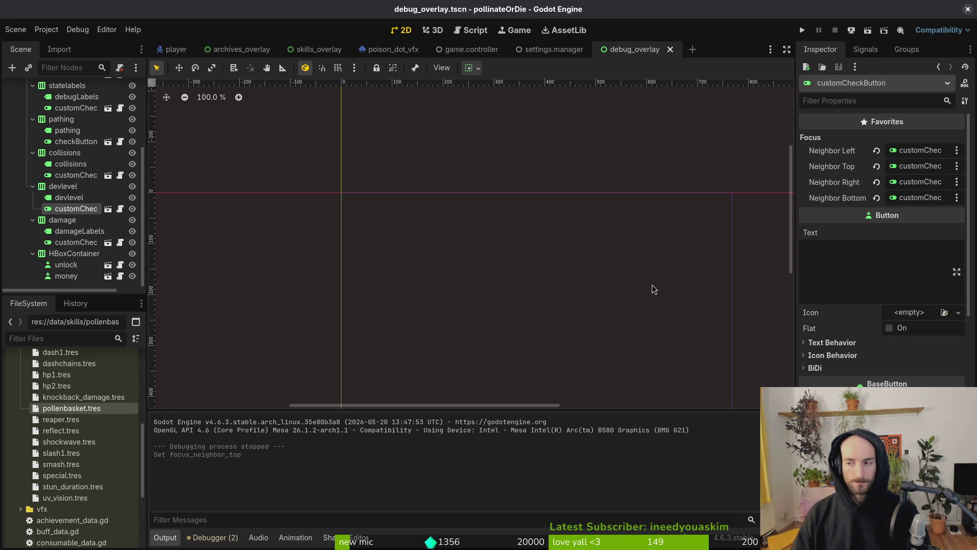
{"action": "key", "text": "super+1"}
{"action": "key", "text": "super+2"}
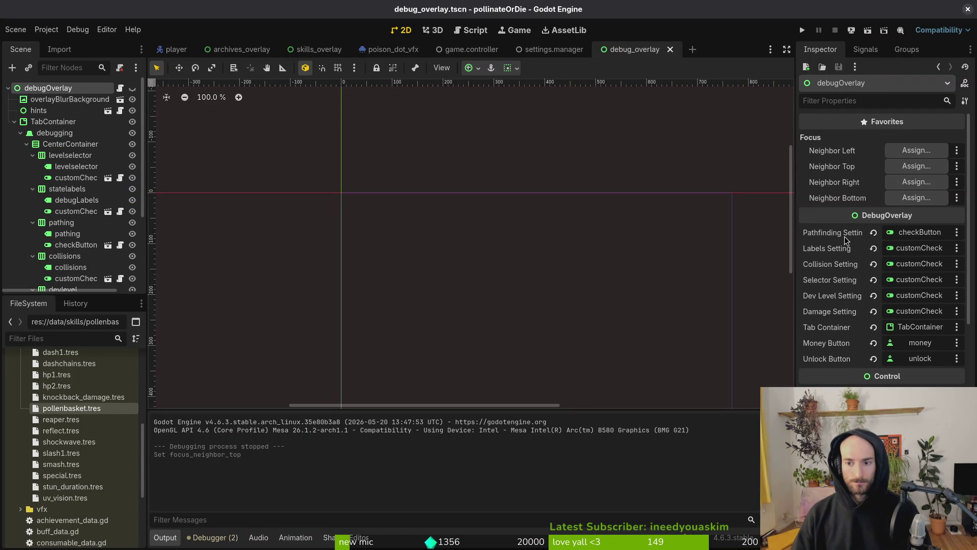
Step: In Neovim, open debug_overlay.gd through the file finder by searching 'debover'
{"action": "key", "text": "super+1"}
{"action": "key", "text": "space"}
{"action": "key", "text": "f"}
{"action": "key", "text": "f"}
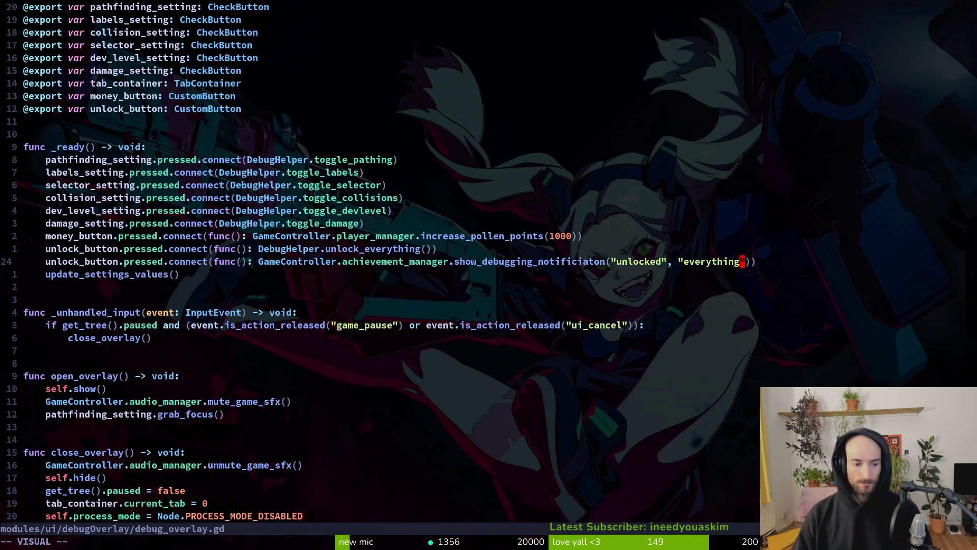
{"action": "type", "text": "debover"}
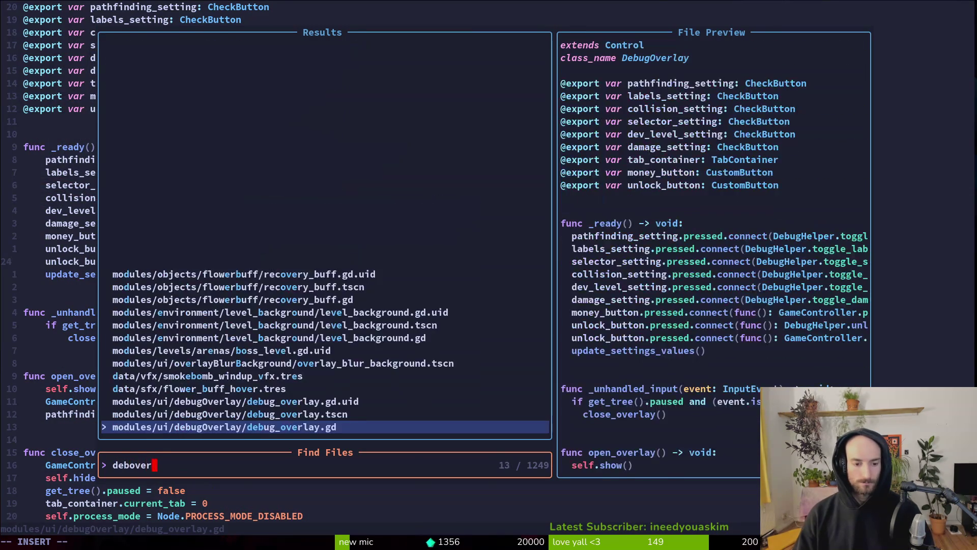
{"action": "key", "text": "Return"}
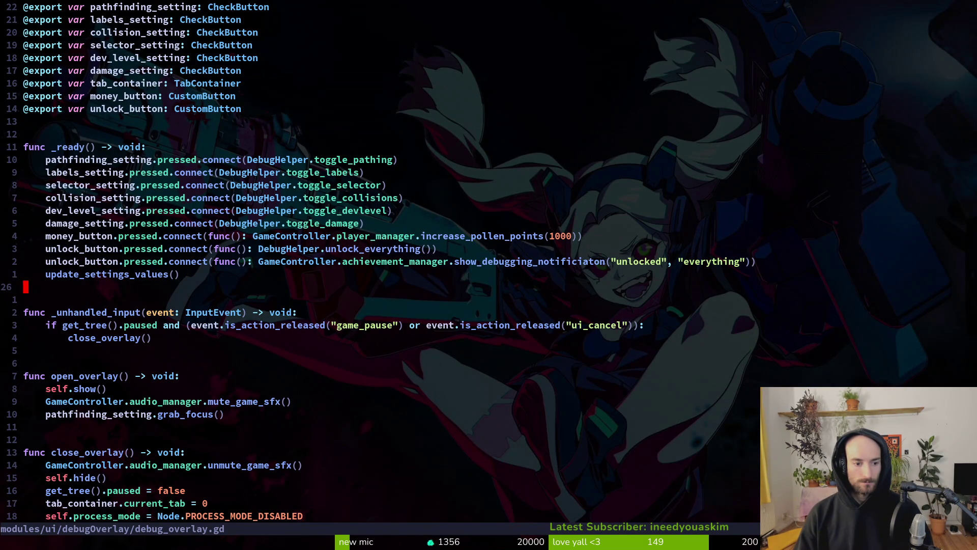
Step: Change the grab_focus target in open_overlay from pathfinding_setting to selector_setting and save with :w
{"action": "left_click", "coordinate": [177, 376]}
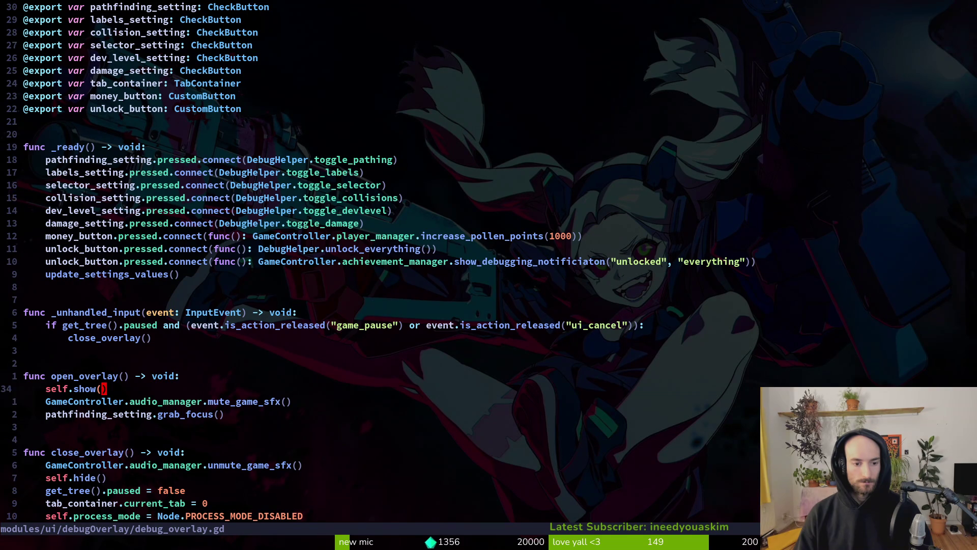
{"action": "type", "text": "cw"}
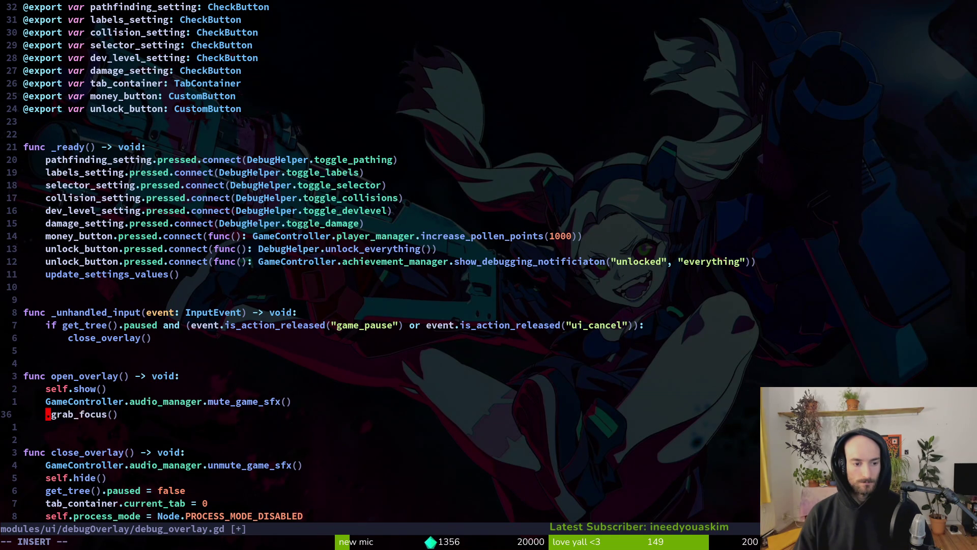
{"action": "type", "text": "lev"}
{"action": "key", "text": "Tab"}
{"action": "key", "text": "Tab"}
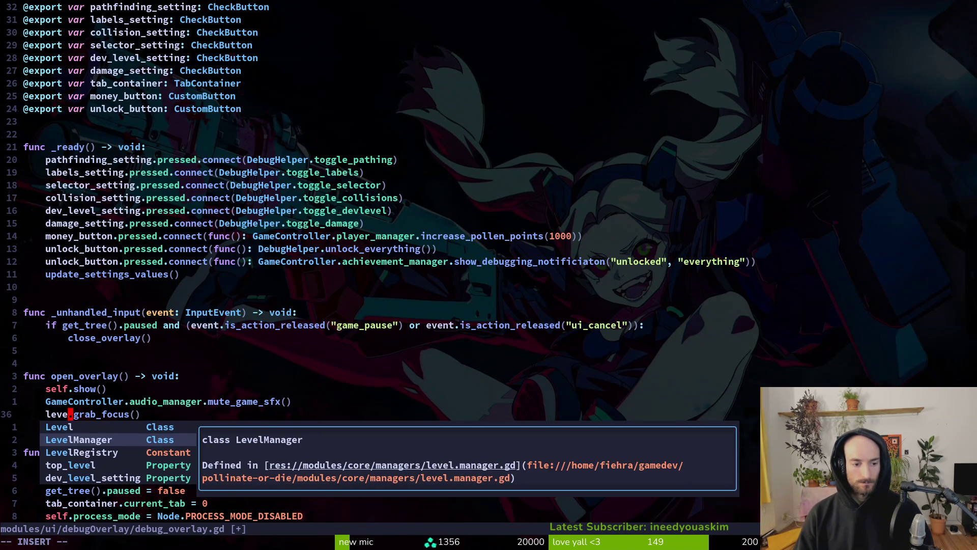
{"action": "key", "text": "BackSpace"}
{"action": "key", "text": "BackSpace"}
{"action": "key", "text": "BackSpace"}
{"action": "type", "text": "sele"}
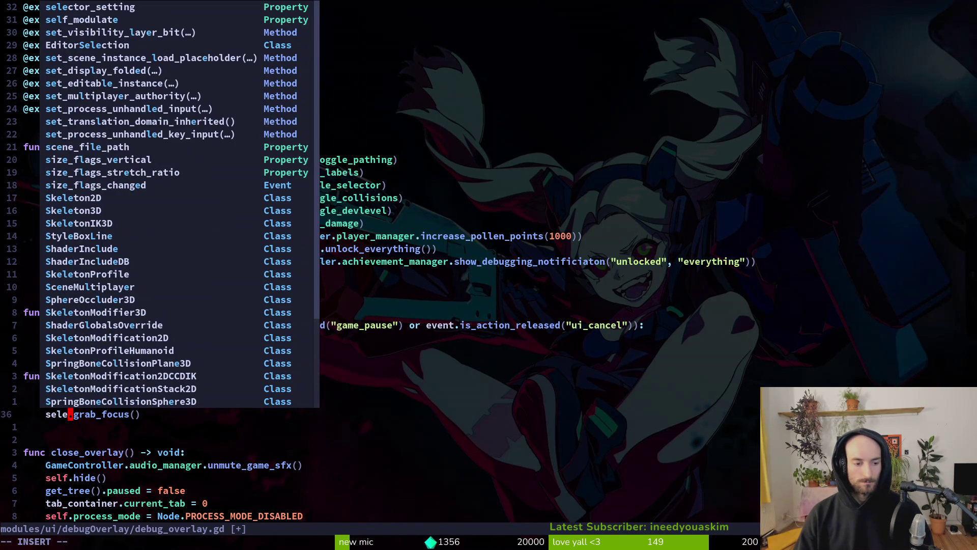
{"action": "key", "text": "Return"}
{"action": "key", "text": "Escape"}
{"action": "type", "text": ":w"}
{"action": "key", "text": "Return"}
Step: Launch the game with F5 and navigate through the pause menu into the debugging panel
{"action": "key", "text": "alt+Tab"}
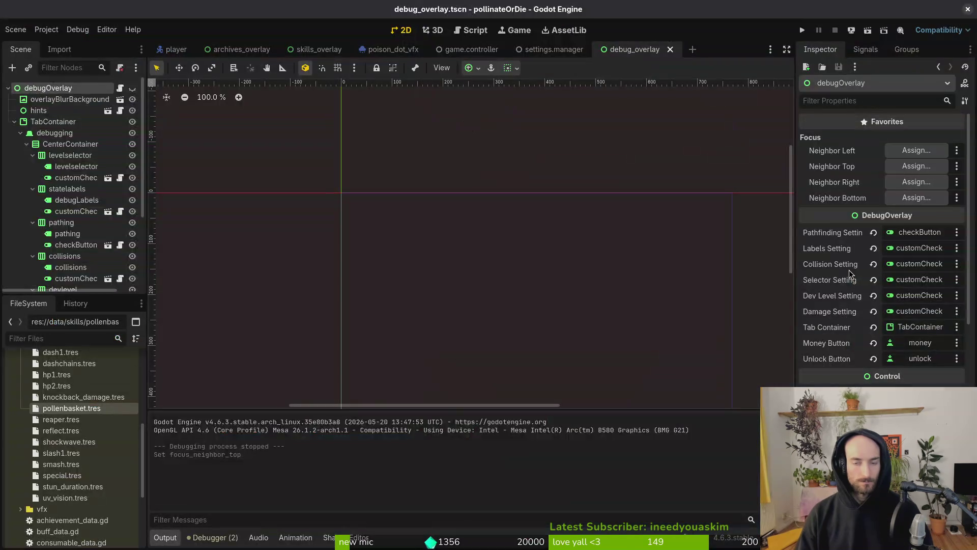
{"action": "key", "text": "F5"}
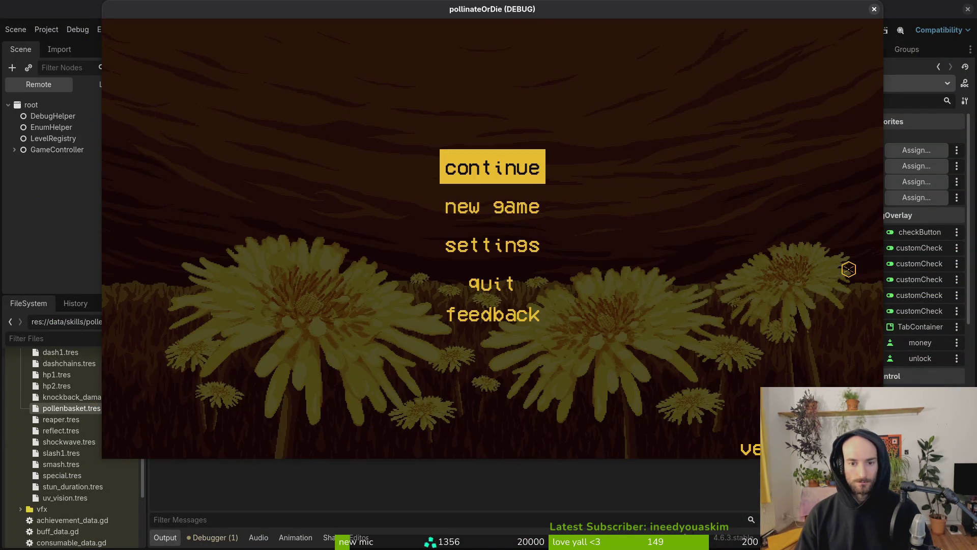
{"action": "key", "text": "Return"}
{"action": "key", "text": "Escape"}
{"action": "key", "text": "Down"}
{"action": "key", "text": "Return"}
Step: Test keyboard focus movement and wrapping among the debug menu checkboxes and bottom buttons
{"action": "key", "text": "Down"}
{"action": "key", "text": "Down"}
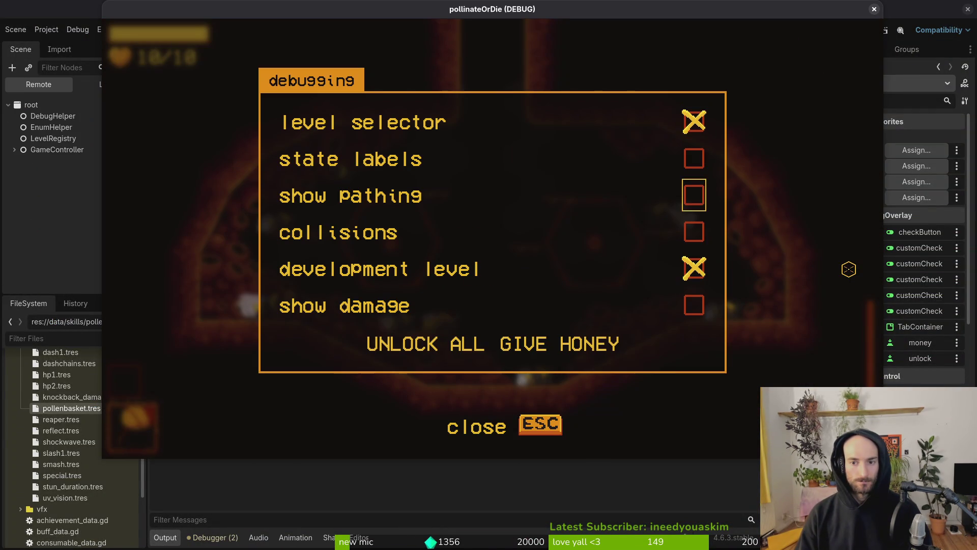
{"action": "key", "text": "Down"}
{"action": "key", "text": "Down"}
{"action": "key", "text": "Down"}
{"action": "key", "text": "Down"}
{"action": "key", "text": "Down"}
{"action": "key", "text": "Down"}
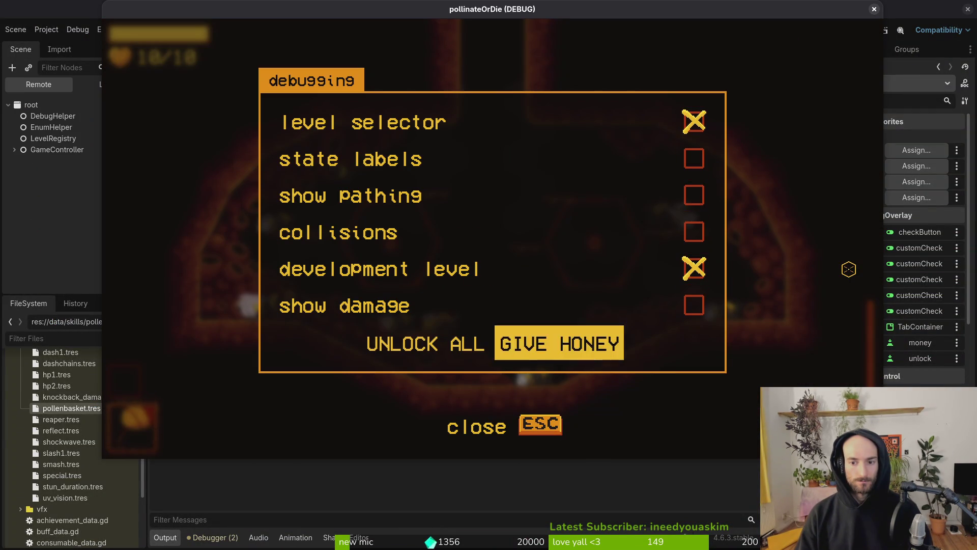
{"action": "key", "text": "Down"}
{"action": "key", "text": "Up"}
{"action": "key", "text": "Up"}
{"action": "key", "text": "Up"}
{"action": "key", "text": "Down"}
{"action": "key", "text": "Down"}
{"action": "key", "text": "Down"}
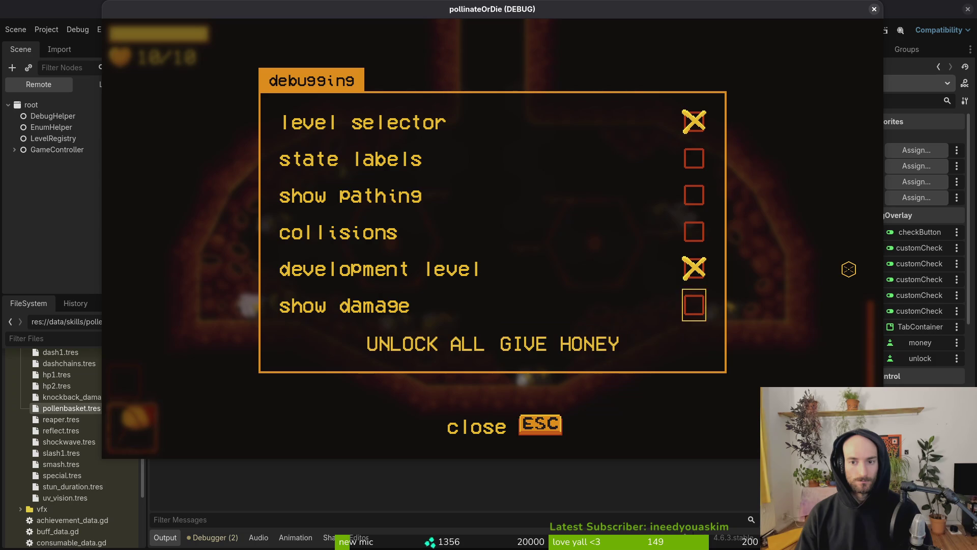
{"action": "key", "text": "Up"}
{"action": "key", "text": "Down"}
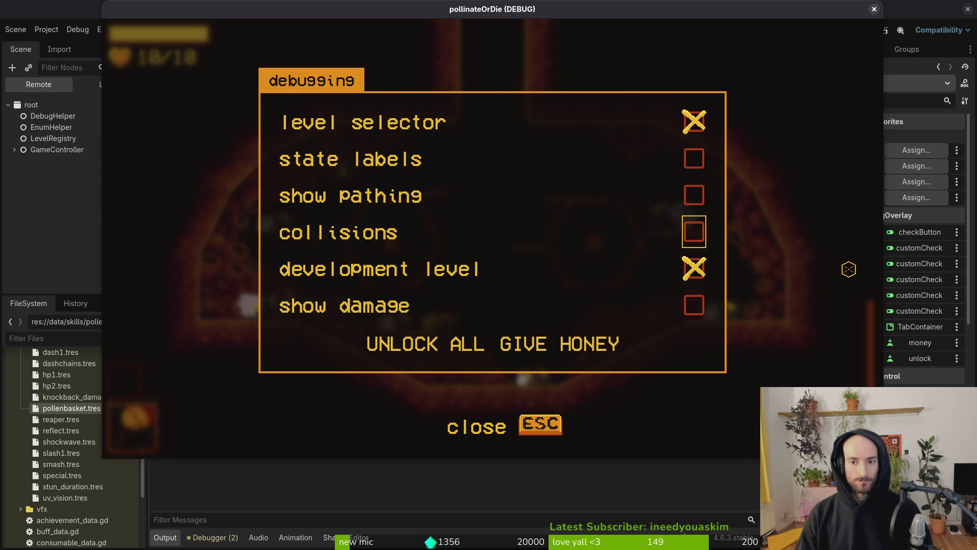
{"action": "key", "text": "Down"}
{"action": "key", "text": "Down"}
{"action": "key", "text": "Down"}
{"action": "key", "text": "Up"}
{"action": "key", "text": "Up"}
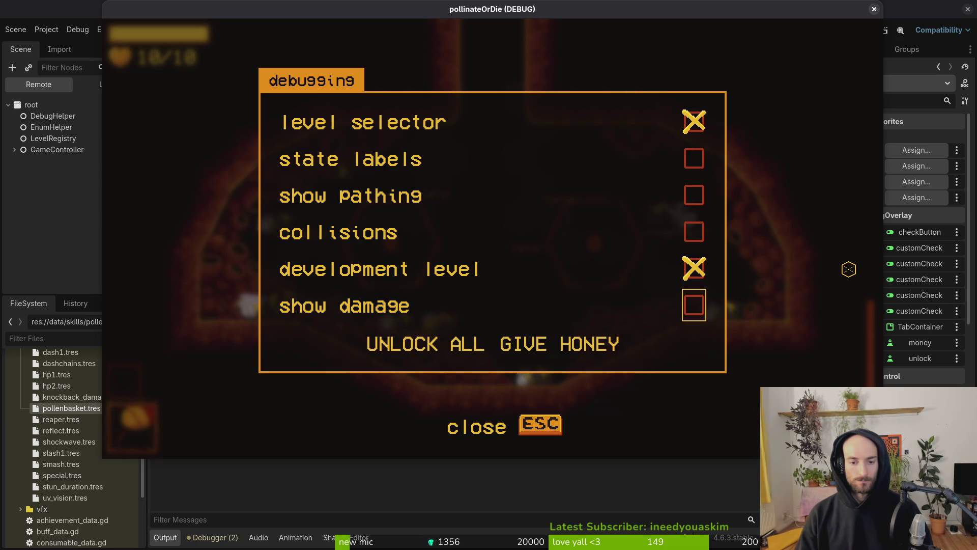
{"action": "key", "text": "Down"}
{"action": "key", "text": "Left"}
{"action": "key", "text": "Up"}
{"action": "key", "text": "Down"}
{"action": "key", "text": "Down"}
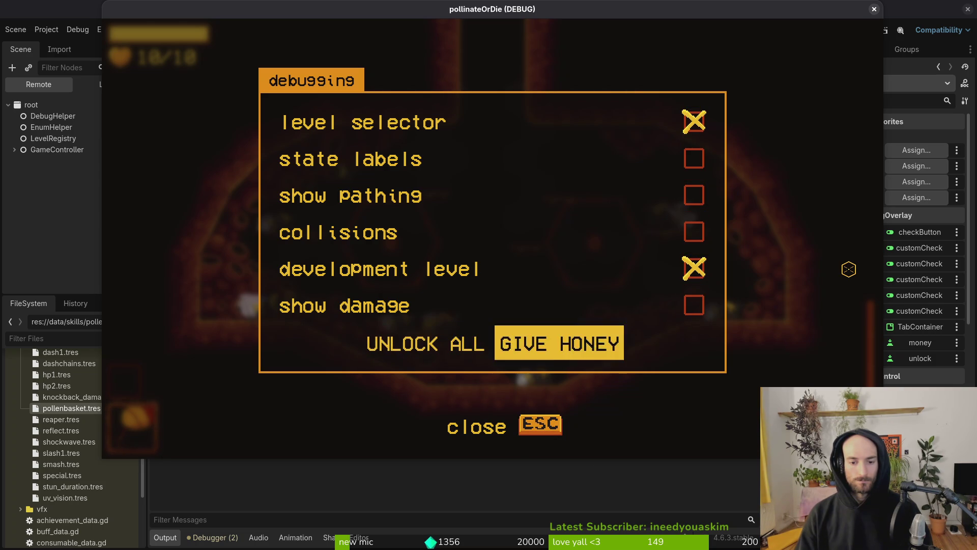
{"action": "key", "text": "Down"}
Step: Trigger UNLOCK ALL to show the 'unlocked everything' notification, then return to the editor
{"action": "key", "text": "Up"}
{"action": "key", "text": "Left"}
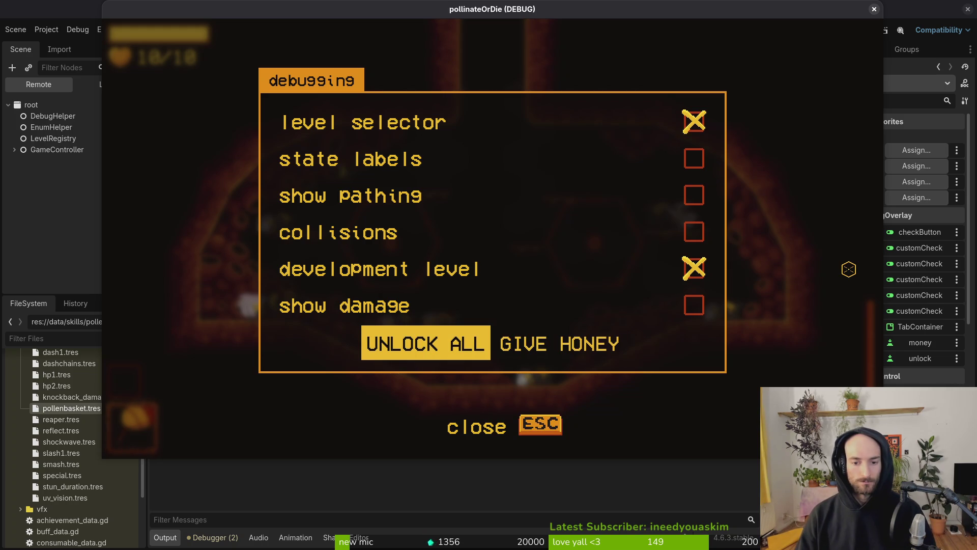
{"action": "key", "text": "Return"}
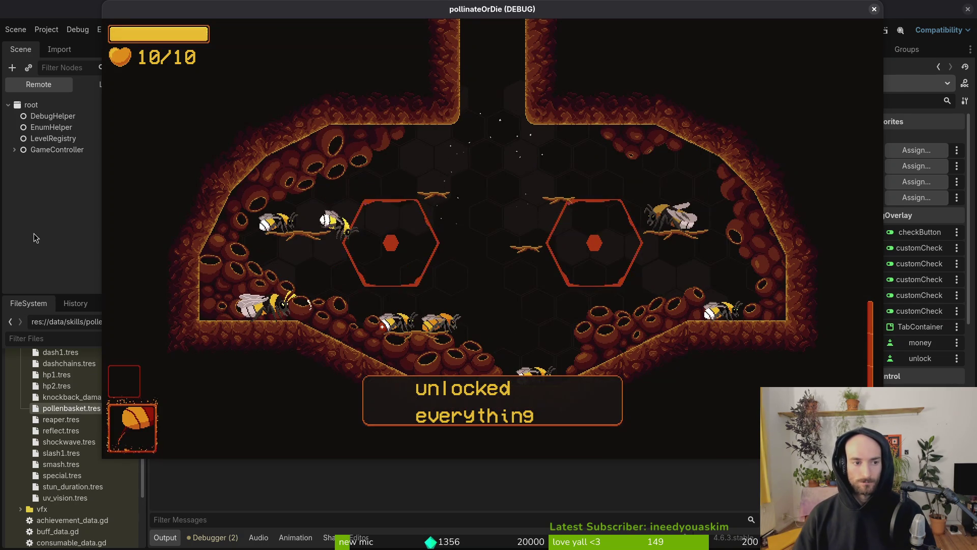
{"action": "left_click", "coordinate": [33, 233]}
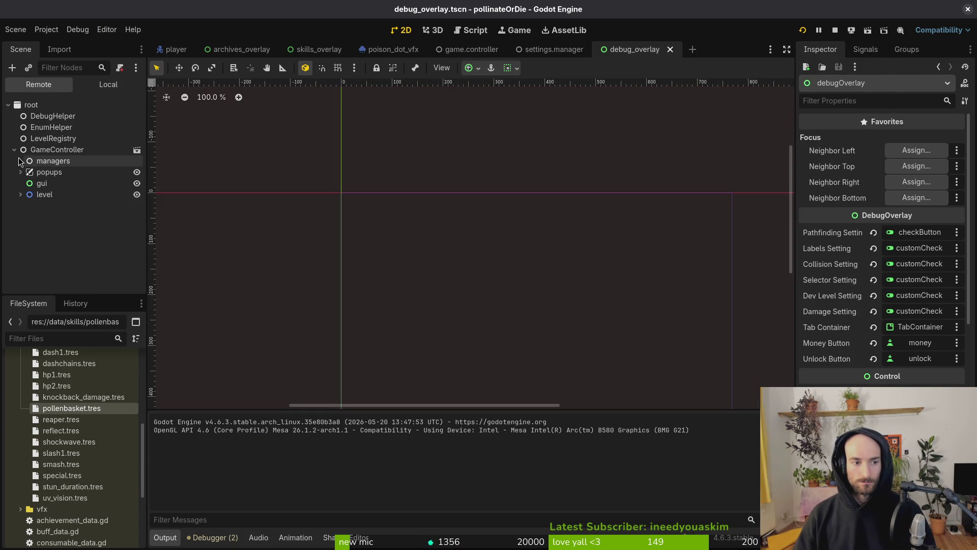
Step: Set the live popupNotifications node's Process Mode to Always in the remote Inspector
{"action": "left_click", "coordinate": [21, 172]}
{"action": "left_click", "coordinate": [72, 261]}
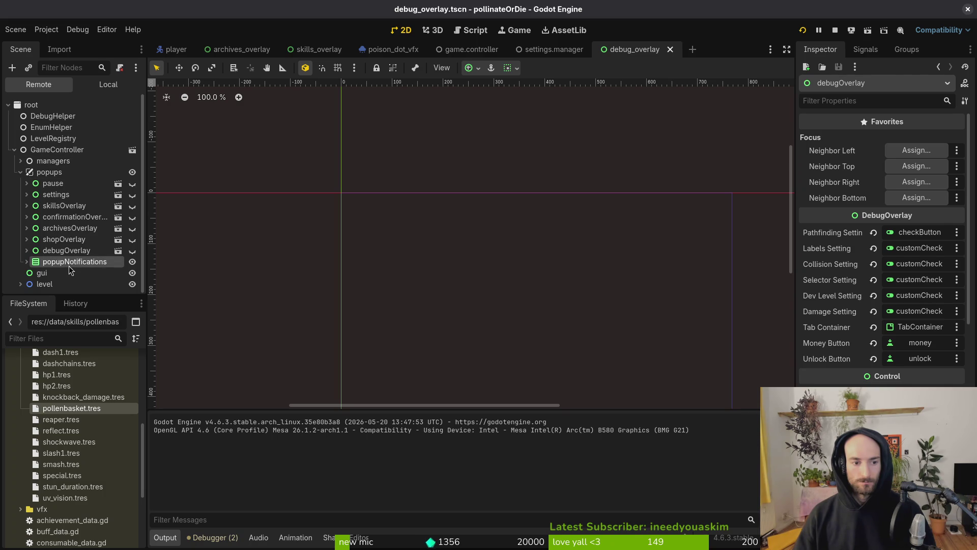
{"action": "scroll", "coordinate": [882, 244], "scroll_direction": "down", "scroll_amount": 10}
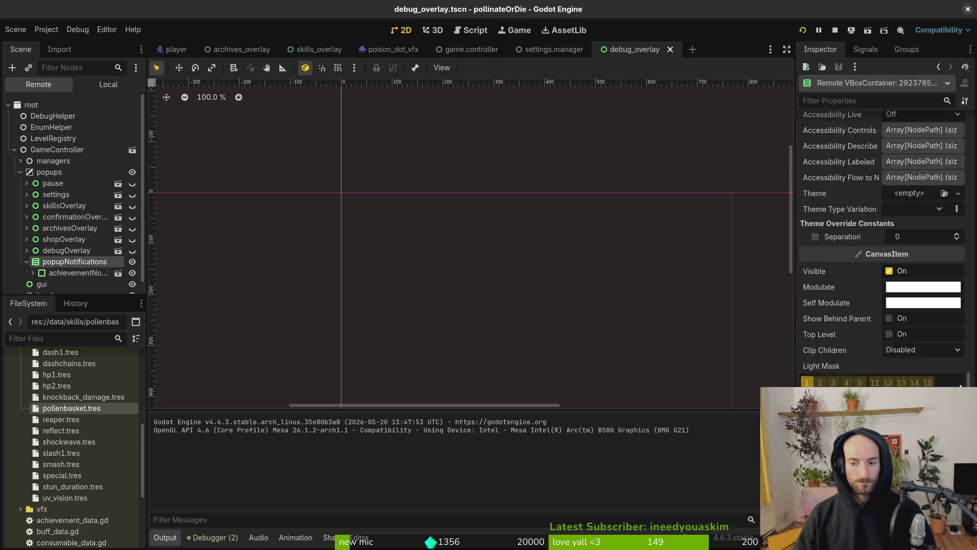
{"action": "scroll", "coordinate": [920, 379], "scroll_direction": "down", "scroll_amount": 5}
{"action": "left_click", "coordinate": [911, 435]}
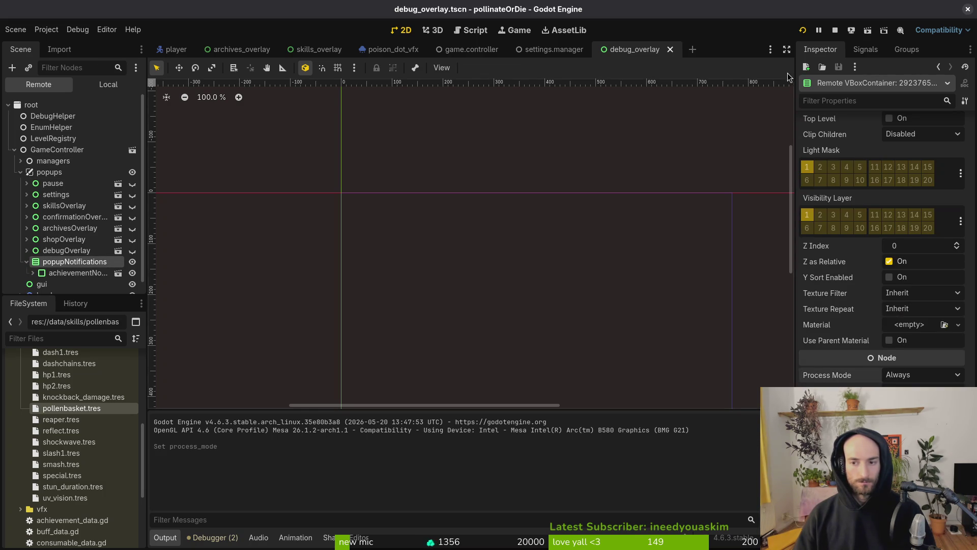
Step: Relaunch the game and trigger UNLOCK ALL from pause > debugging, then return to the editor
{"action": "left_click", "coordinate": [802, 30]}
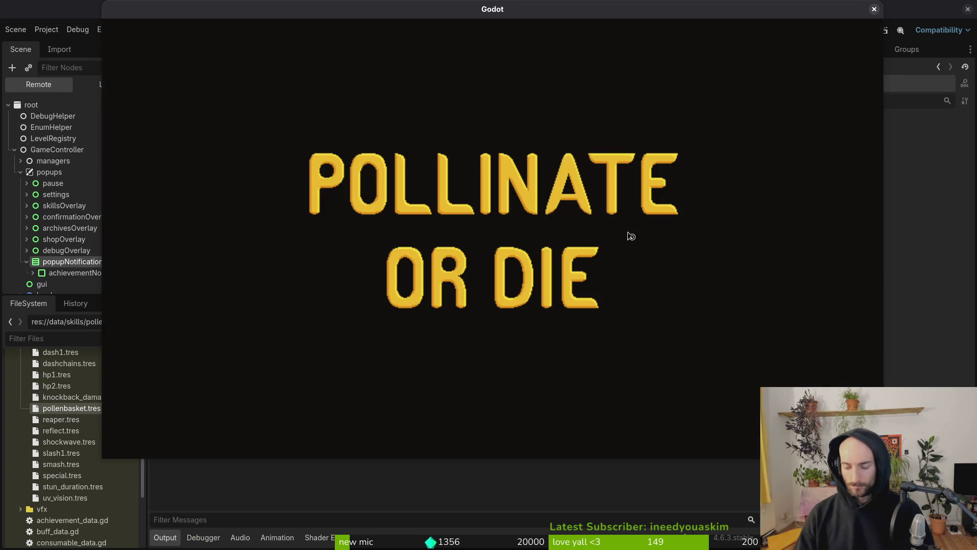
{"action": "key", "text": "Return"}
{"action": "key", "text": "Escape"}
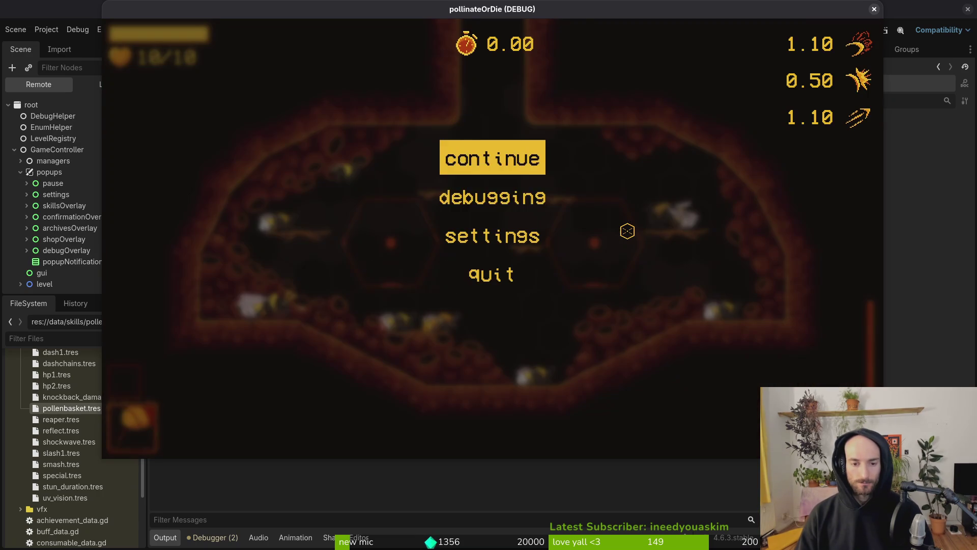
{"action": "key", "text": "Down"}
{"action": "key", "text": "Return"}
{"action": "key", "text": "Up"}
{"action": "key", "text": "Left"}
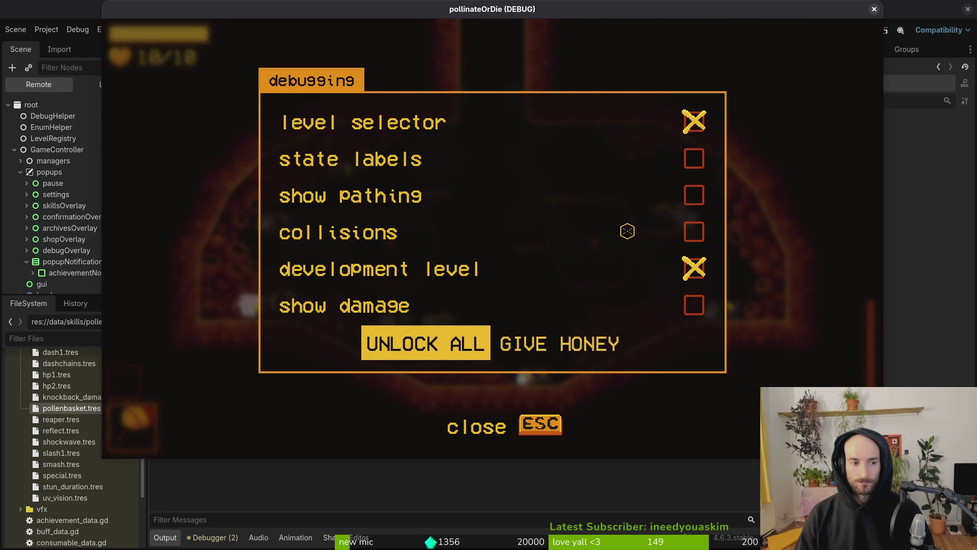
{"action": "key", "text": "Return"}
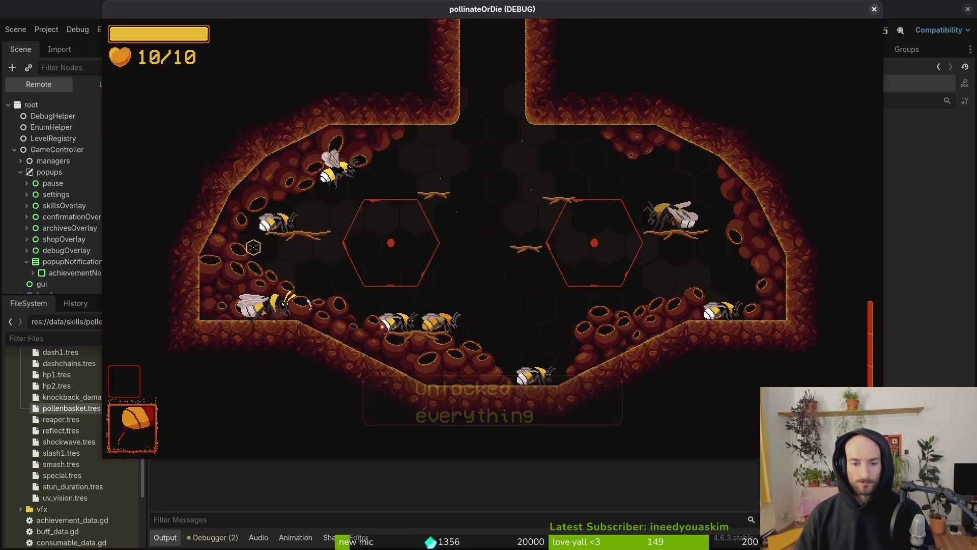
{"action": "left_click", "coordinate": [45, 176]}
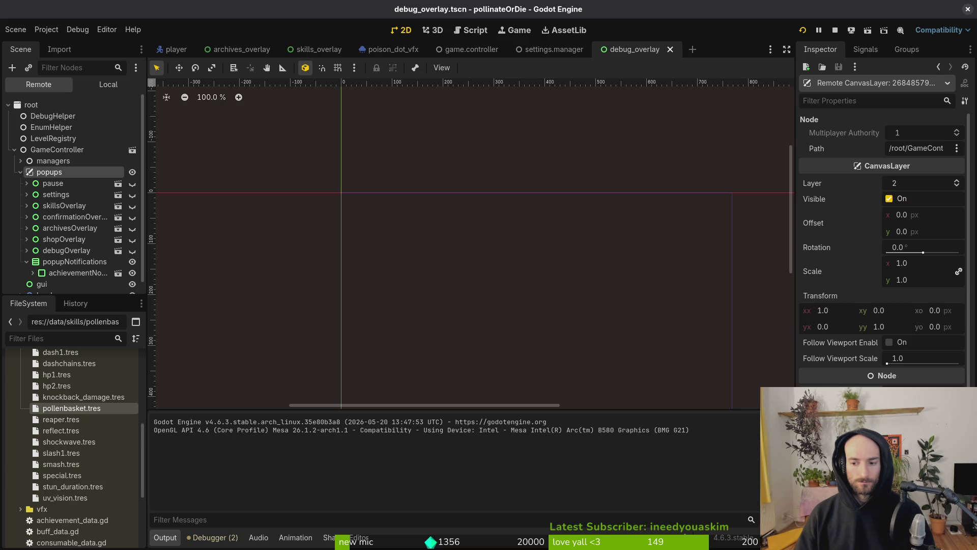
Step: Inspect popupNotifications' properties, then restart the game and start a new game
{"action": "left_click", "coordinate": [34, 262]}
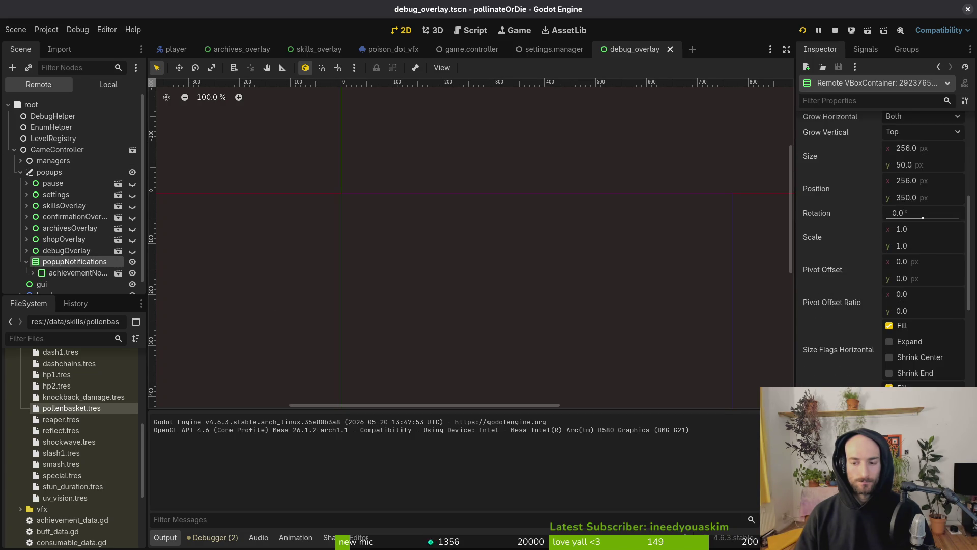
{"action": "scroll", "coordinate": [883, 245], "scroll_direction": "down", "scroll_amount": 15}
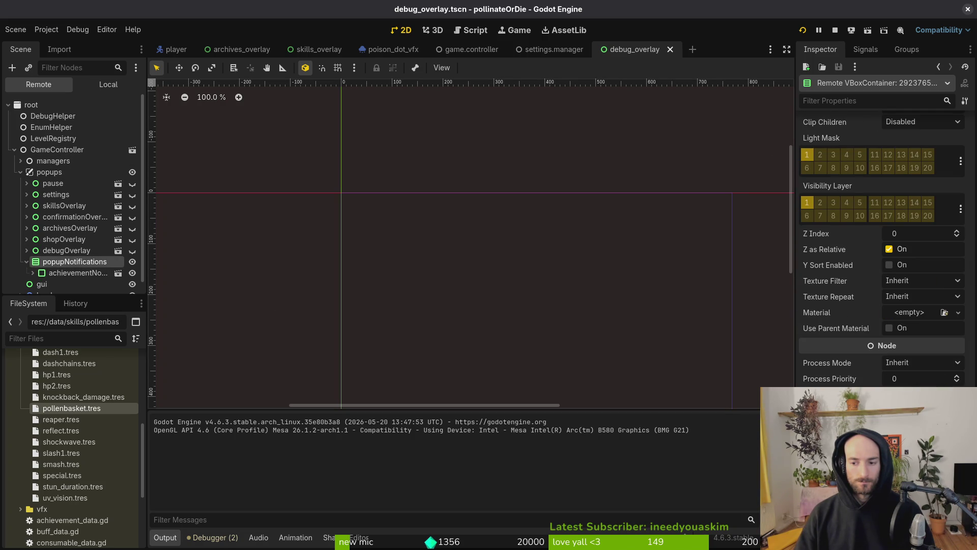
{"action": "left_click", "coordinate": [832, 30]}
{"action": "left_click", "coordinate": [802, 31]}
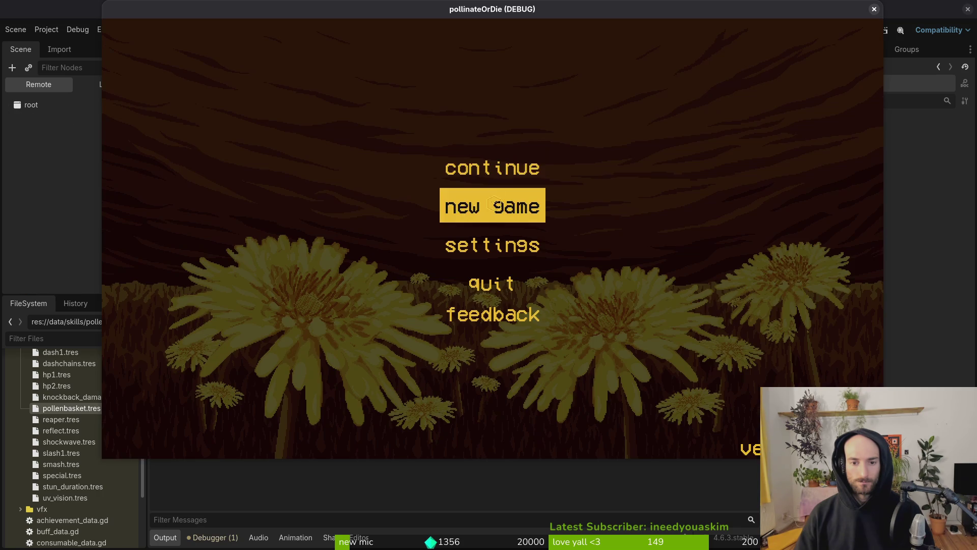
{"action": "left_click", "coordinate": [494, 204]}
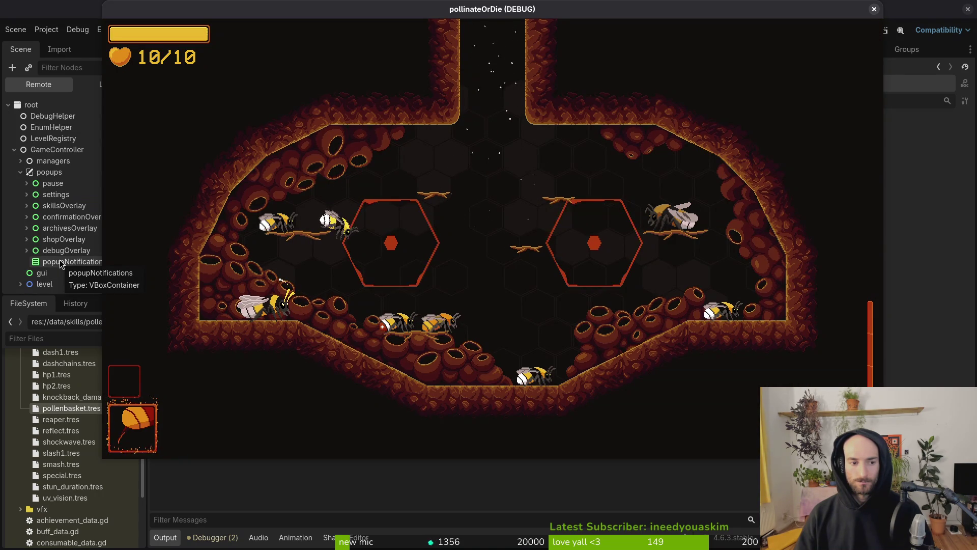
Step: Focus UNLOCK ALL in pause > debugging, inspect the remote popupNotifications, then stop the game
{"action": "key", "text": "Escape"}
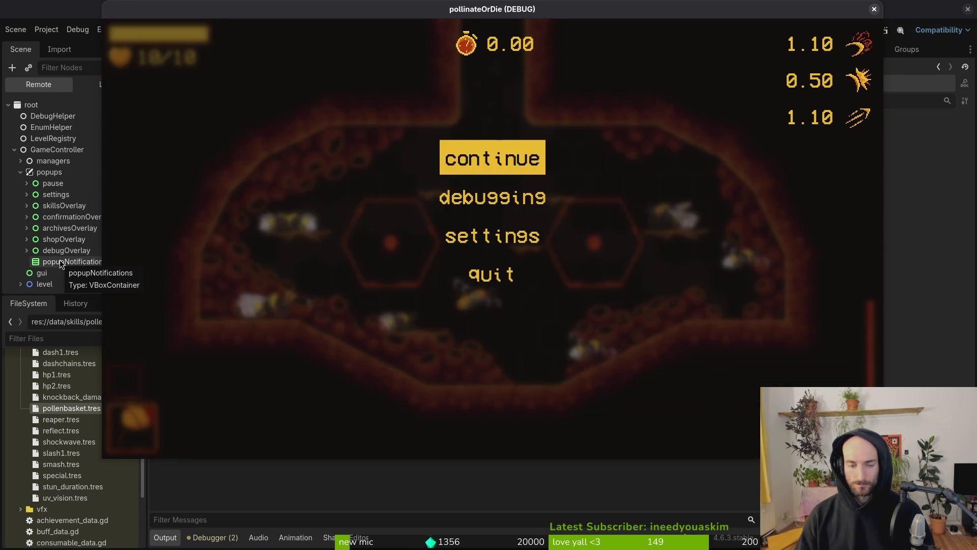
{"action": "key", "text": "Down"}
{"action": "key", "text": "Return"}
{"action": "key", "text": "Up"}
{"action": "key", "text": "Left"}
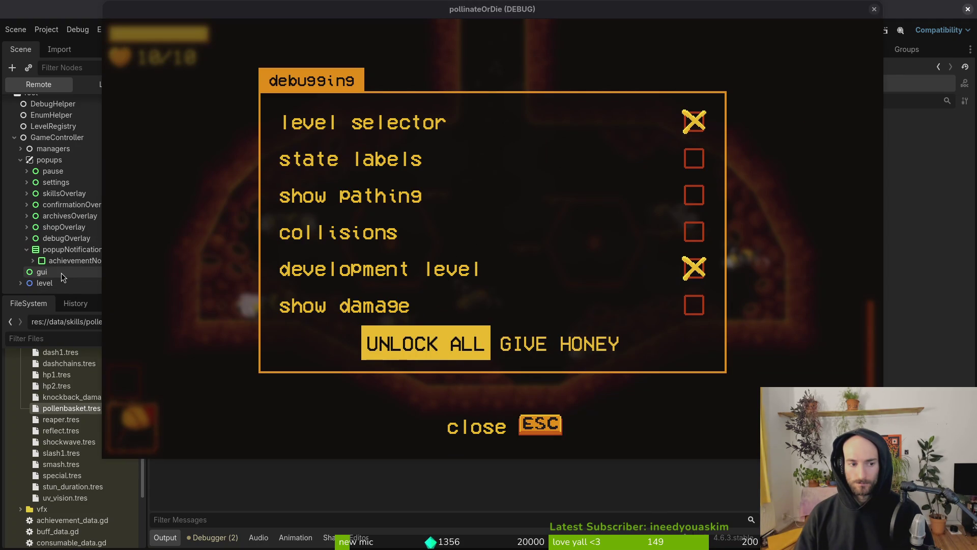
{"action": "scroll", "coordinate": [54, 264], "scroll_direction": "down", "scroll_amount": 1}
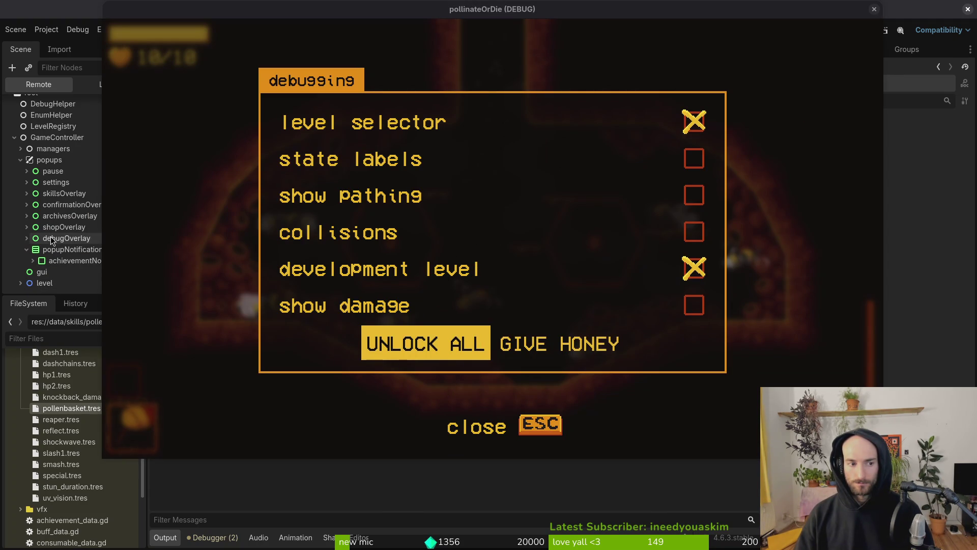
{"action": "left_click", "coordinate": [71, 249]}
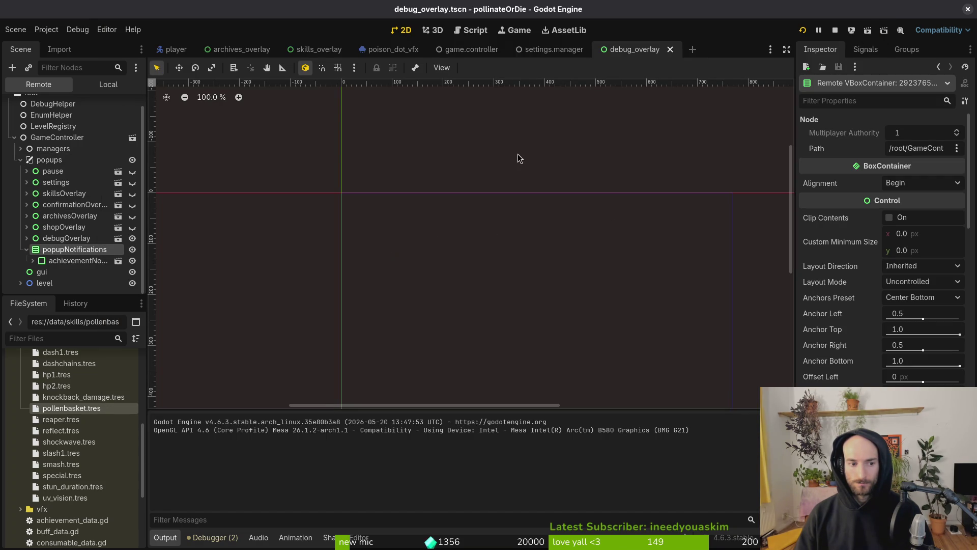
{"action": "left_click", "coordinate": [835, 30]}
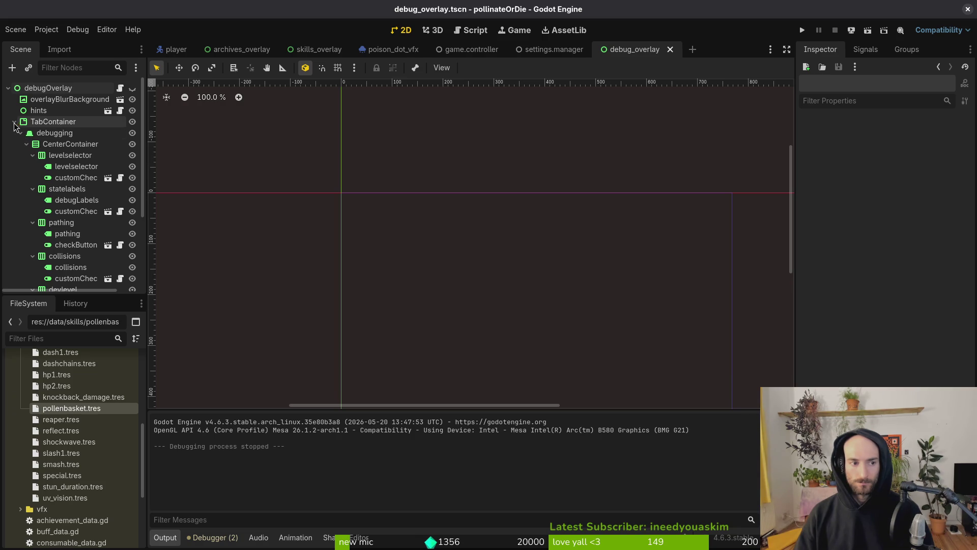
Step: In the game.controller scene, select popupNotifications under popups and frame it with F
{"action": "left_click", "coordinate": [469, 50]}
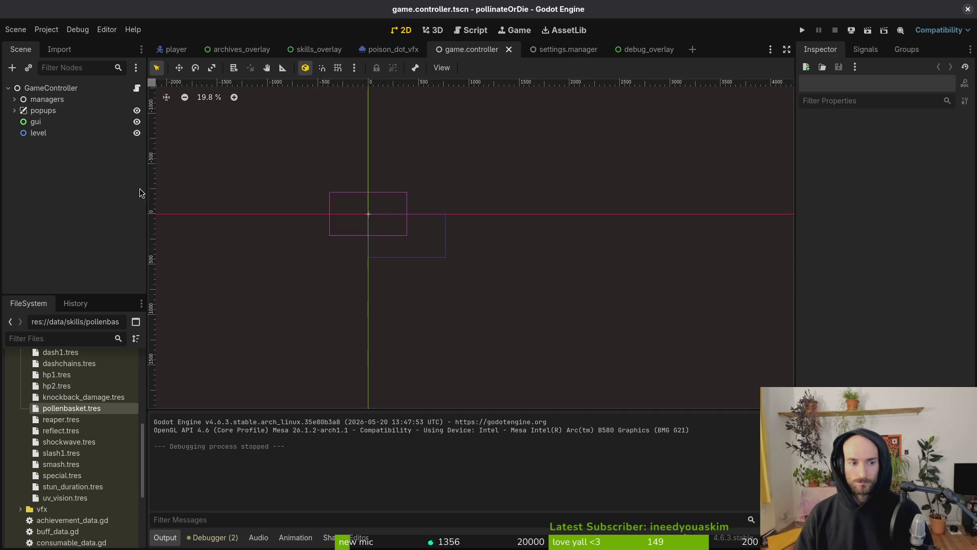
{"action": "left_click", "coordinate": [15, 111]}
{"action": "left_click", "coordinate": [55, 200]}
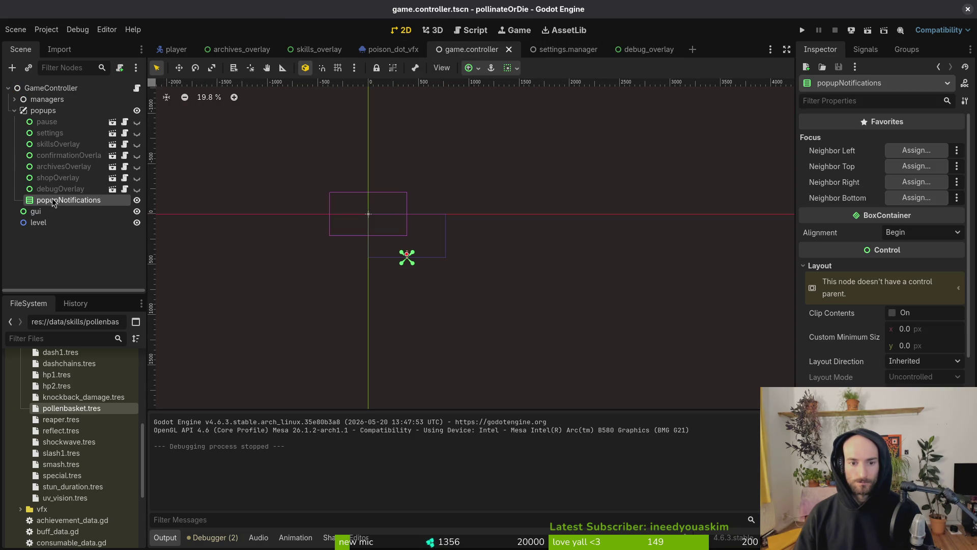
{"action": "key", "text": "f"}
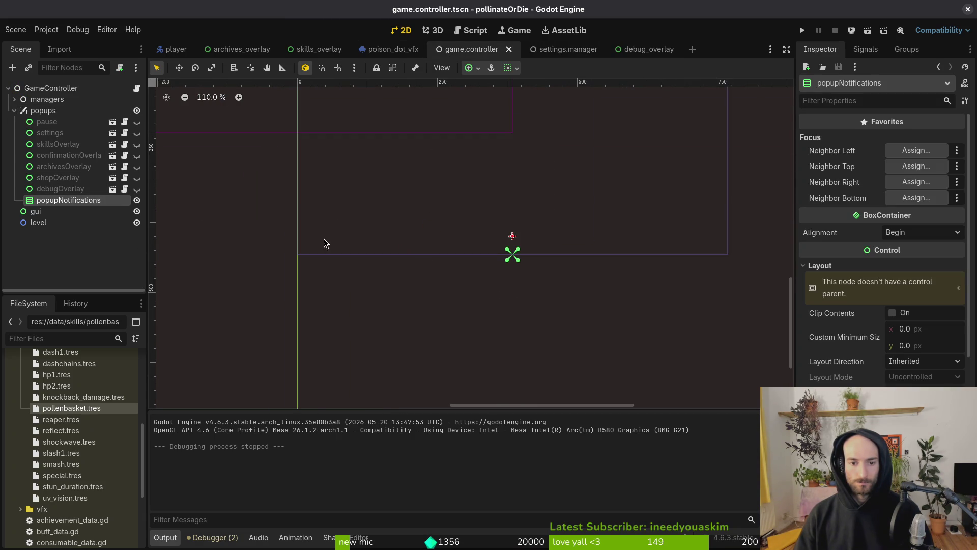
{"action": "key", "text": "alt+Tab"}
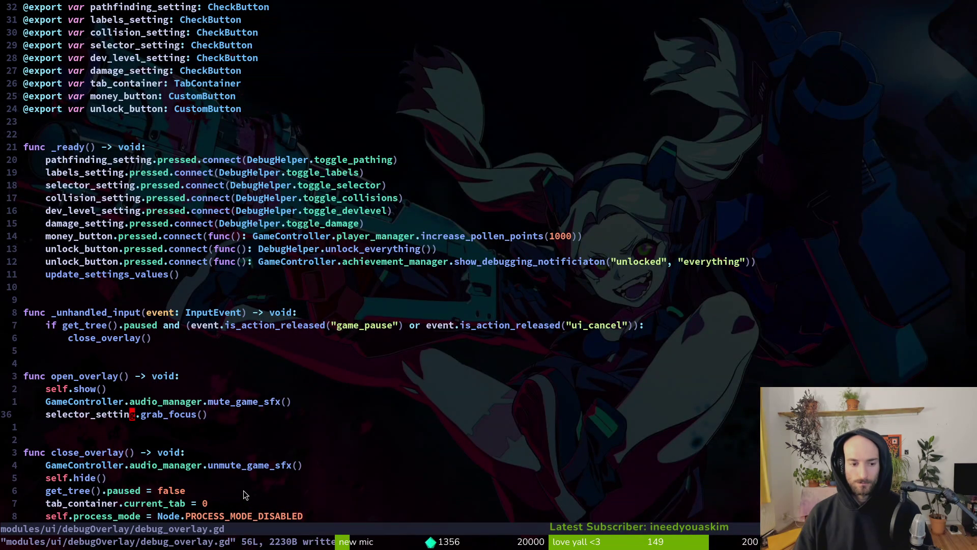
Step: Find and open achievement_notification.gd by searching 'achnoti', then return to Godot
{"action": "key", "text": "space"}
{"action": "key", "text": "f"}
{"action": "key", "text": "f"}
{"action": "type", "text": "achnoti"}
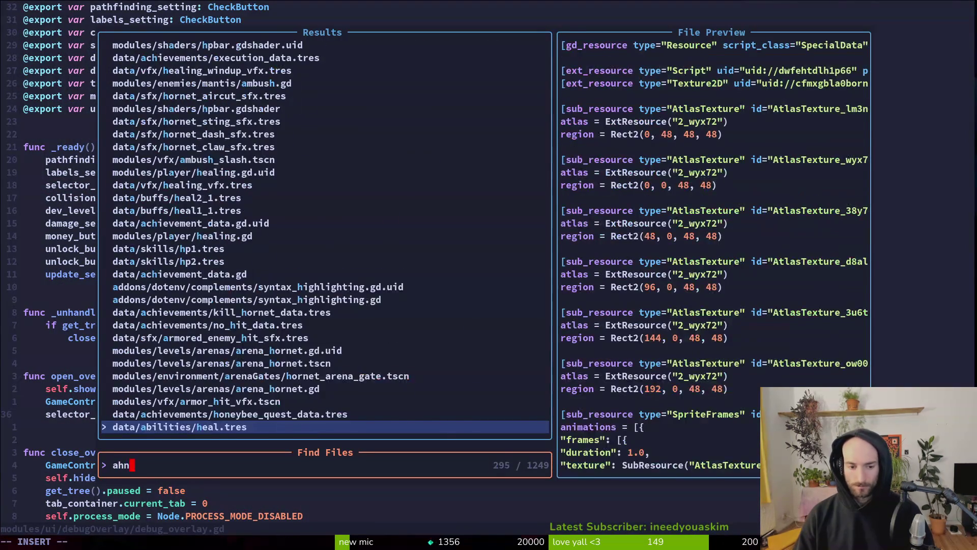
{"action": "key", "text": "Return"}
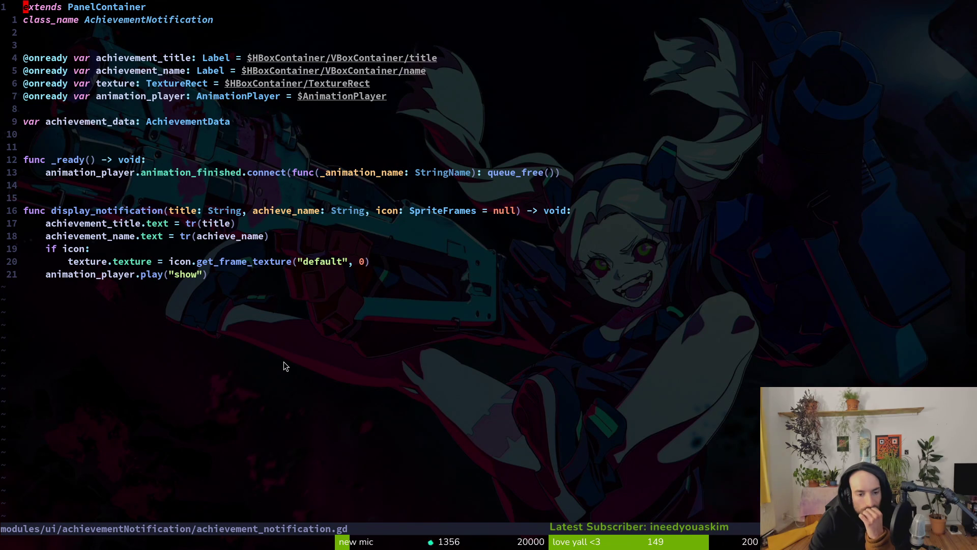
{"action": "key", "text": "alt+Tab"}
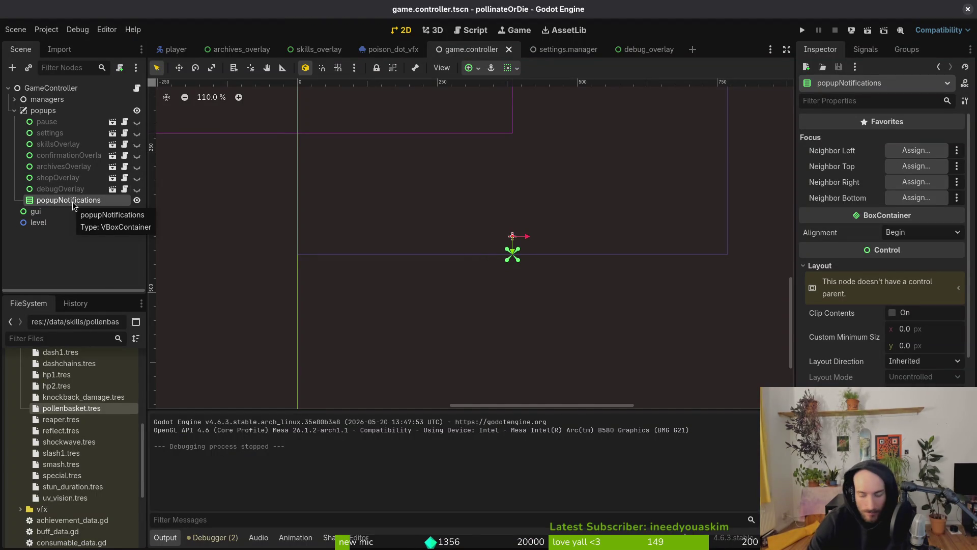
Step: Open achievement_notification.tscn via quick search 'achievementNoti' and collapse the HBoxContainer
{"action": "key", "text": "alt+shift+o"}
{"action": "type", "text": "pop"}
{"action": "type", "text": "upnot"}
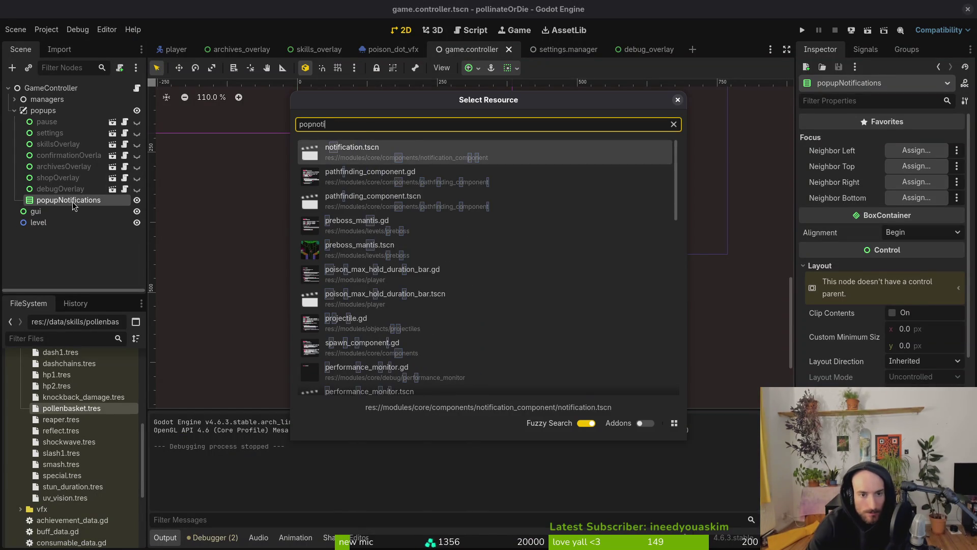
{"action": "key", "text": "BackSpace"}
{"action": "key", "text": "BackSpace"}
{"action": "key", "text": "BackSpace"}
{"action": "type", "text": "achi"}
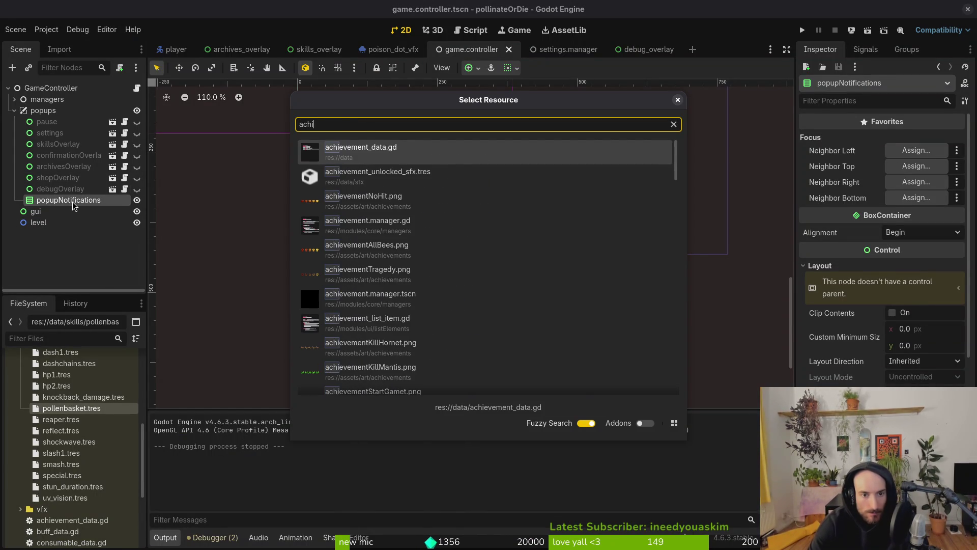
{"action": "type", "text": "evementNotif"}
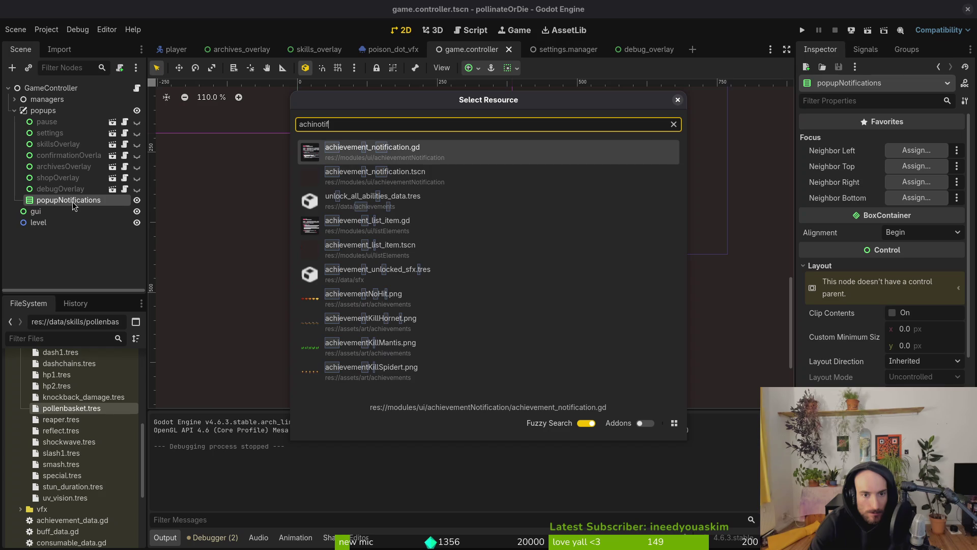
{"action": "key", "text": "Down"}
{"action": "key", "text": "Return"}
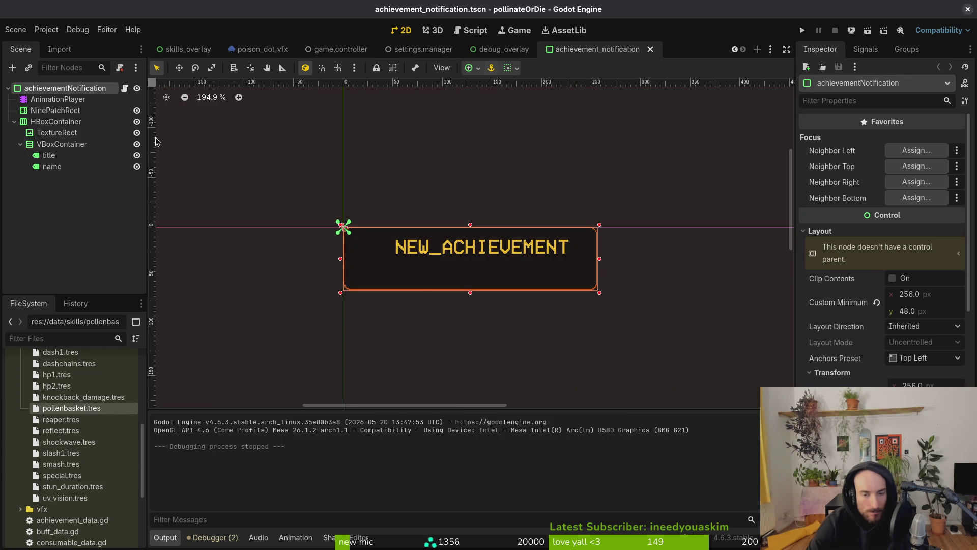
{"action": "left_click", "coordinate": [13, 120]}
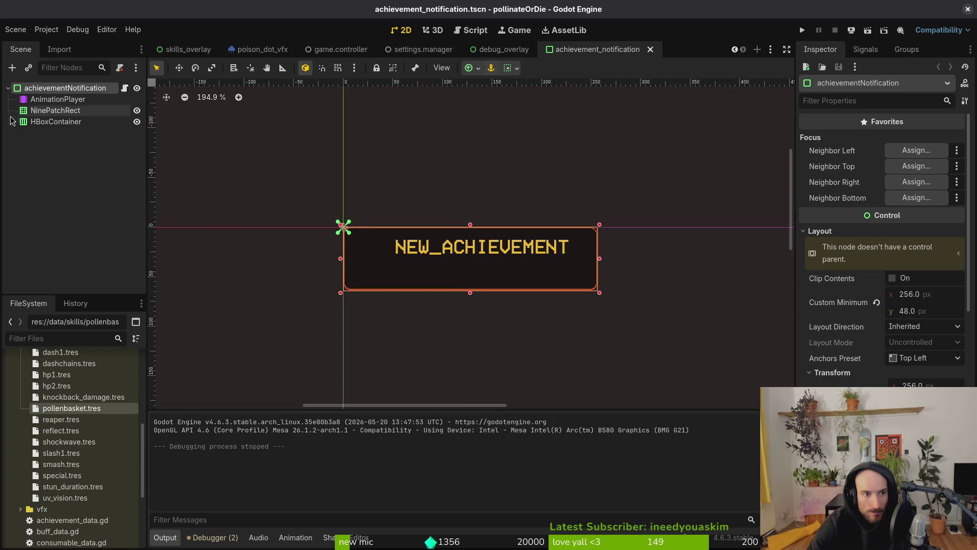
{"action": "key", "text": "alt+Tab"}
Step: Open achievement.manager.gd by searching 'achmana' and review its notification add_child code
{"action": "key", "text": "space"}
{"action": "key", "text": "f"}
{"action": "key", "text": "f"}
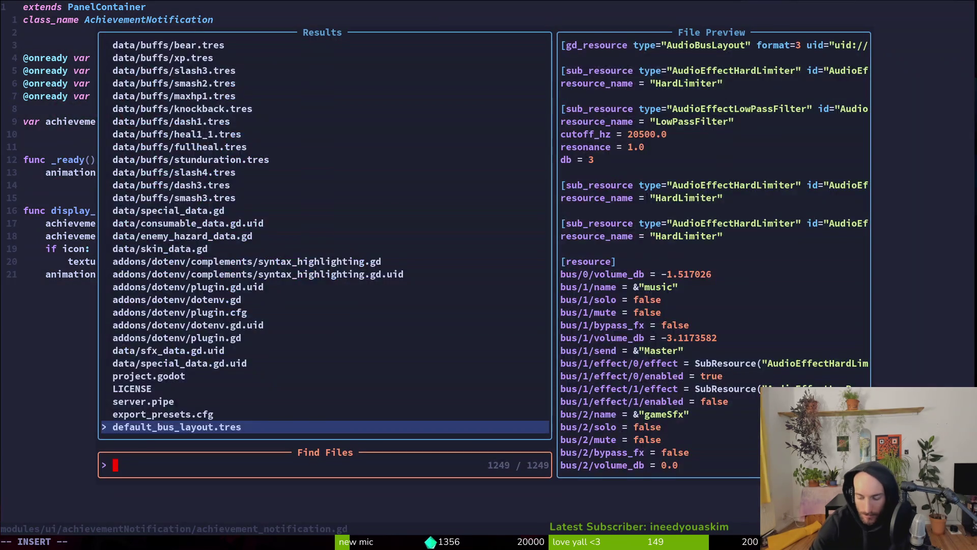
{"action": "type", "text": "ach"}
{"action": "key", "text": "BackSpace"}
{"action": "key", "text": "BackSpace"}
{"action": "key", "text": "BackSpace"}
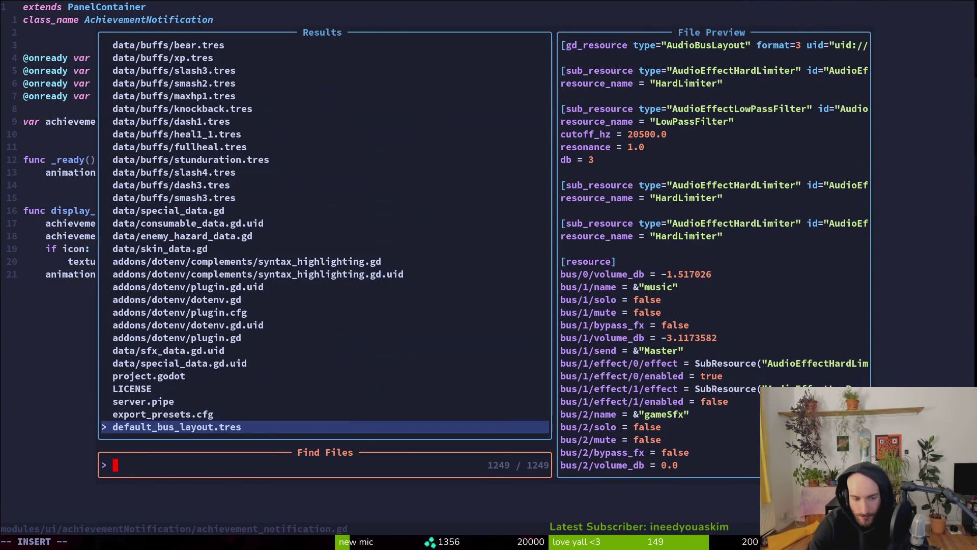
{"action": "type", "text": "achm"}
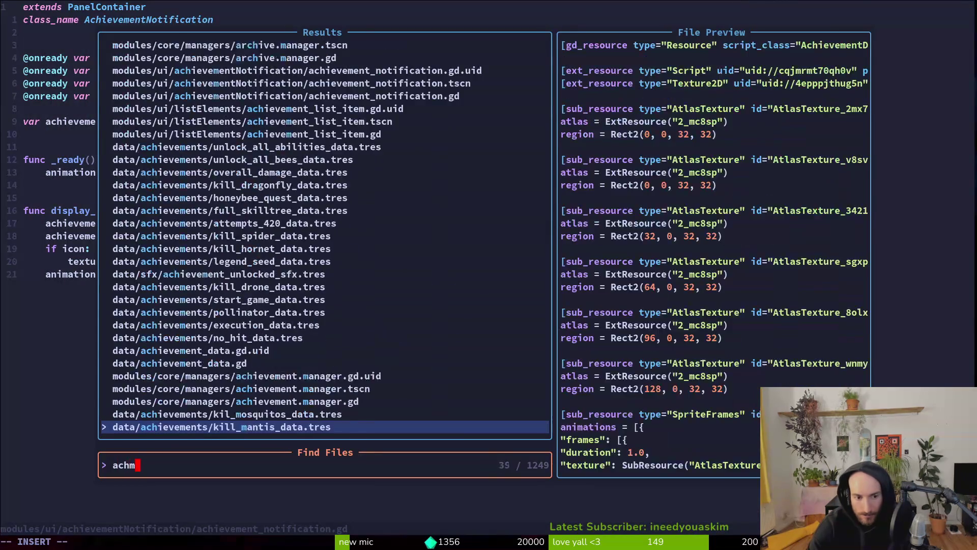
{"action": "type", "text": "ana"}
{"action": "key", "text": "Return"}
{"action": "key", "text": "k"}
{"action": "key", "text": "k"}
{"action": "key", "text": "k"}
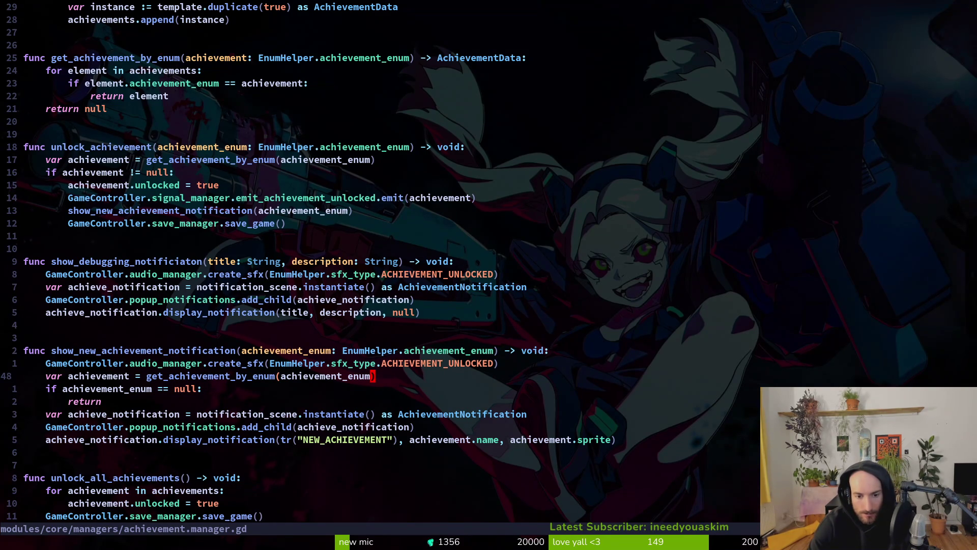
{"action": "key", "text": "j"}
{"action": "key", "text": "j"}
{"action": "key", "text": "j"}
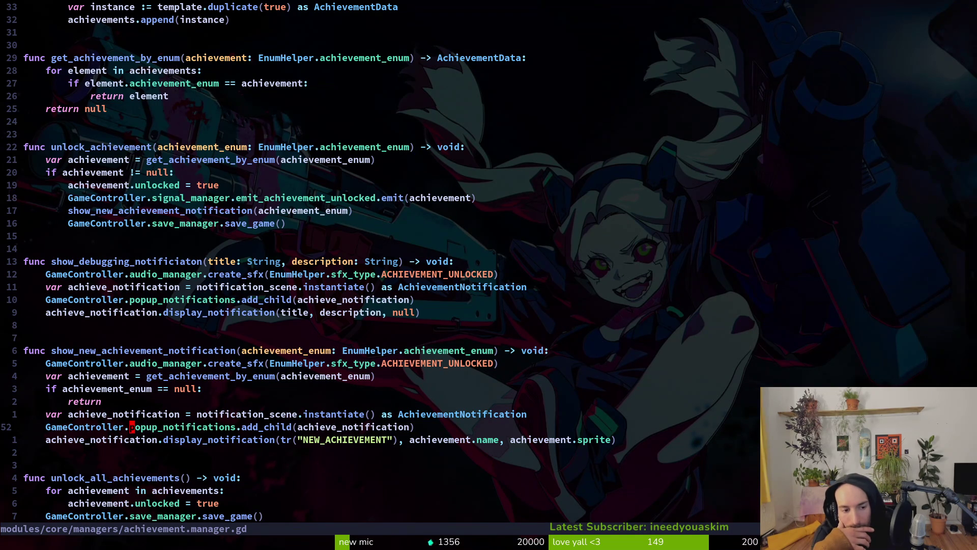
{"action": "key", "text": "alt+Tab"}
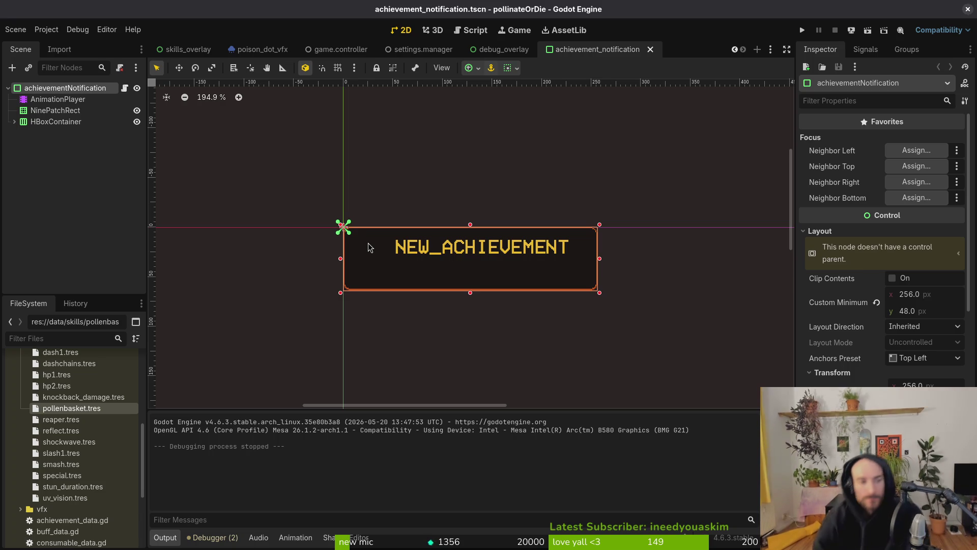
Step: Run the game, trigger UNLOCK ALL from pause > debugging, and close the panel
{"action": "scroll", "coordinate": [882, 244], "scroll_direction": "down", "scroll_amount": 10}
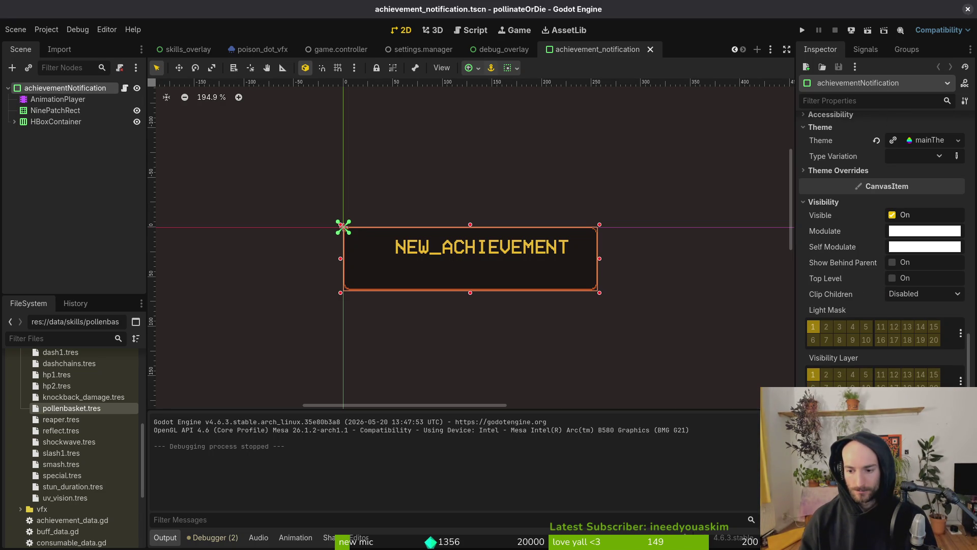
{"action": "key", "text": "F5"}
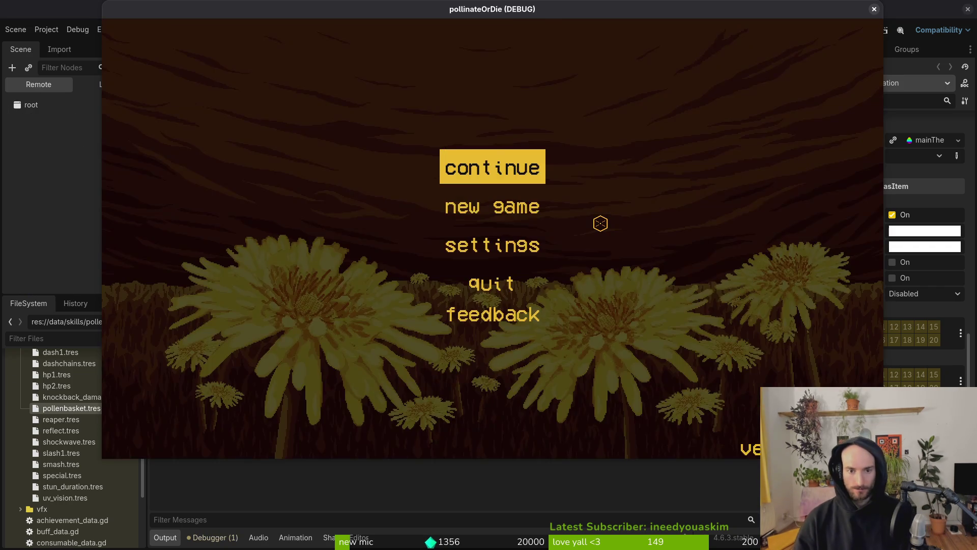
{"action": "key", "text": "Return"}
{"action": "key", "text": "Escape"}
{"action": "key", "text": "Down"}
{"action": "key", "text": "Return"}
{"action": "key", "text": "Up"}
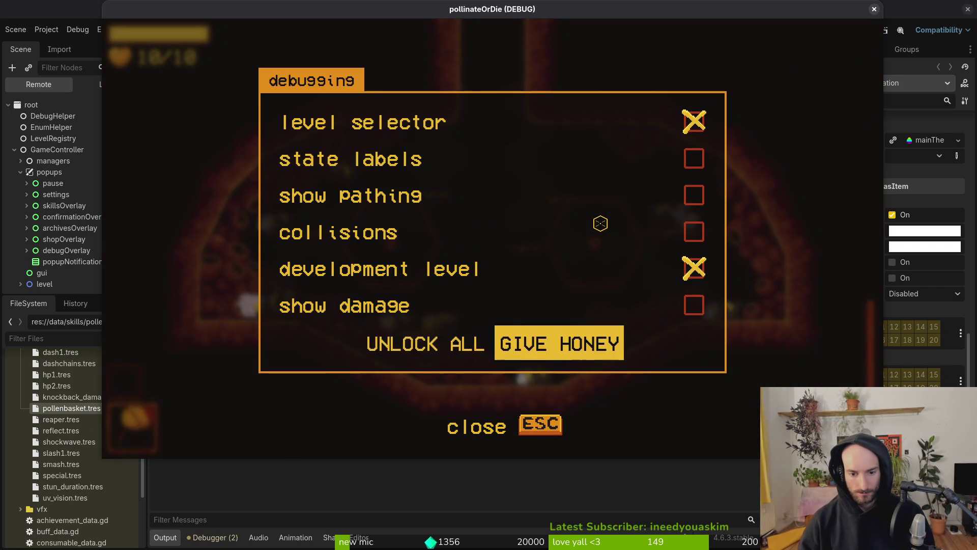
{"action": "key", "text": "Left"}
{"action": "key", "text": "Return"}
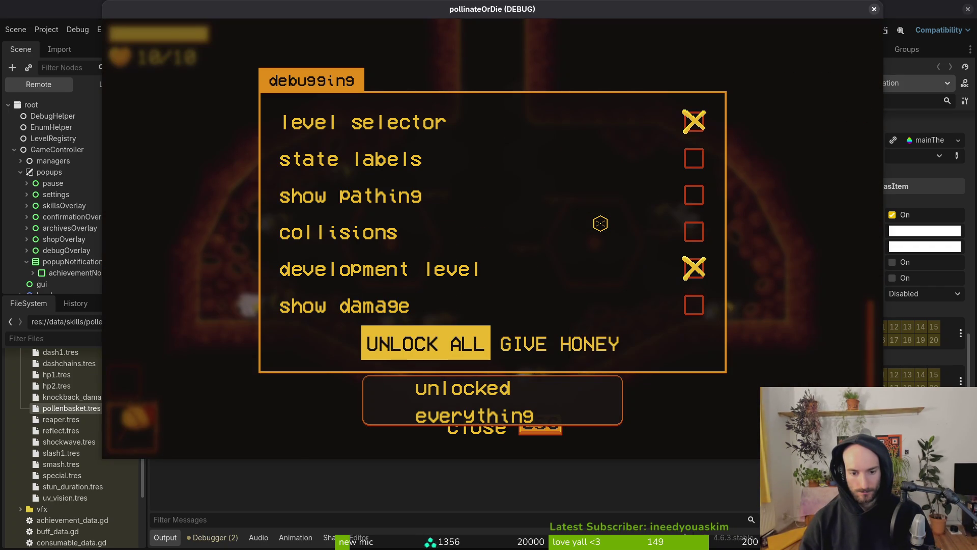
{"action": "key", "text": "Escape"}
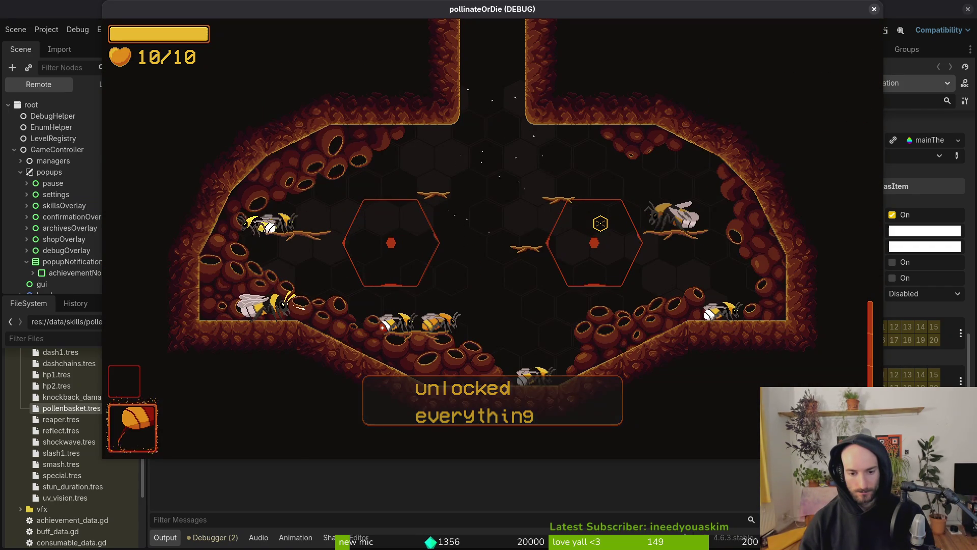
Step: Trigger UNLOCK ALL a second time to watch the notification again, then return to Neovim
{"action": "key", "text": "Escape"}
{"action": "key", "text": "Down"}
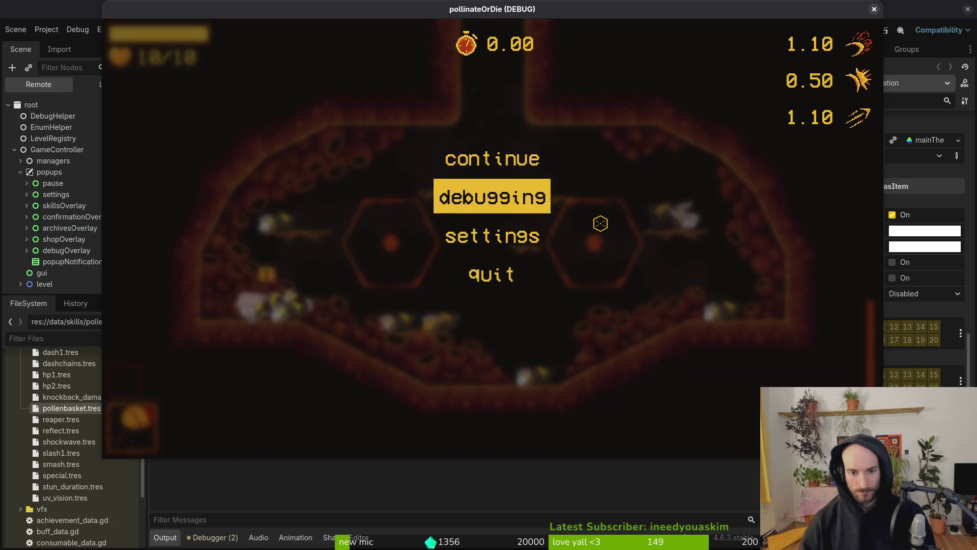
{"action": "key", "text": "Return"}
{"action": "key", "text": "Up"}
{"action": "key", "text": "Up"}
{"action": "key", "text": "Down"}
{"action": "key", "text": "Left"}
{"action": "key", "text": "Return"}
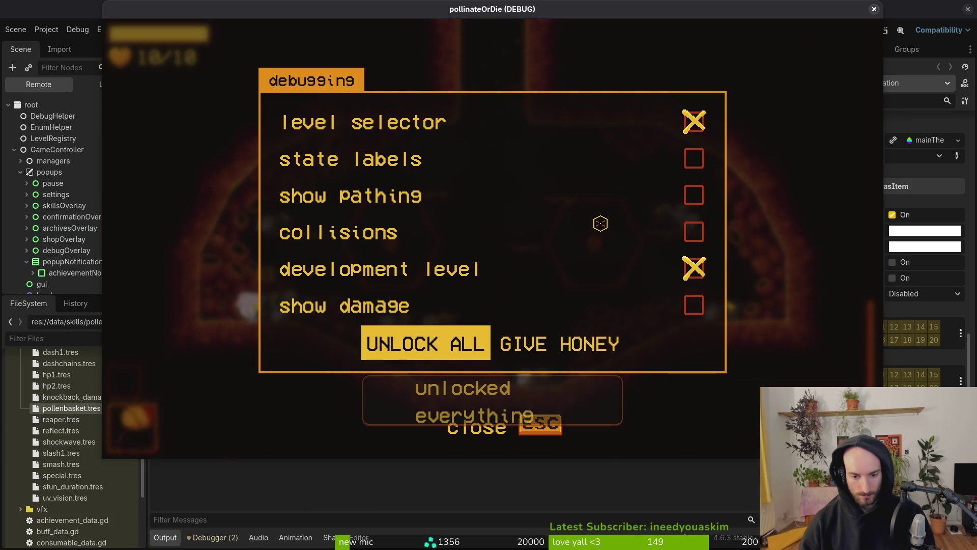
{"action": "key", "text": "Escape"}
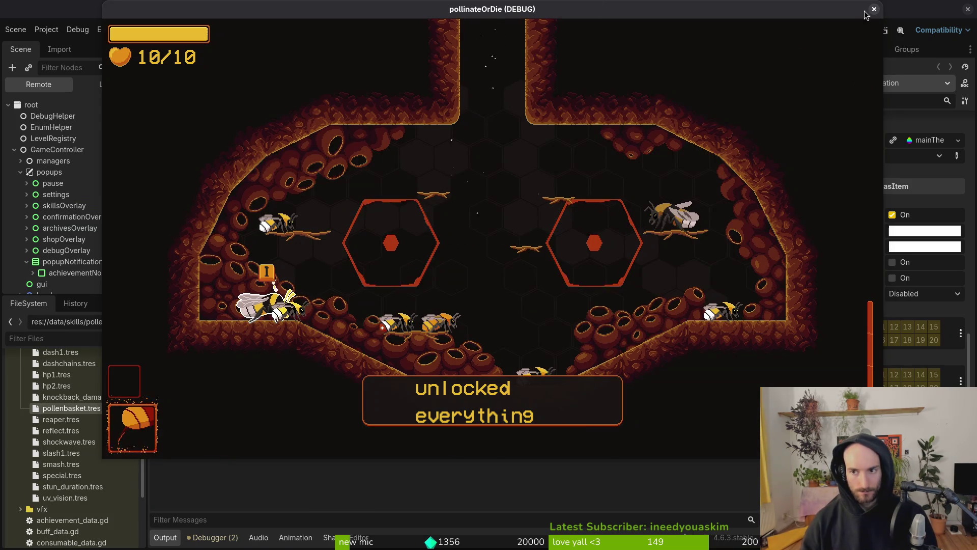
{"action": "key", "text": "alt+Tab"}
Step: Save achievement.manager.gd and move to its unlock_all_achievements function
{"action": "type", "text": ":w"}
{"action": "key", "text": "Return"}
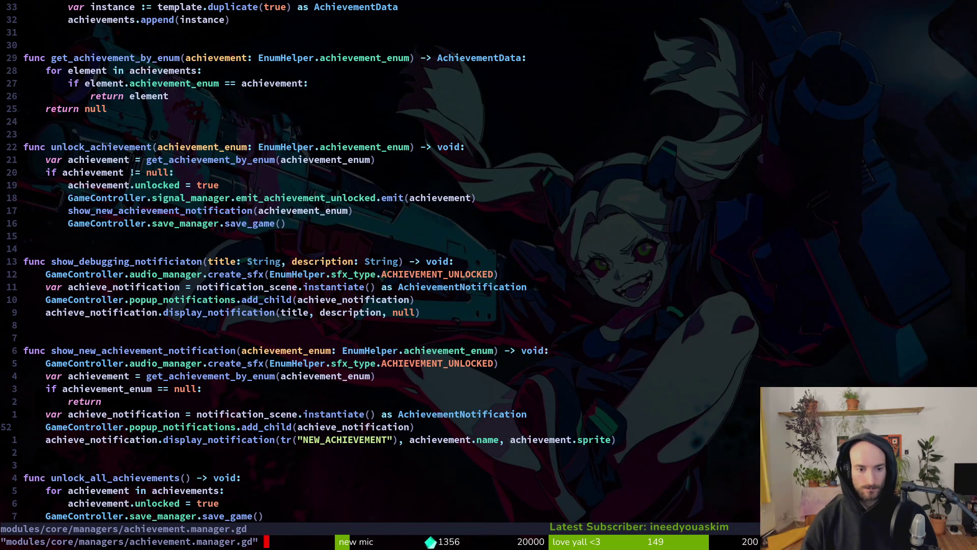
{"action": "key", "text": "k"}
{"action": "key", "text": "k"}
{"action": "key", "text": "k"}
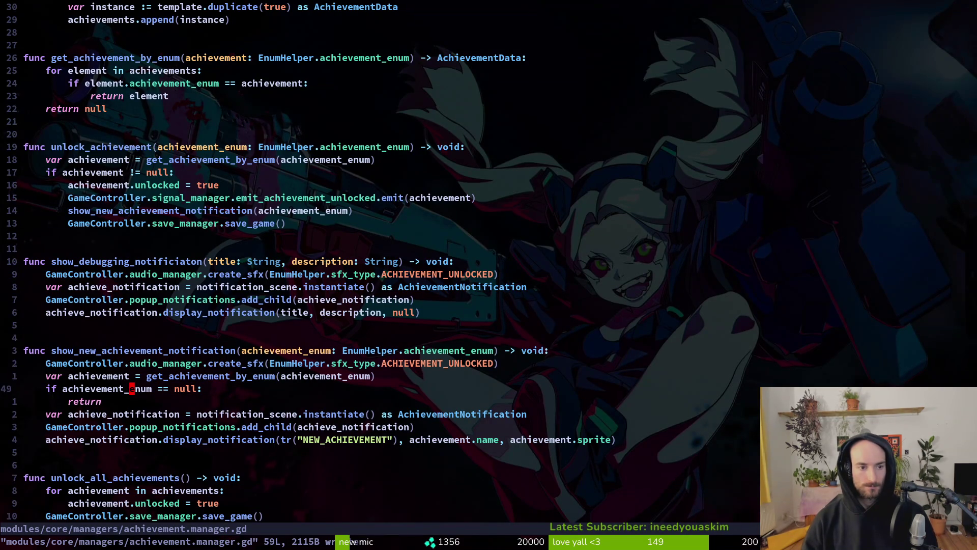
{"action": "key", "text": "shift+g"}
{"action": "key", "text": "k"}
{"action": "key", "text": "k"}
{"action": "key", "text": "k"}
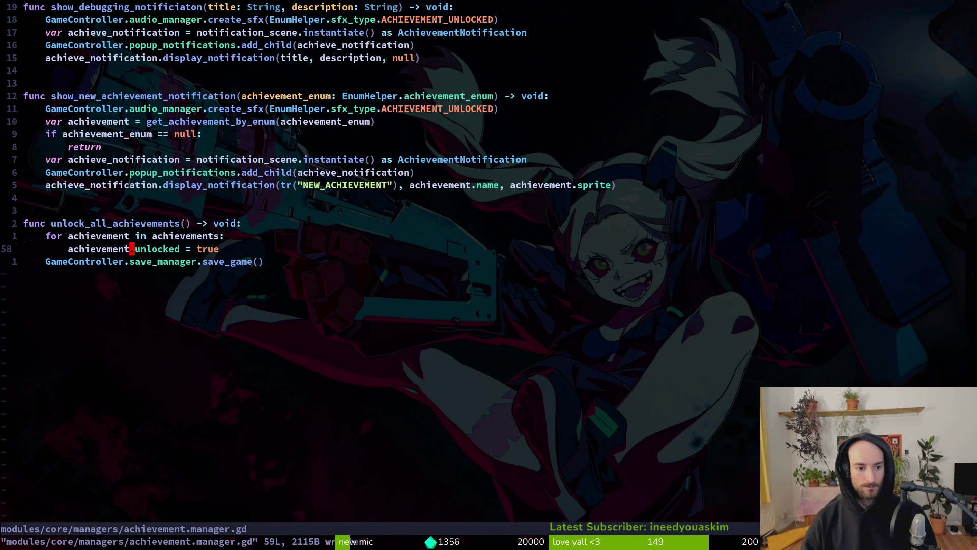
Step: Open debug_overlay.gd and review the button connections in _ready
{"action": "key", "text": "space"}
{"action": "key", "text": "f"}
{"action": "key", "text": "f"}
{"action": "type", "text": "debh"}
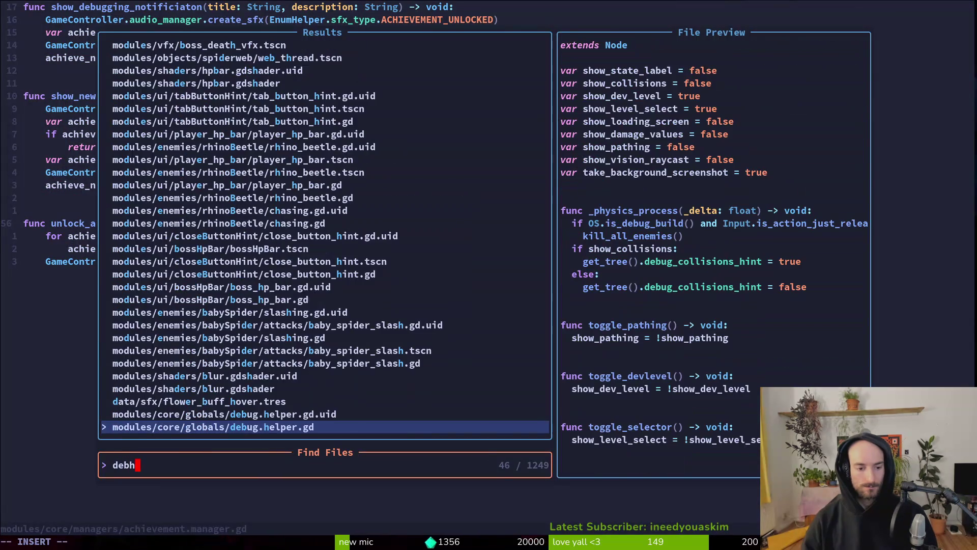
{"action": "type", "text": "ov"}
{"action": "key", "text": "BackSpace"}
{"action": "key", "text": "BackSpace"}
{"action": "key", "text": "BackSpace"}
{"action": "type", "text": "over"}
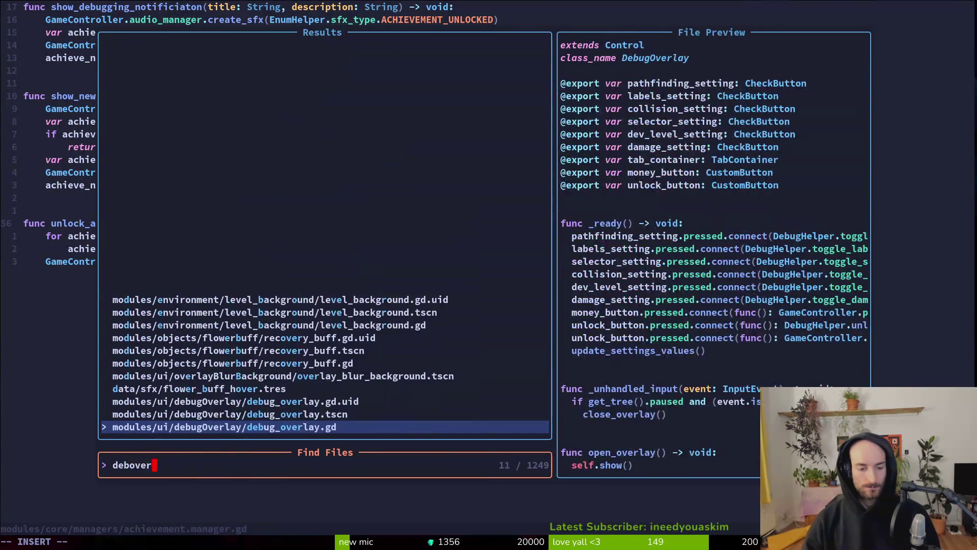
{"action": "key", "text": "Return"}
{"action": "key", "text": "ctrl+u"}
Step: Open debug.helper.gd and paste the copied notification code into unlock_everything
{"action": "key", "text": "space"}
{"action": "key", "text": "f"}
{"action": "key", "text": "f"}
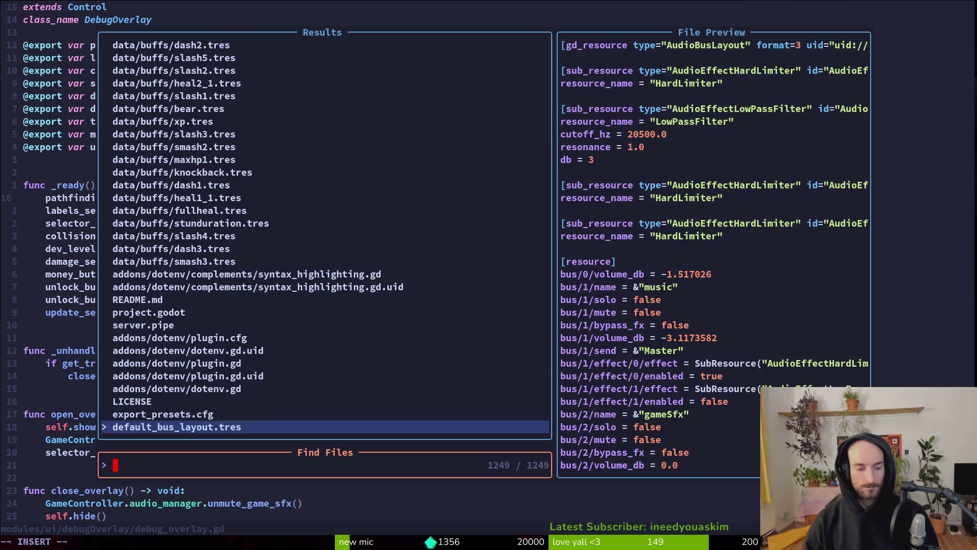
{"action": "type", "text": "debhel"}
{"action": "key", "text": "Return"}
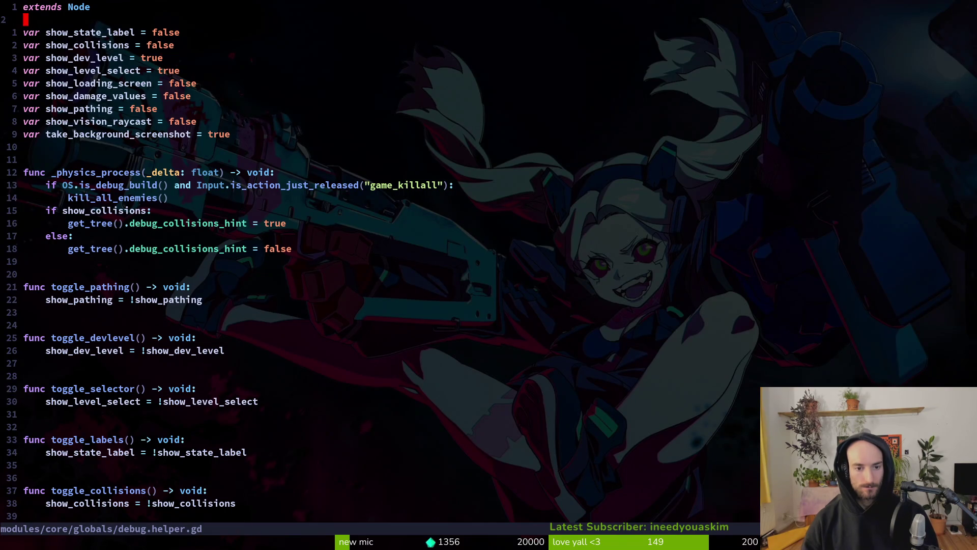
{"action": "key", "text": "shift+g"}
{"action": "key", "text": "k"}
{"action": "key", "text": "k"}
{"action": "key", "text": "k"}
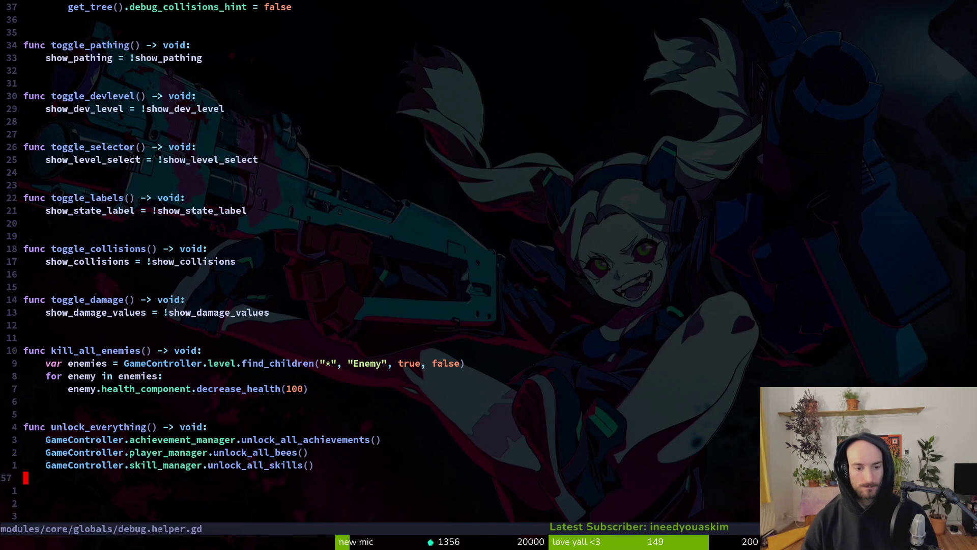
{"action": "key", "text": "super+v"}
{"action": "type", "text": "create"}
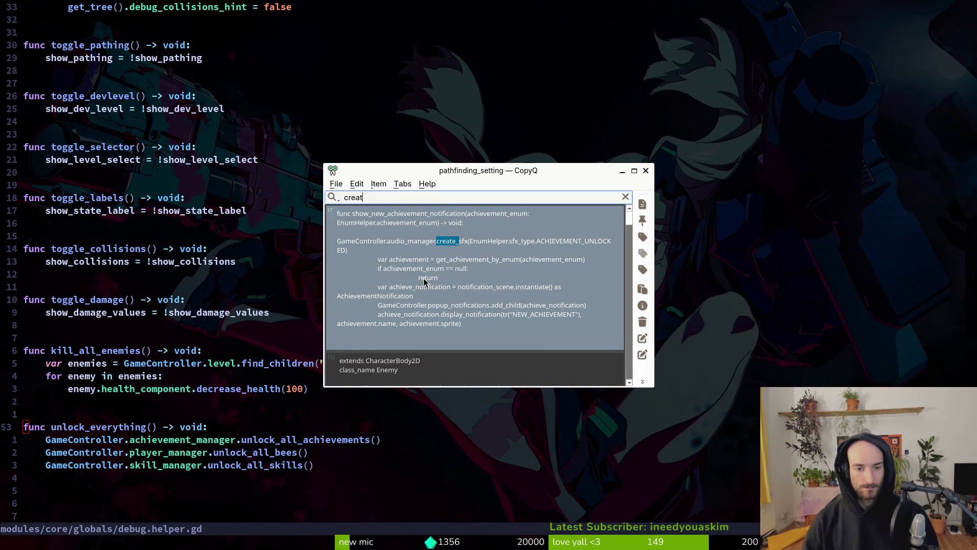
{"action": "key", "text": "Return"}
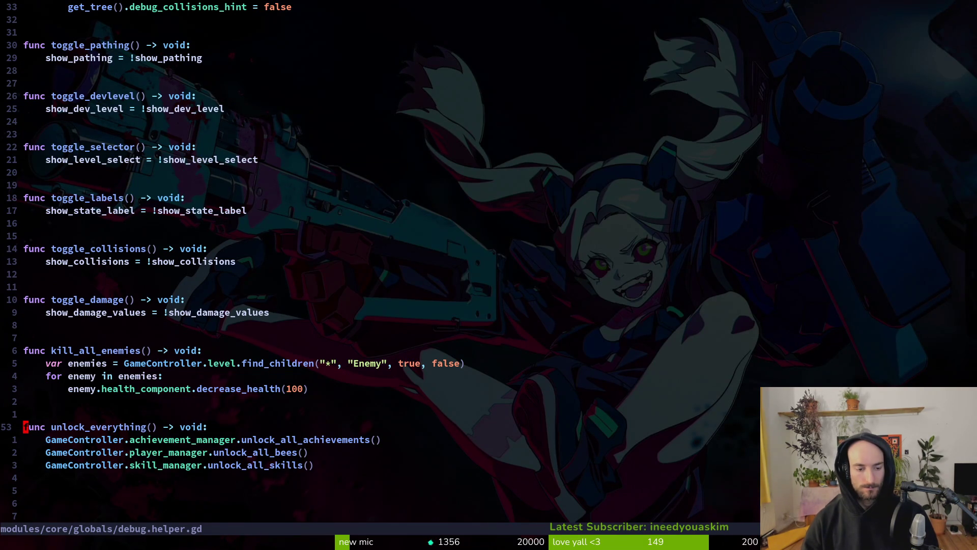
Step: Trim the pasted code to the ACHIEVEMENT_UNLOCKED create_sfx call, save, and rerun the game
{"action": "key", "text": "ctrl+o"}
{"action": "key", "text": "ctrl+o"}
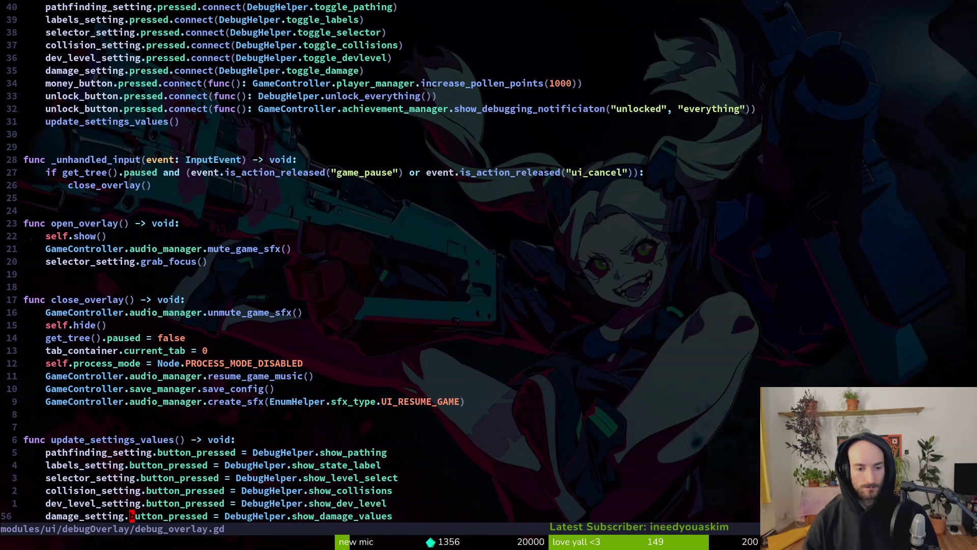
{"action": "key", "text": "ctrl+o"}
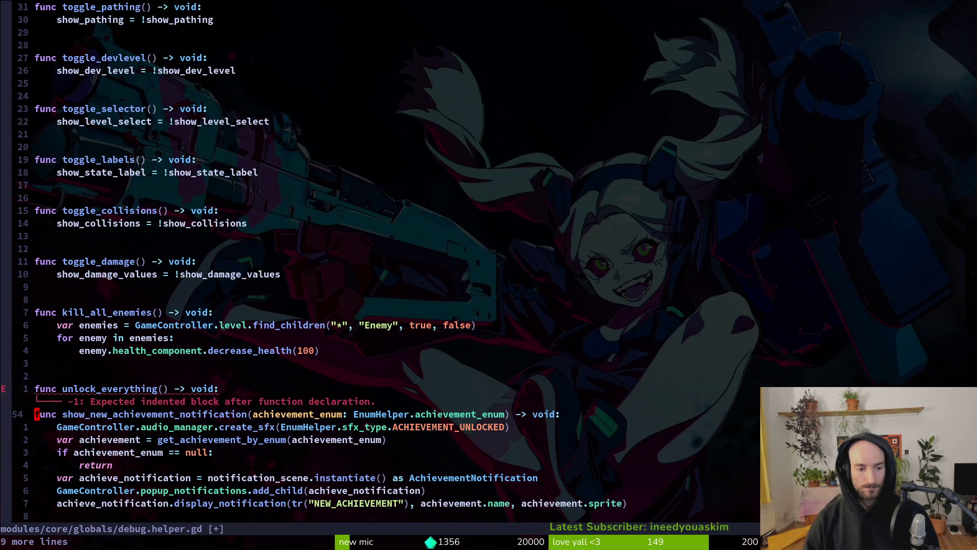
{"action": "key", "text": "d"}
{"action": "key", "text": "d"}
{"action": "key", "text": "j"}
{"action": "key", "text": "shift+v"}
{"action": "key", "text": "j"}
{"action": "key", "text": "j"}
{"action": "key", "text": "j"}
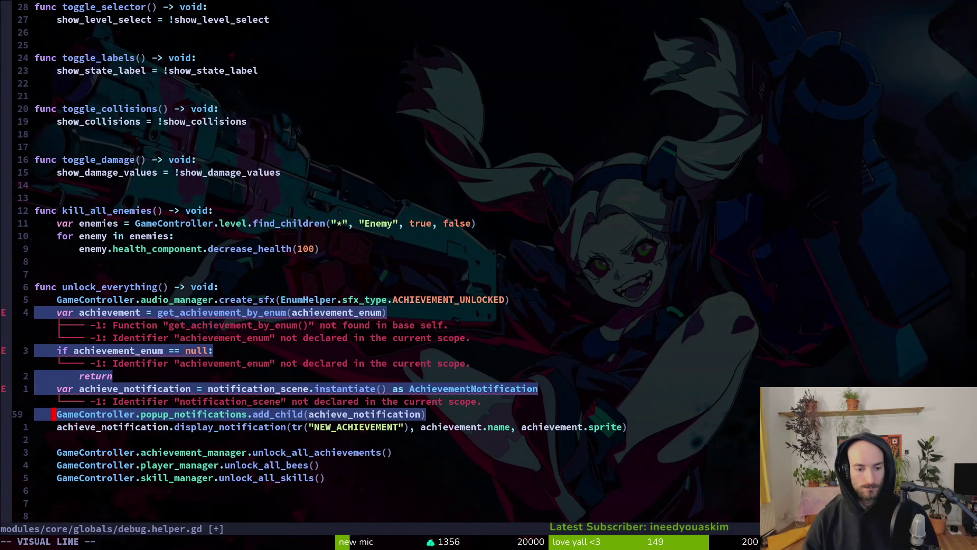
{"action": "key", "text": "j"}
{"action": "key", "text": "d"}
{"action": "key", "text": "d"}
{"action": "key", "text": "d"}
{"action": "type", "text": ":w"}
{"action": "key", "text": "Return"}
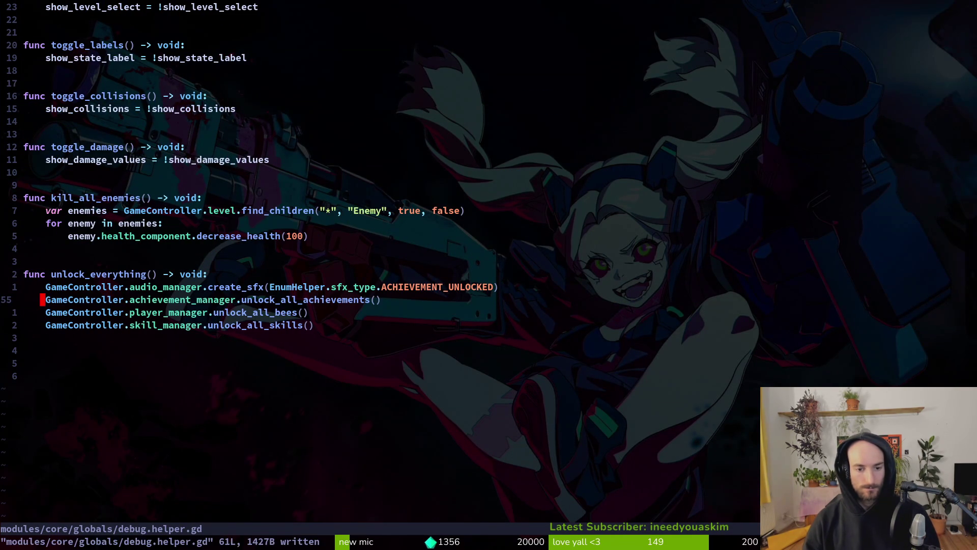
{"action": "key", "text": "alt+Tab"}
{"action": "key", "text": "F5"}
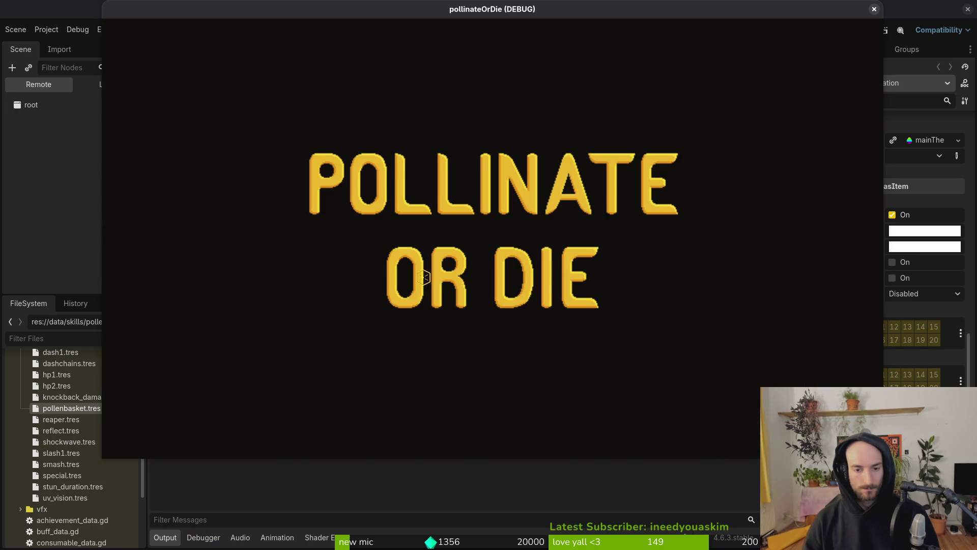
Step: Open the debug panel with F1 and trigger UNLOCK ALL to check the notification
{"action": "key", "text": "Return"}
{"action": "key", "text": "F1"}
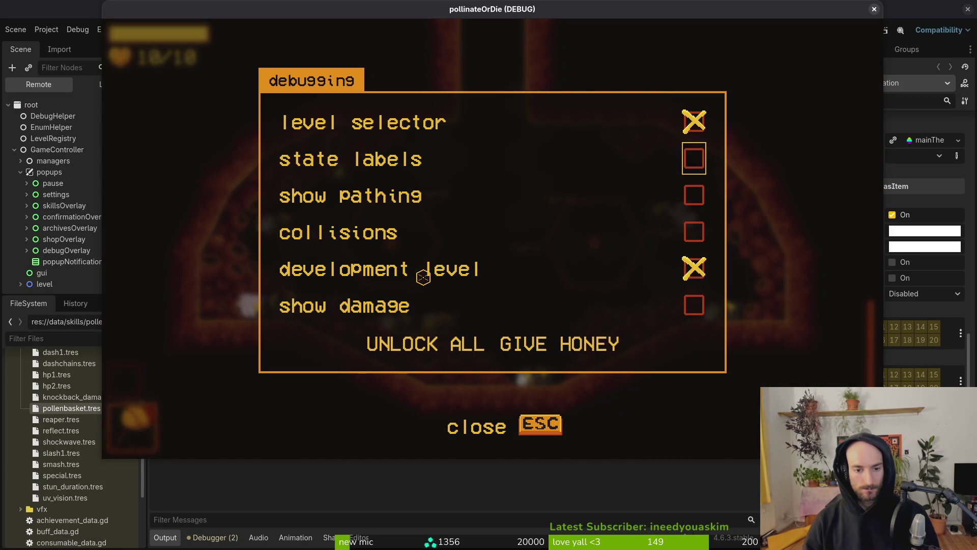
{"action": "key", "text": "Down"}
{"action": "key", "text": "Down"}
{"action": "key", "text": "Down"}
{"action": "key", "text": "Left"}
{"action": "key", "text": "Return"}
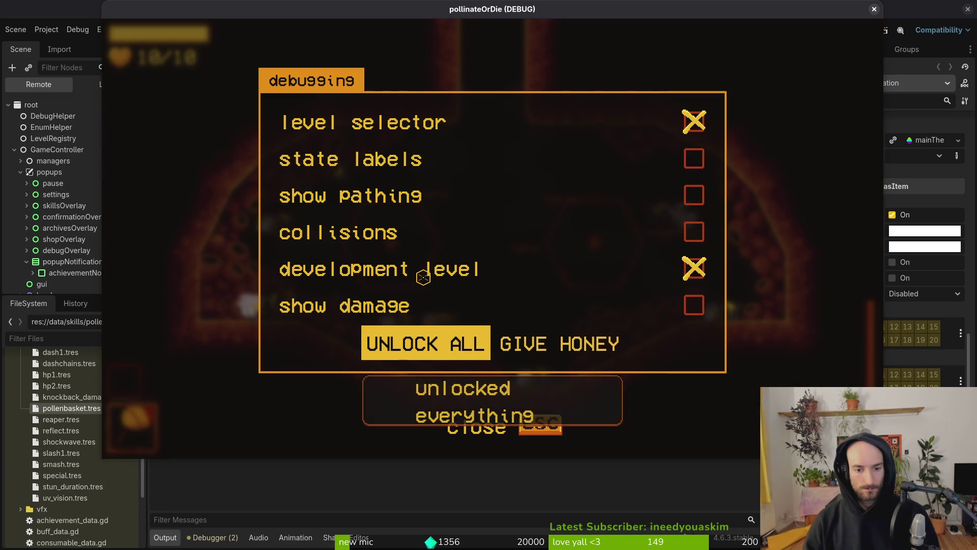
{"action": "key", "text": "Escape"}
Step: Save and quit to the main menu from the pause menu, then close the game window
{"action": "key", "text": "Escape"}
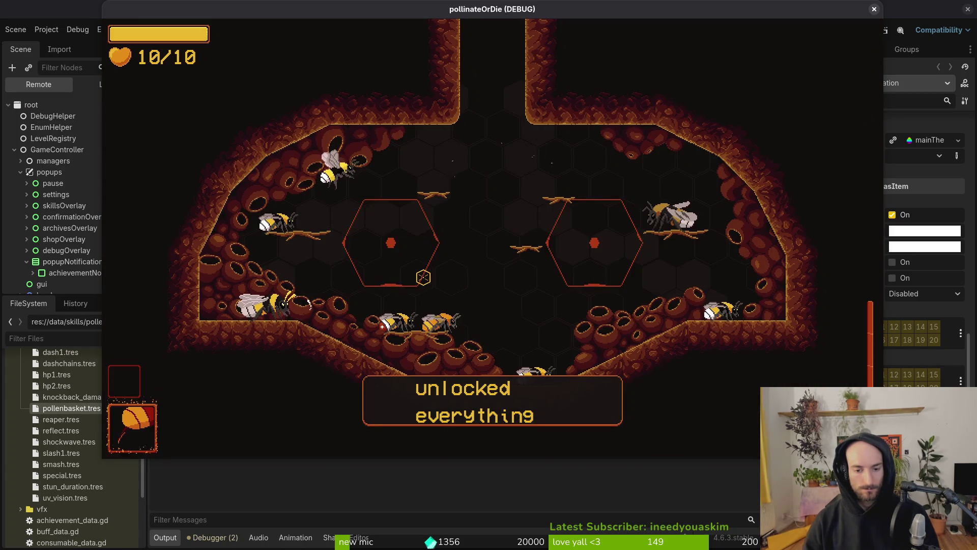
{"action": "key", "text": "Escape"}
{"action": "key", "text": "Down"}
{"action": "key", "text": "Down"}
{"action": "key", "text": "Down"}
{"action": "key", "text": "Return"}
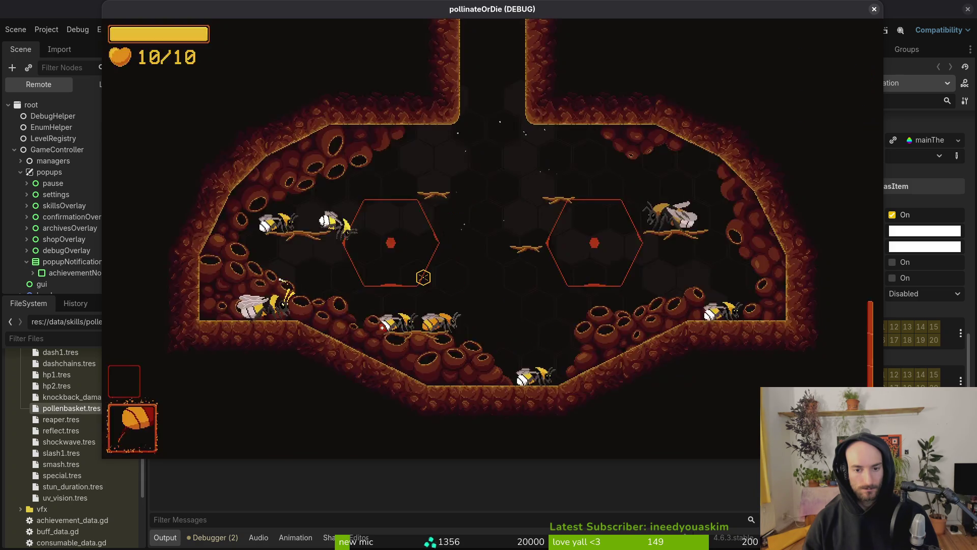
{"action": "left_click", "coordinate": [880, 8]}
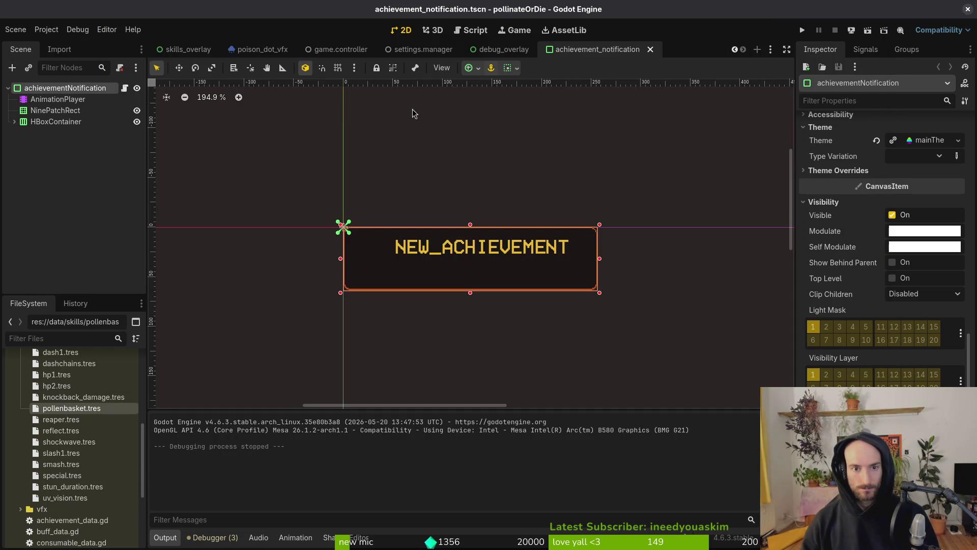
Step: Close and reopen the achievement_notification scene
{"action": "left_click", "coordinate": [15, 122]}
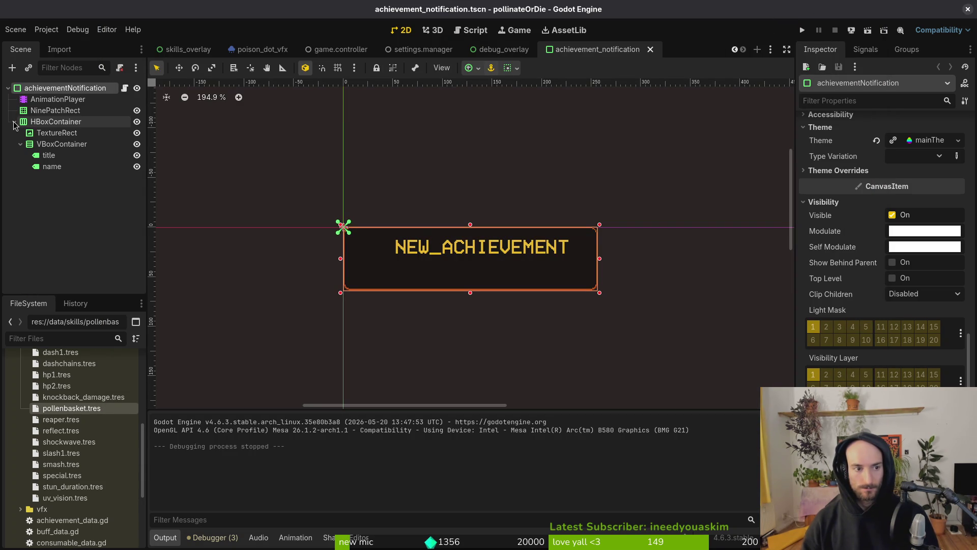
{"action": "middle_click", "coordinate": [606, 47]}
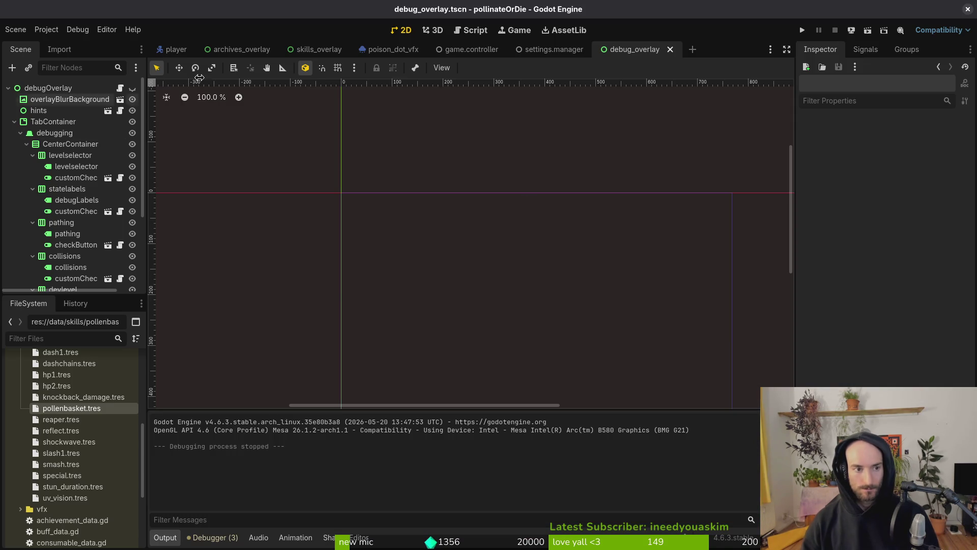
{"action": "key", "text": "ctrl+shift+t"}
Step: In AnimationPlayer's 'show' animation, drag the middle modulate key to frame 36
{"action": "left_click", "coordinate": [58, 98]}
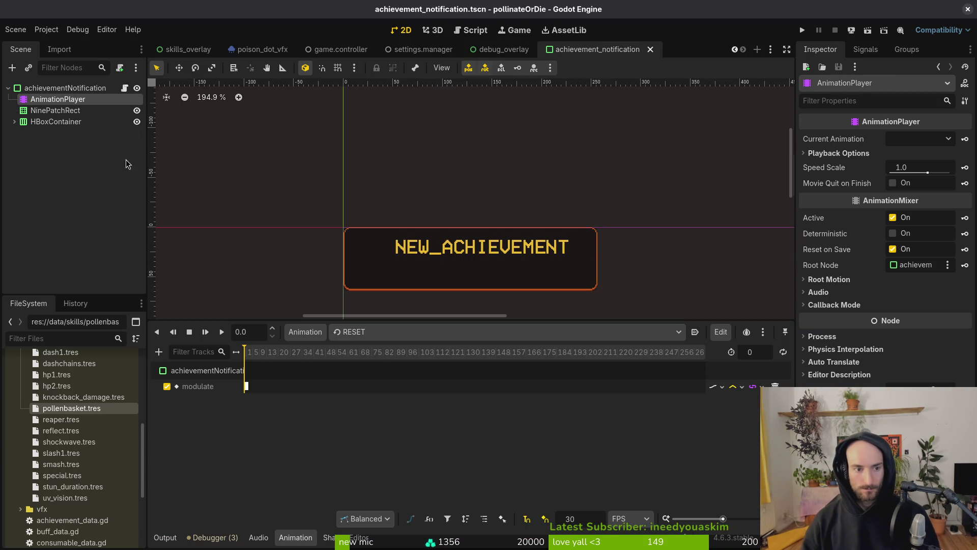
{"action": "left_click", "coordinate": [386, 336]}
{"action": "left_click", "coordinate": [387, 360]}
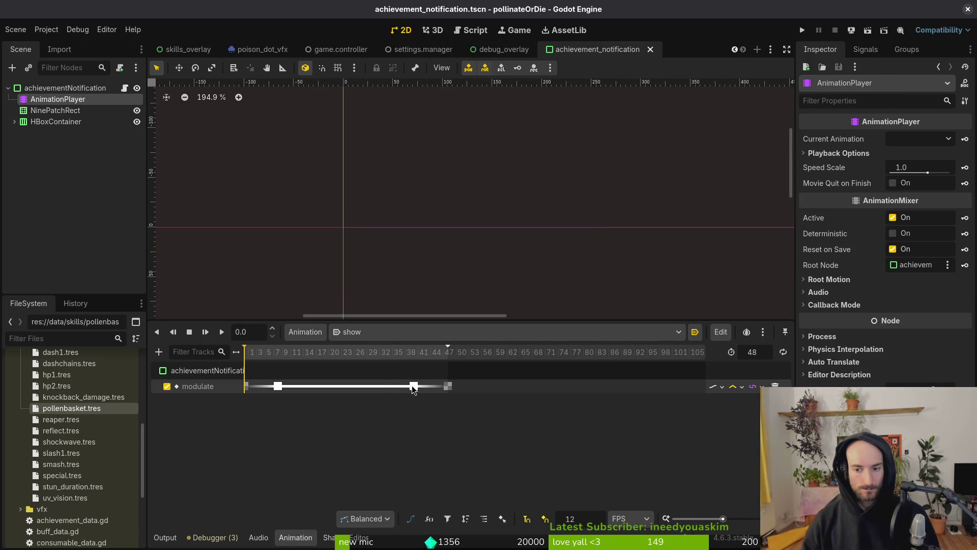
{"action": "left_click_drag", "start_coordinate": [413, 386], "coordinate": [392, 388]}
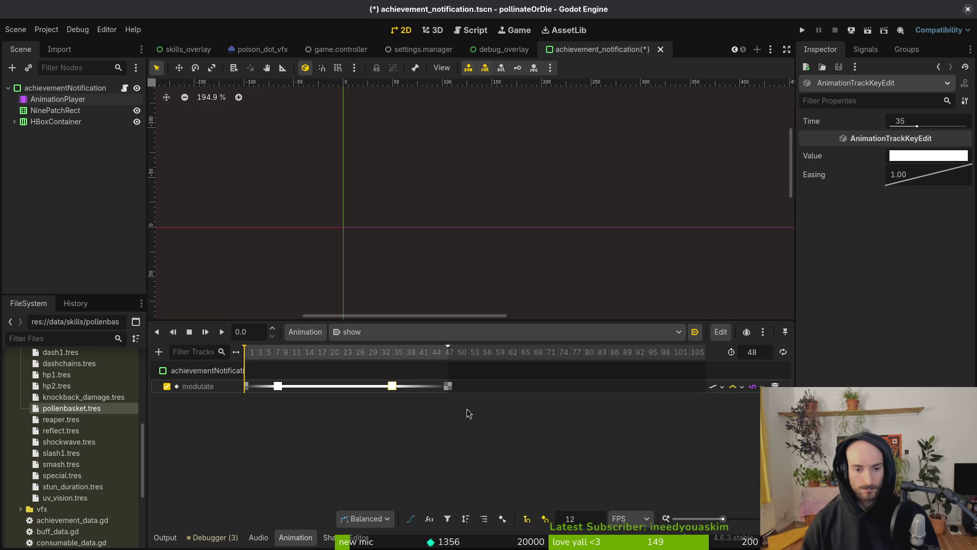
{"action": "scroll", "coordinate": [401, 371], "scroll_direction": "up", "scroll_amount": 5}
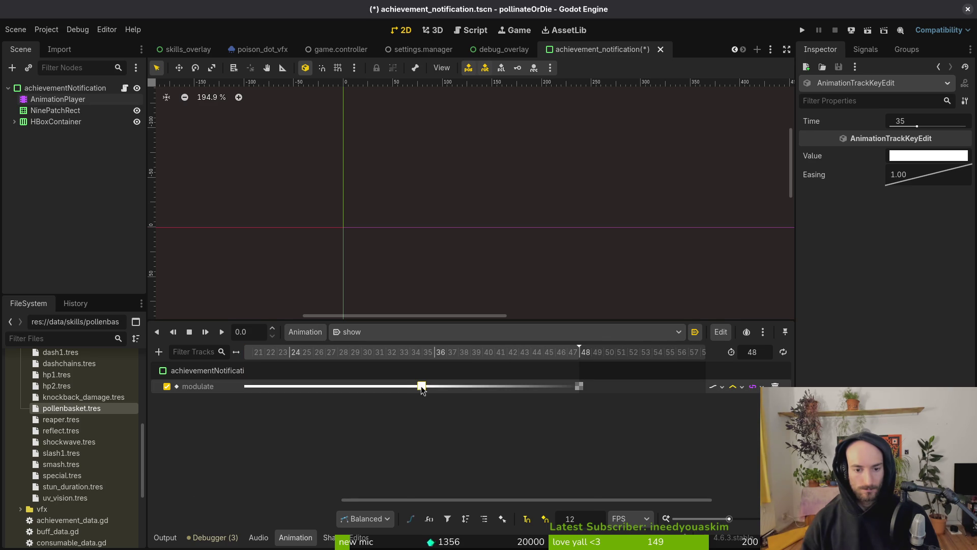
{"action": "left_click_drag", "start_coordinate": [421, 387], "coordinate": [437, 385]}
{"action": "scroll", "coordinate": [442, 386], "scroll_direction": "up", "scroll_amount": 3}
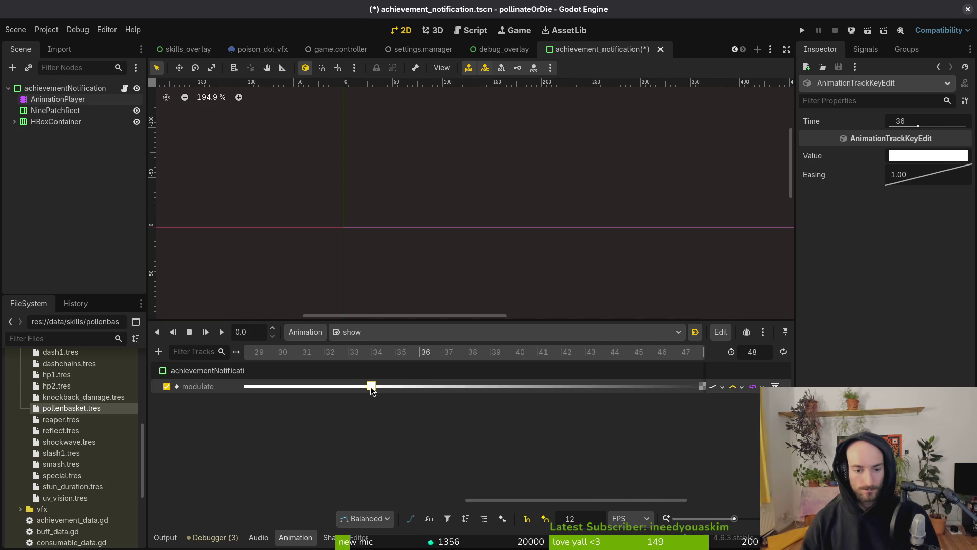
Step: Run the project, enter the level, and trigger UNLOCK ALL from the pause menu's debugging panel
{"action": "left_click", "coordinate": [802, 30]}
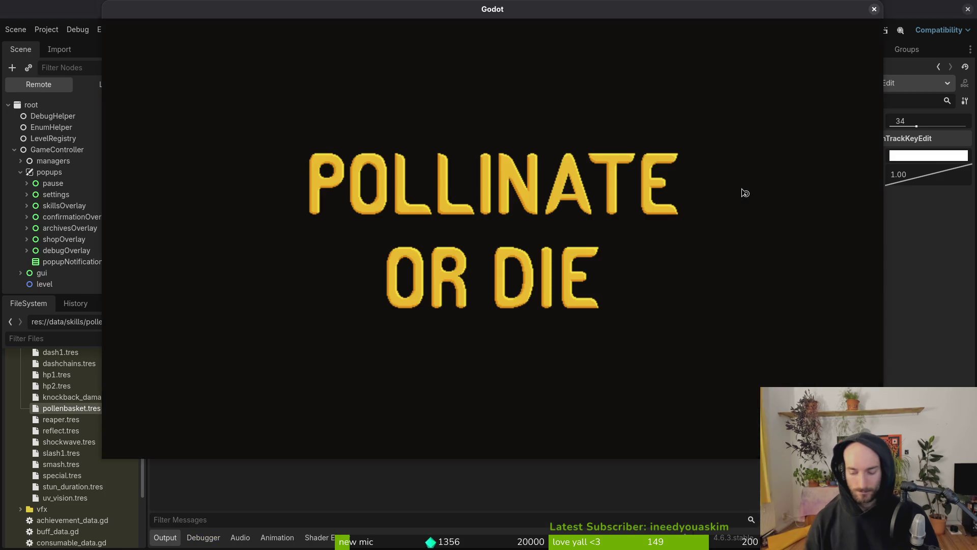
{"action": "key", "text": "Return"}
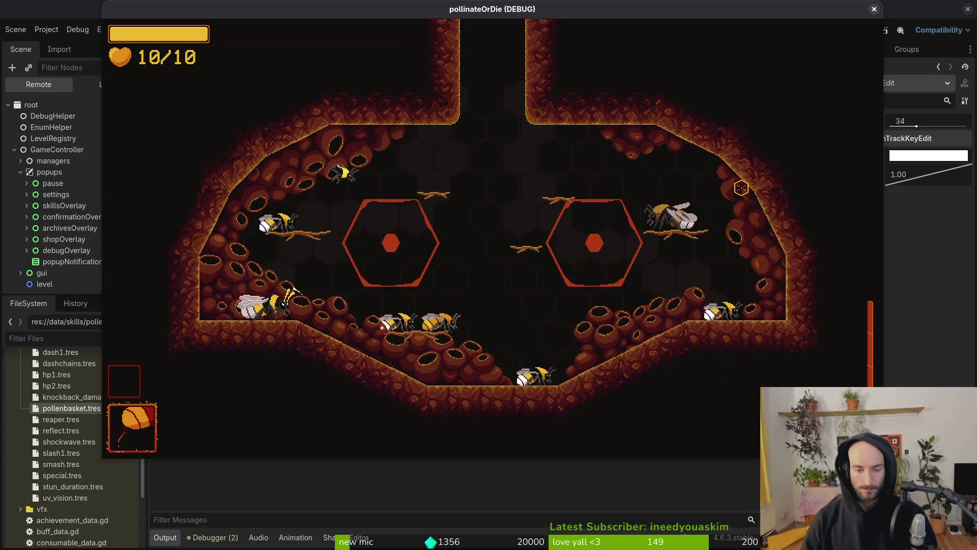
{"action": "key", "text": "Escape"}
{"action": "key", "text": "Down"}
{"action": "key", "text": "Return"}
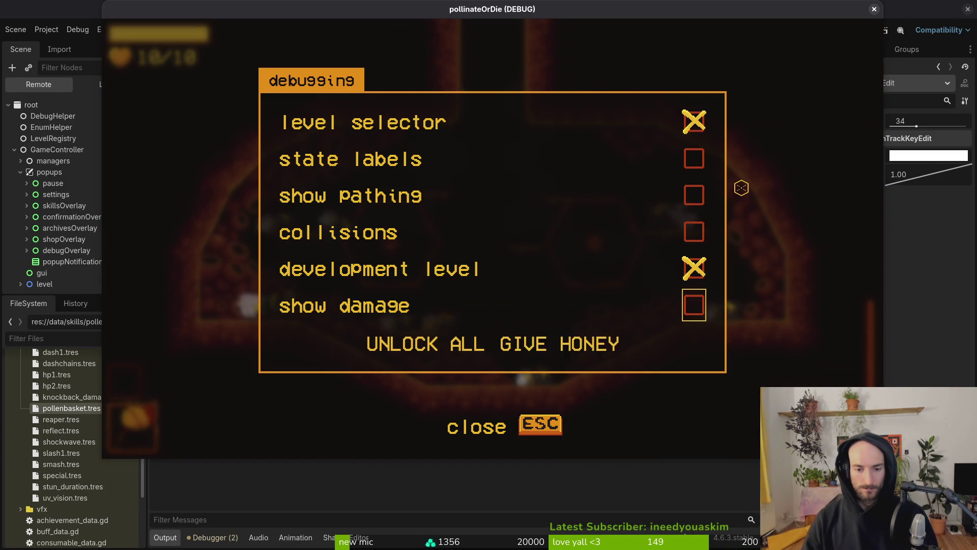
{"action": "key", "text": "Down"}
{"action": "key", "text": "Left"}
{"action": "key", "text": "Return"}
Step: Return to gameplay, move the bee while 'unlocked everything' shows, then close the game
{"action": "key", "text": "Escape"}
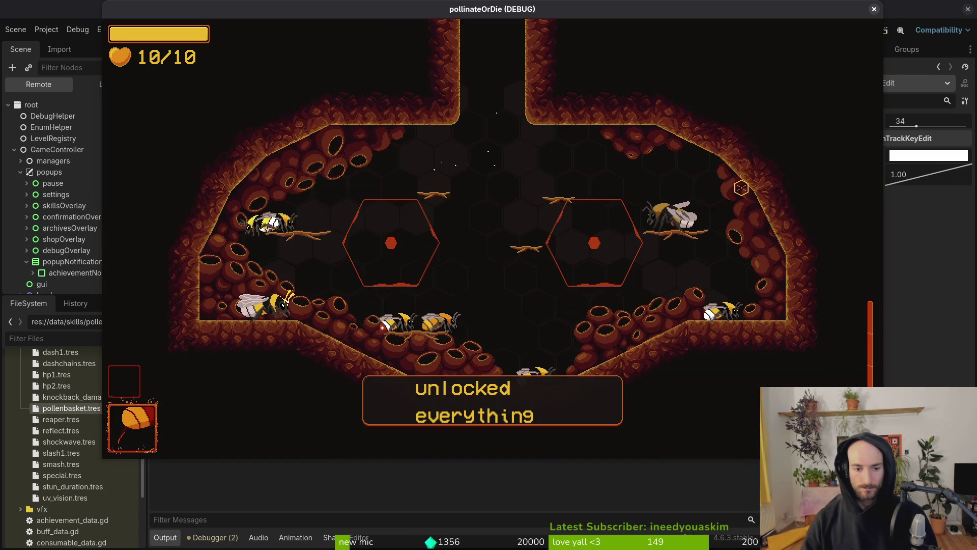
{"action": "key", "text": "s"}
{"action": "key", "text": "d"}
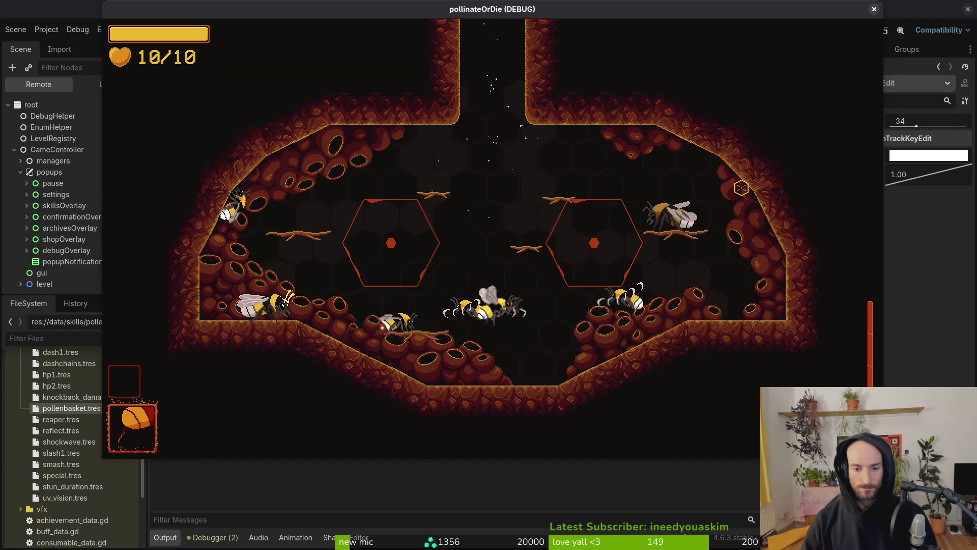
{"action": "left_click", "coordinate": [874, 11]}
Step: Move the show animation's final modulate key earlier to frame 42
{"action": "key", "text": "alt+Tab"}
{"action": "key", "text": "alt+Tab"}
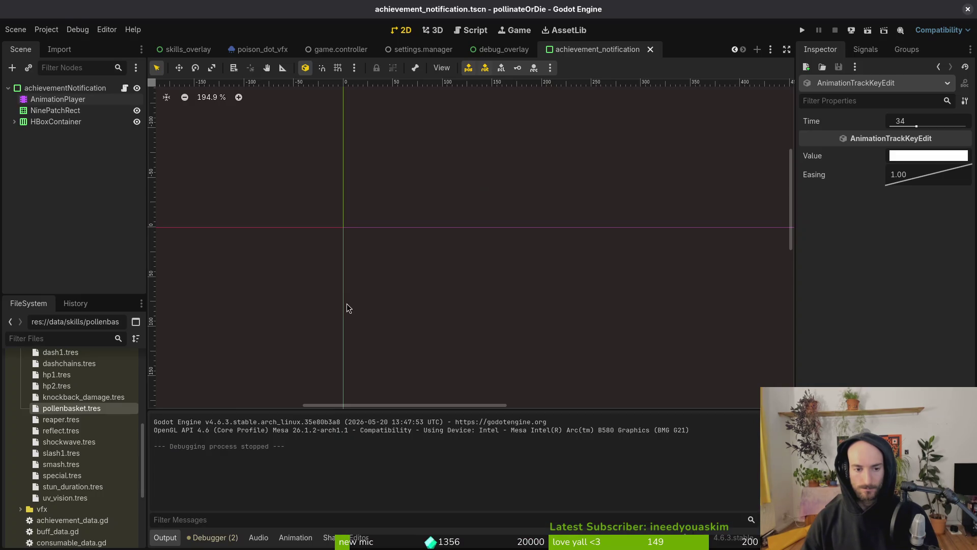
{"action": "left_click", "coordinate": [57, 99]}
{"action": "scroll", "coordinate": [443, 377], "scroll_direction": "down", "scroll_amount": 3}
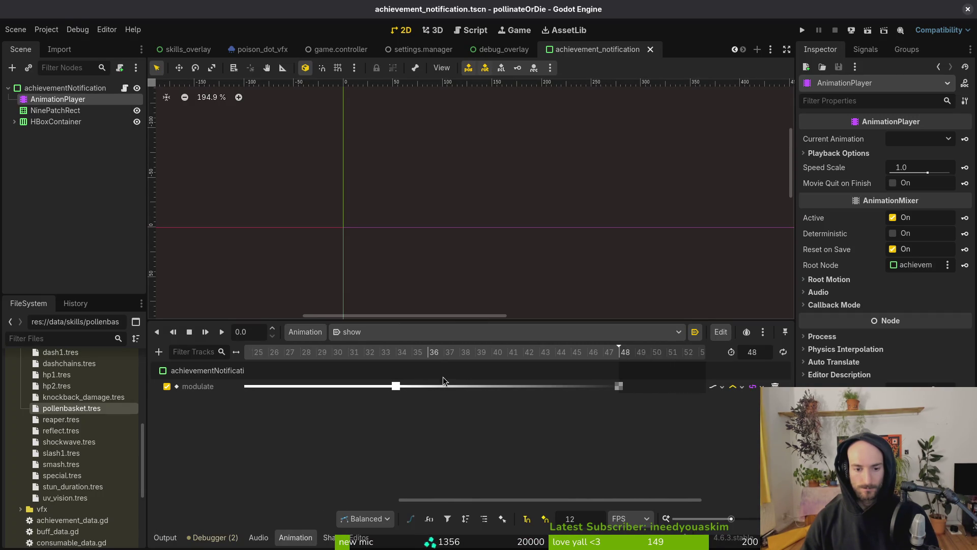
{"action": "left_click_drag", "start_coordinate": [577, 386], "coordinate": [509, 385]}
{"action": "scroll", "coordinate": [535, 377], "scroll_direction": "up", "scroll_amount": 3}
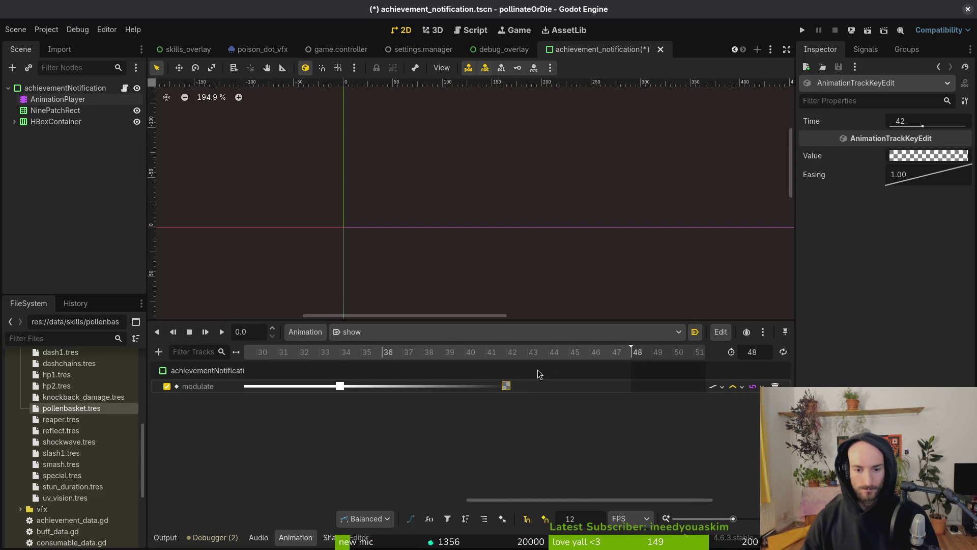
Step: Set the show animation length to 42 and save the scene
{"action": "left_click", "coordinate": [761, 353]}
{"action": "type", "text": "42"}
{"action": "key", "text": "Return"}
{"action": "key", "text": "ctrl+s"}
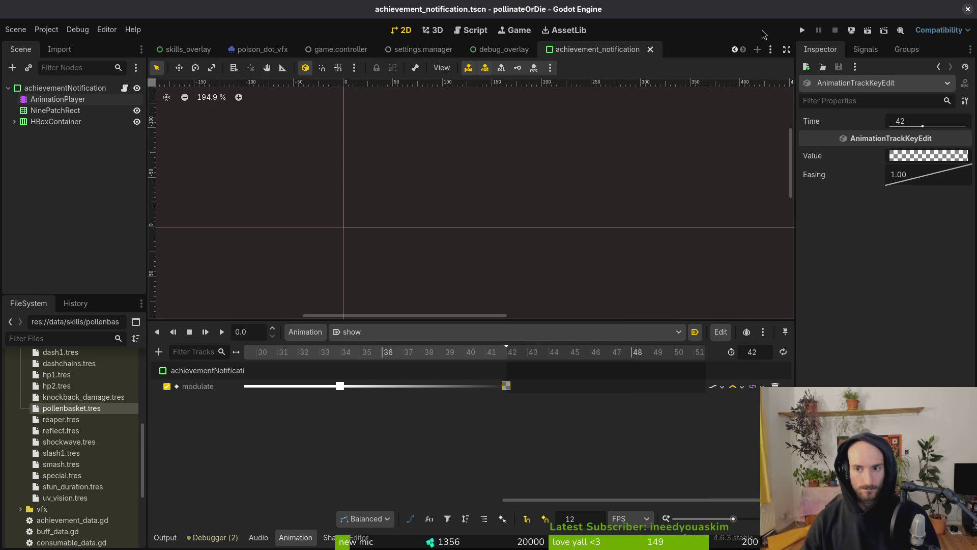
Step: Close all open scene tabs
{"action": "middle_click", "coordinate": [191, 50]}
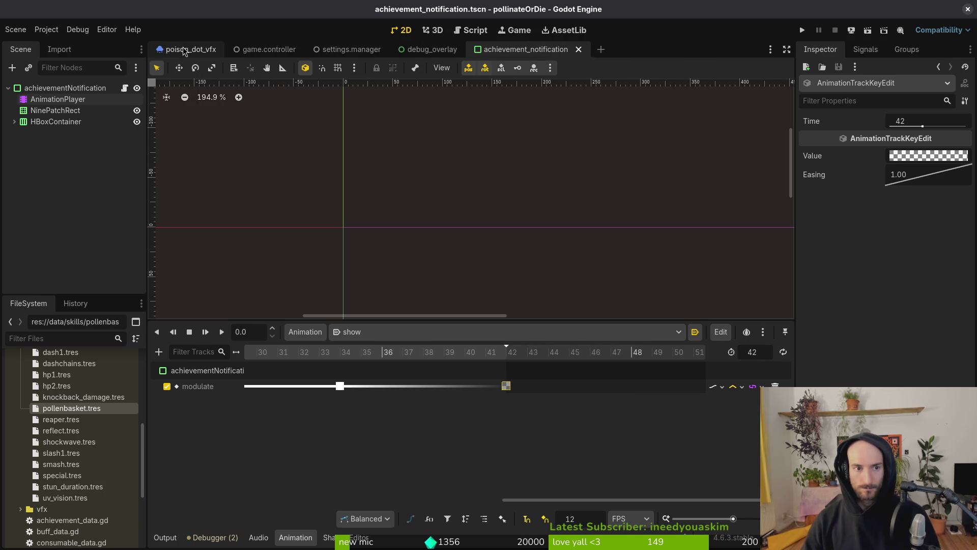
{"action": "middle_click", "coordinate": [191, 49]}
{"action": "middle_click", "coordinate": [191, 50]}
{"action": "middle_click", "coordinate": [191, 50]}
{"action": "middle_click", "coordinate": [191, 49]}
{"action": "middle_click", "coordinate": [191, 50]}
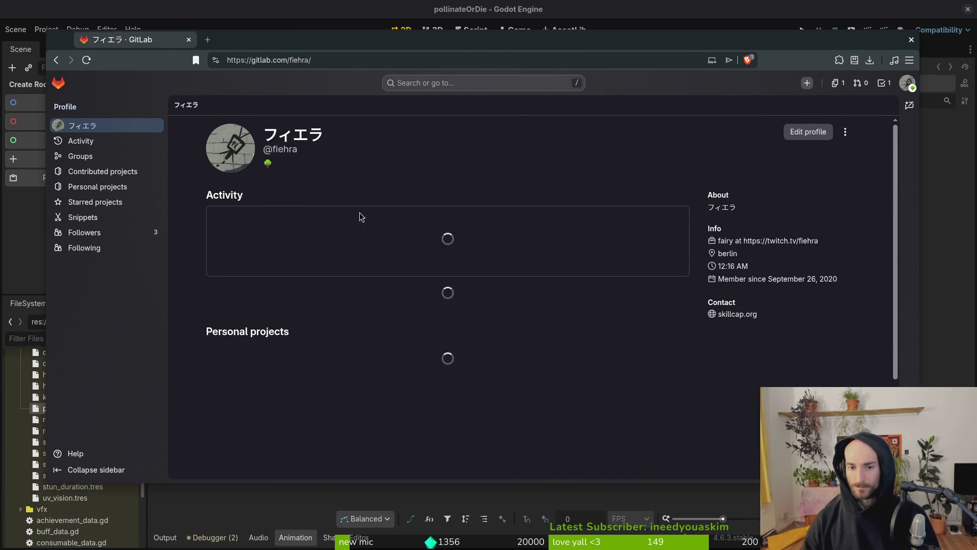
Step: Open the pollinate or die project's work items list in GitLab
{"action": "left_click", "coordinate": [385, 300]}
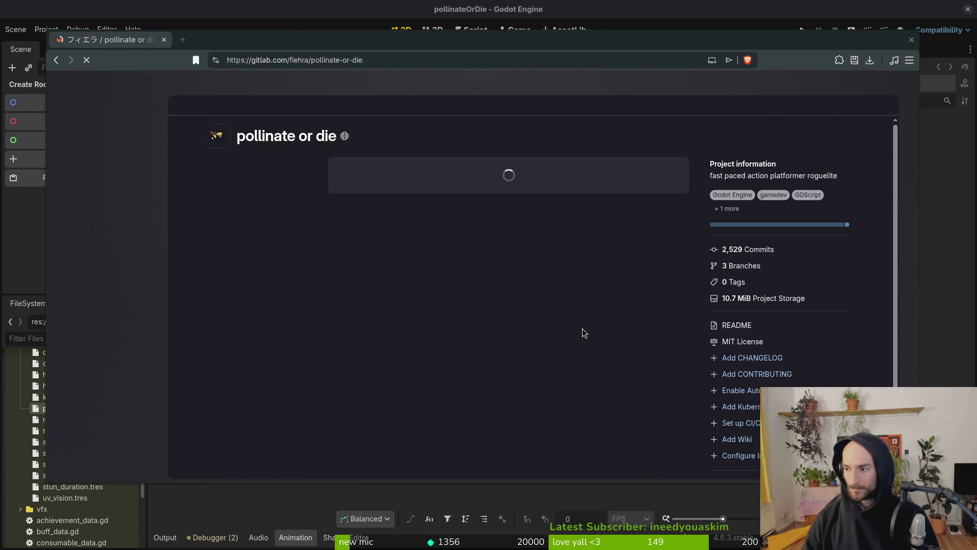
{"action": "key", "text": "shift+i"}
{"action": "key", "text": "alt+Left"}
{"action": "key", "text": "alt+Tab"}
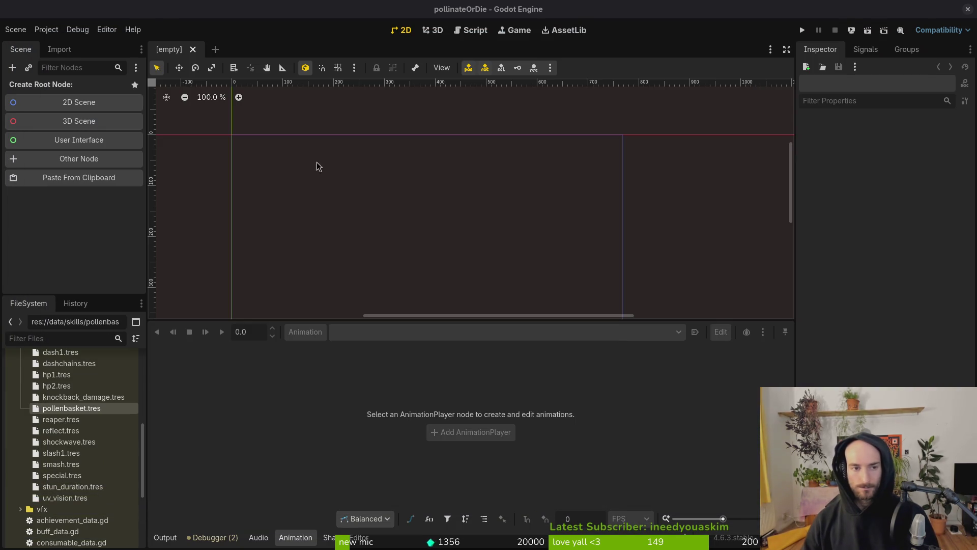
{"action": "key", "text": "alt+Tab"}
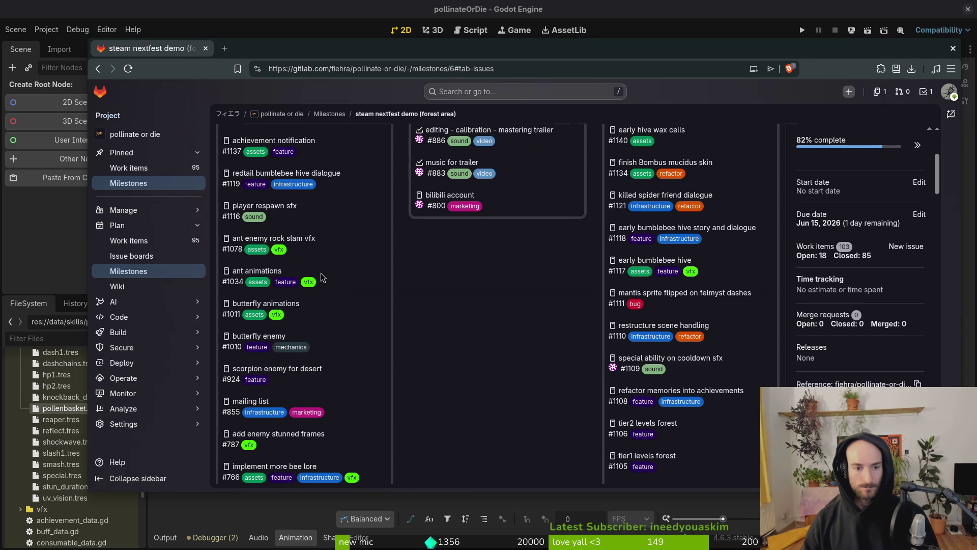
{"action": "scroll", "coordinate": [355, 358], "scroll_direction": "up", "scroll_amount": 4}
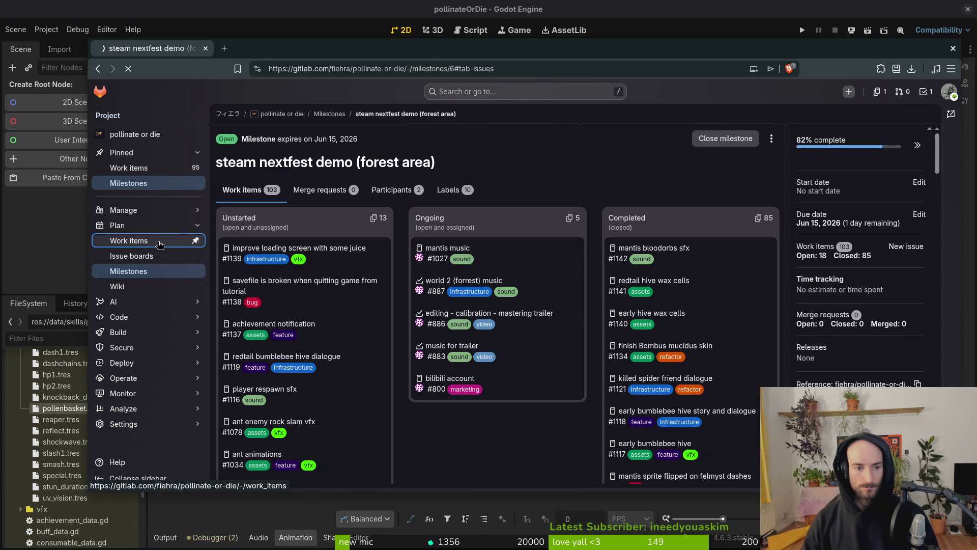
{"action": "left_click", "coordinate": [152, 241]}
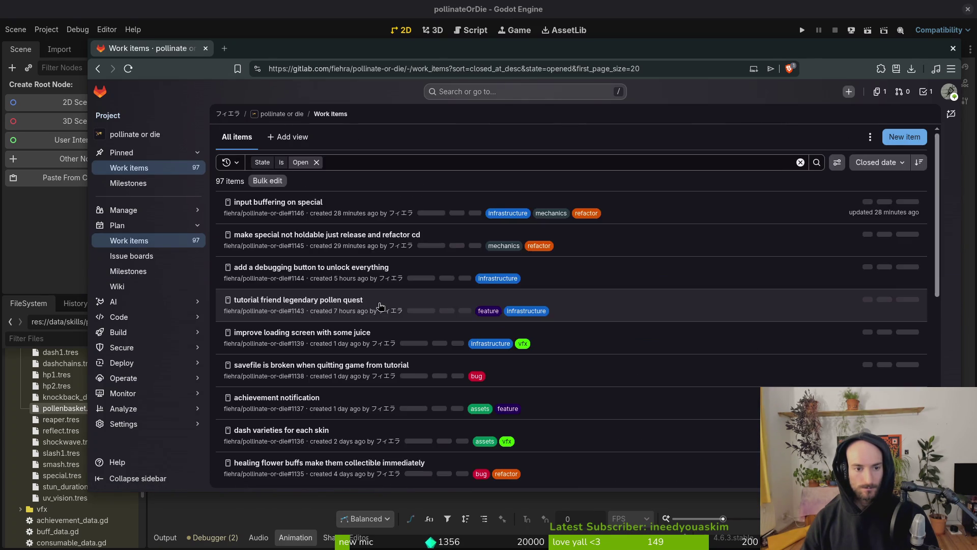
Step: Close the 'add a debugging button to unlock everything' issue and its browser tab
{"action": "middle_click", "coordinate": [285, 268]}
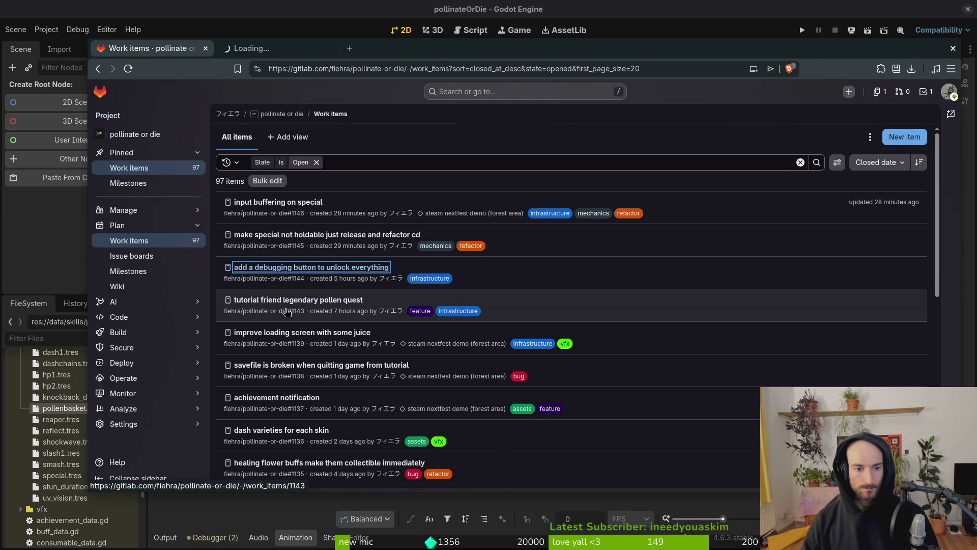
{"action": "left_click", "coordinate": [276, 47]}
{"action": "scroll", "coordinate": [367, 191], "scroll_direction": "down", "scroll_amount": 3}
{"action": "left_click", "coordinate": [329, 462]}
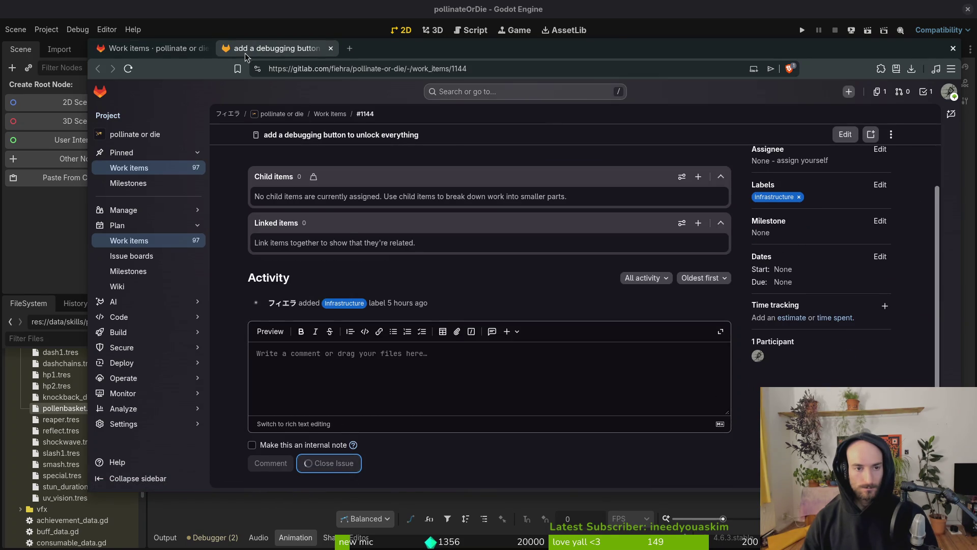
{"action": "left_click", "coordinate": [331, 48]}
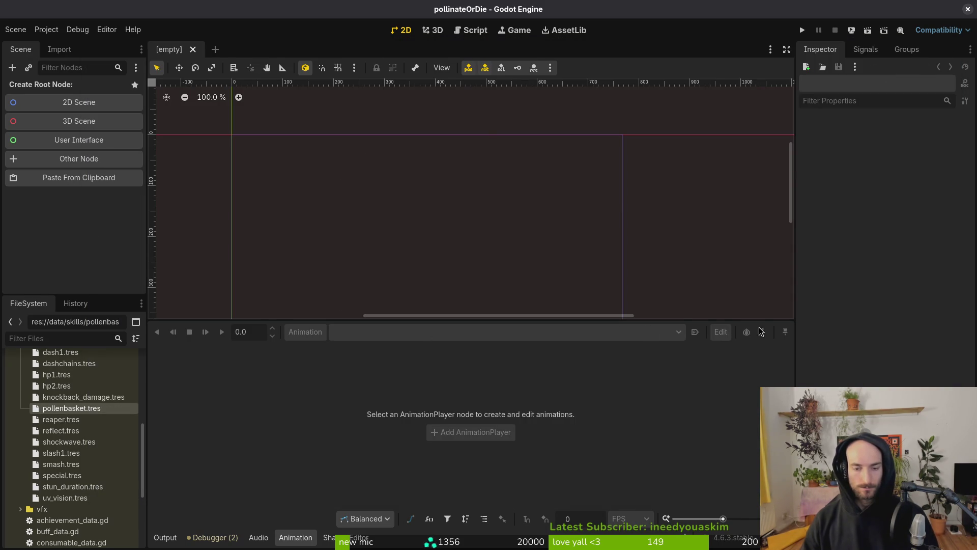
Step: Save the debug helper script and quit Vim with :wq
{"action": "key", "text": "alt+Tab"}
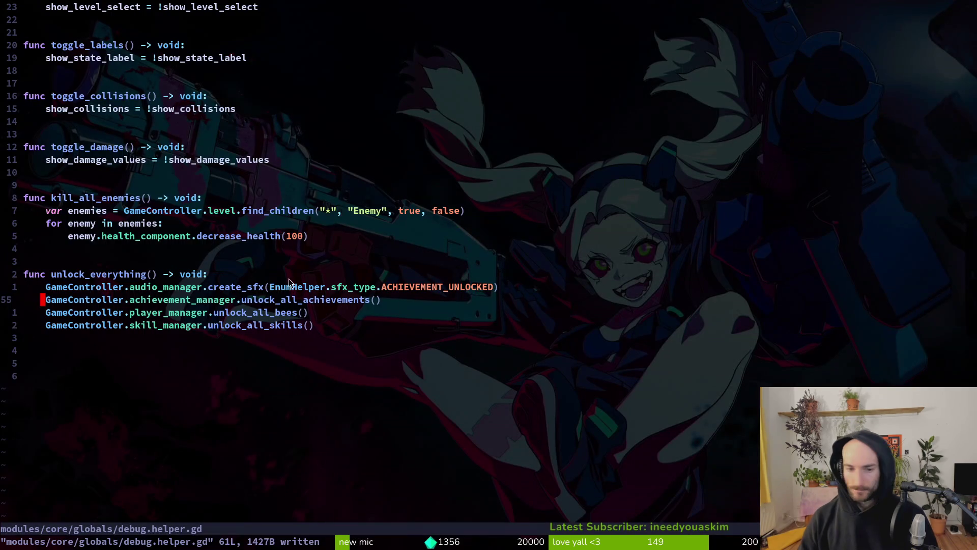
{"action": "type", "text": ":Wq"}
{"action": "key", "text": "Return"}
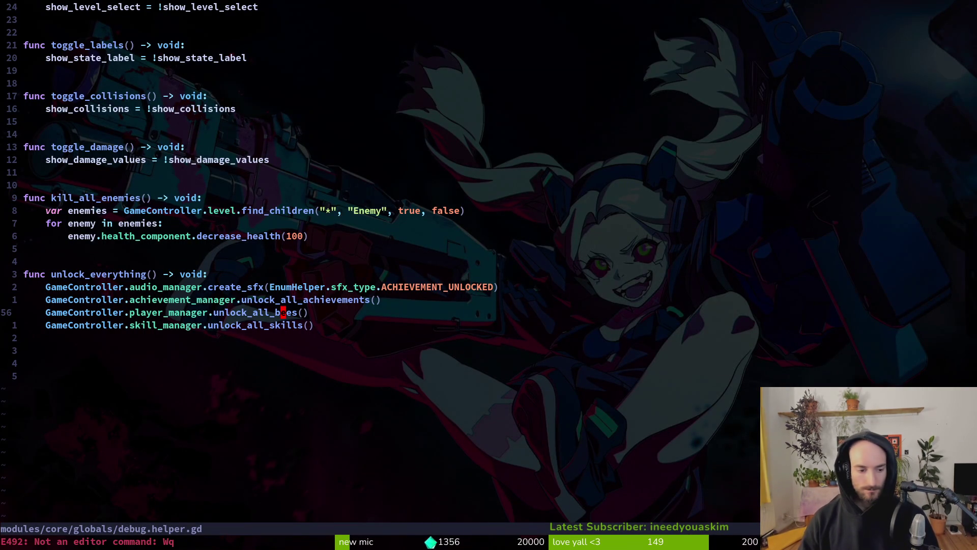
{"action": "type", "text": ":wwq"}
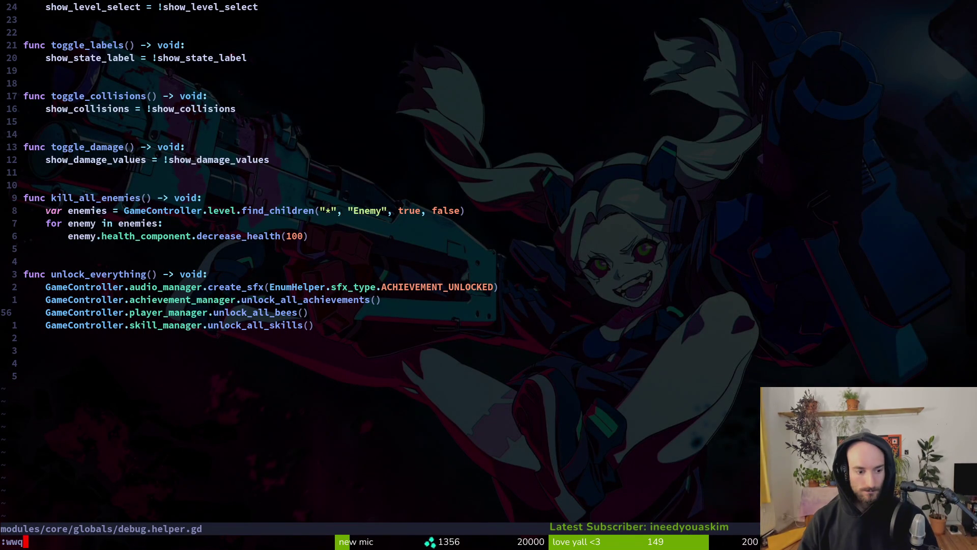
{"action": "key", "text": "BackSpace"}
{"action": "type", "text": "q"}
{"action": "key", "text": "Return"}
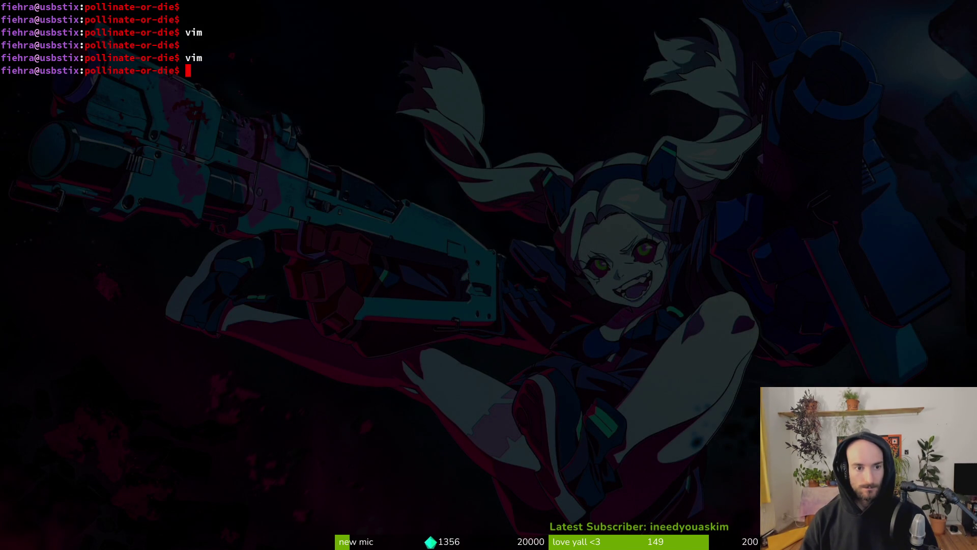
Step: Stage the debug overlay, achievement notification, skill.manager.gd and player.manager.gd changes in tig
{"action": "key", "text": "Down"}
{"action": "key", "text": "Down"}
{"action": "key", "text": "Down"}
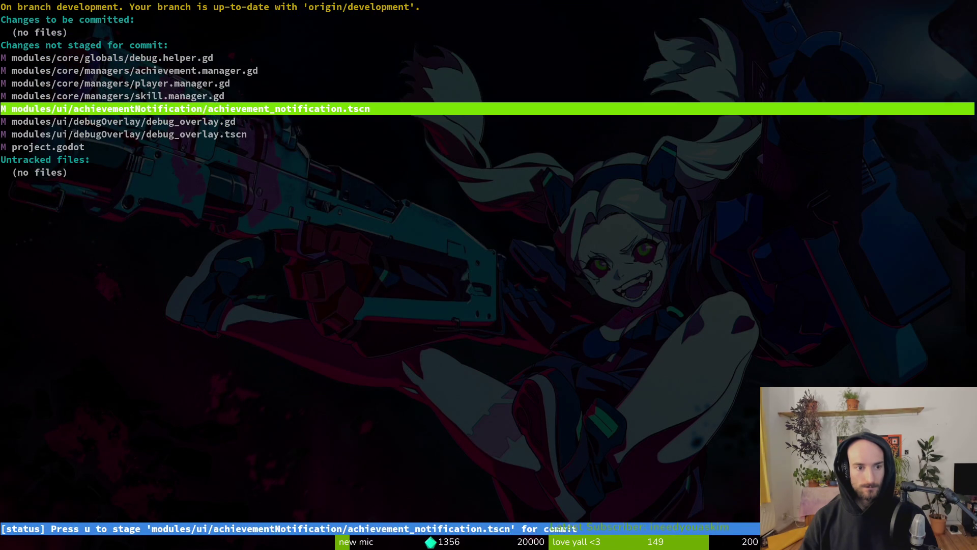
{"action": "key", "text": "Down"}
{"action": "key", "text": "Down"}
{"action": "key", "text": "Up"}
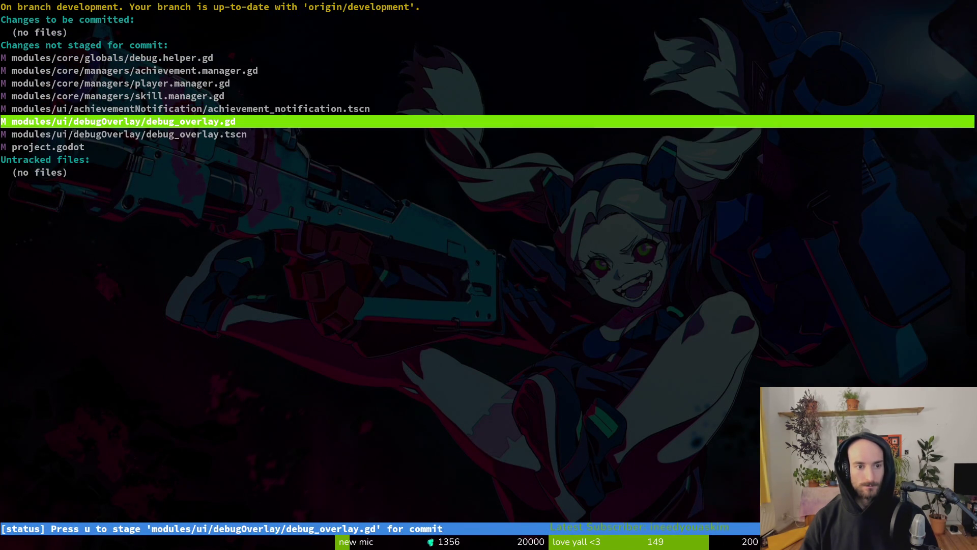
{"action": "key", "text": "Return"}
{"action": "key", "text": "u"}
{"action": "key", "text": "u"}
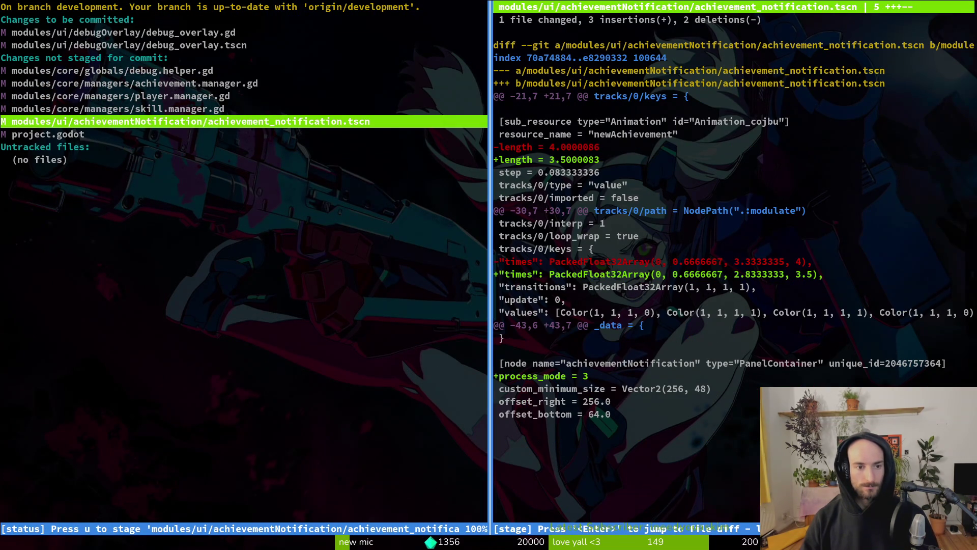
{"action": "key", "text": "u"}
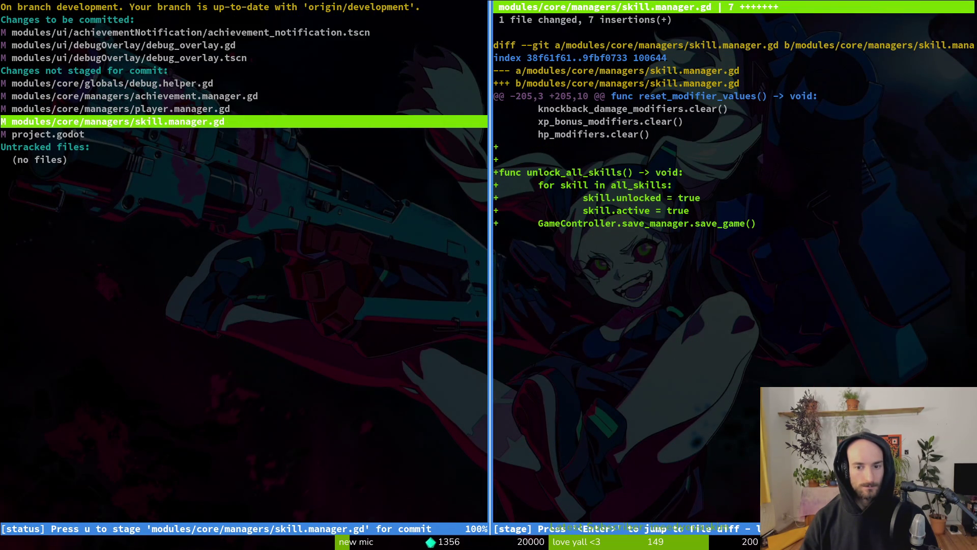
{"action": "key", "text": "u"}
{"action": "key", "text": "u"}
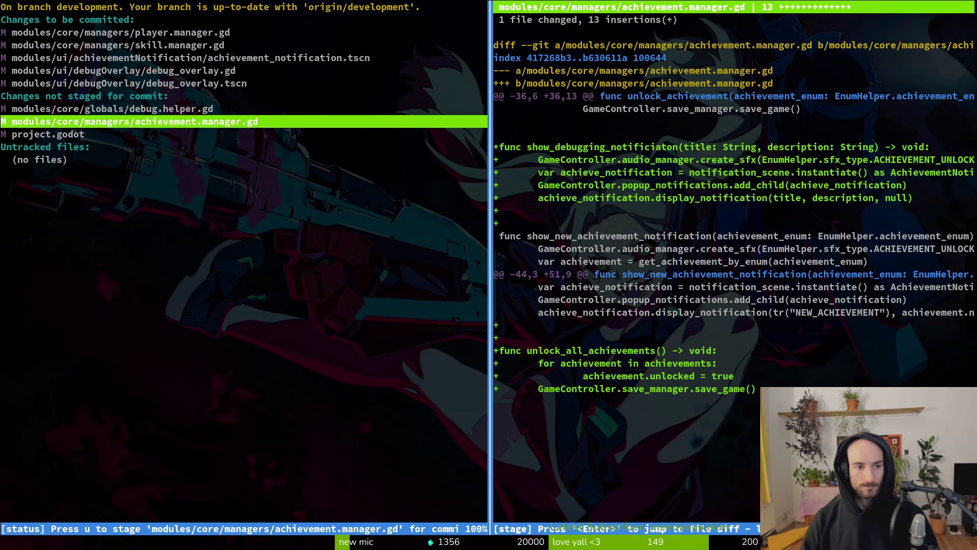
{"action": "key", "text": "u"}
{"action": "key", "text": "q"}
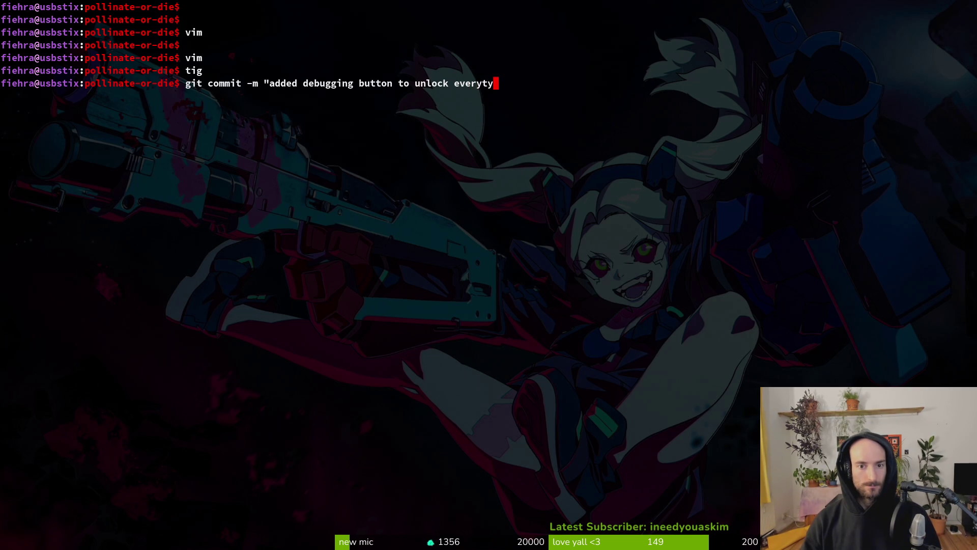
Step: Commit 'added debugging button to unlock everything', push to development, and return to Godot
{"action": "key", "text": "Return"}
{"action": "type", "text": "git push"}
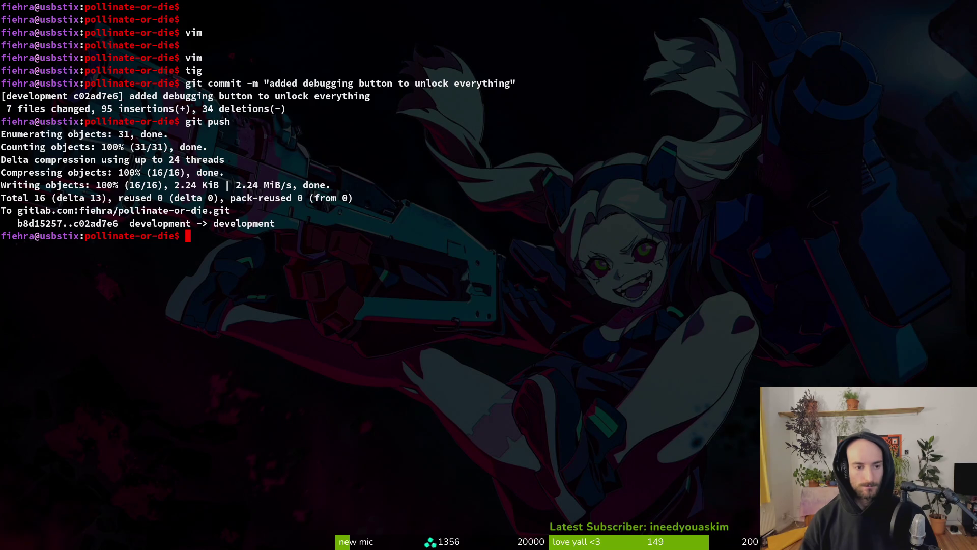
{"action": "key", "text": "alt+Tab"}
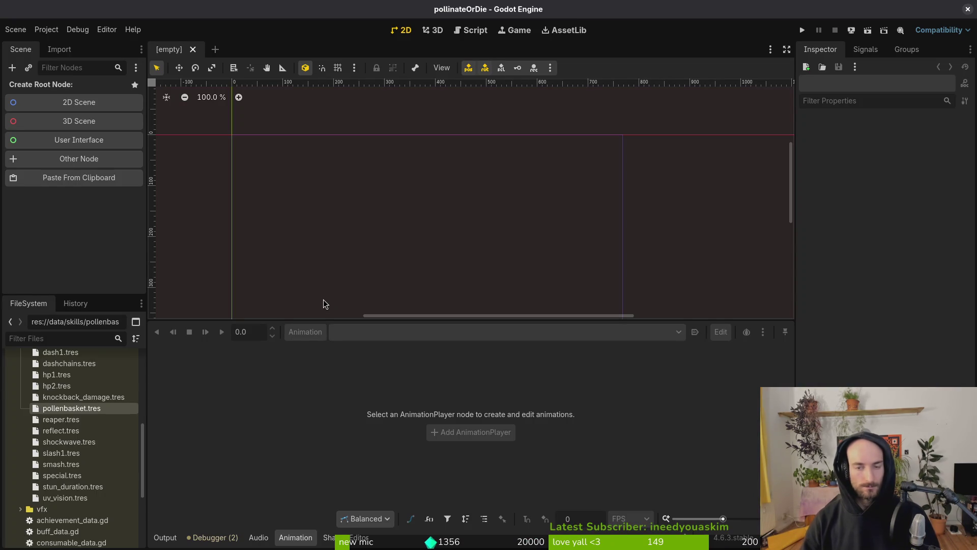
Step: Close Godot and open Vim from a terminal in gamedev/pollinate-or-die
{"action": "left_click", "coordinate": [968, 9]}
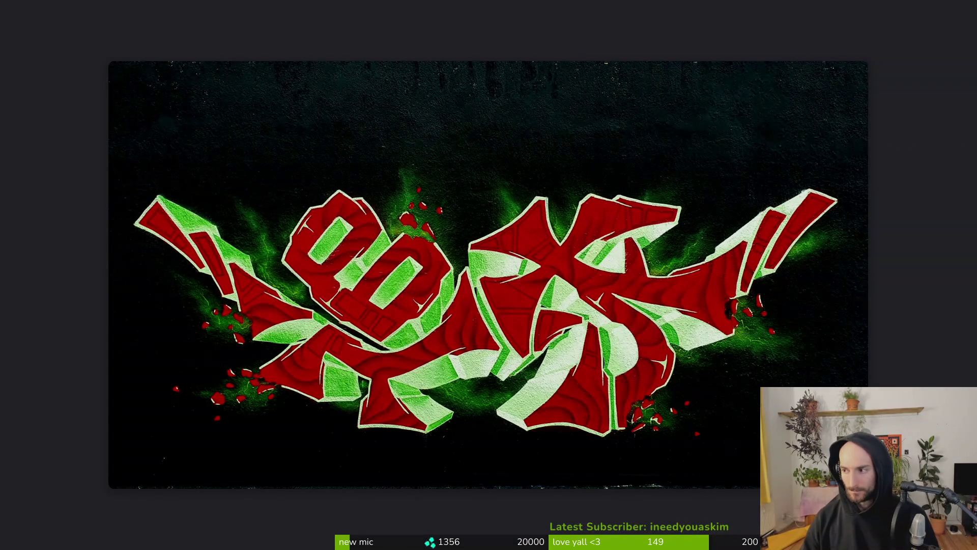
{"action": "key", "text": "super+Return"}
{"action": "type", "text": "cd gamedev/pollinate-or-die/"}
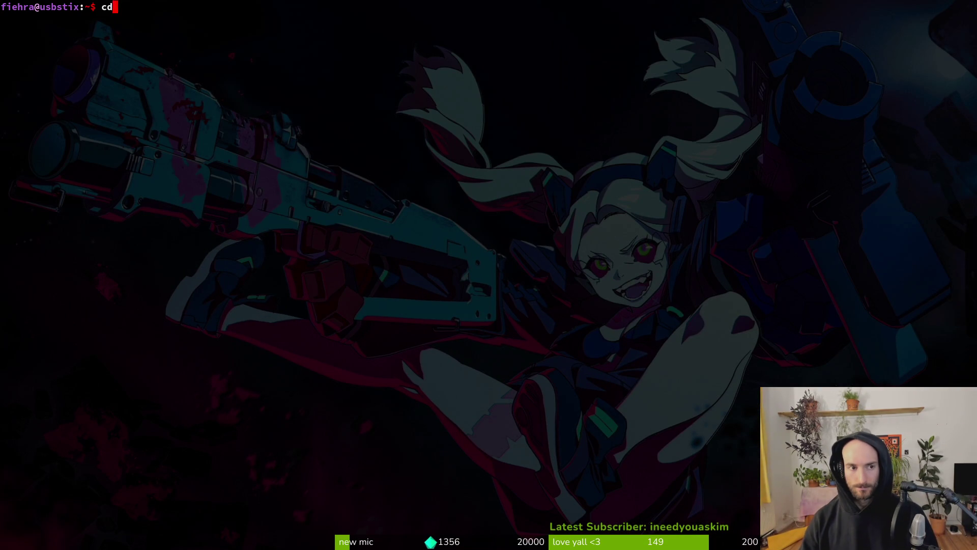
{"action": "key", "text": "Return"}
{"action": "type", "text": "tig"}
{"action": "key", "text": "Return"}
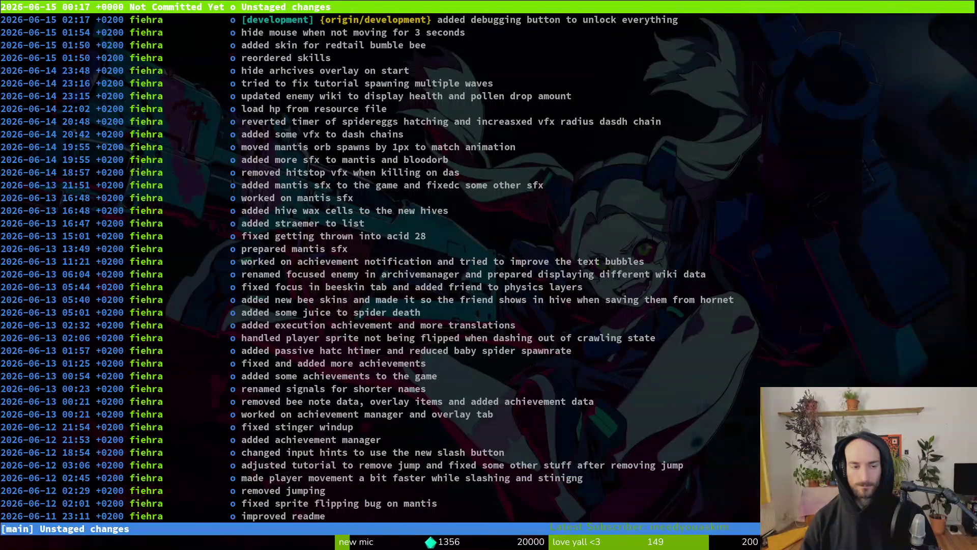
{"action": "type", "text": "qv"}
{"action": "key", "text": "Return"}
Step: Delete enemy.gd's print_debug line and move the enemy_data assignment below the setup comment
{"action": "key", "text": "space"}
{"action": "type", "text": "gprint"}
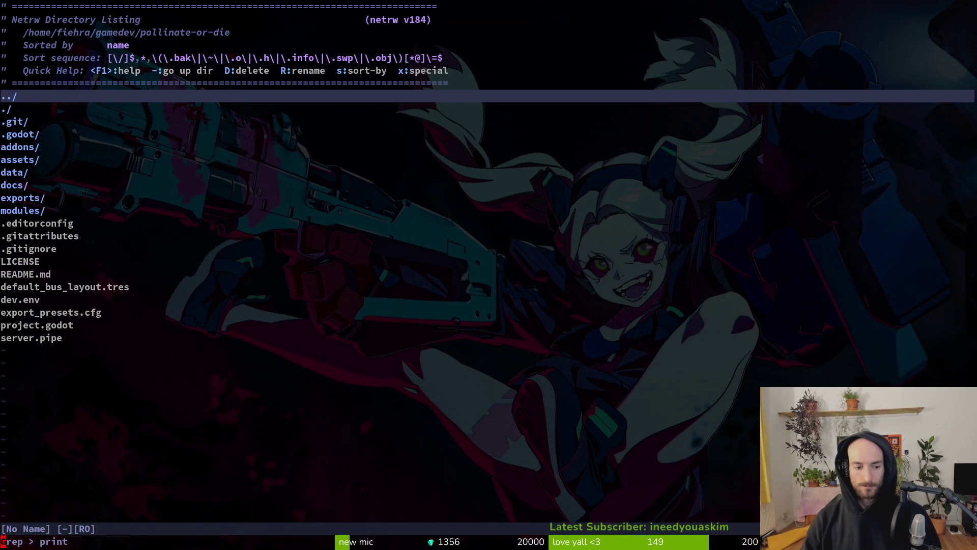
{"action": "key", "text": "Return"}
{"action": "key", "text": "Up"}
{"action": "key", "text": "Up"}
{"action": "key", "text": "Up"}
{"action": "key", "text": "Return"}
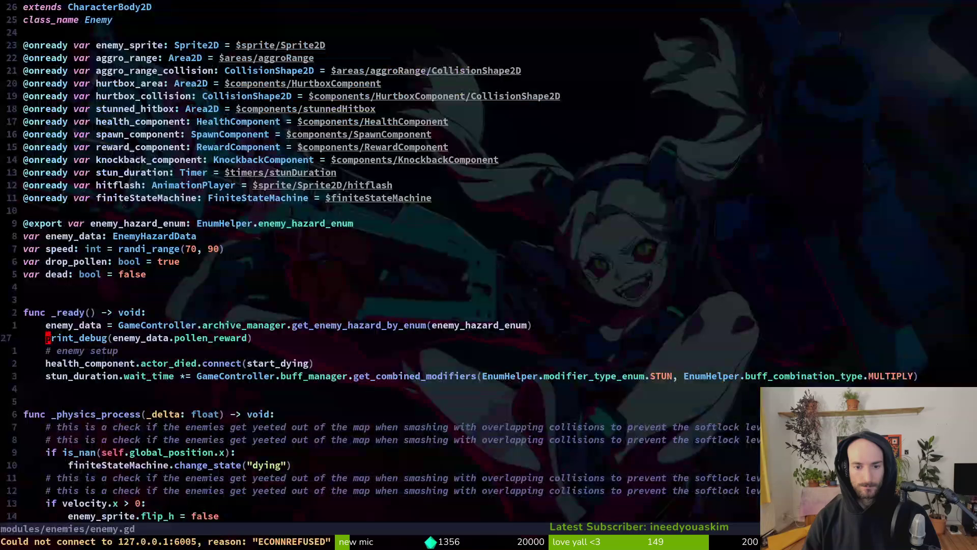
{"action": "key", "text": "d"}
{"action": "key", "text": "d"}
{"action": "key", "text": "space"}
{"action": "type", "text": "gpr"}
{"action": "key", "text": "Return"}
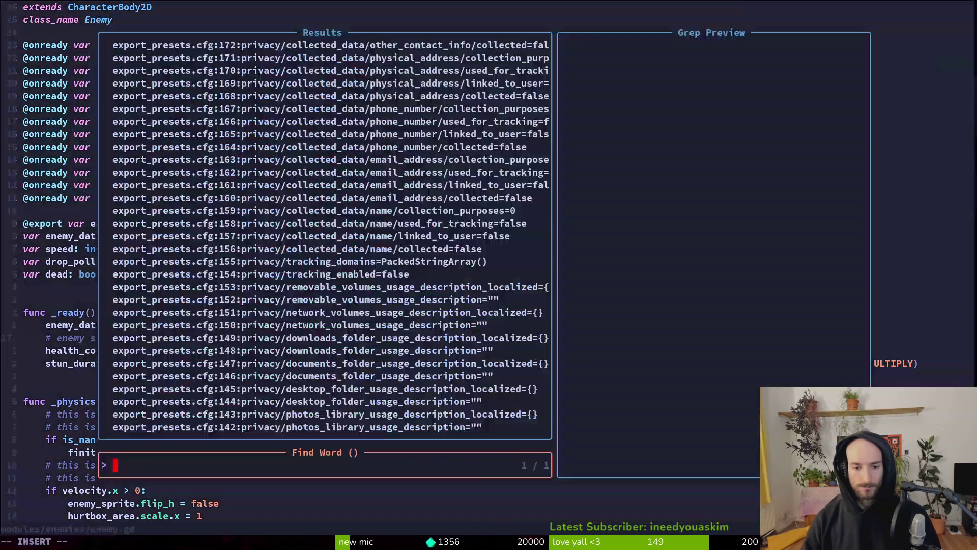
{"action": "key", "text": "Escape"}
{"action": "key", "text": "k"}
{"action": "key", "text": "d"}
{"action": "key", "text": "d"}
{"action": "key", "text": "p"}
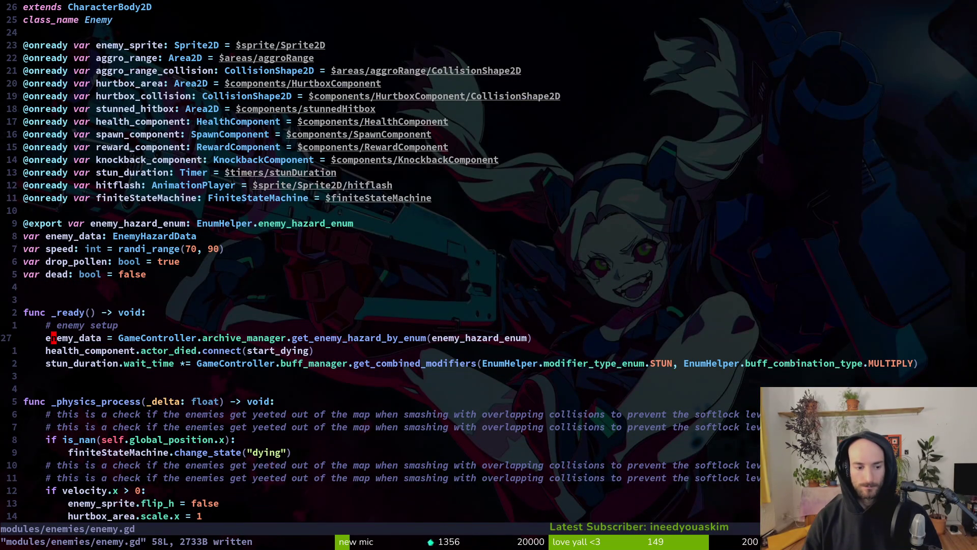
Step: Open boss.gd, then quit and relaunch Vim in the project folder
{"action": "key", "text": "space"}
{"action": "type", "text": "fbos"}
{"action": "key", "text": "Return"}
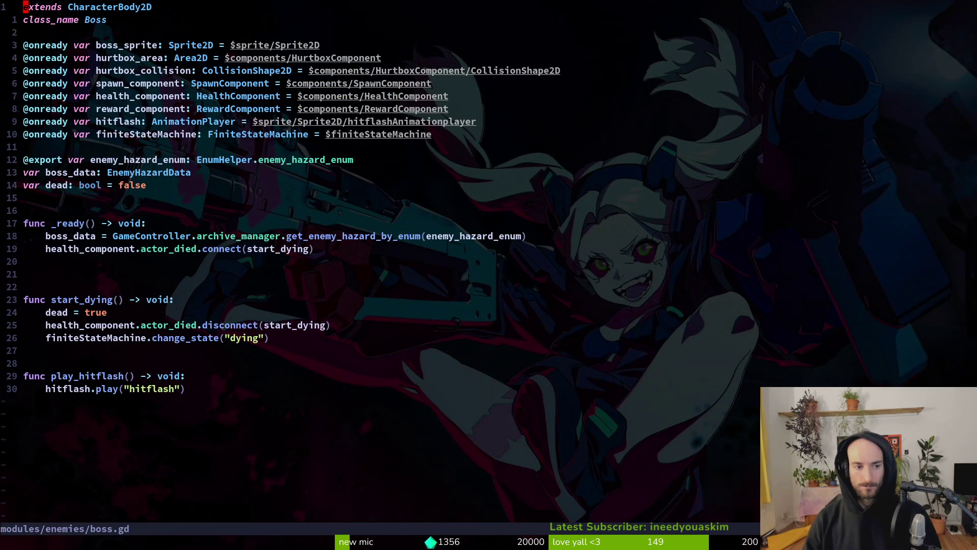
{"action": "type", "text": ":q"}
{"action": "key", "text": "Return"}
{"action": "type", "text": "vim"}
{"action": "key", "text": "Return"}
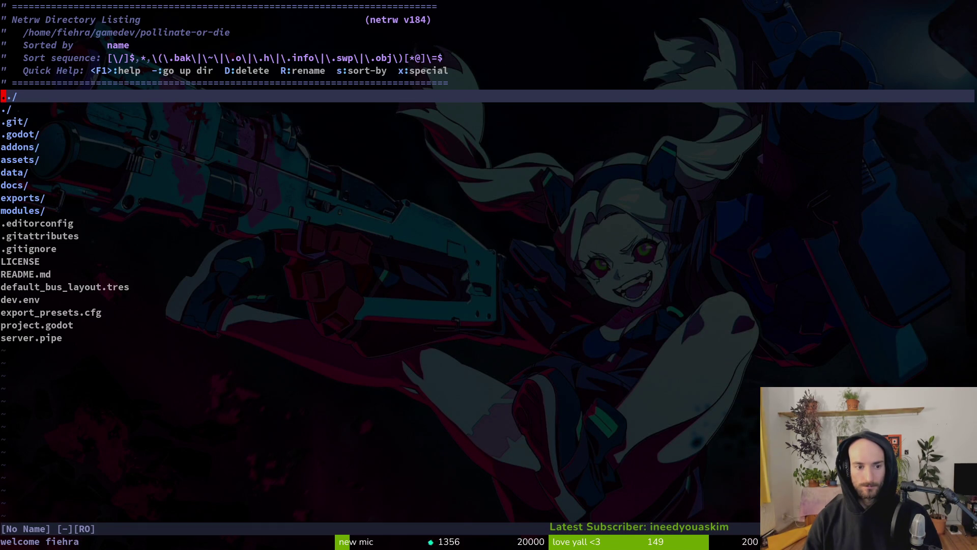
Step: Remove the print_debug line at line 17 of health_component.gd, save, and quit Vim
{"action": "key", "text": "space"}
{"action": "type", "text": "fwprint"}
{"action": "key", "text": "Return"}
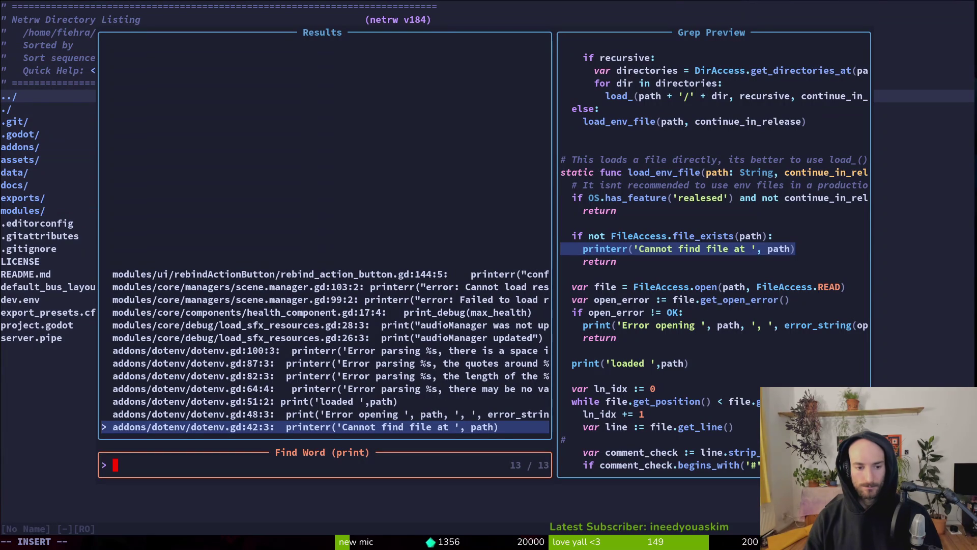
{"action": "key", "text": "Up"}
{"action": "key", "text": "Up"}
{"action": "key", "text": "Up"}
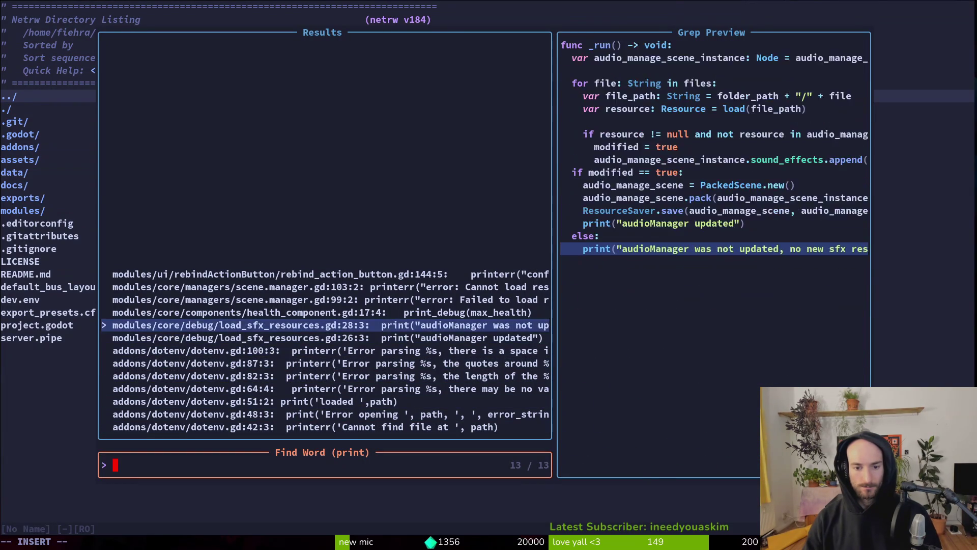
{"action": "key", "text": "Return"}
{"action": "key", "text": "d"}
{"action": "key", "text": "d"}
{"action": "type", "text": ":w"}
{"action": "key", "text": "Return"}
{"action": "type", "text": ":q"}
{"action": "key", "text": "Return"}
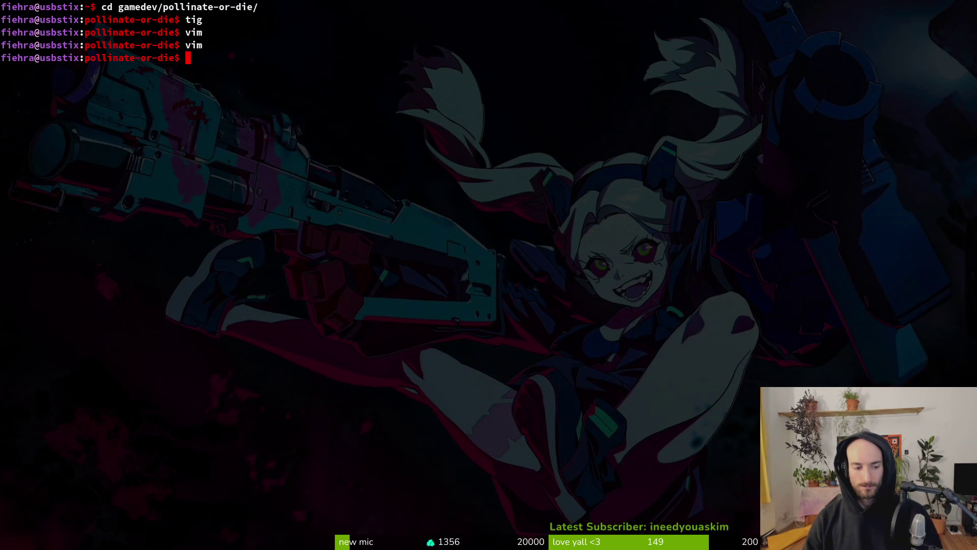
Step: Stage enemy.gd and health_component.gd in tig and begin a git commit
{"action": "type", "text": "tig"}
{"action": "key", "text": "Return"}
{"action": "key", "text": "s"}
{"action": "key", "text": "j"}
{"action": "key", "text": "u"}
{"action": "key", "text": "u"}
{"action": "key", "text": "q"}
{"action": "key", "text": "q"}
{"action": "type", "text": "git ocmi"}
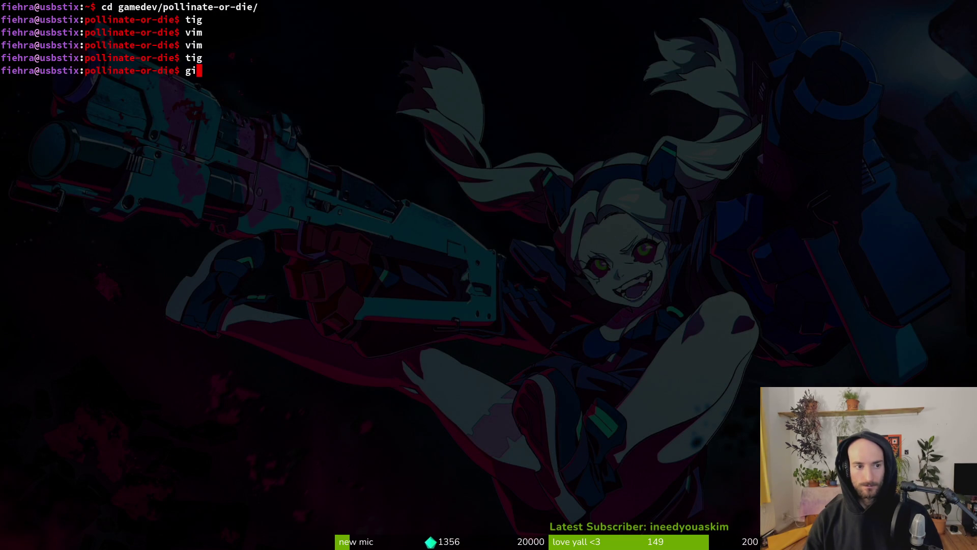